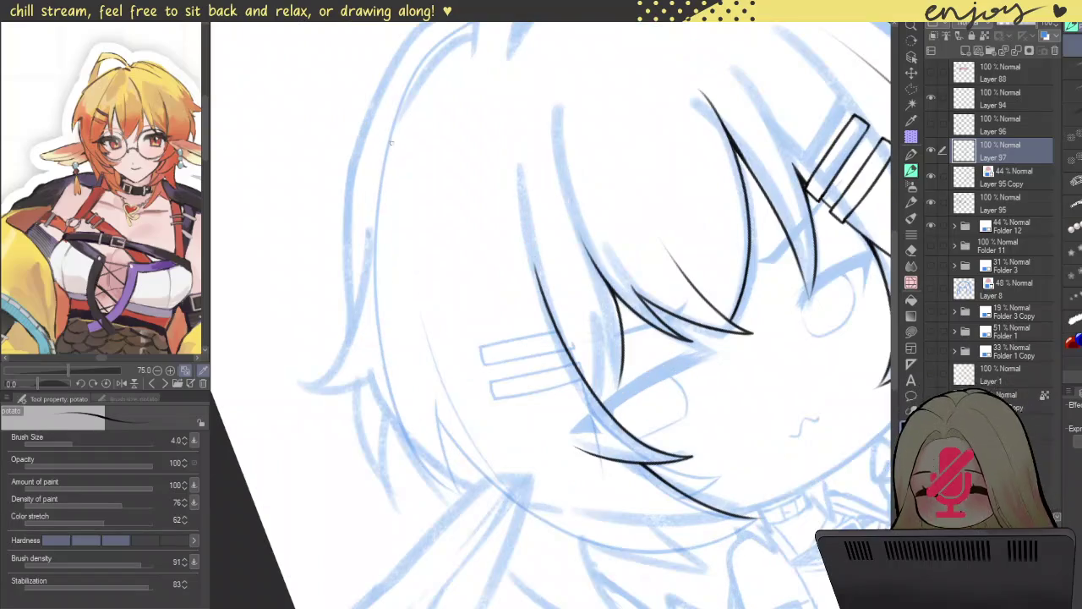
- Redraw a longer hair strand beside the face and erase its top part
key("ctrl+z")
left_click_drag(387, 118, 522, 527)
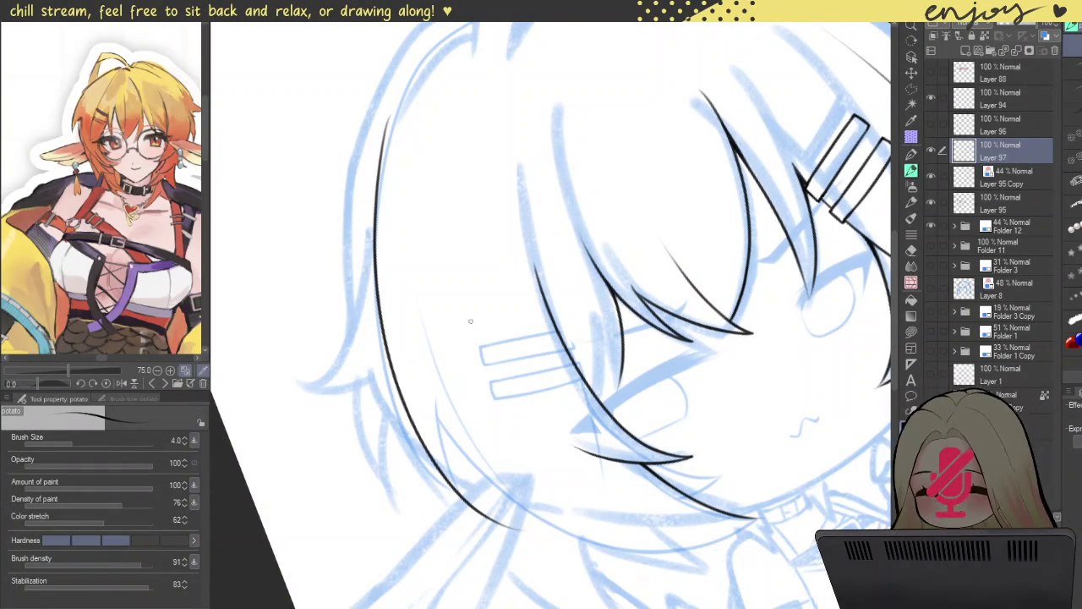
left_click_drag(382, 123, 377, 223)
scroll(389, 194, "down", 3)
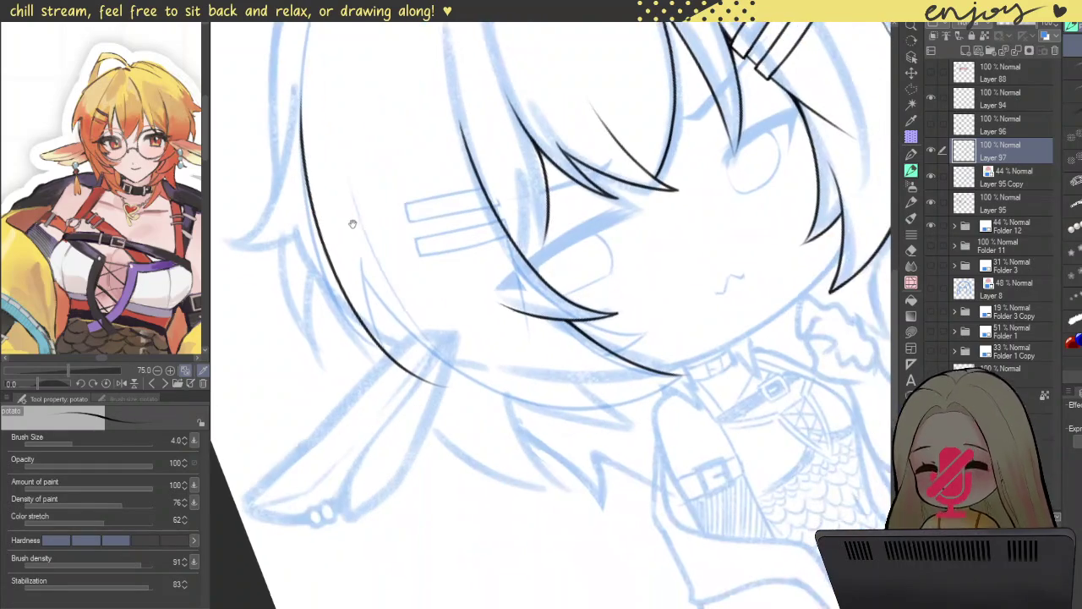
scroll(430, 160, "up", 1)
scroll(580, 126, "up", 2)
scroll(440, 268, "up", 1)
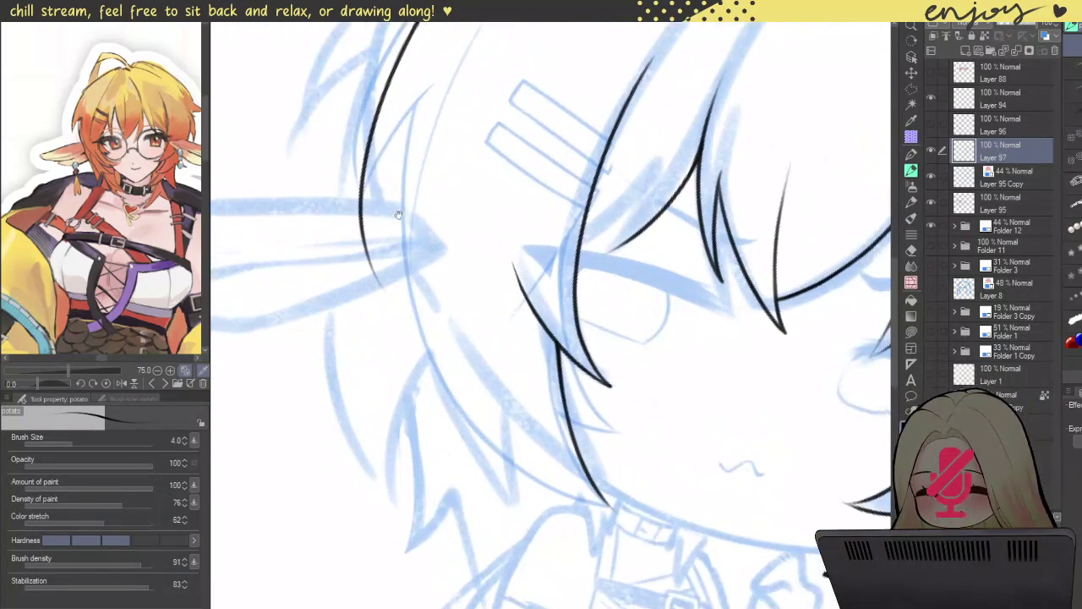
scroll(441, 269, "up", 1)
- Ink the long hair strand left of the face, redrawing it until clean
mouse_move(376, 126)
left_mouse_down()
mouse_move(465, 456)
mouse_move(579, 495)
left_mouse_up()
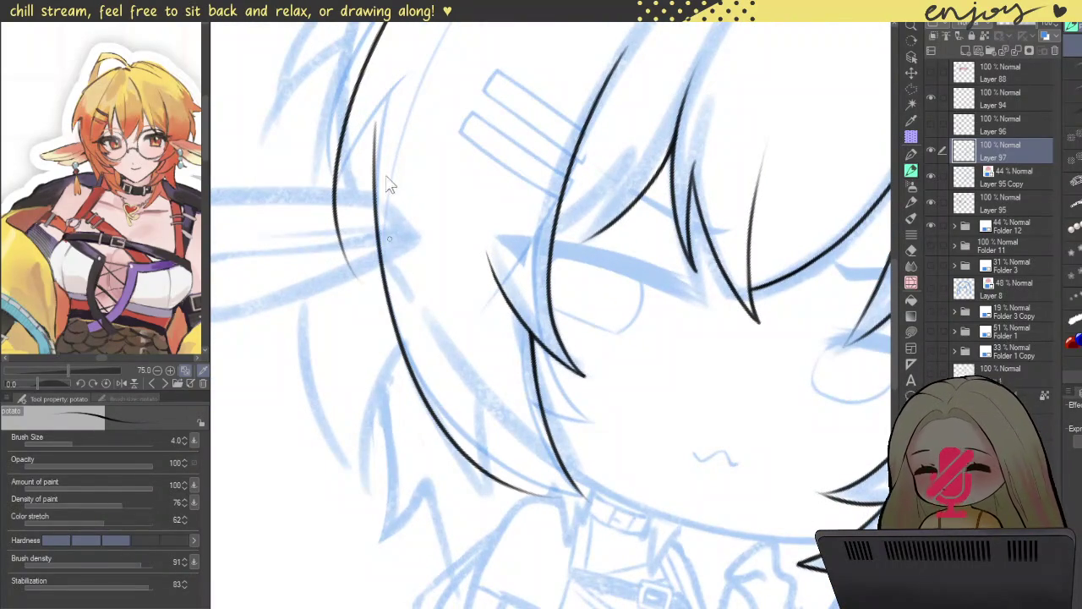
key("ctrl+z")
left_click_drag(375, 125, 574, 489)
key("ctrl+z")
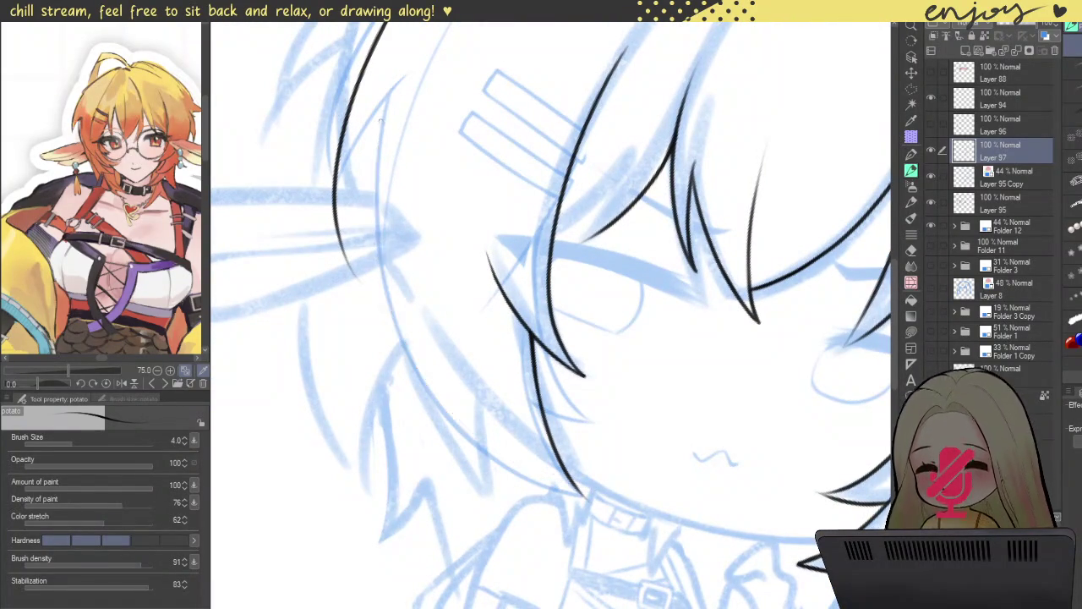
left_click_drag(377, 125, 577, 488)
key("ctrl+z")
left_click_drag(377, 125, 579, 494)
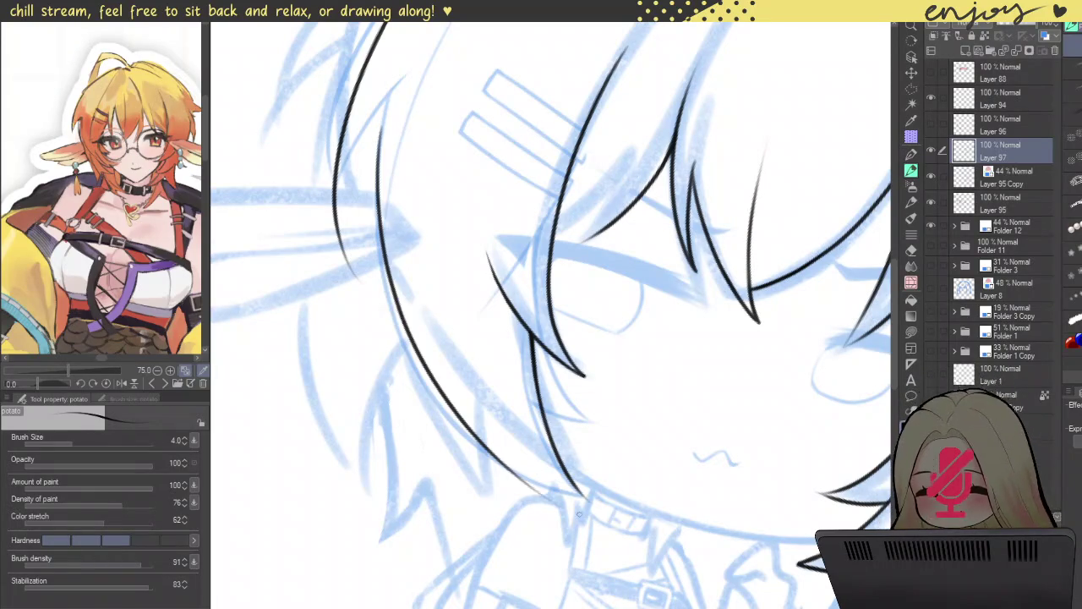
key("ctrl+z")
left_click_drag(377, 125, 579, 492)
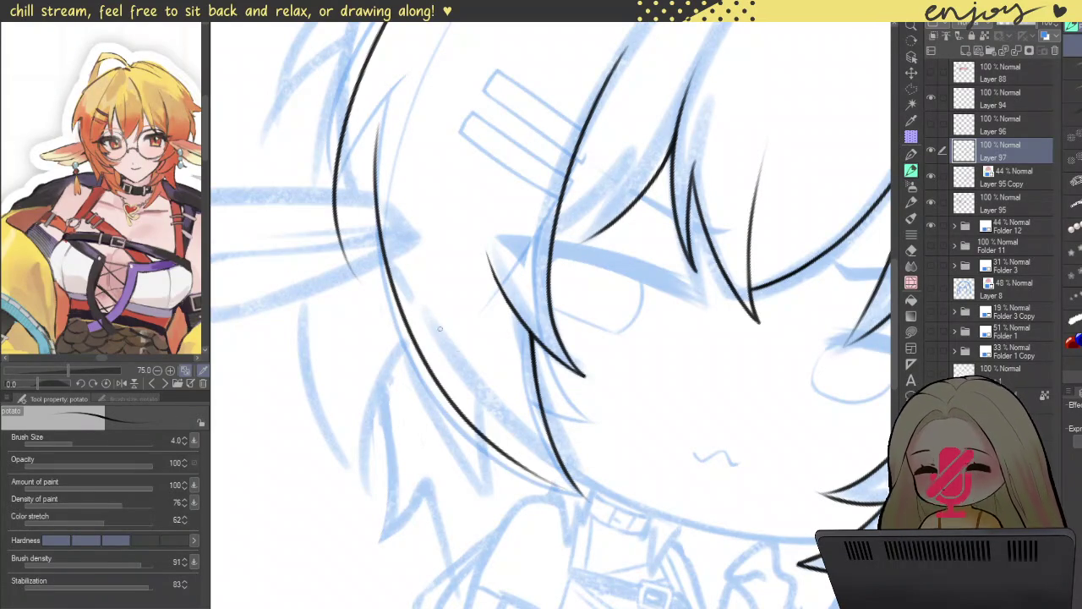
- Ink the middle and upper-left hair strands along the blue sketch
scroll(366, 185, "up", 3)
mouse_move(372, 553)
left_mouse_down()
mouse_move(387, 285)
mouse_move(507, 77)
left_mouse_up()
key("ctrl+z")
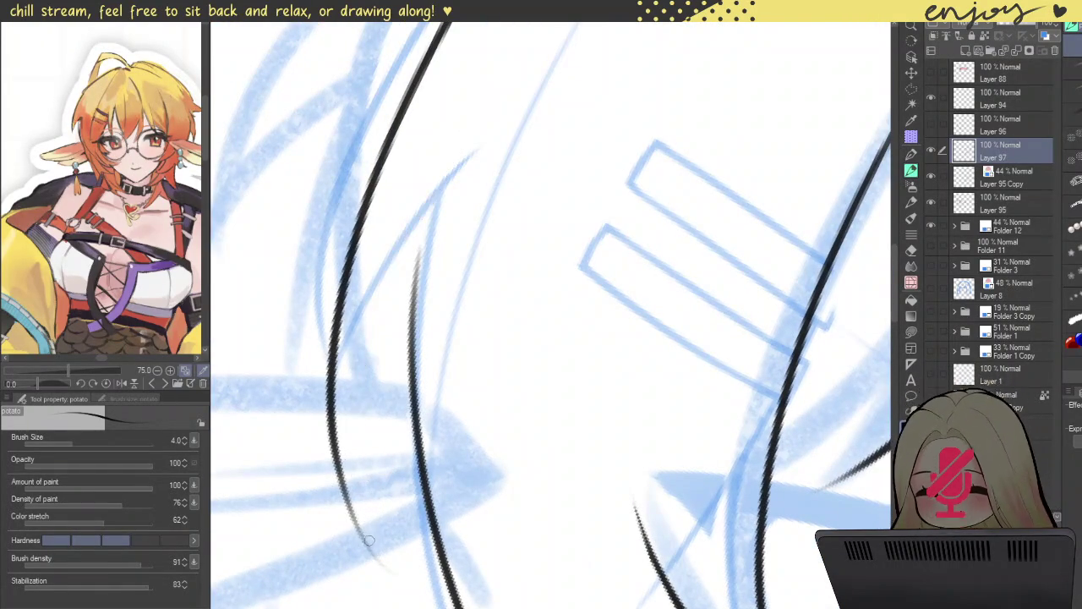
left_click_drag(363, 546, 529, 101)
left_click_drag(389, 311, 395, 245)
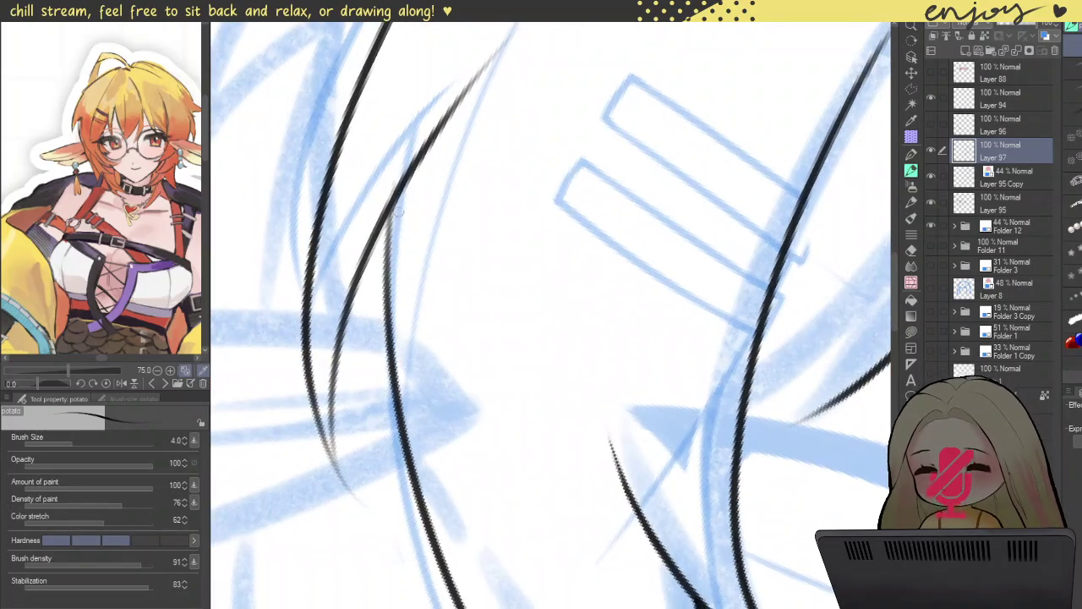
key("ctrl+z")
left_click_drag(399, 176, 384, 311)
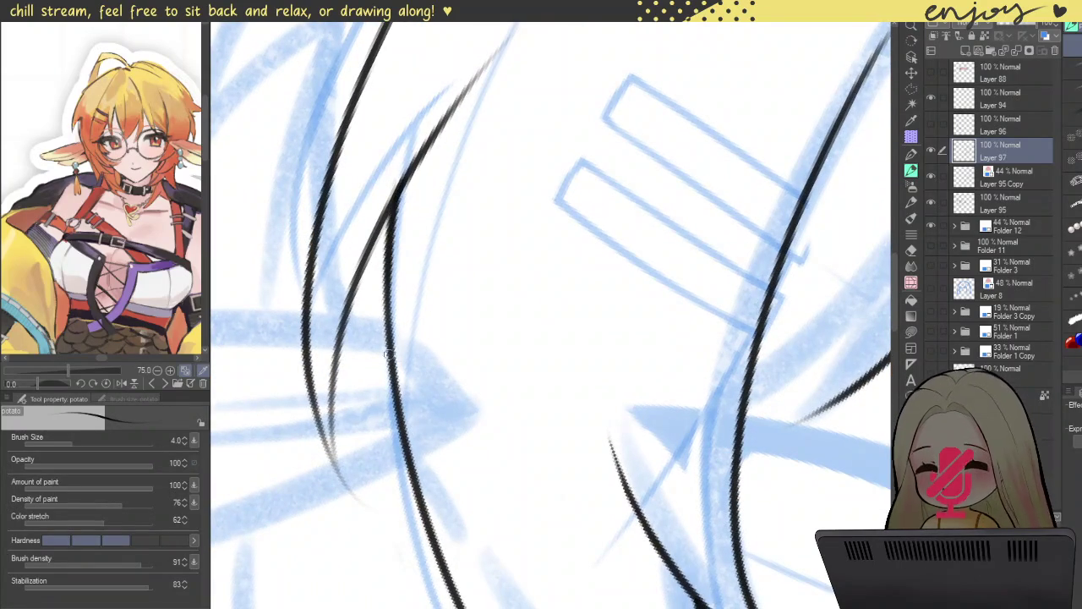
scroll(404, 234, "down", 5)
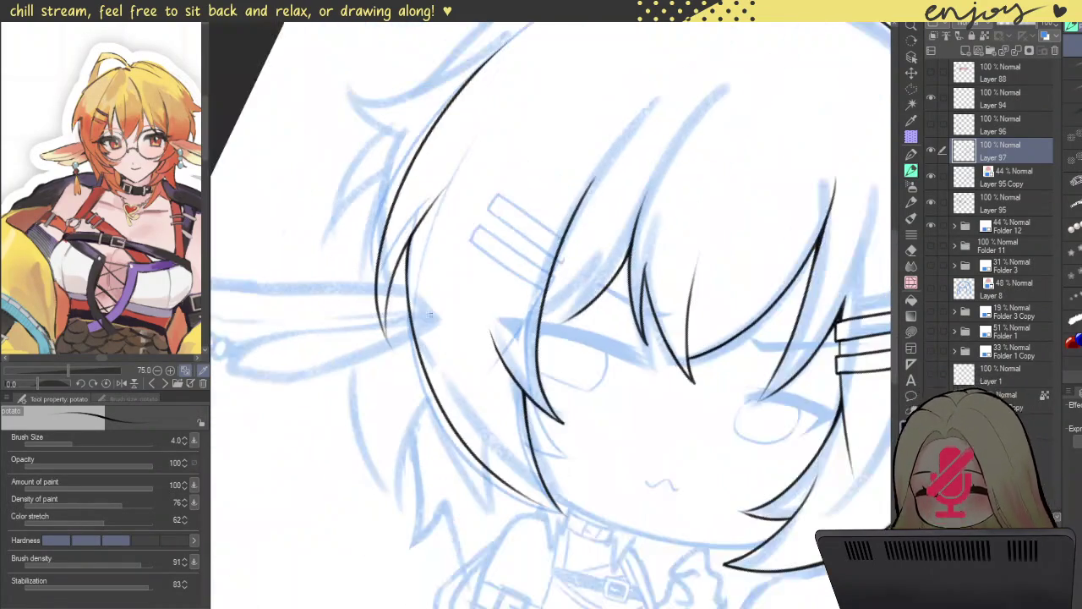
- Ink a thinner, darker line over the left hair edge
left_click_drag(444, 446, 411, 375)
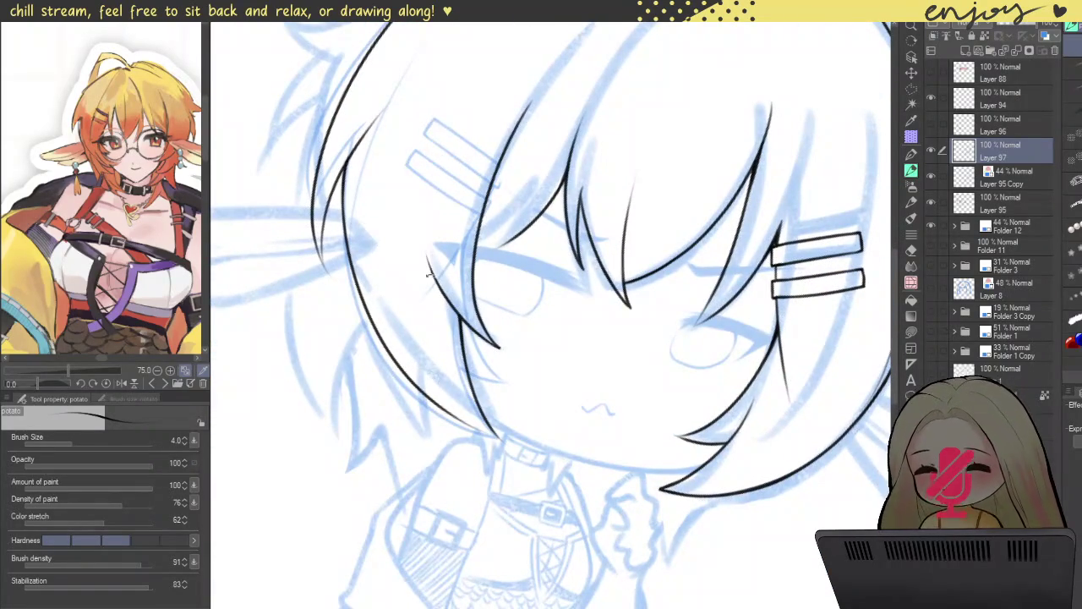
left_click_drag(428, 281, 483, 271)
scroll(483, 271, "up", 5)
scroll(394, 389, "up", 2)
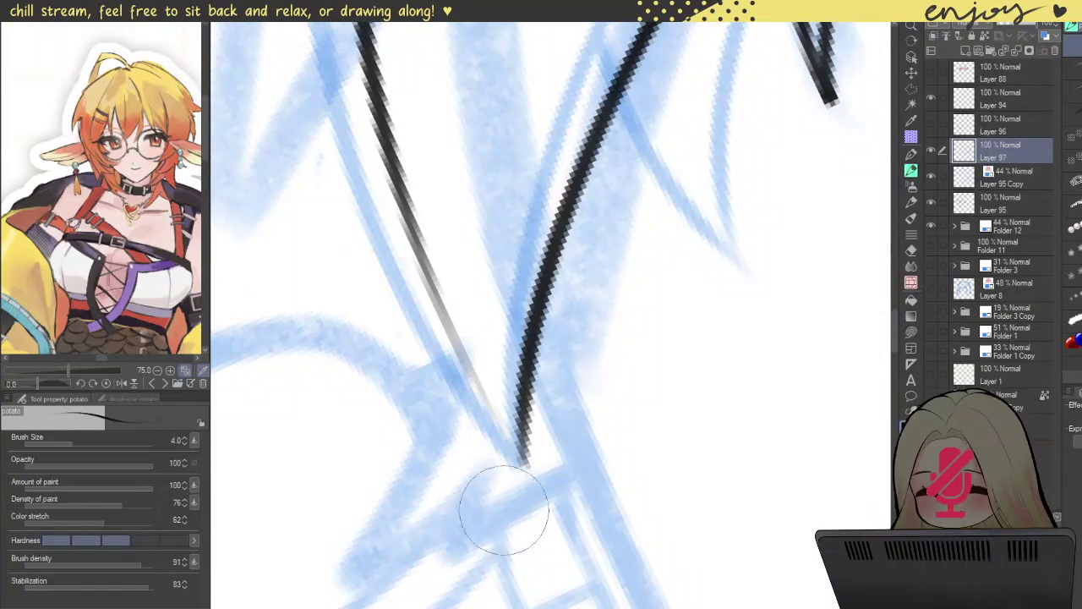
left_click_drag(516, 456, 366, 129)
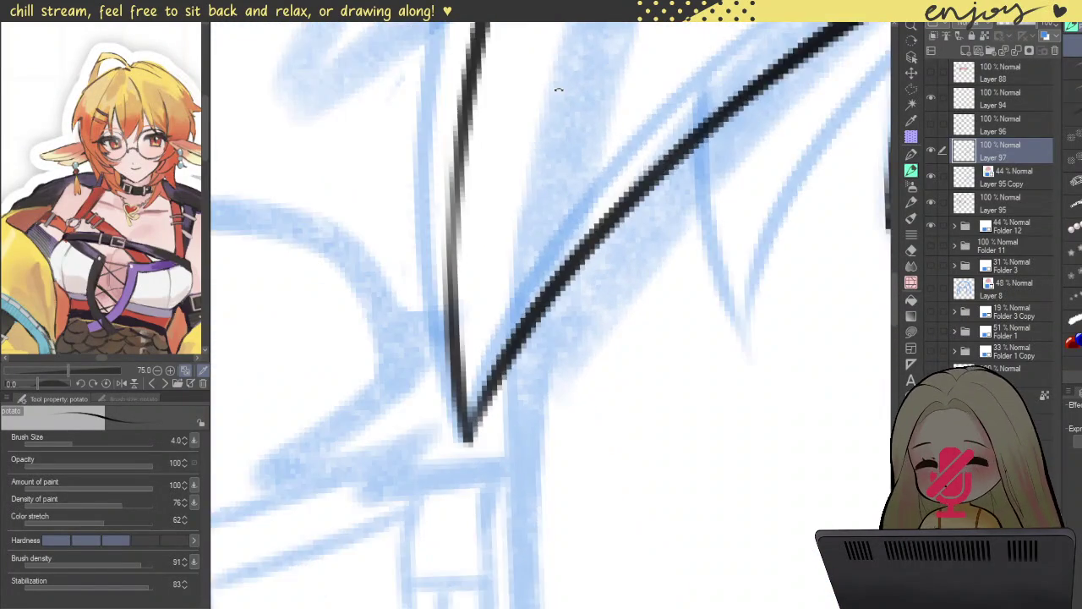
left_click_drag(444, 210, 567, 138)
mouse_move(408, 465)
left_mouse_down()
mouse_move(415, 376)
mouse_move(508, 140)
left_mouse_up()
key("ctrl+z")
left_click_drag(405, 406, 555, 67)
key("ctrl+z")
left_click_drag(406, 393, 549, 72)
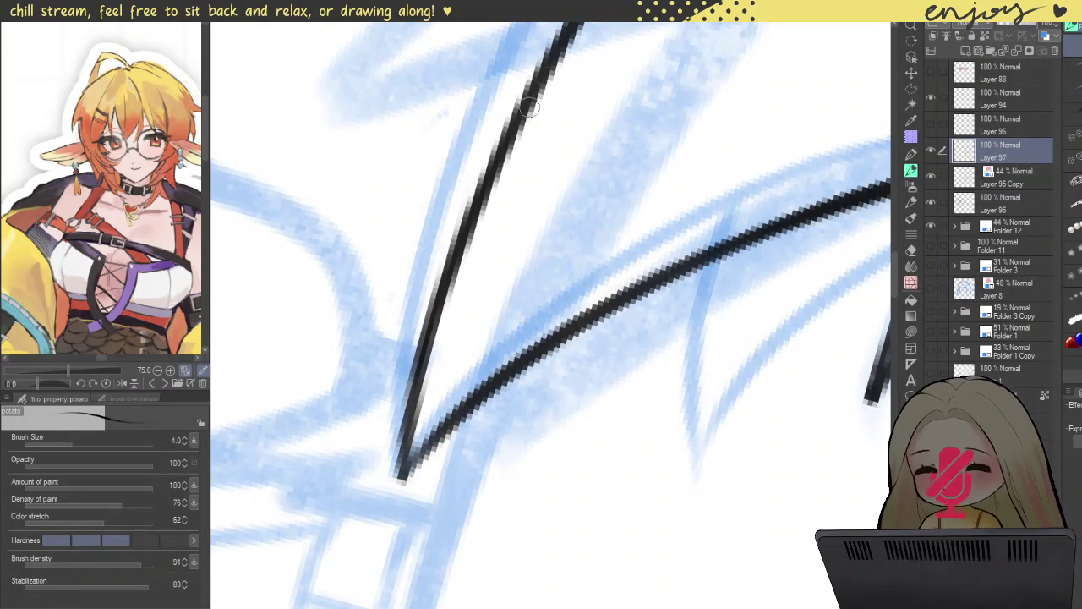
- Add a thin inner strand running down the hair, settling on a shorter version
scroll(575, 119, "down", 3)
mouse_move(600, 130)
left_mouse_down()
mouse_move(594, 156)
mouse_move(422, 181)
mouse_move(338, 285)
left_mouse_up()
scroll(418, 261, "up", 2)
scroll(417, 261, "up", 1)
scroll(415, 183, "up", 1)
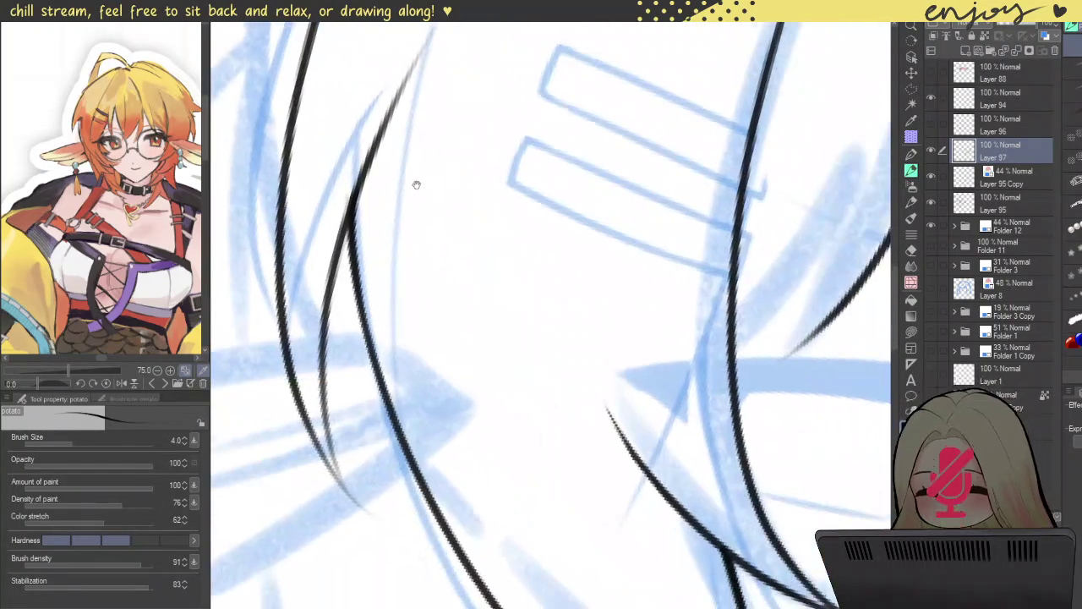
scroll(415, 178, "down", 1)
left_click_drag(412, 157, 484, 396)
key("ctrl+z")
left_click_drag(416, 92, 443, 374)
key("ctrl+z")
left_click_drag(412, 108, 459, 372)
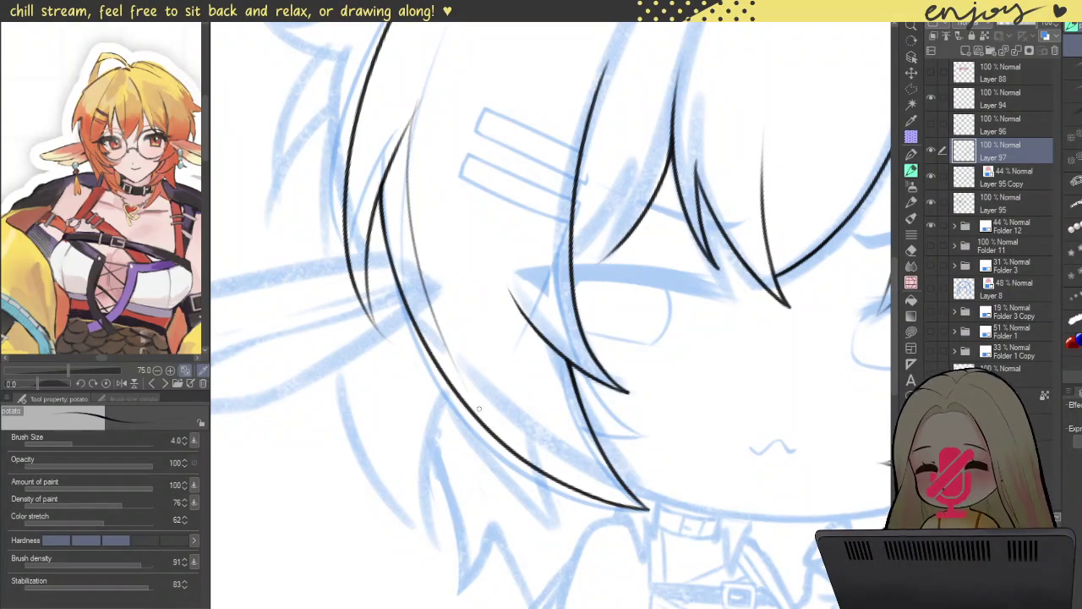
key("ctrl+z")
left_click_drag(416, 97, 467, 369)
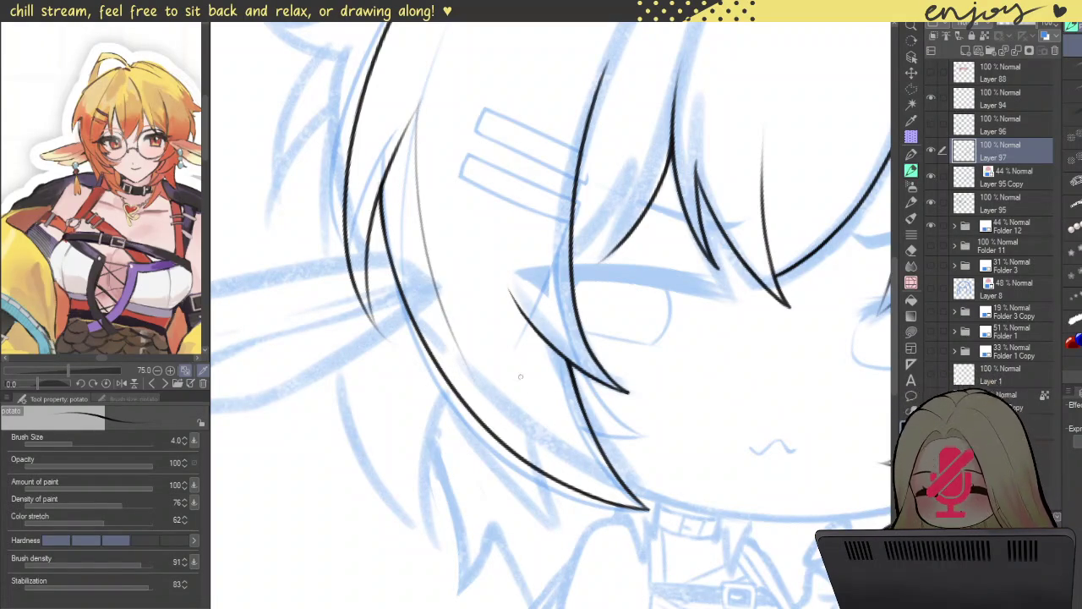
key("ctrl+z")
left_click_drag(418, 102, 404, 277)
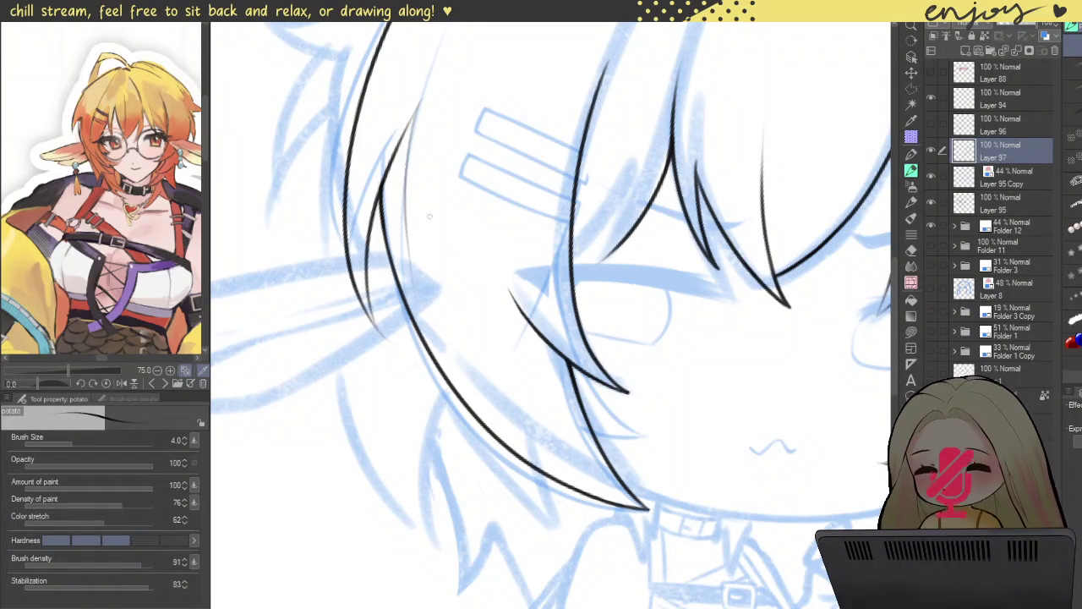
scroll(400, 203, "down", 5)
mouse_move(401, 203)
left_mouse_down()
mouse_move(460, 103)
mouse_move(415, 112)
left_mouse_up()
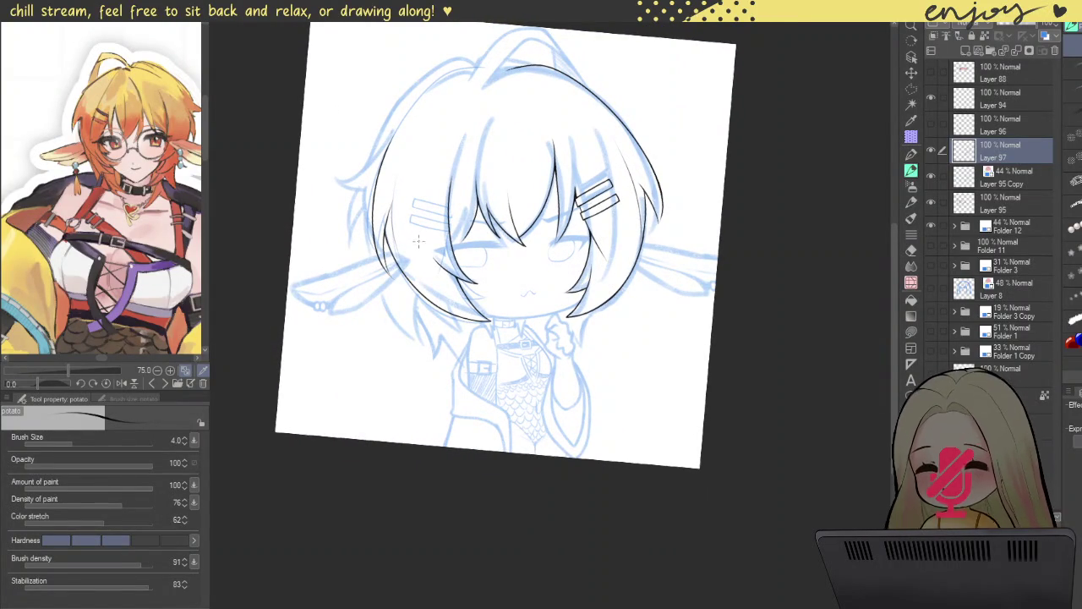
scroll(407, 325, "up", 2)
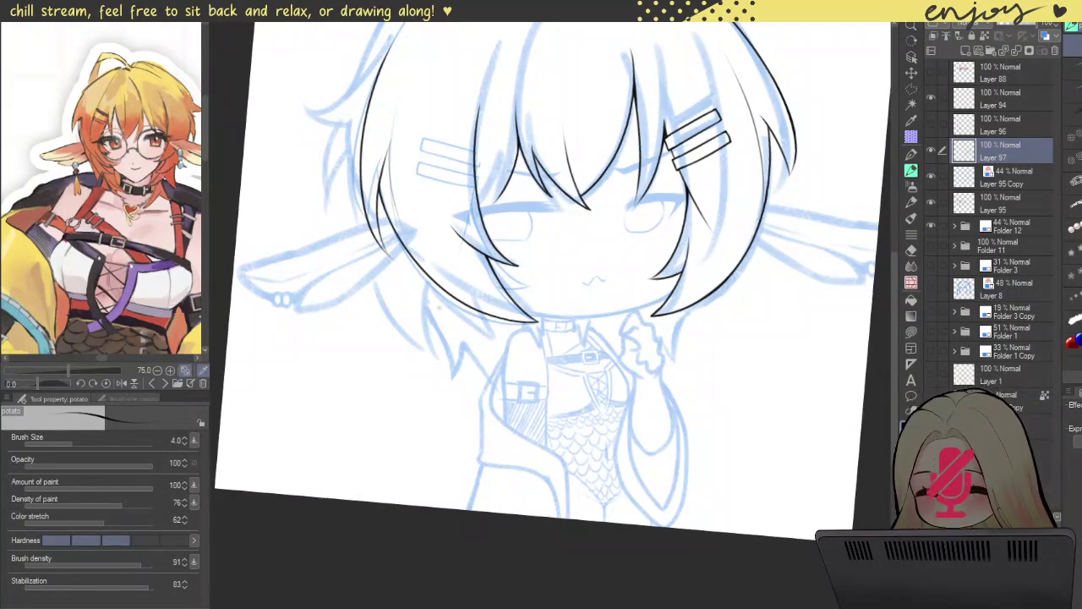
scroll(530, 226, "down", 2)
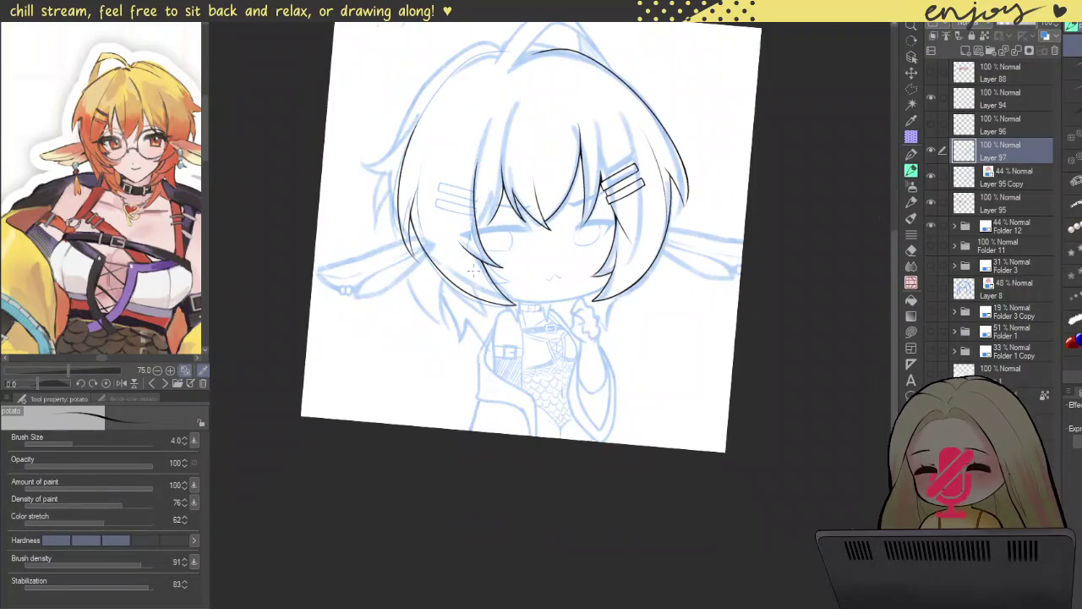
left_click_drag(625, 254, 689, 218)
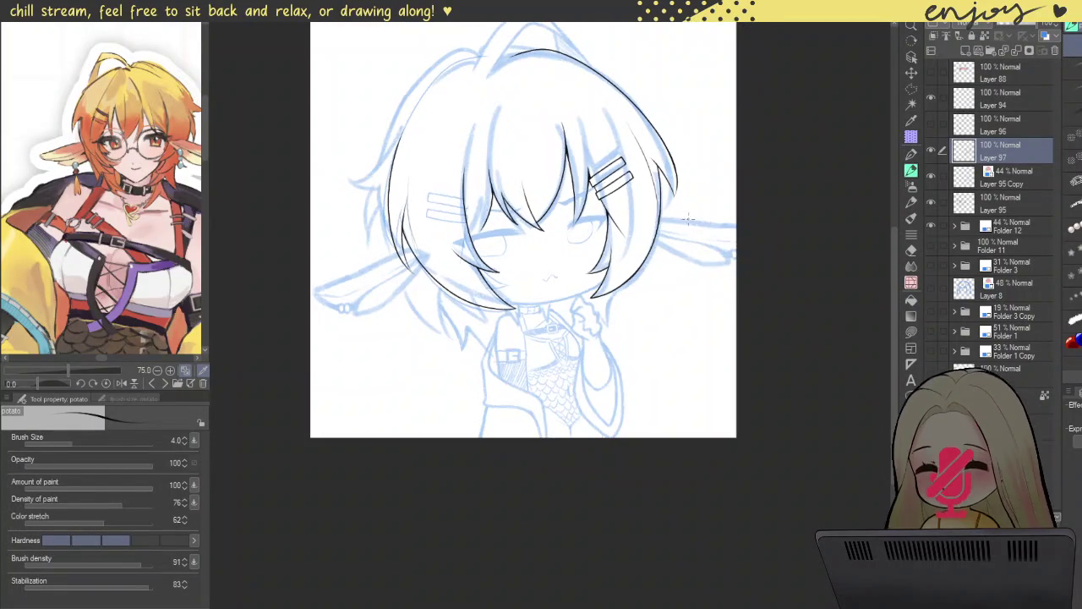
scroll(650, 202, "up", 1)
scroll(591, 236, "up", 1)
scroll(420, 289, "up", 2)
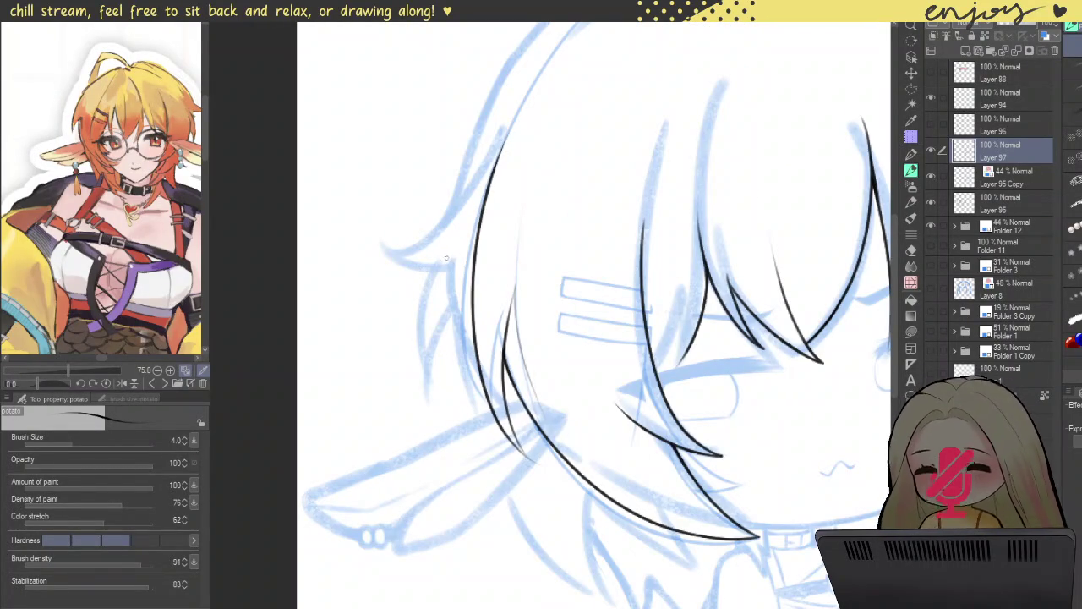
- Erase the old left-edge line and ink a long strand along the hair's left edge
left_click_drag(510, 108, 505, 439)
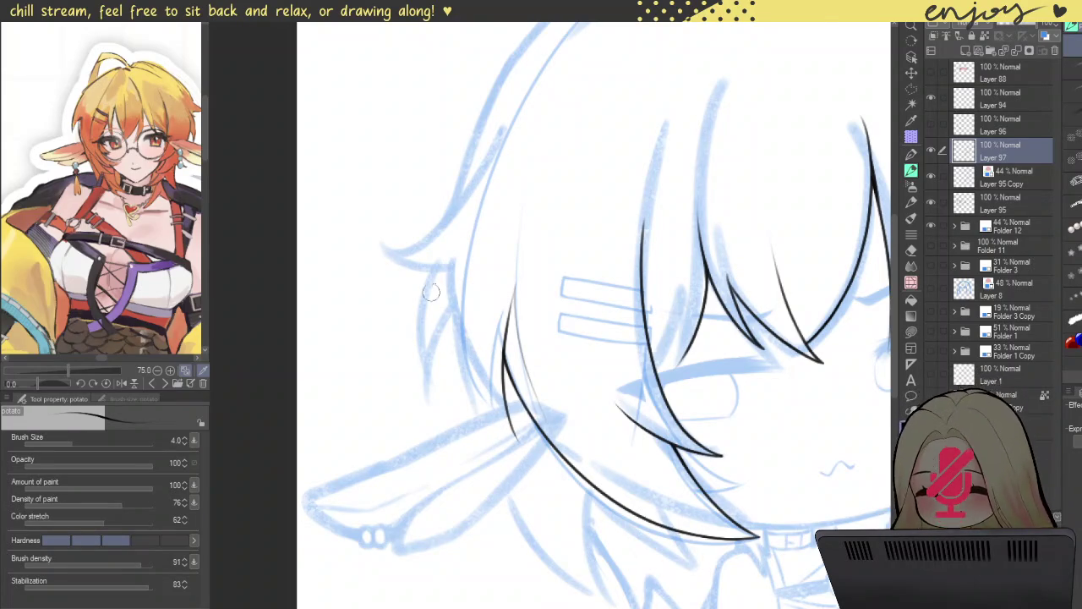
scroll(430, 292, "up", 1)
left_click_drag(463, 230, 564, 511)
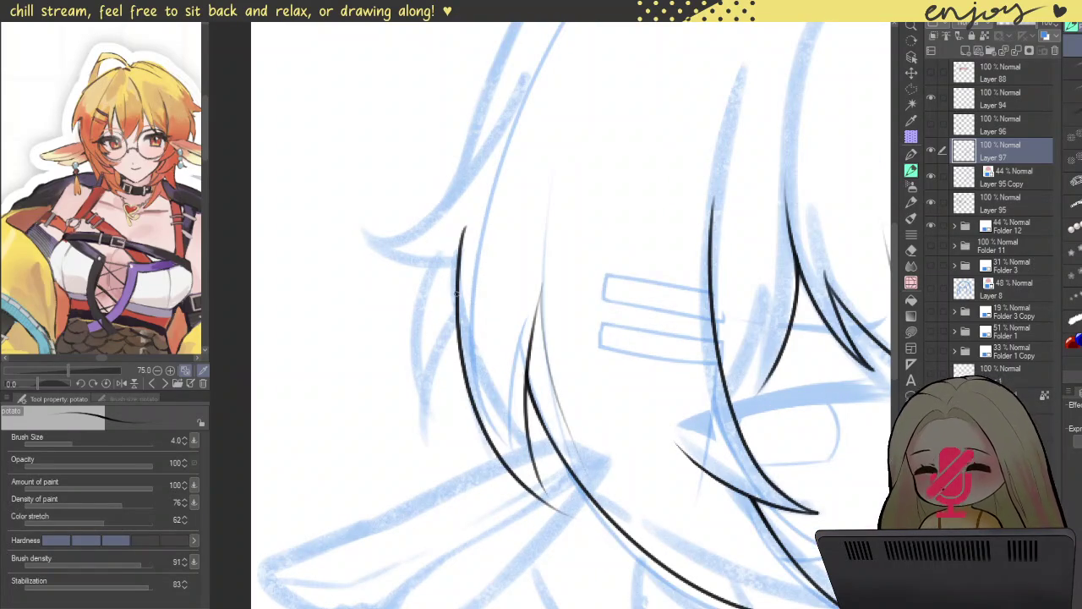
key("ctrl+z")
left_click_drag(456, 238, 545, 495)
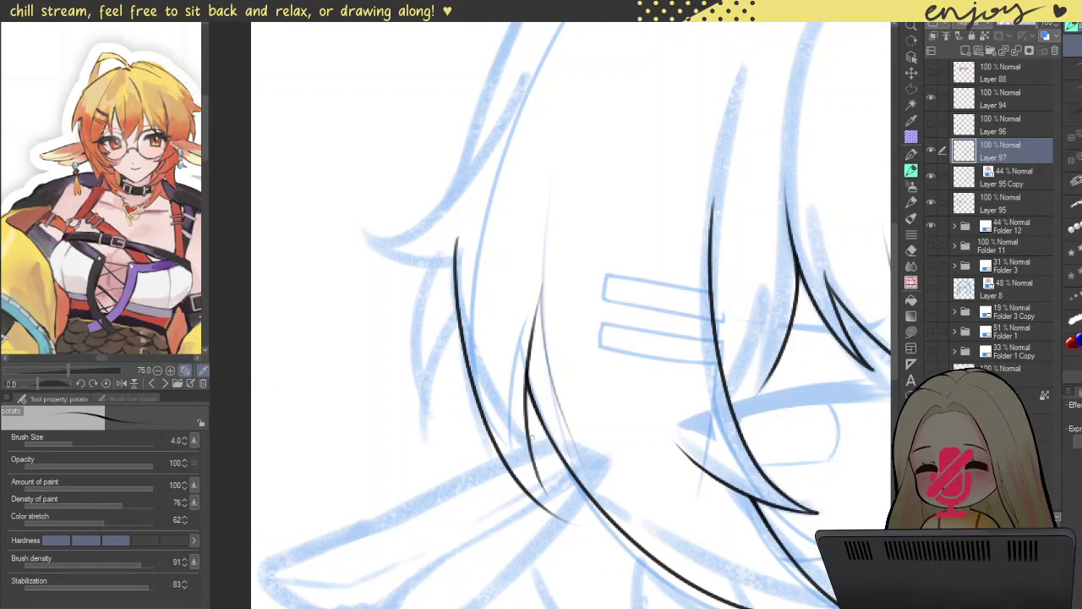
key("ctrl+z")
left_click_drag(456, 240, 520, 479)
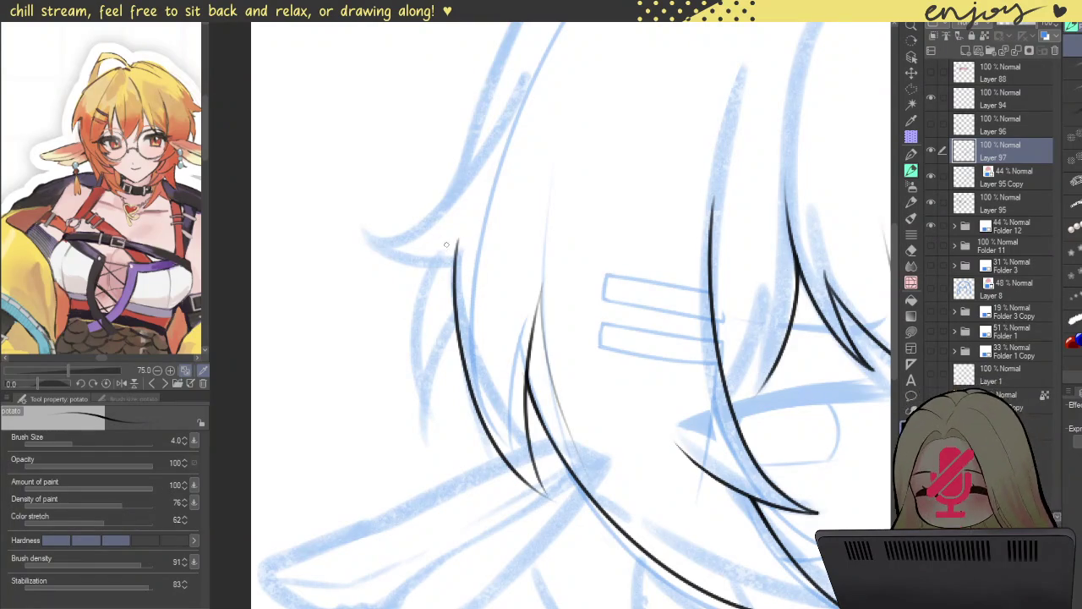
key("ctrl+z")
left_click_drag(456, 240, 561, 509)
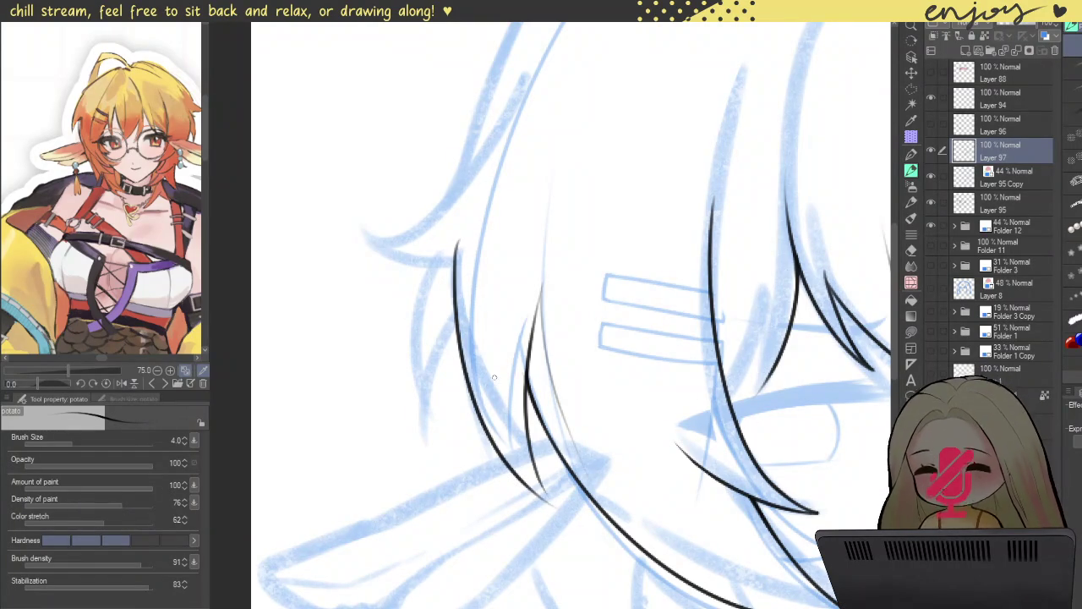
key("ctrl+z")
left_click_drag(454, 251, 535, 475)
key("ctrl+z")
left_click_drag(456, 244, 551, 502)
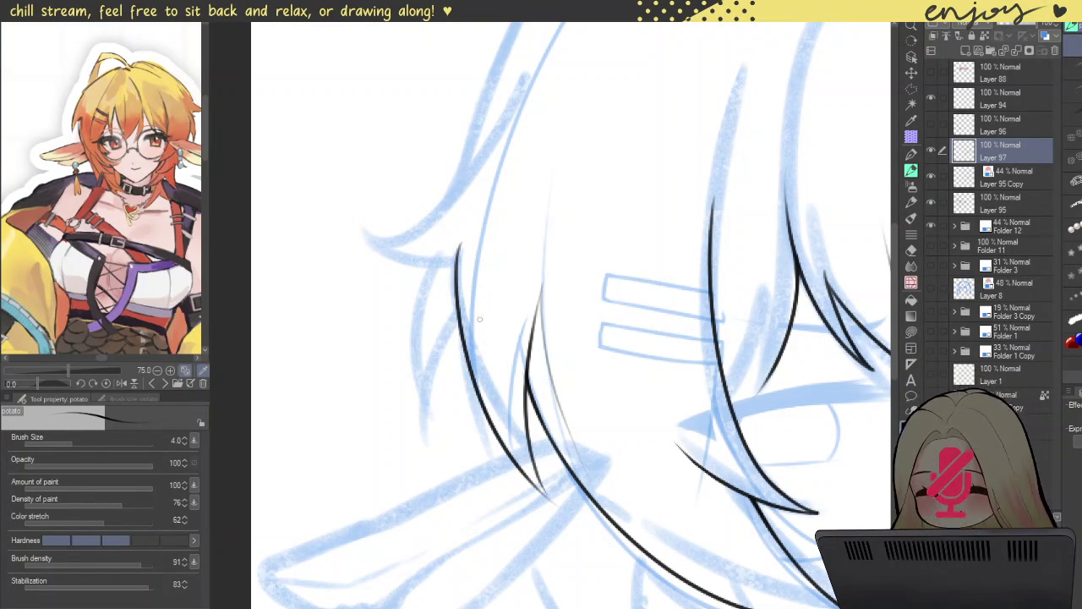
- Redraw the inner left hair strand reaching lower and erase its tapering tail
mouse_move(415, 184)
left_mouse_down()
mouse_move(424, 210)
mouse_move(369, 172)
mouse_move(457, 443)
left_mouse_up()
key("ctrl+z")
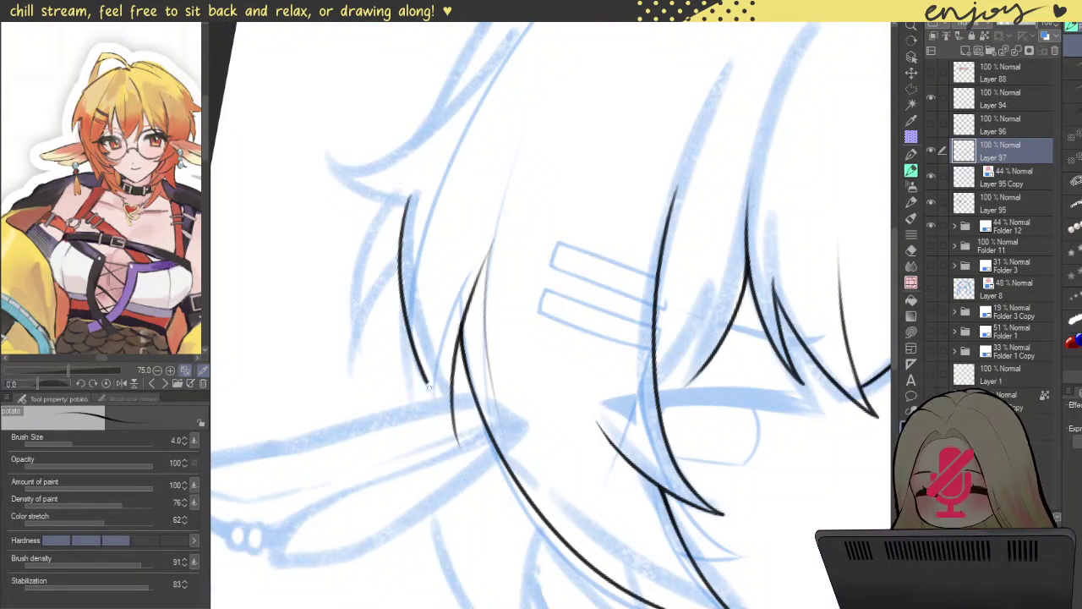
key("ctrl+z")
left_click_drag(414, 186, 457, 443)
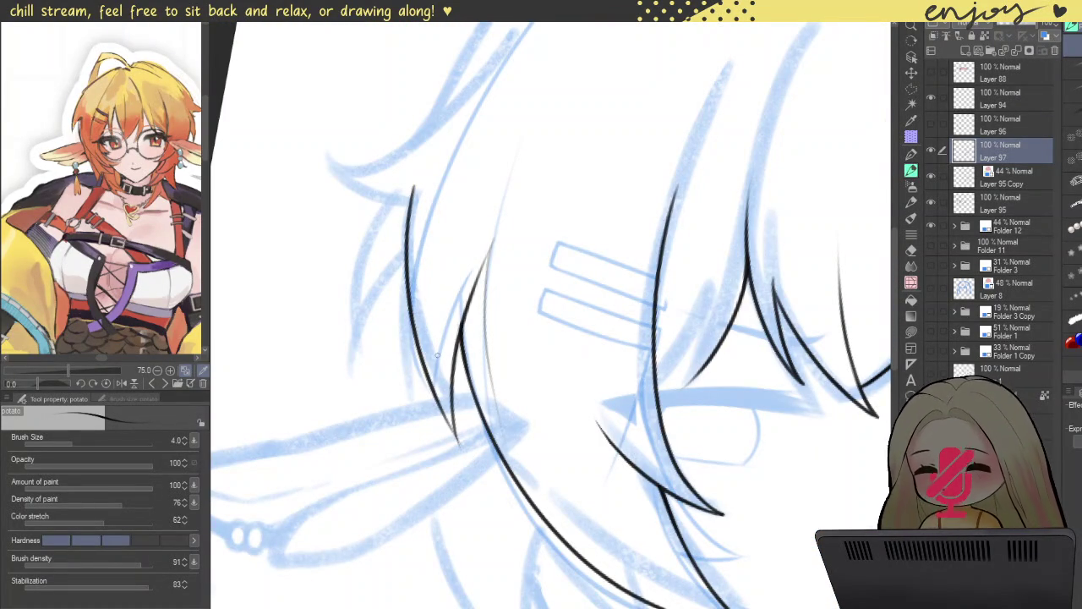
key("ctrl+z")
left_click_drag(416, 187, 459, 423)
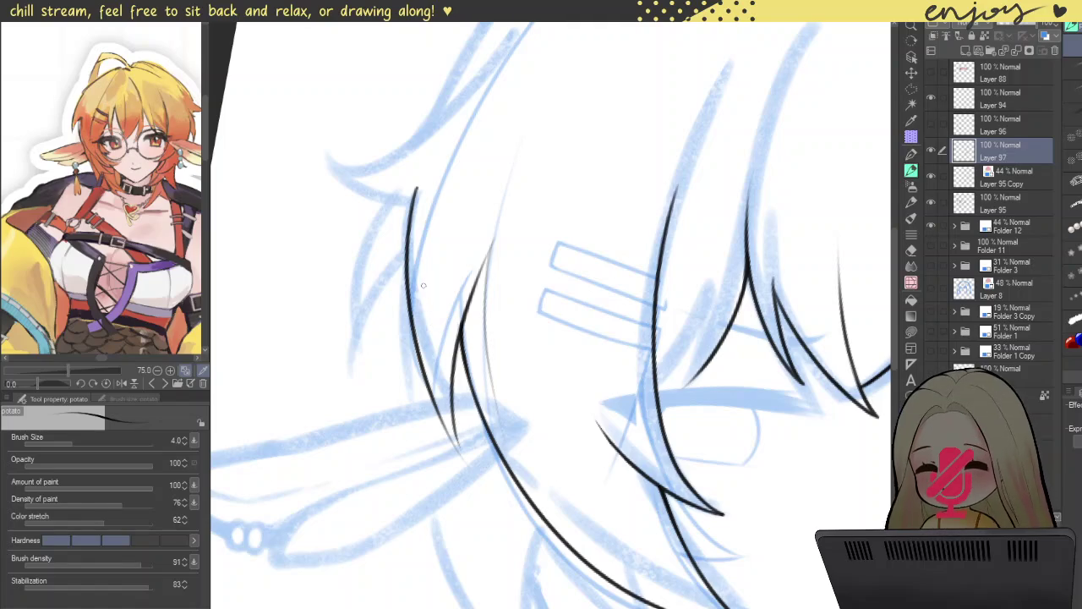
key("ctrl+z")
left_click_drag(415, 190, 460, 429)
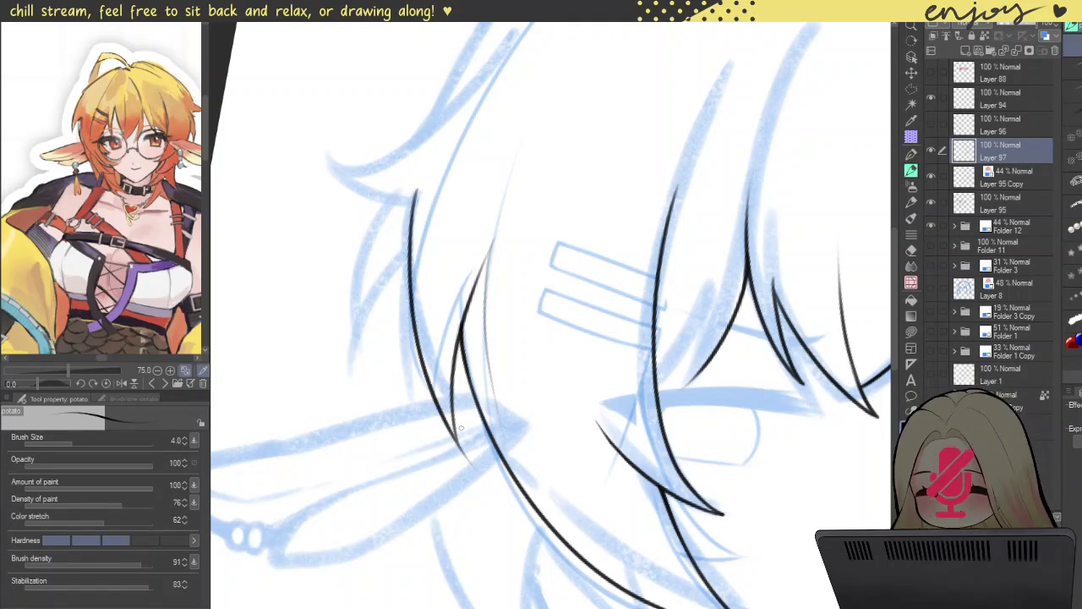
scroll(449, 415, "up", 2)
scroll(454, 479, "up", 2)
scroll(495, 386, "up", 2)
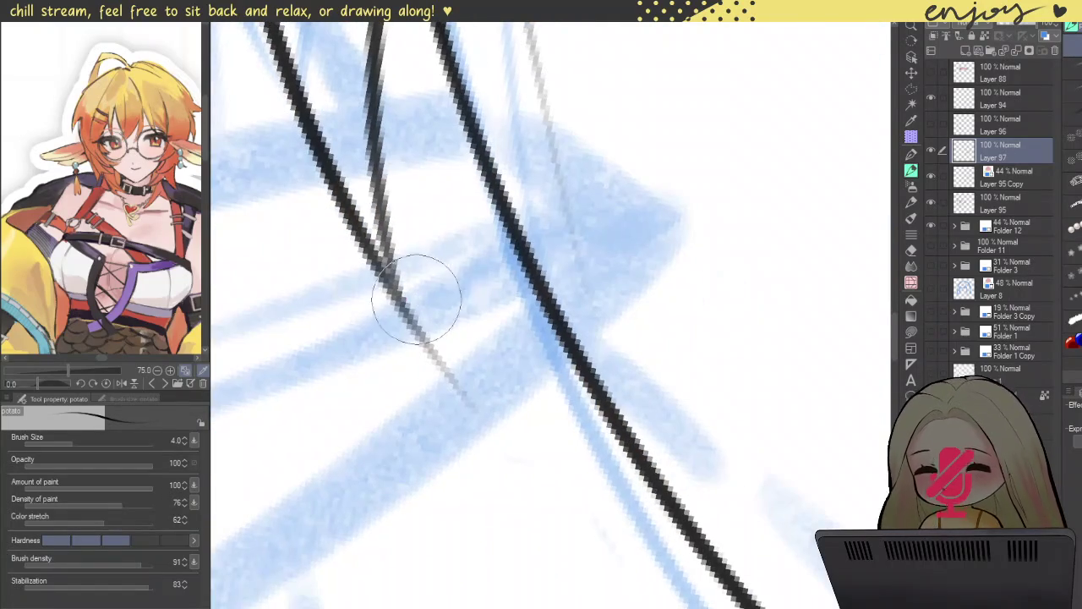
left_click_drag(439, 272, 483, 415)
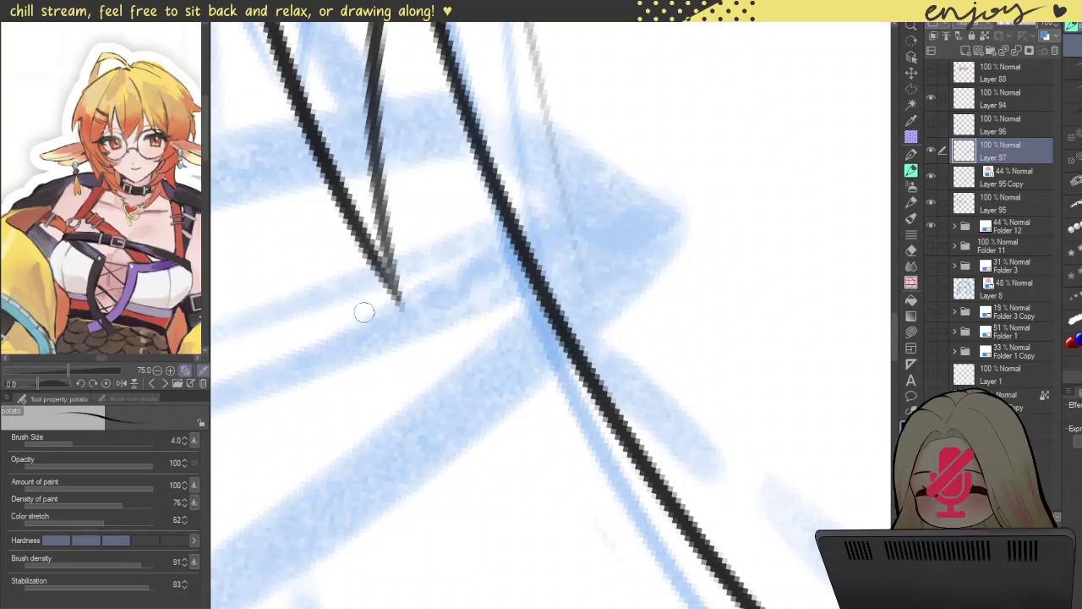
- Ink the long curved outer hair contour along the sketch
scroll(408, 151, "down", 5)
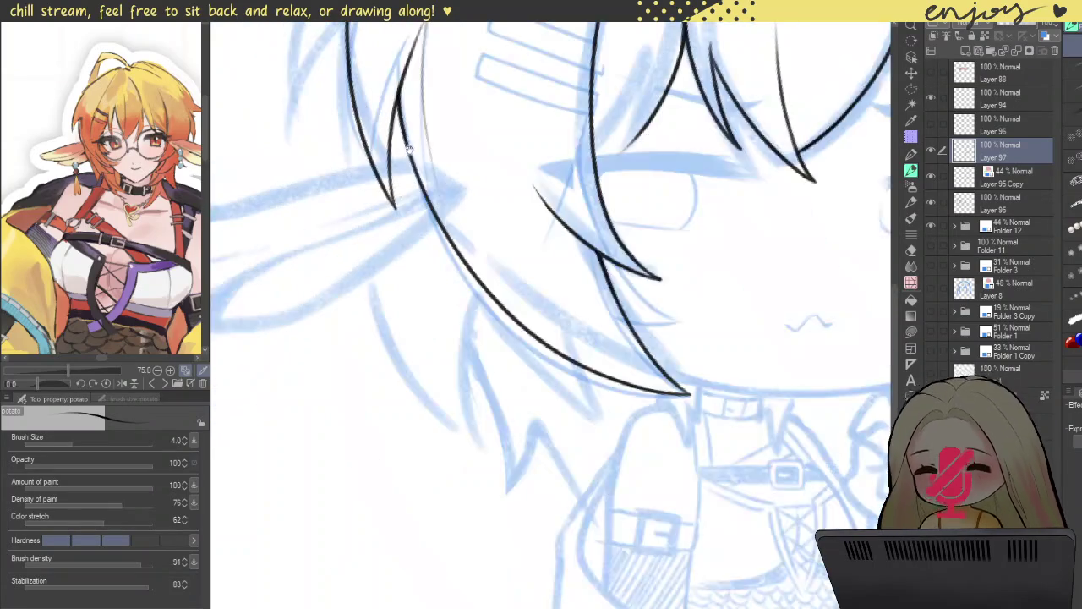
scroll(408, 150, "up", 2)
scroll(408, 151, "up", 3)
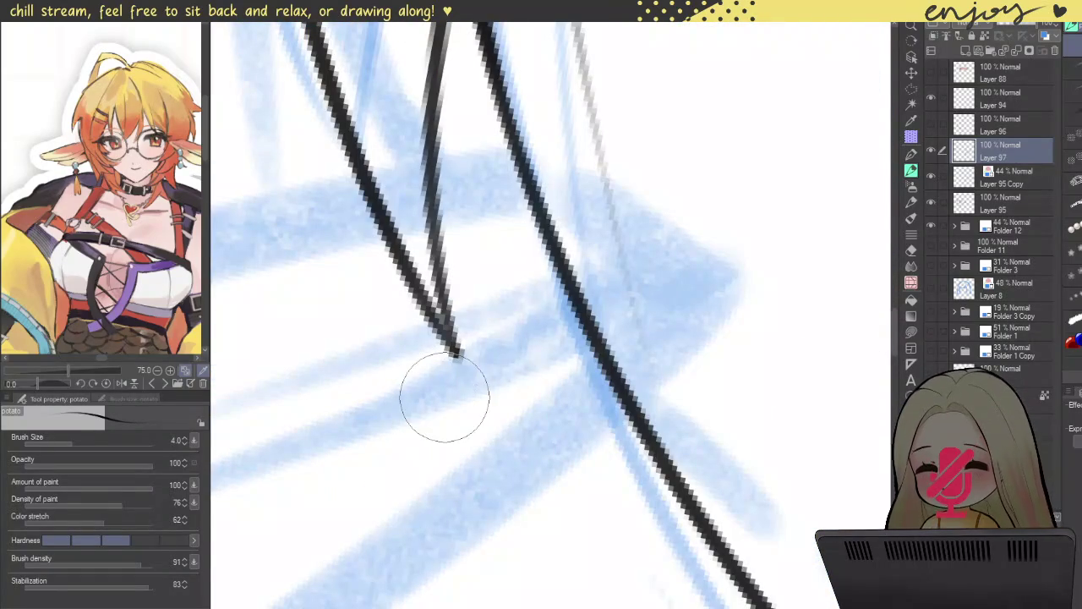
scroll(495, 338, "down", 3)
scroll(476, 378, "down", 2)
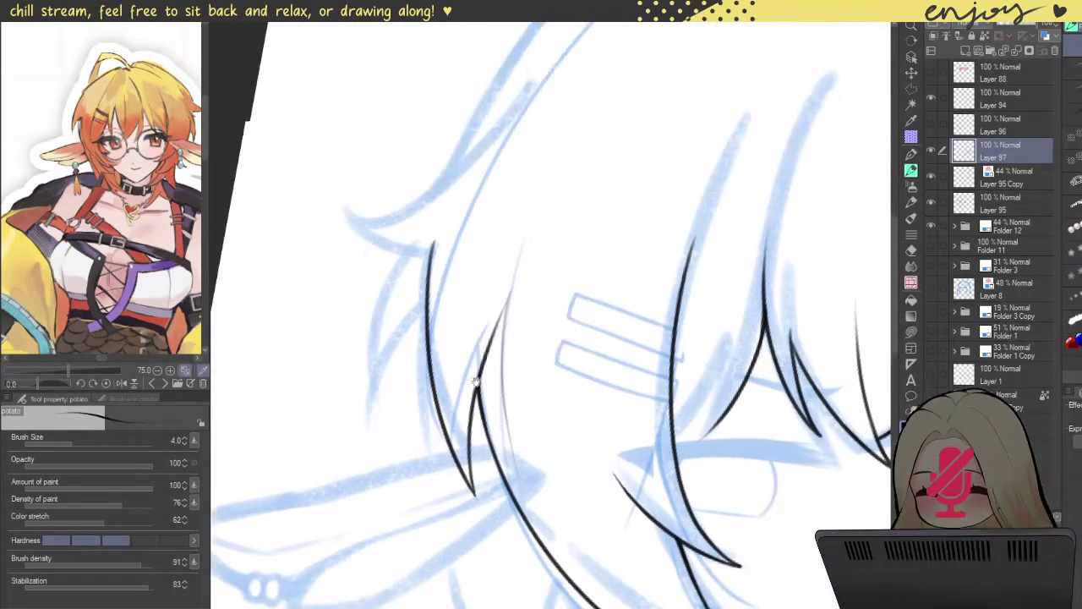
scroll(476, 378, "up", 1)
scroll(344, 171, "down", 2)
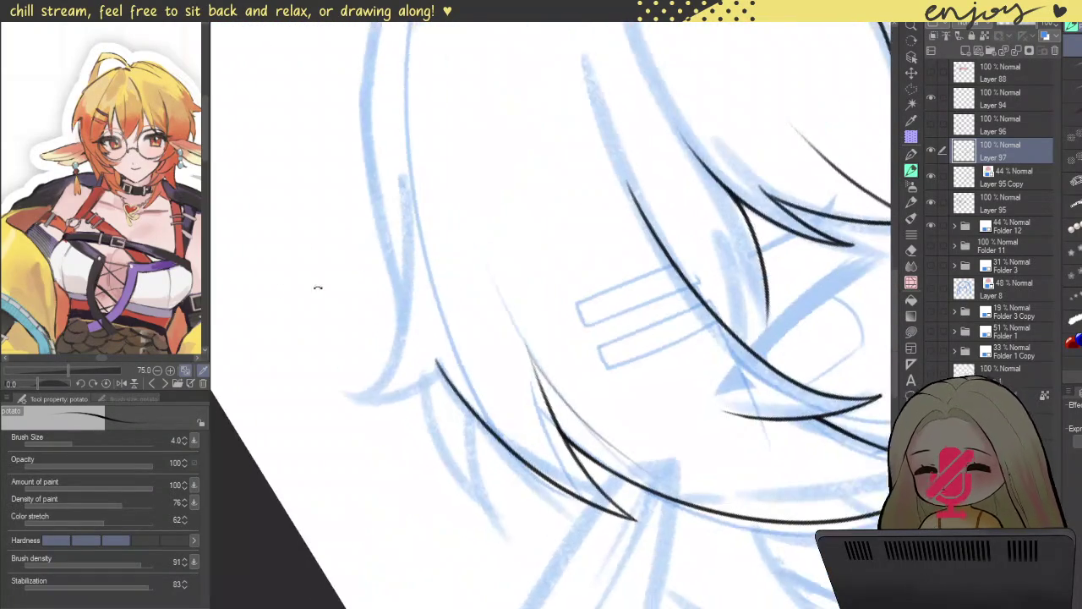
scroll(321, 288, "down", 1)
scroll(500, 79, "up", 3)
left_click_drag(499, 79, 401, 465)
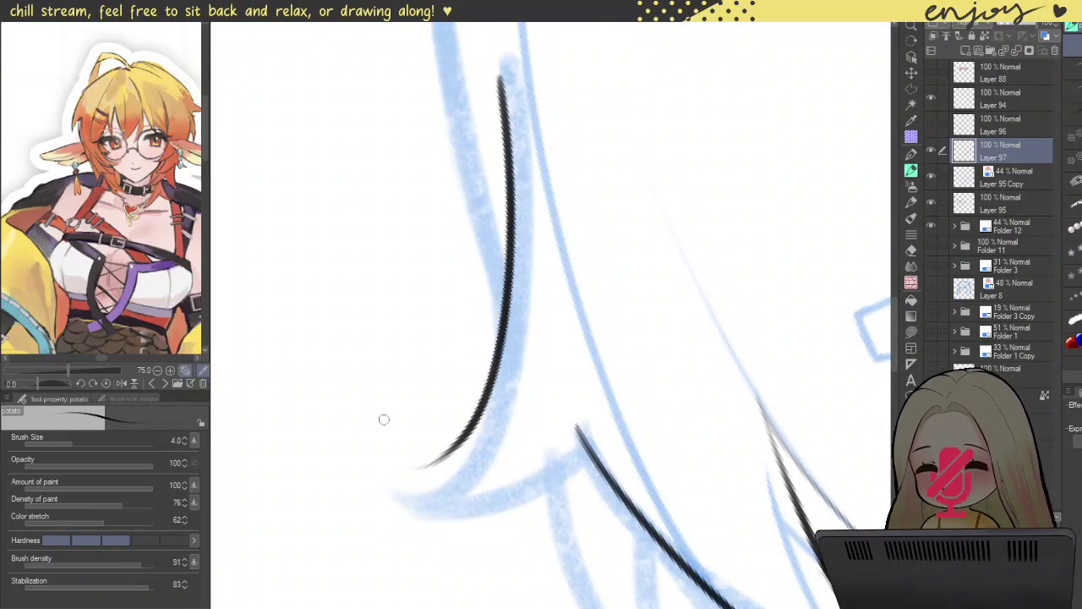
key("ctrl+z")
left_click_drag(503, 57, 385, 537)
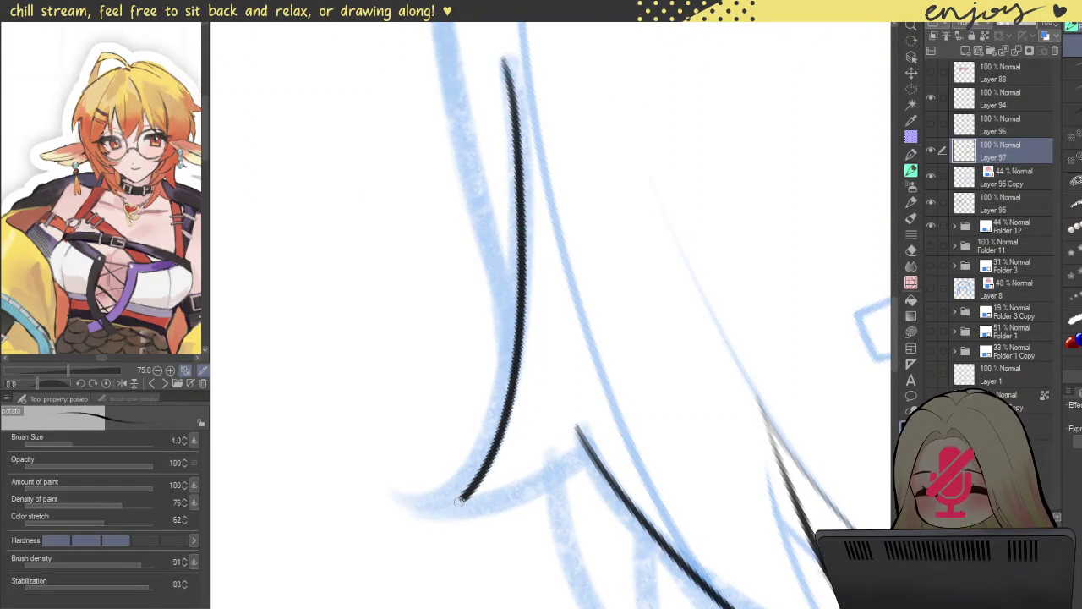
key("ctrl+z")
mouse_move(507, 63)
left_mouse_down()
mouse_move(518, 144)
mouse_move(370, 504)
left_mouse_up()
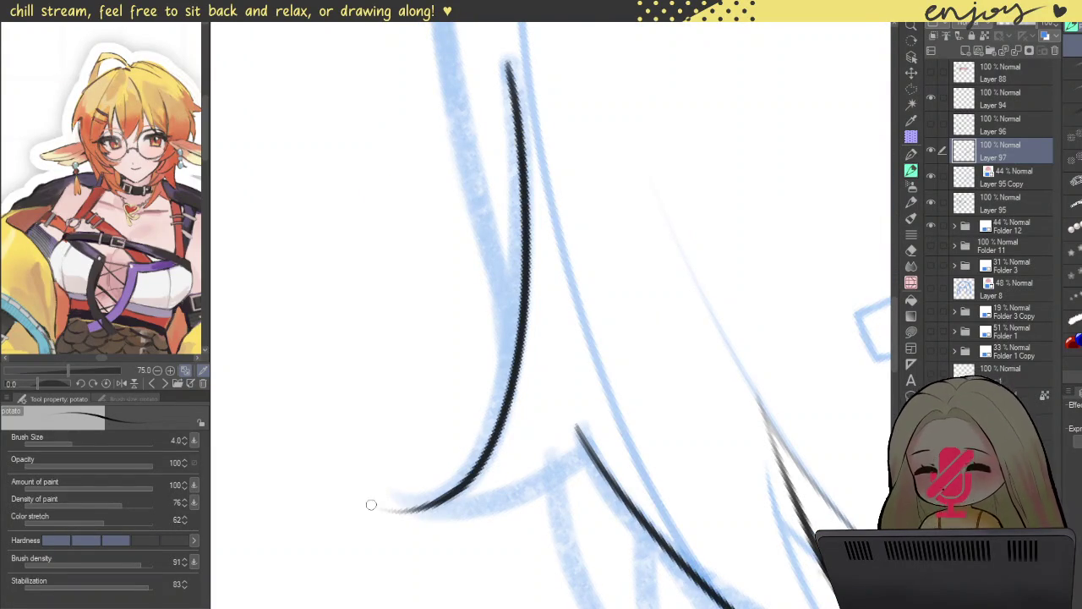
- Ink the lower contour section upward along the sketch curve
mouse_move(426, 225)
left_mouse_down()
mouse_move(638, 208)
mouse_move(583, 228)
mouse_move(541, 212)
left_mouse_up()
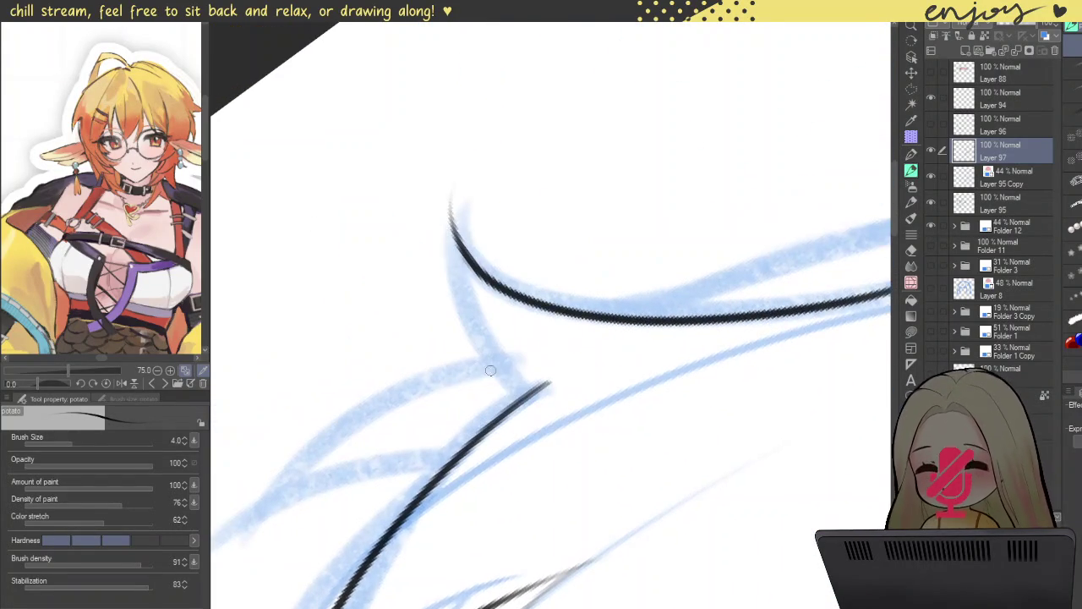
left_click_drag(519, 391, 450, 190)
key("ctrl+z")
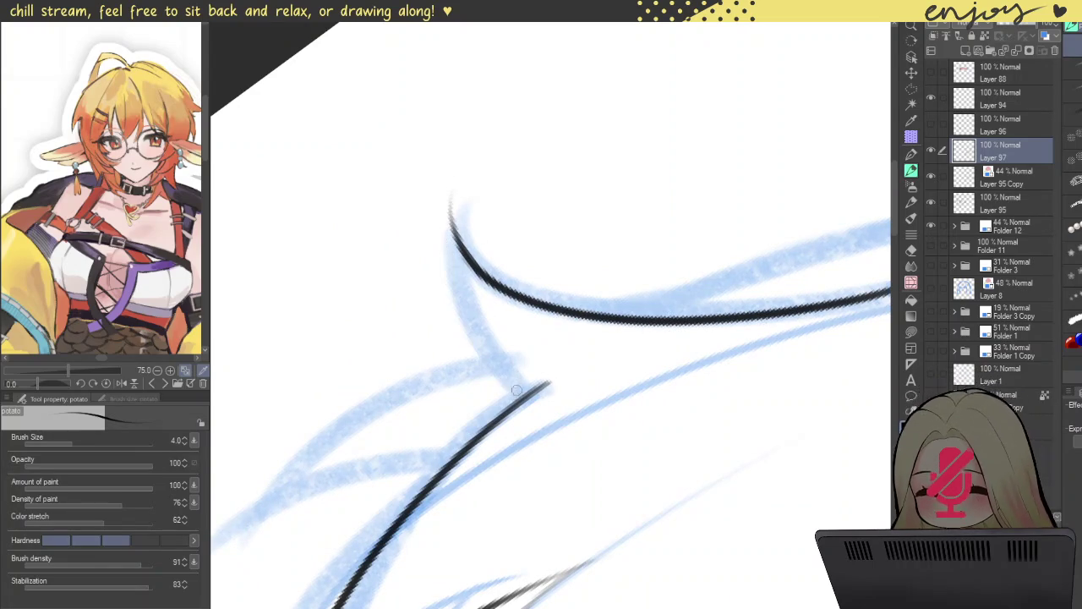
left_click_drag(503, 391, 471, 201)
key("ctrl+z")
mouse_move(512, 401)
left_mouse_down()
mouse_move(440, 250)
mouse_move(448, 176)
left_mouse_up()
key("ctrl+z")
left_click_drag(518, 398, 450, 173)
- Ink the upper-left contour line and darken the upper-right contour branch
scroll(456, 208, "up", 3)
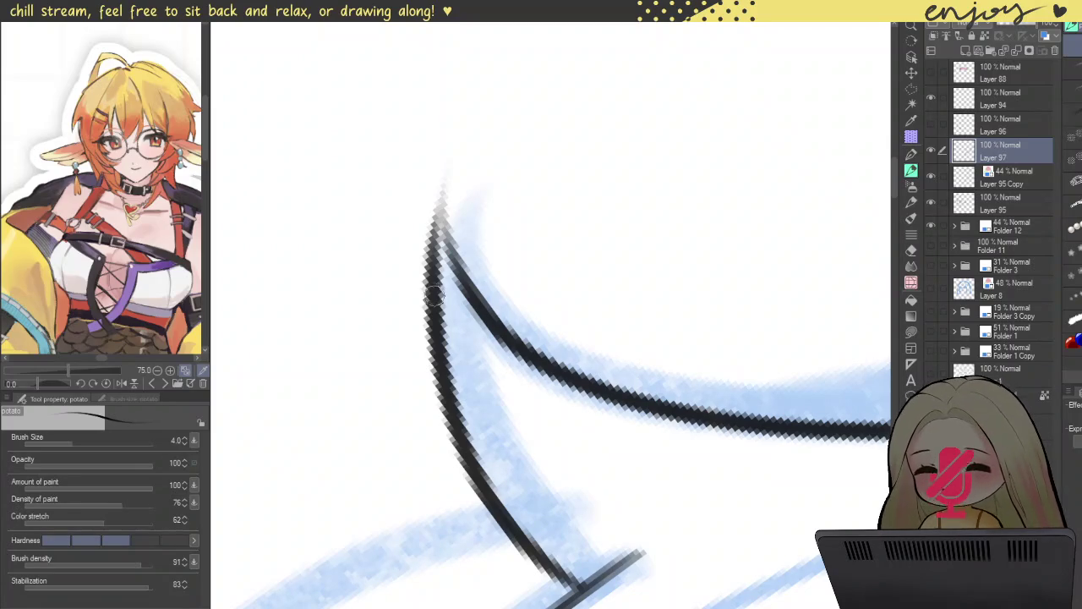
left_click_drag(433, 291, 448, 190)
key("ctrl+z")
mouse_move(433, 313)
left_mouse_down()
mouse_move(450, 189)
mouse_move(478, 313)
left_mouse_up()
left_click_drag(440, 220, 507, 338)
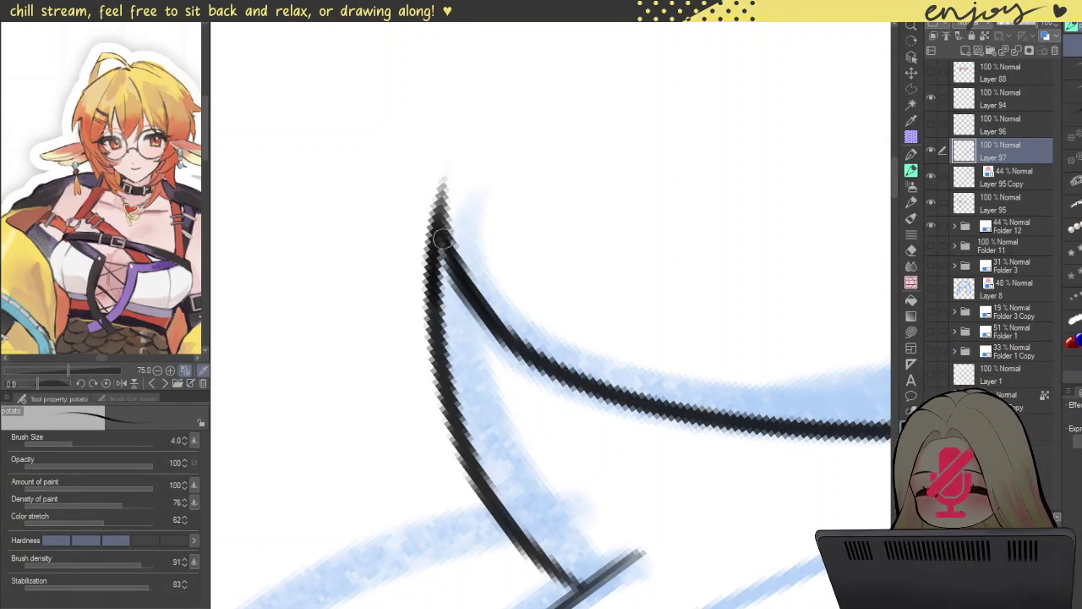
scroll(486, 150, "down", 2)
scroll(486, 150, "down", 2)
scroll(486, 150, "down", 1)
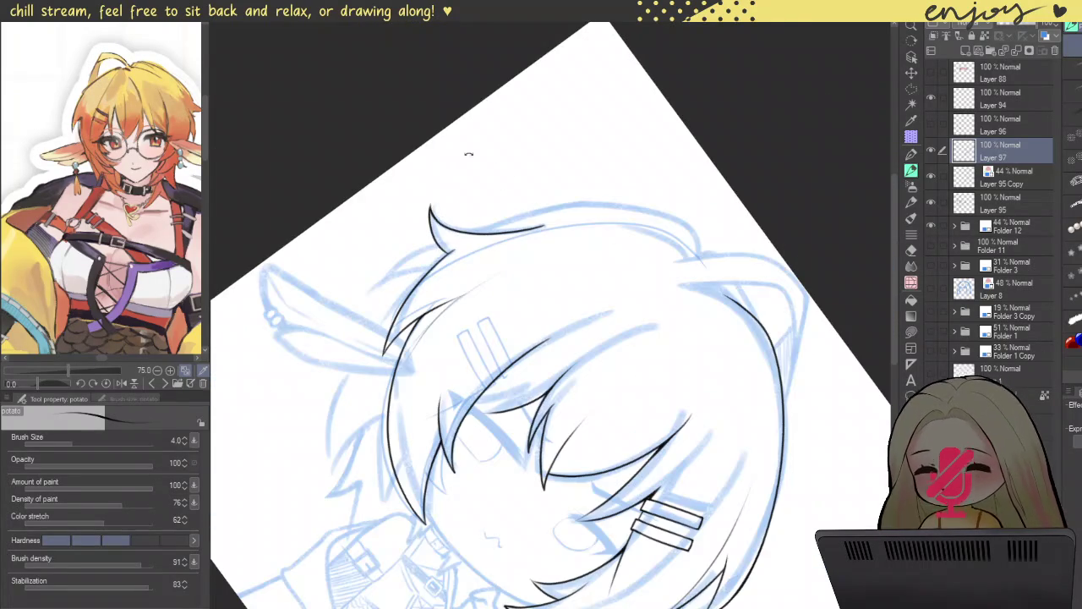
scroll(486, 149, "down", 2)
scroll(456, 296, "up", 2)
scroll(456, 297, "up", 3)
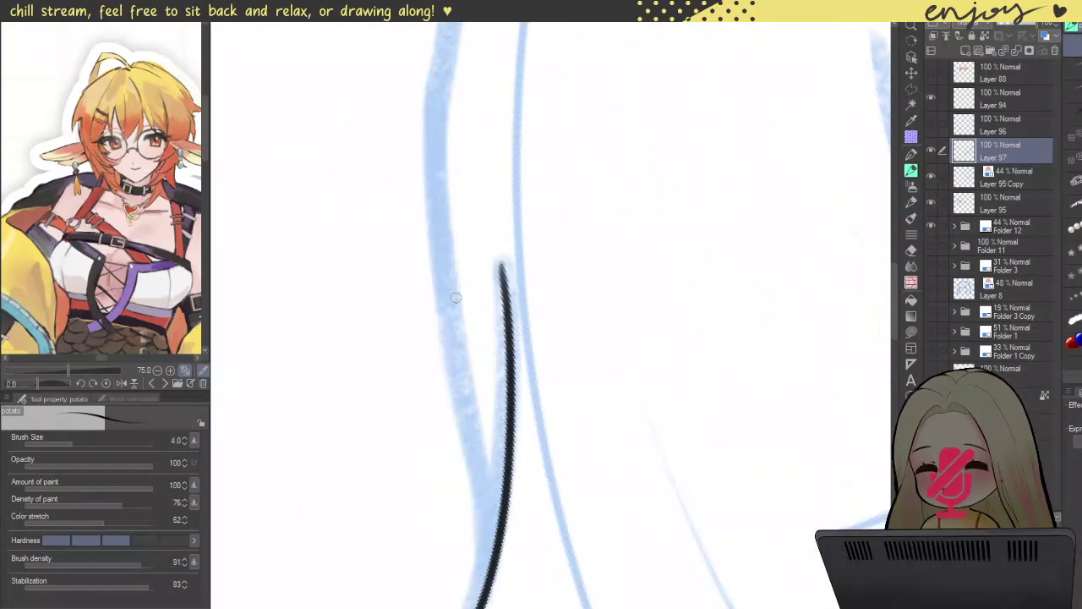
scroll(456, 297, "up", 3)
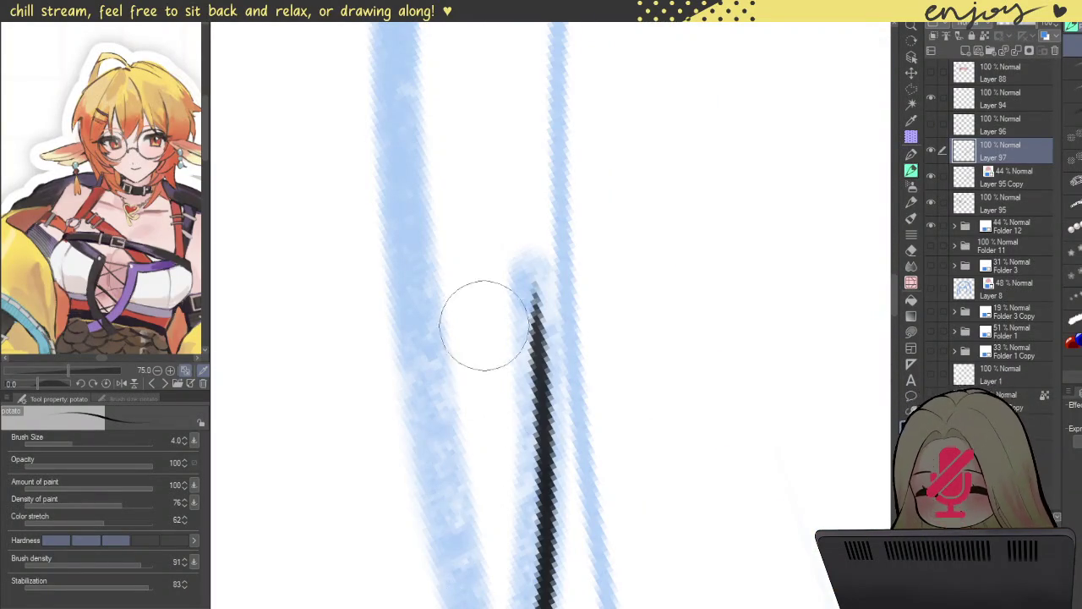
scroll(466, 333, "down", 3)
left_click_drag(456, 280, 399, 254)
scroll(376, 255, "down", 2)
scroll(375, 255, "down", 3)
scroll(629, 149, "up", 1)
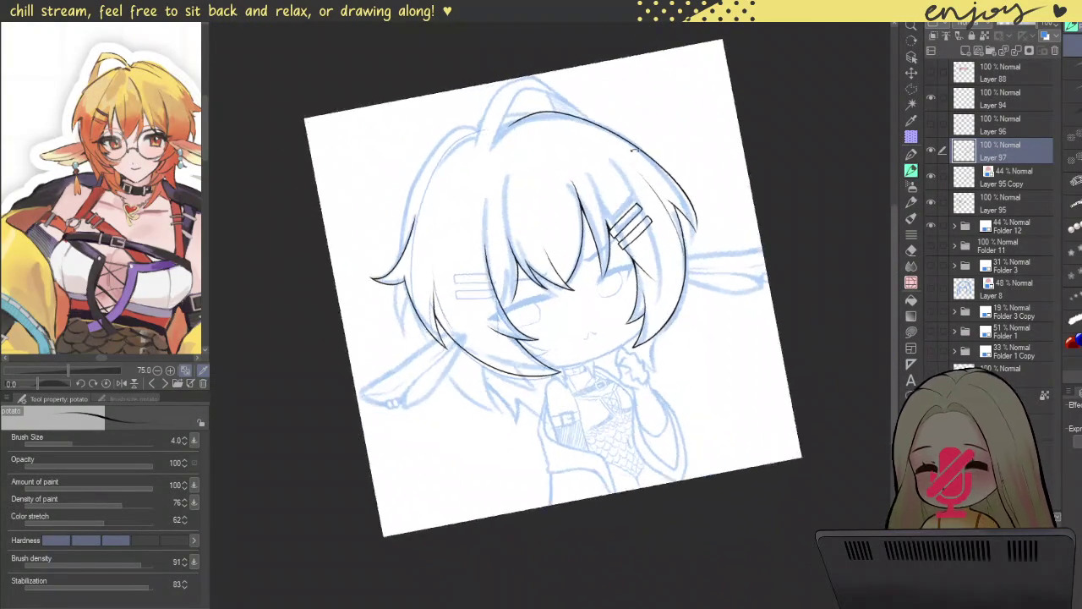
key("ctrl+0")
left_click_drag(727, 249, 668, 260)
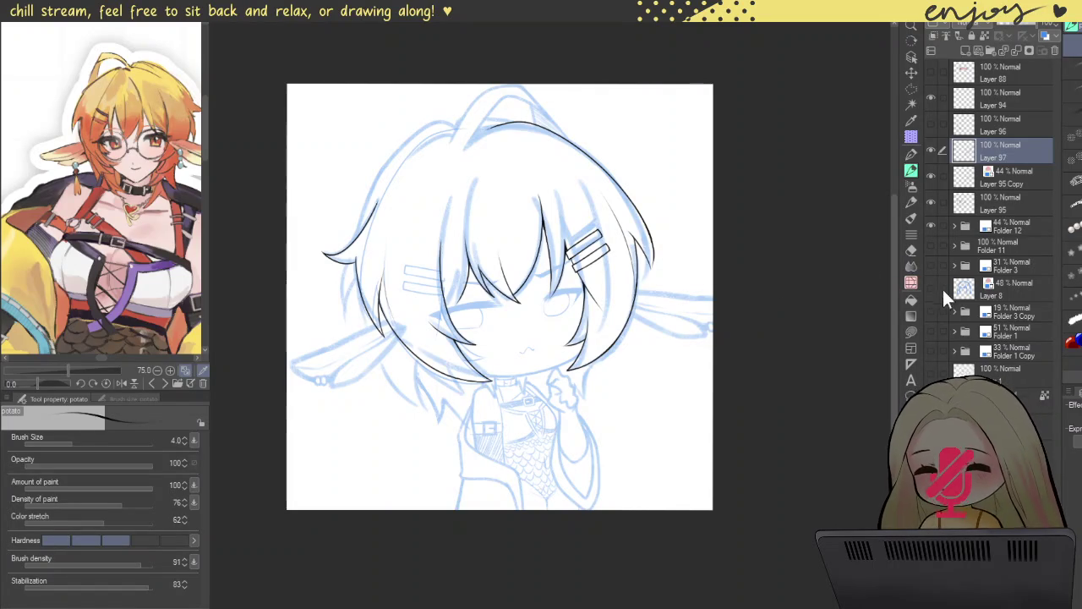
left_click(931, 222)
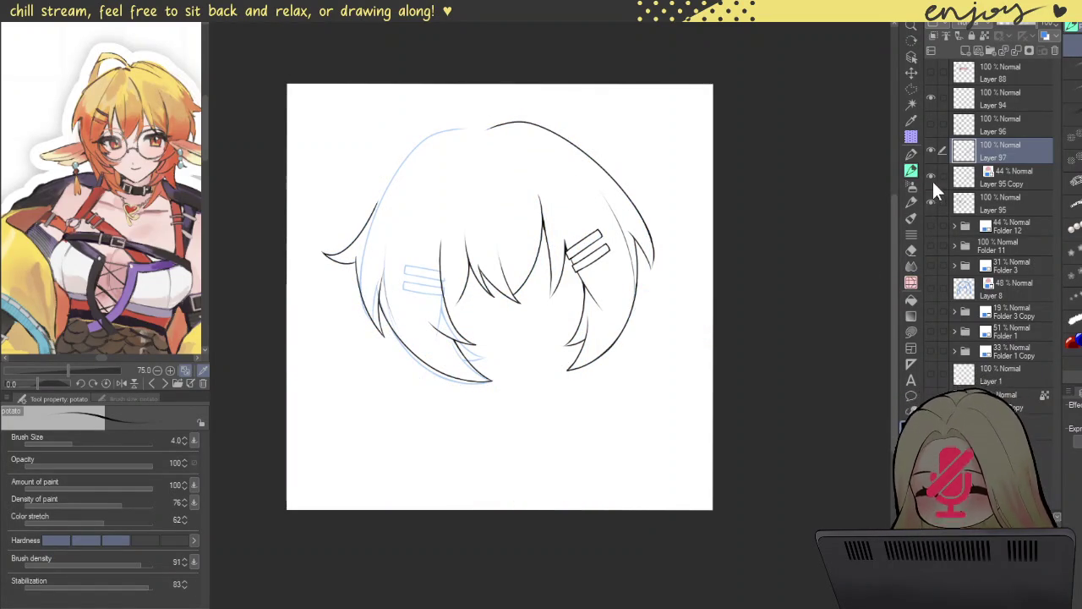
left_click(930, 177)
left_click(930, 223)
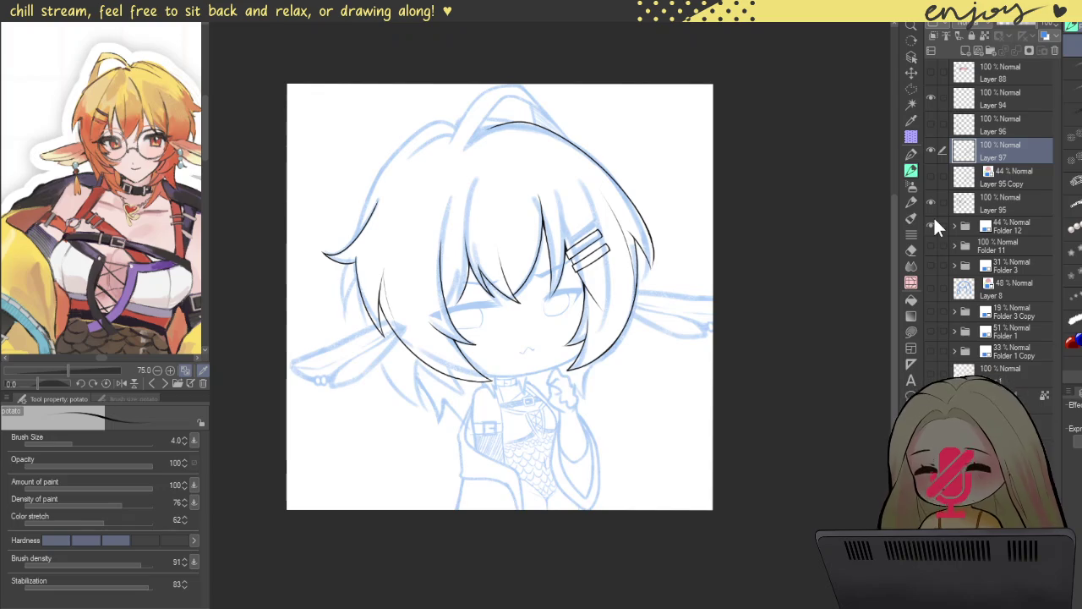
left_click(931, 221)
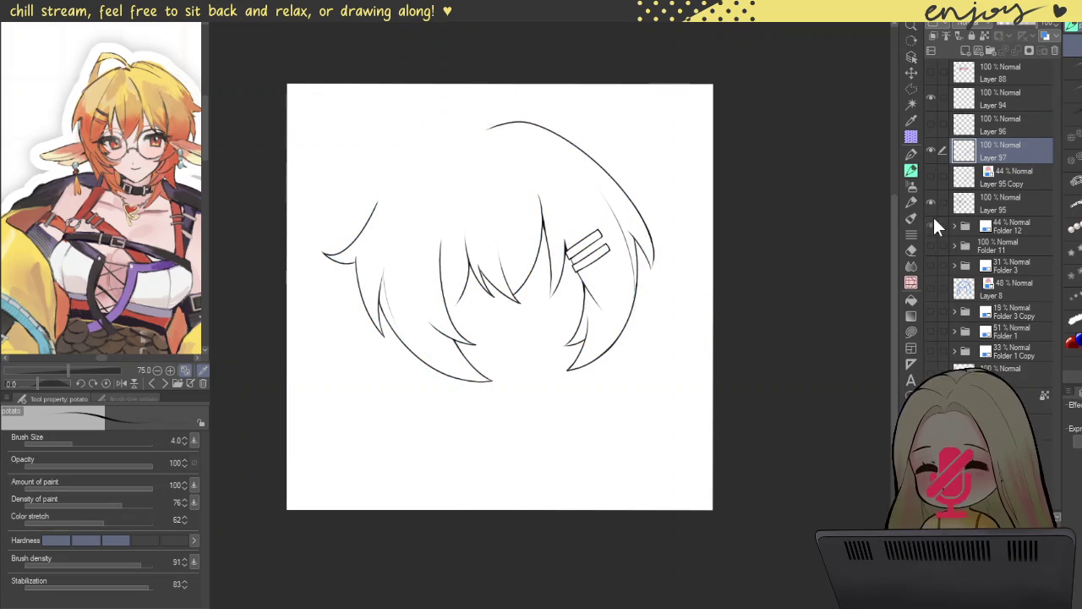
left_click(932, 222)
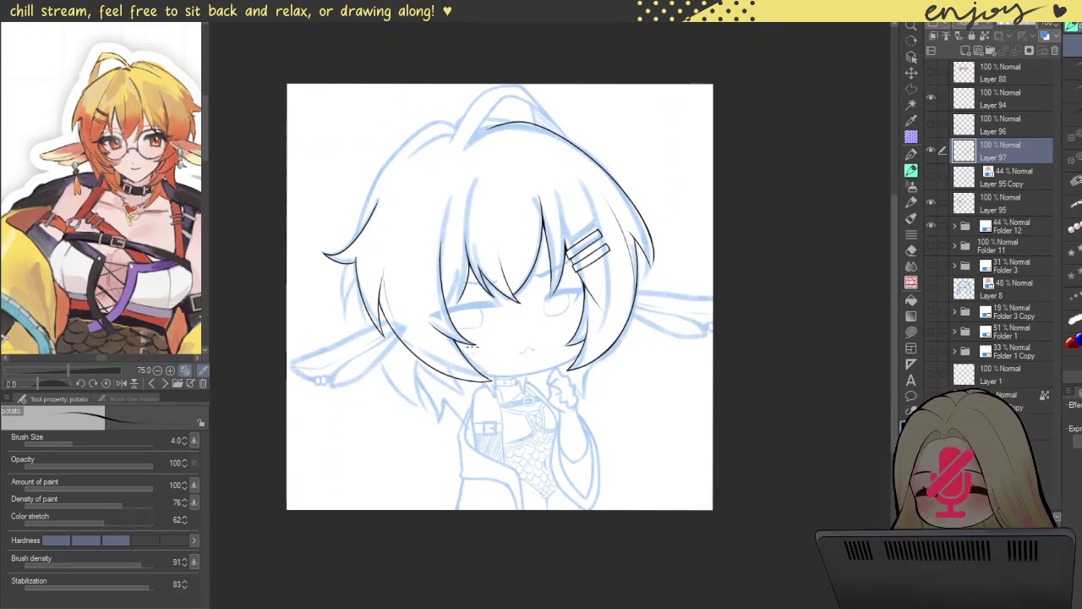
- Ink the long hair strand down the left side of the face, redoing it until clean
scroll(385, 366, "up", 2)
scroll(384, 334, "up", 3)
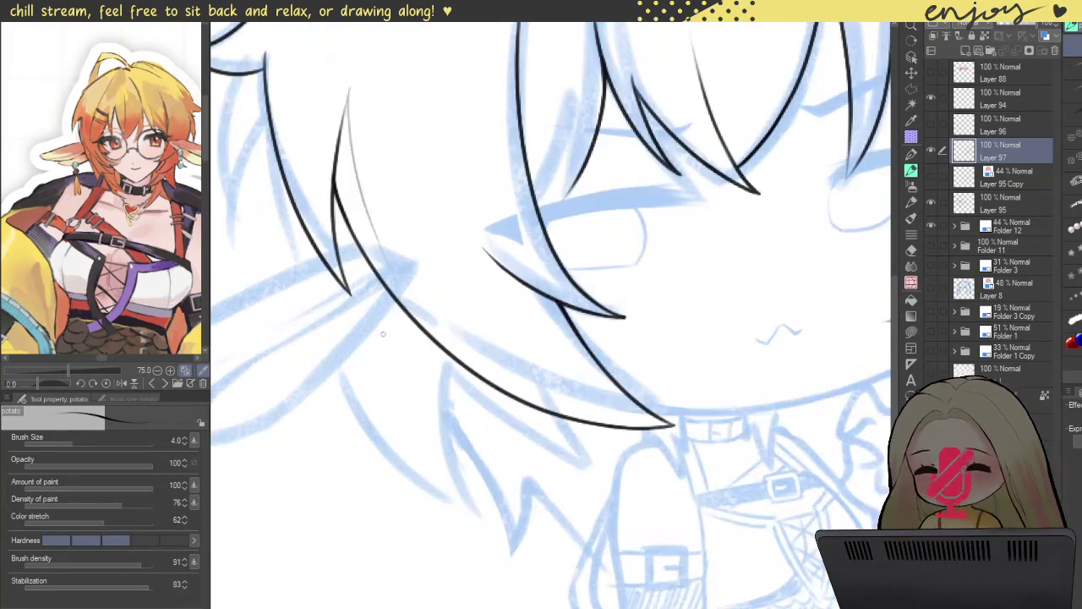
left_click_drag(369, 321, 448, 528)
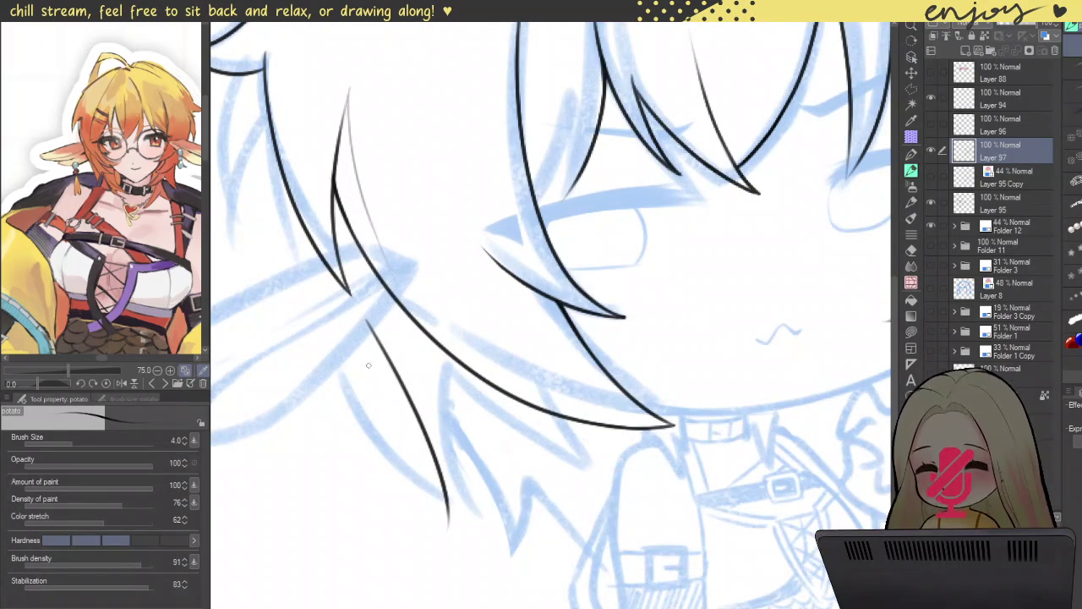
key("ctrl+z")
left_click_drag(370, 329, 486, 512)
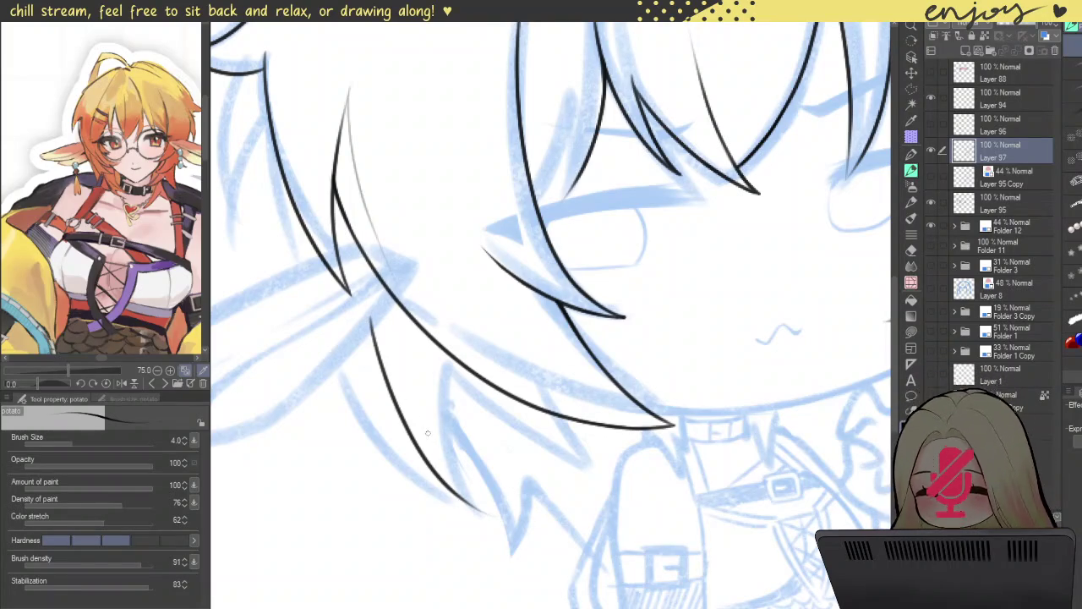
key("ctrl+z")
left_click_drag(377, 316, 487, 320)
left_click_drag(385, 152, 597, 536)
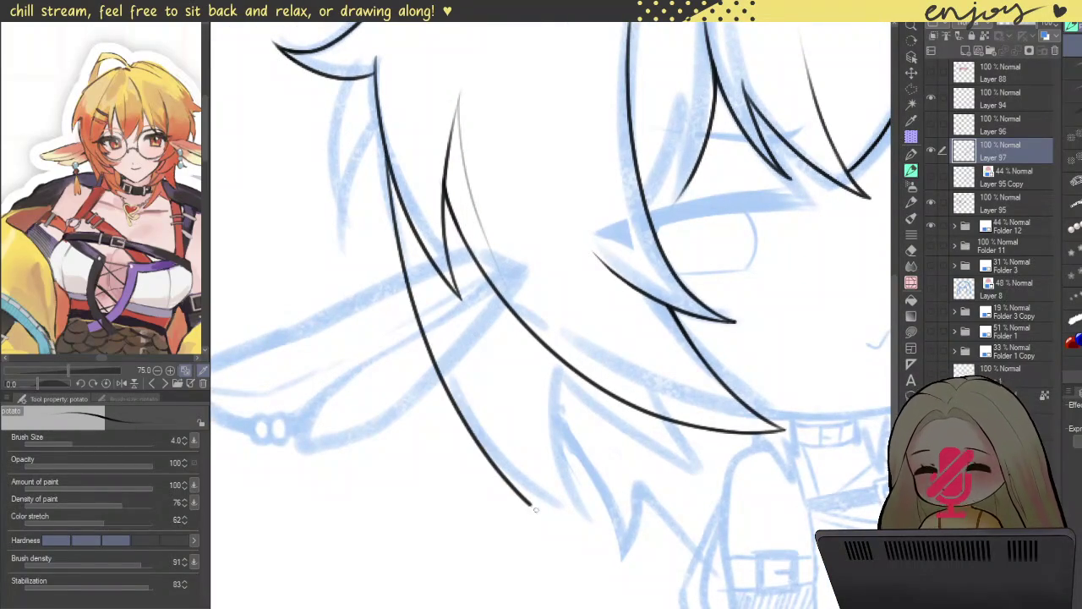
key("ctrl+z")
mouse_move(380, 137)
left_mouse_down()
mouse_move(512, 458)
mouse_move(583, 509)
left_mouse_up()
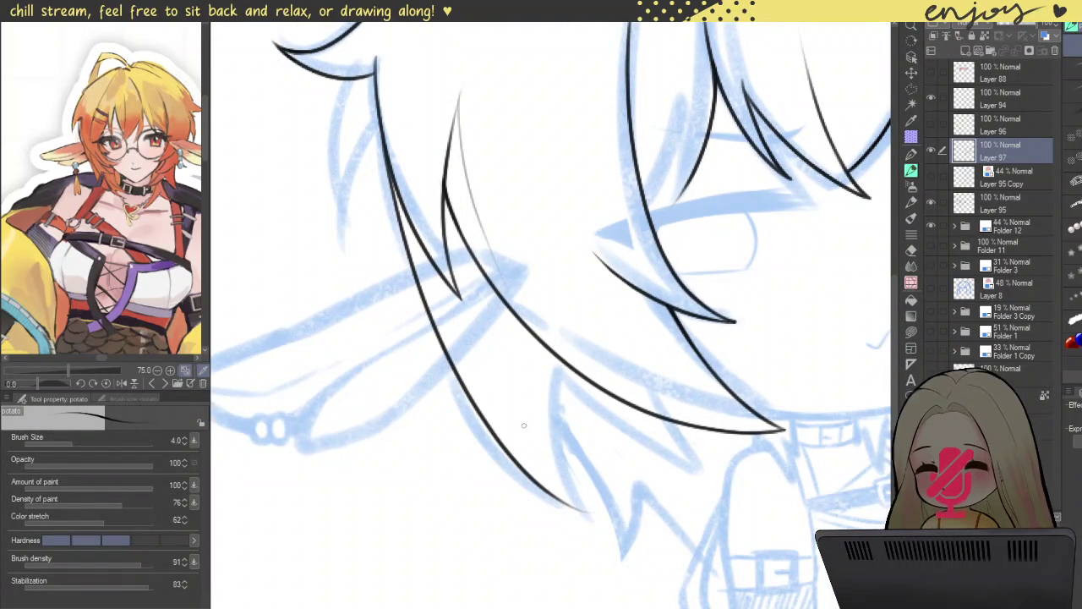
- Try pointed hair-tip strokes near the collar, undoing the unsatisfying ones
left_click_drag(518, 409, 388, 397)
mouse_move(458, 461)
left_mouse_down()
mouse_move(420, 326)
mouse_move(643, 444)
left_mouse_up()
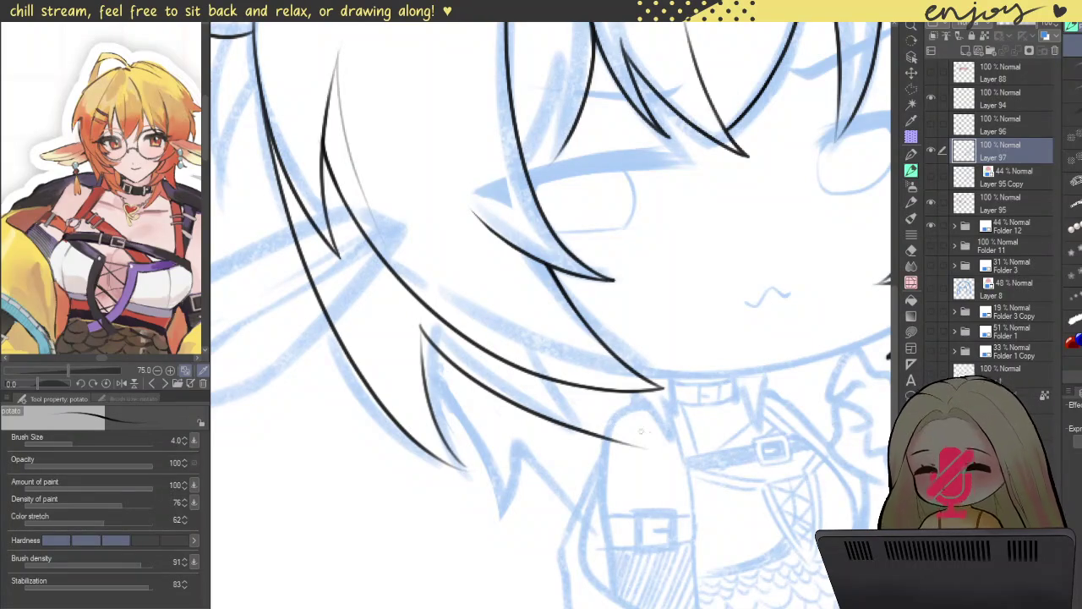
left_click_drag(629, 414, 734, 537)
key("ctrl+z")
left_click_drag(708, 461, 609, 445)
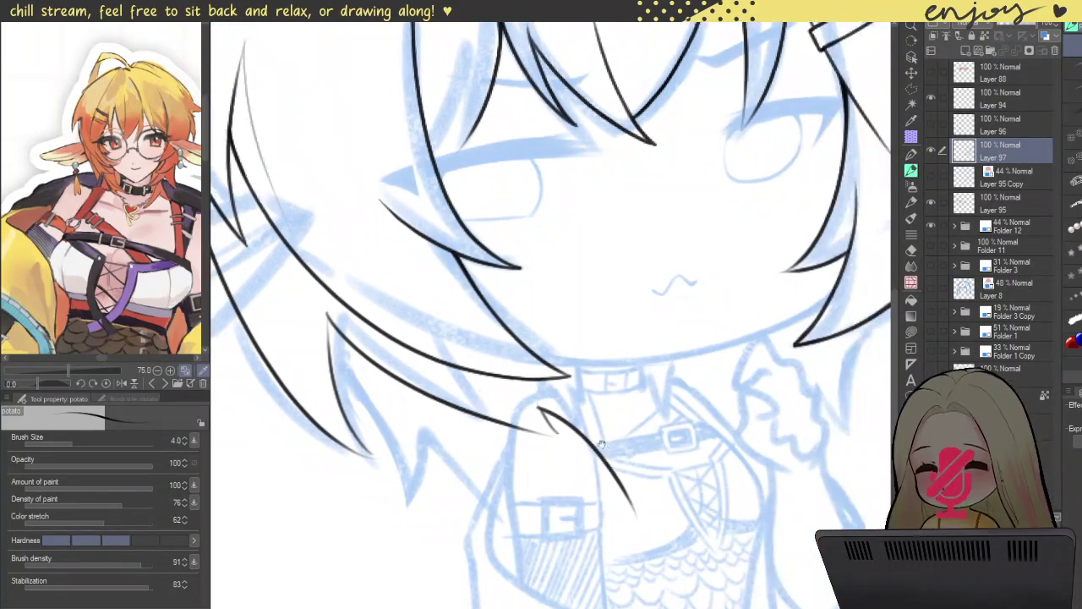
mouse_move(638, 506)
left_mouse_down()
mouse_move(582, 372)
mouse_move(634, 517)
left_mouse_up()
key("ctrl+z")
scroll(567, 343, "down", 5)
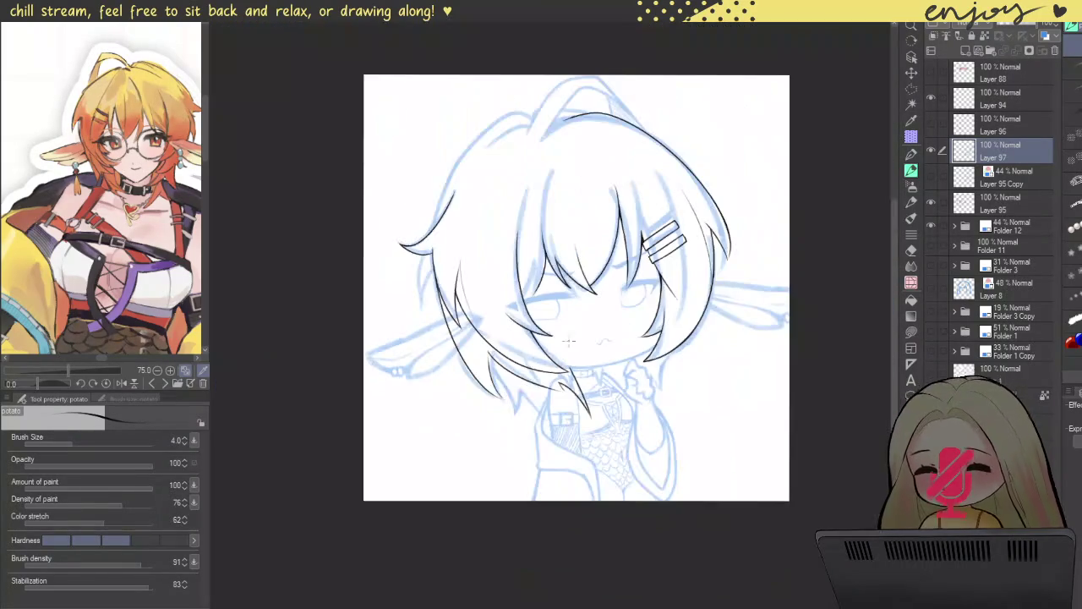
- Retry the left hair strand from a rotated view, then add Layer 98 above Layer 97
mouse_move(464, 290)
left_mouse_down()
mouse_move(473, 272)
mouse_move(463, 230)
left_mouse_up()
scroll(473, 272, "up", 5)
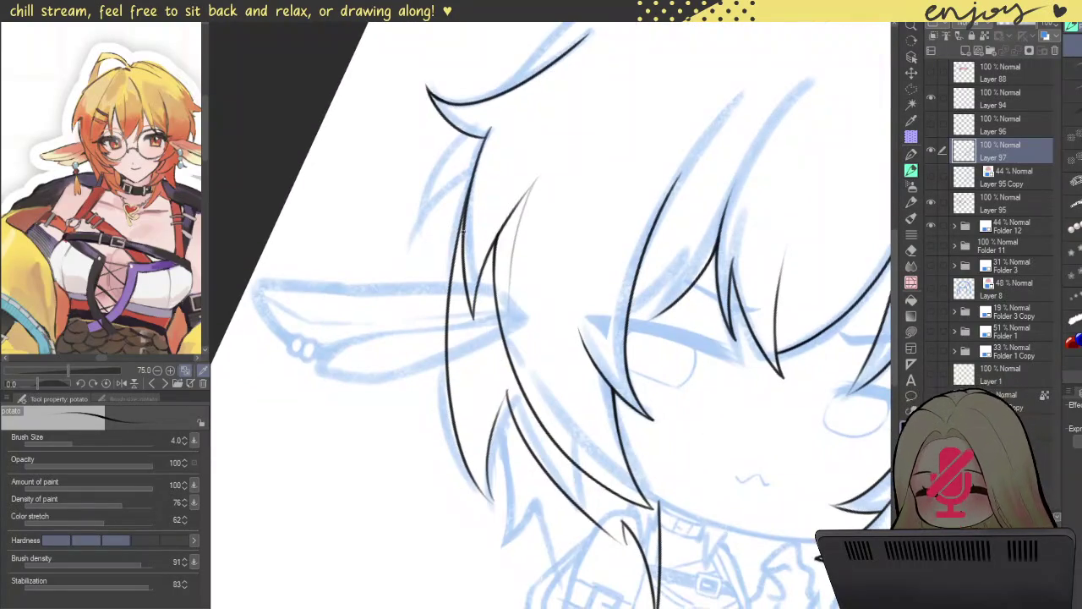
mouse_move(478, 275)
left_mouse_down()
mouse_move(423, 186)
mouse_move(447, 215)
left_mouse_up()
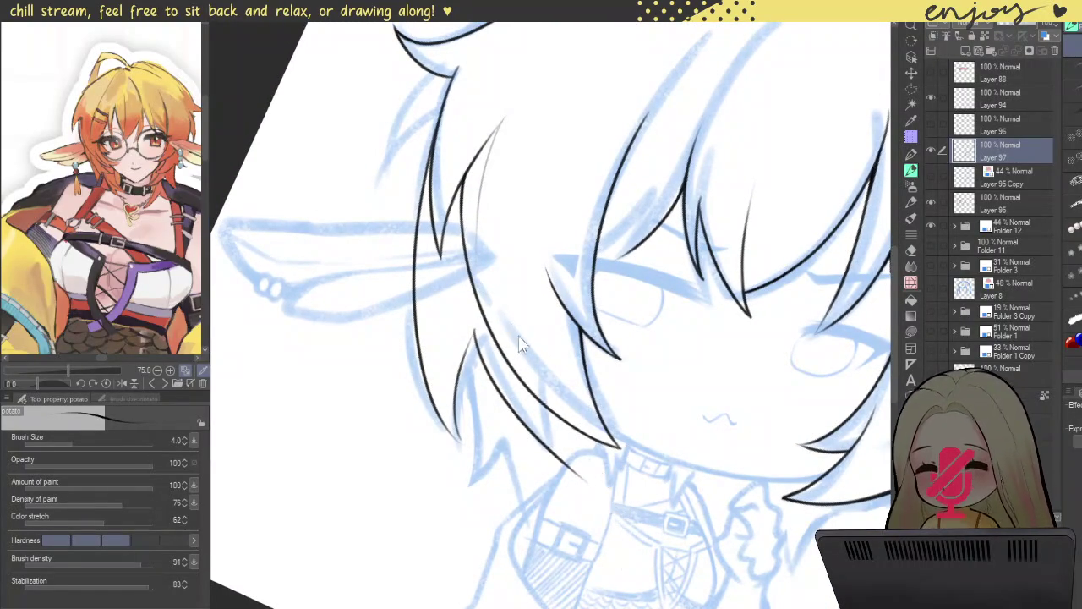
mouse_move(490, 373)
left_mouse_down()
mouse_move(458, 339)
mouse_move(492, 292)
left_mouse_up()
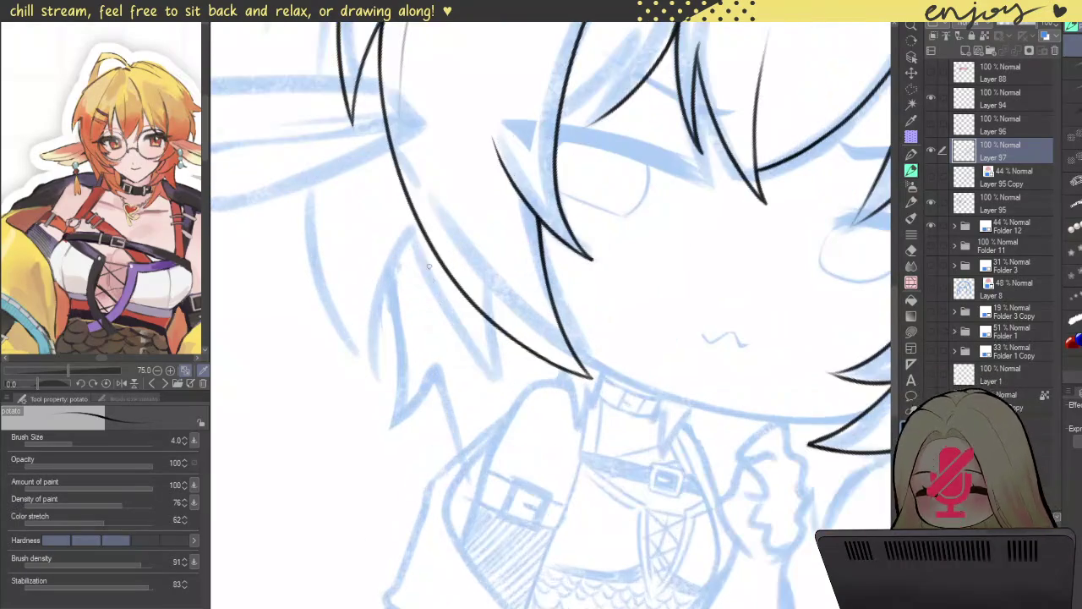
left_click_drag(403, 223, 564, 423)
key("ctrl+z")
left_click_drag(402, 223, 507, 409)
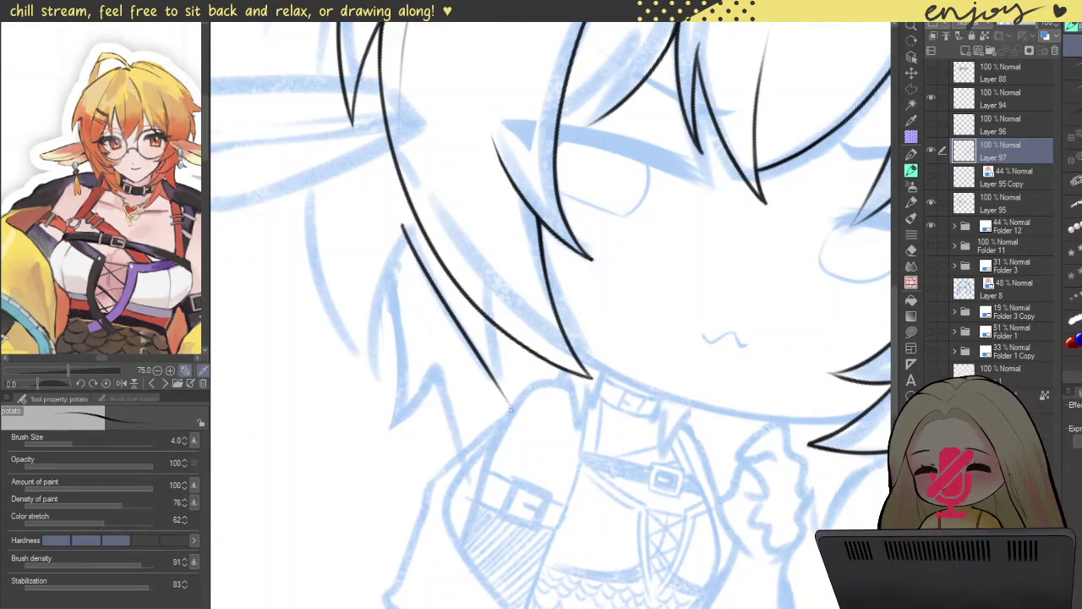
key("ctrl+z")
left_click_drag(405, 222, 508, 405)
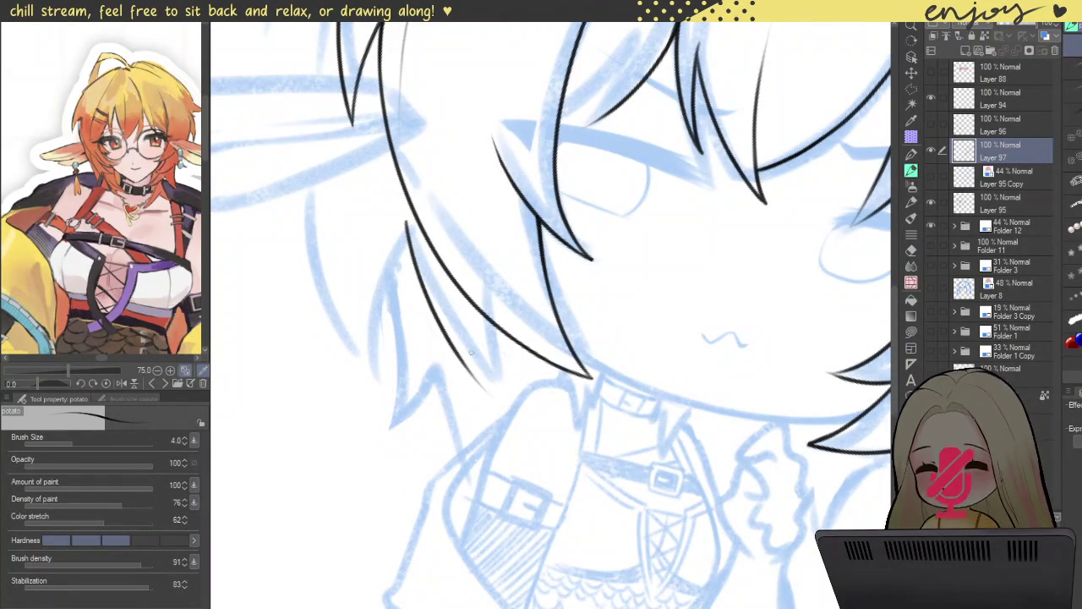
key("ctrl+z")
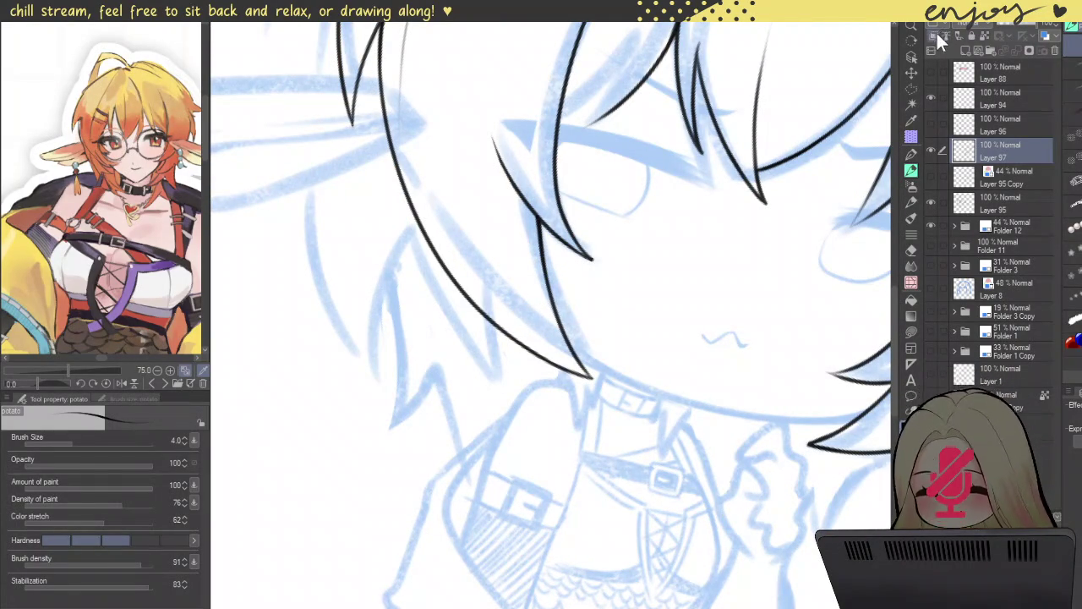
left_click(966, 52)
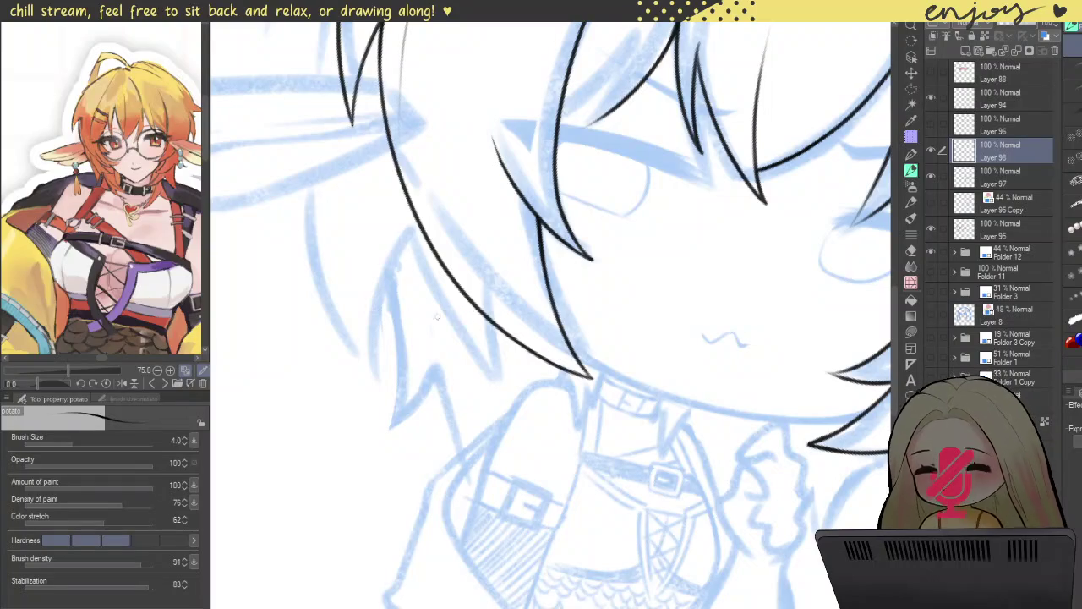
- Ink the hair outline and the lines running down from the collar on Layer 98
mouse_move(405, 231)
left_mouse_down()
mouse_move(499, 370)
mouse_move(584, 442)
left_mouse_up()
key("ctrl+z")
key("ctrl+z")
key("ctrl+z")
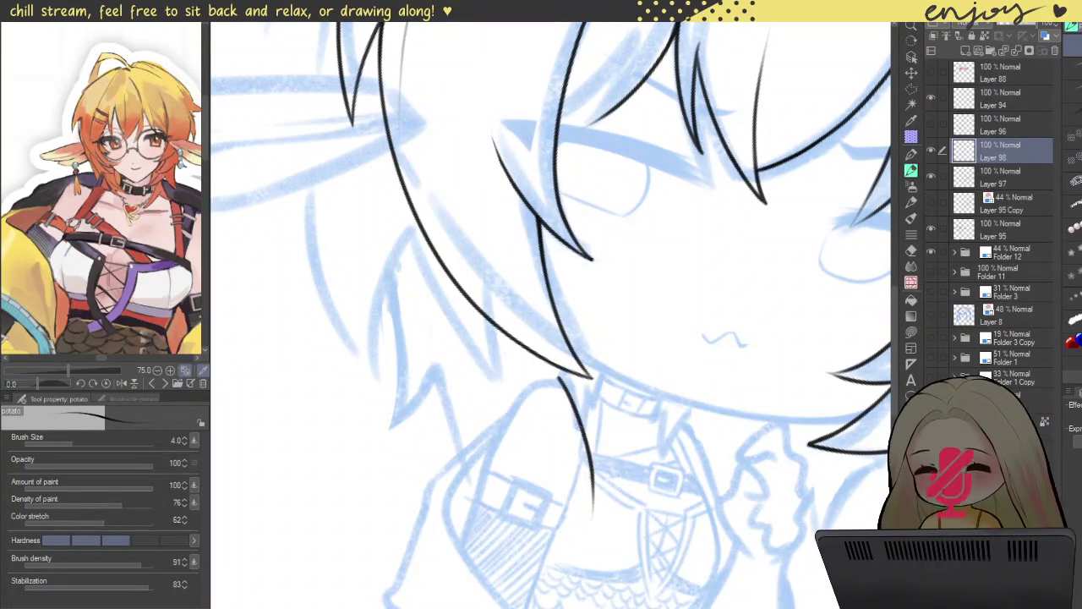
left_click_drag(575, 402, 608, 507)
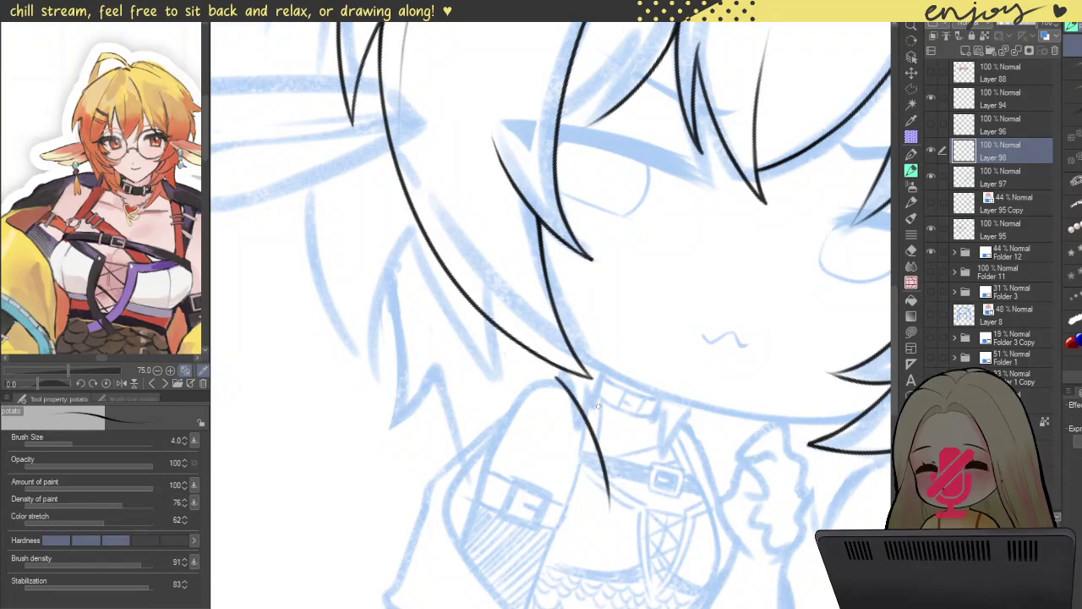
left_click_drag(598, 372, 609, 498)
key("ctrl+z")
left_click_drag(598, 370, 609, 498)
key("ctrl+z")
left_click_drag(598, 370, 609, 517)
mouse_move(425, 330)
left_mouse_down()
mouse_move(484, 437)
mouse_move(588, 419)
mouse_move(509, 322)
left_mouse_up()
key("ctrl+z")
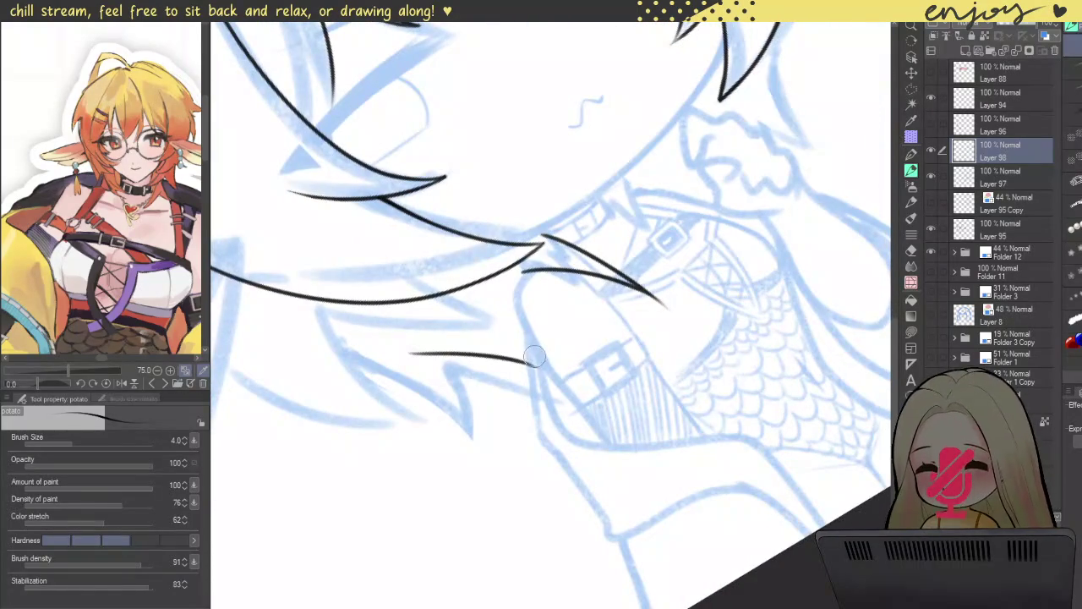
- Ink the long left hair edge and the lower hair strand beneath it
mouse_move(453, 379)
left_mouse_down()
mouse_move(550, 306)
mouse_move(476, 219)
left_mouse_up()
left_click_drag(488, 177, 553, 452)
key("ctrl+z")
left_click_drag(492, 125, 545, 423)
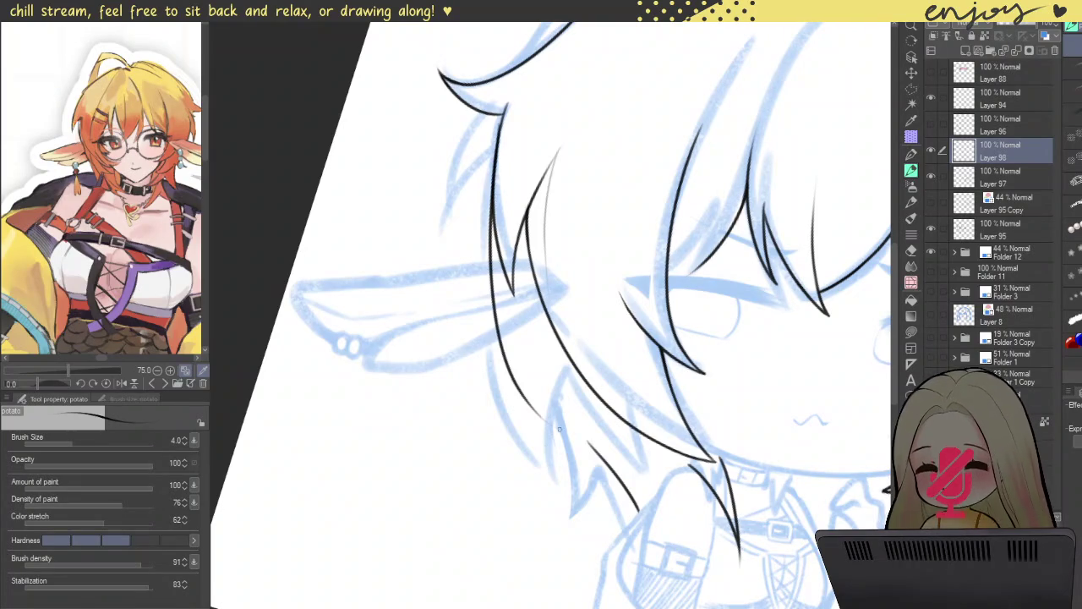
key("ctrl+z")
left_click_drag(491, 145, 564, 452)
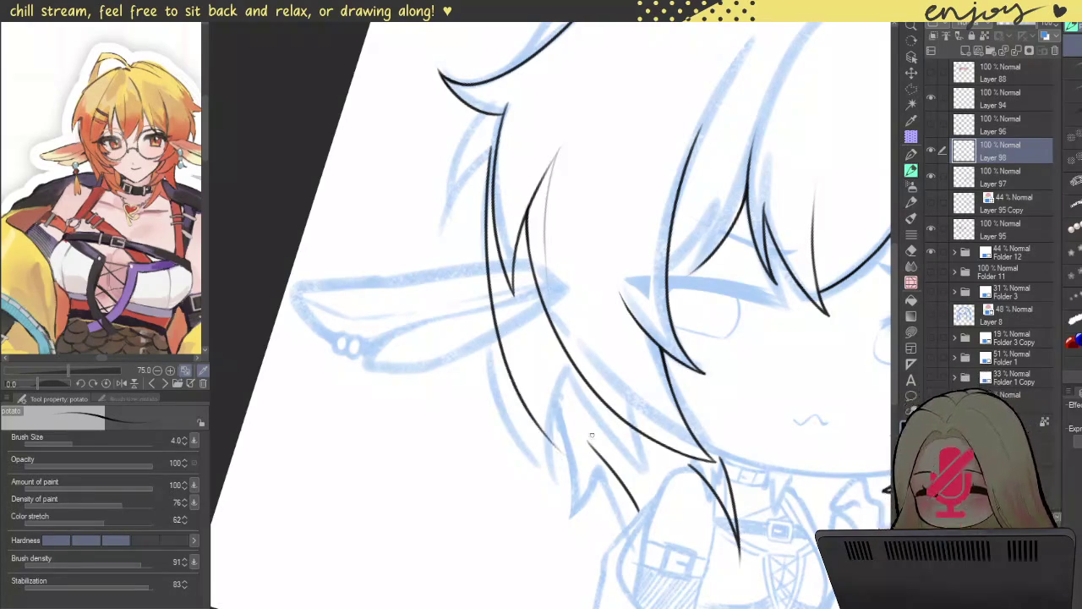
left_click_drag(555, 394, 665, 458)
key("ctrl+z")
left_click_drag(556, 409, 654, 475)
key("ctrl+z")
left_click_drag(558, 409, 662, 480)
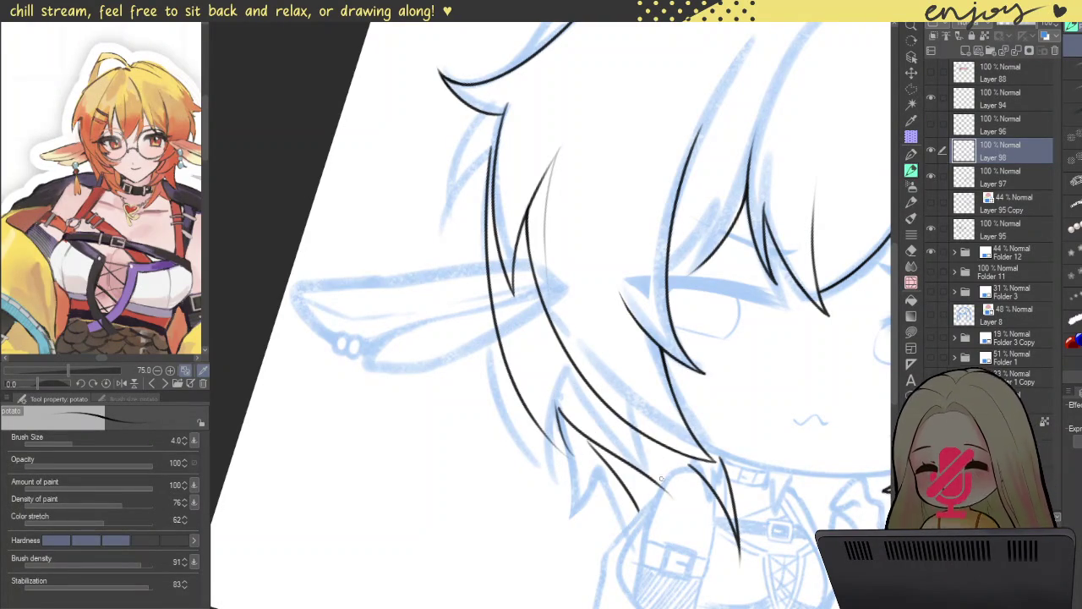
key("ctrl+z")
mouse_move(551, 402)
left_mouse_down()
mouse_move(617, 454)
mouse_move(693, 483)
left_mouse_up()
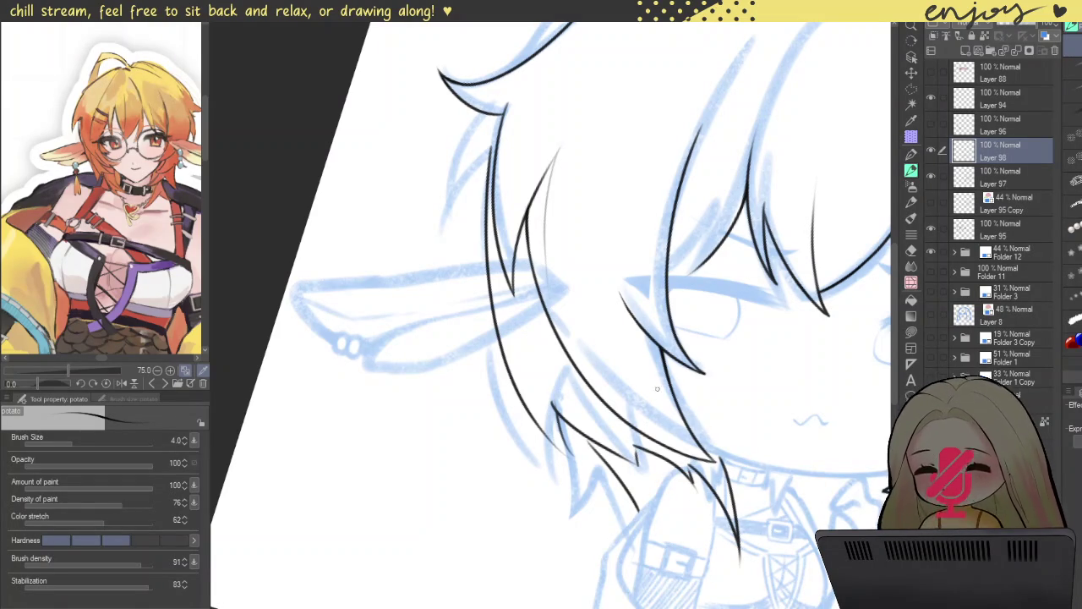
- Zoom and rotate the view, then redraw the long strand along the left hair edge
scroll(489, 261, "down", 5)
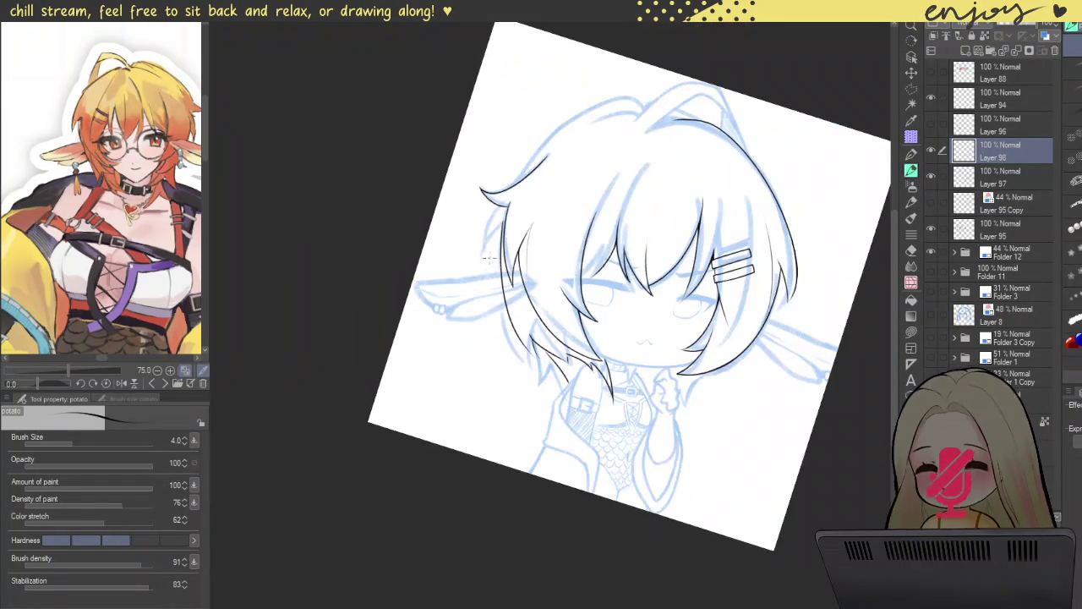
scroll(536, 242, "up", 2)
scroll(453, 292, "up", 5)
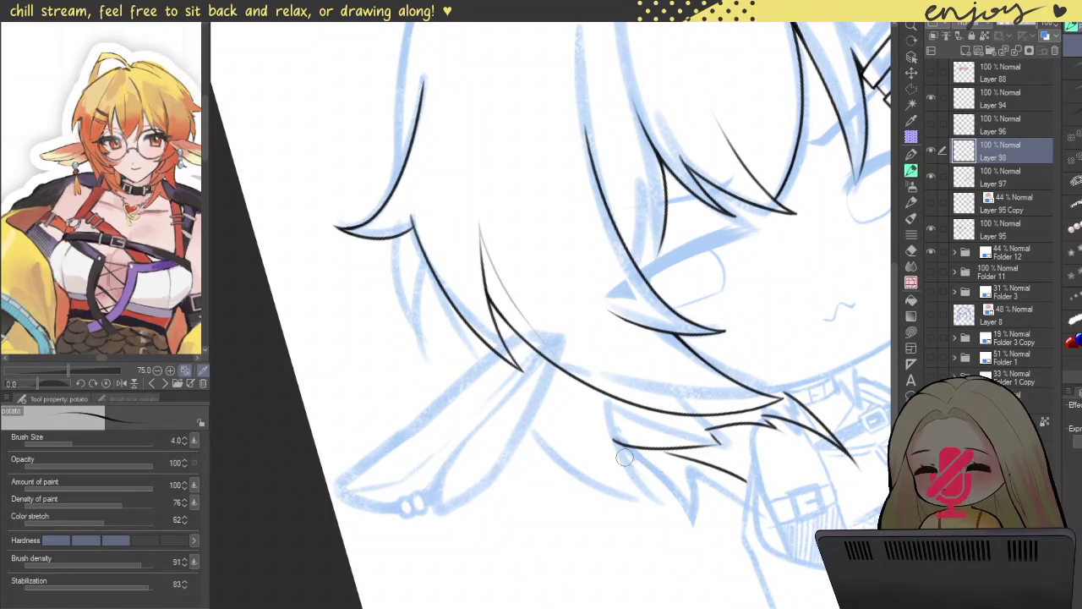
scroll(625, 458, "up", 2)
scroll(620, 434, "up", 2)
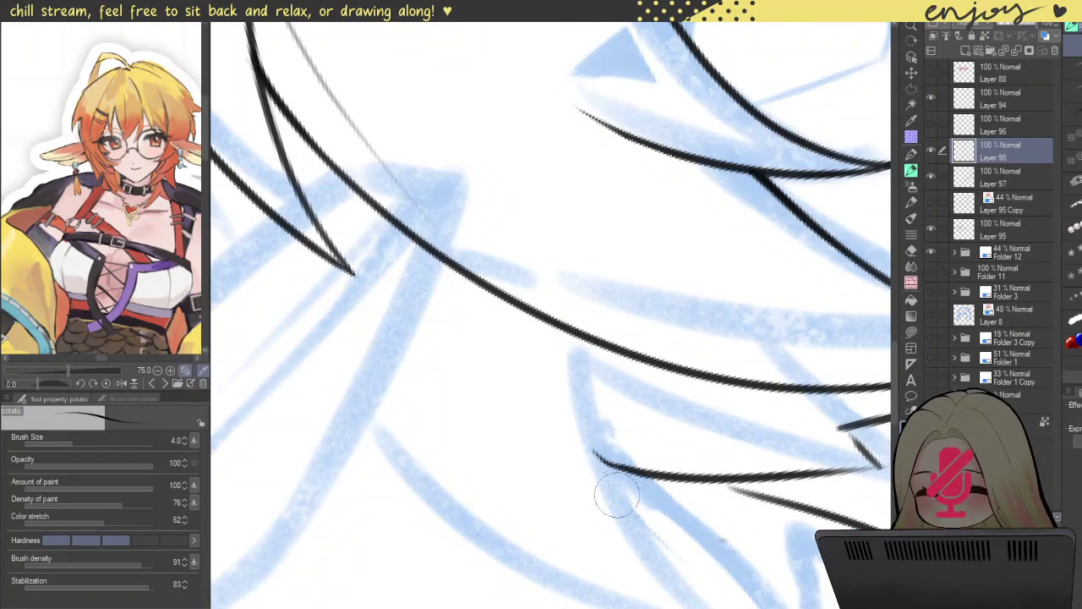
scroll(632, 504, "down", 3)
scroll(577, 151, "up", 2)
key("minus")
scroll(455, 159, "up", 2)
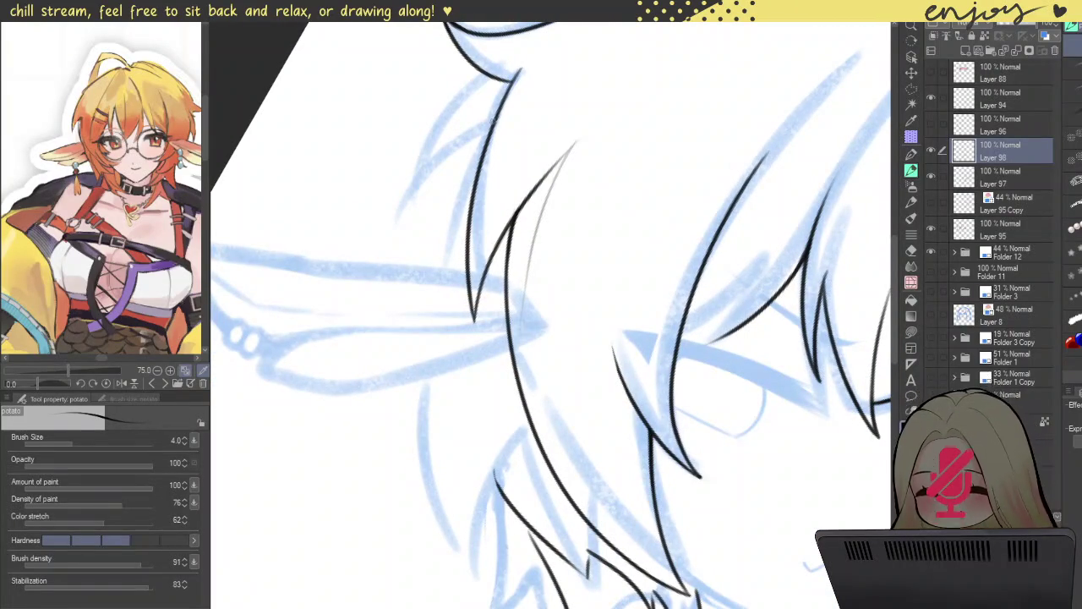
left_click_drag(506, 94, 520, 529)
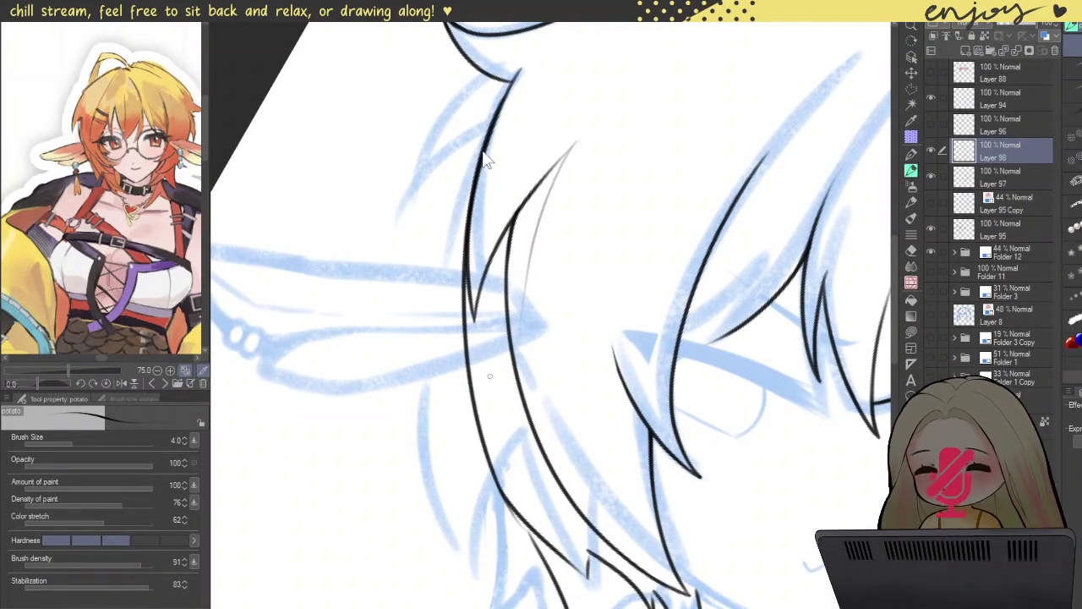
key("ctrl+z")
left_click_drag(493, 112, 475, 584)
key("ctrl+z")
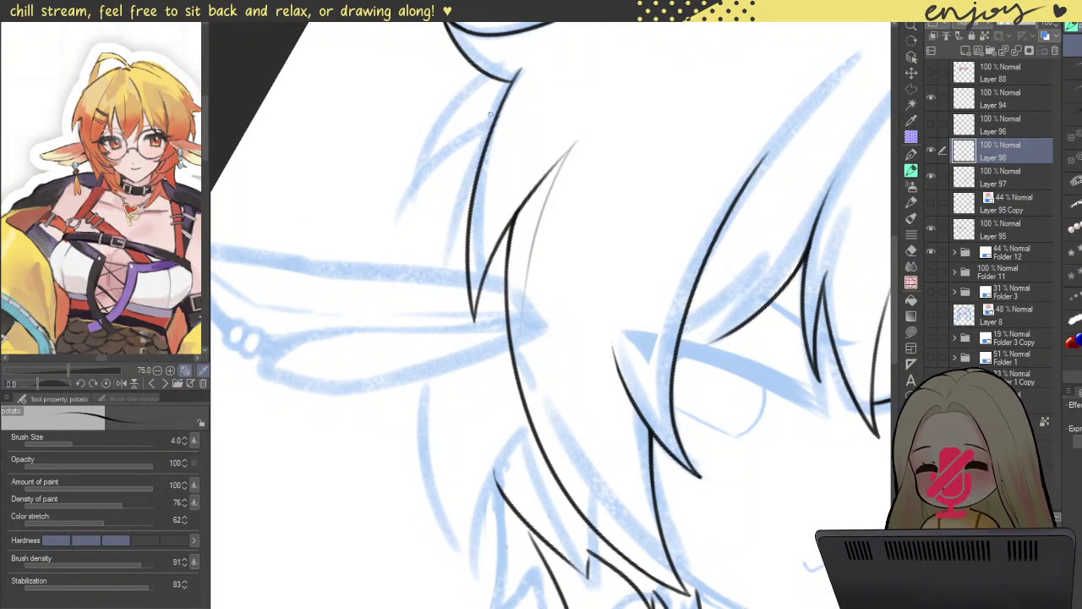
left_click_drag(492, 117, 507, 563)
key("ctrl+z")
left_click_drag(489, 120, 507, 558)
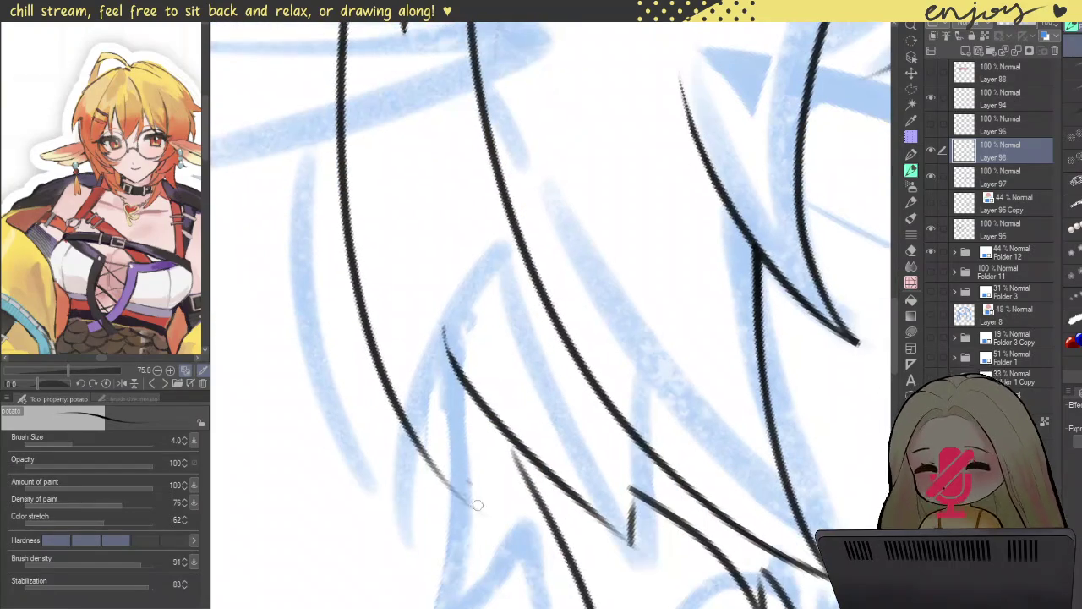
- Ink strands rising from the lower tips and the zigzag diagonal of the hair tip
mouse_move(480, 511)
left_mouse_down()
mouse_move(448, 398)
mouse_move(438, 232)
left_mouse_up()
key("ctrl+z")
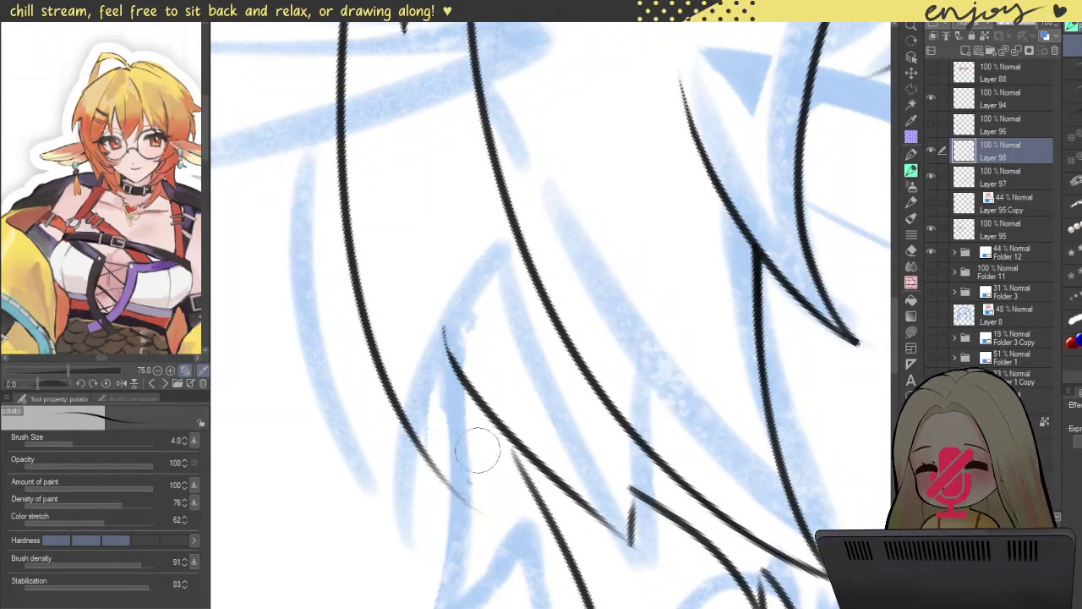
left_click_drag(479, 507, 440, 330)
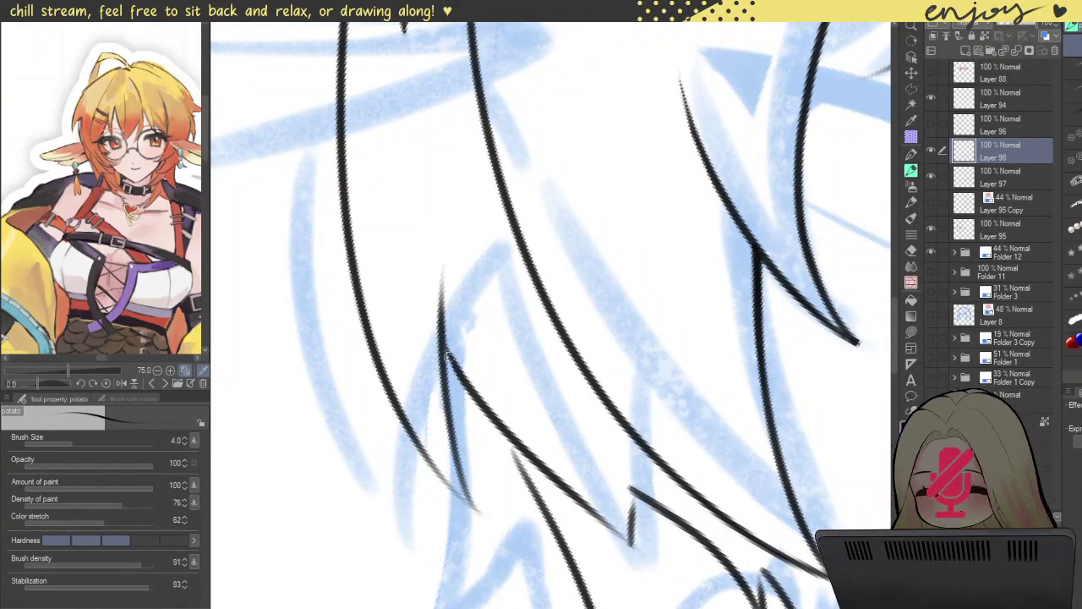
scroll(441, 352, "up", 3)
left_click_drag(448, 221, 484, 411)
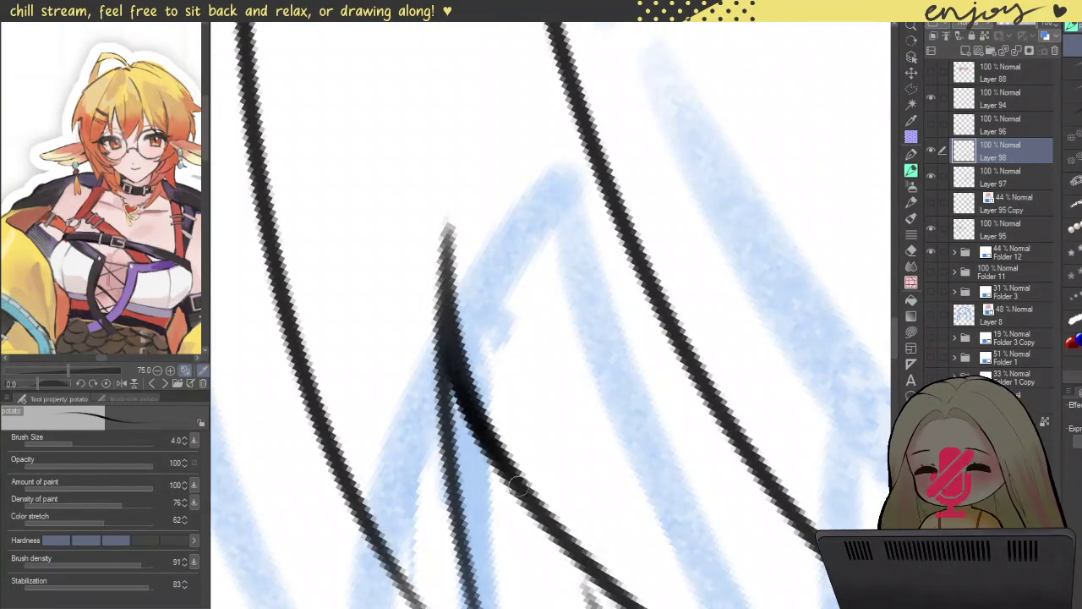
scroll(499, 422, "down", 3)
scroll(460, 316, "down", 2)
left_click_drag(600, 353, 490, 414)
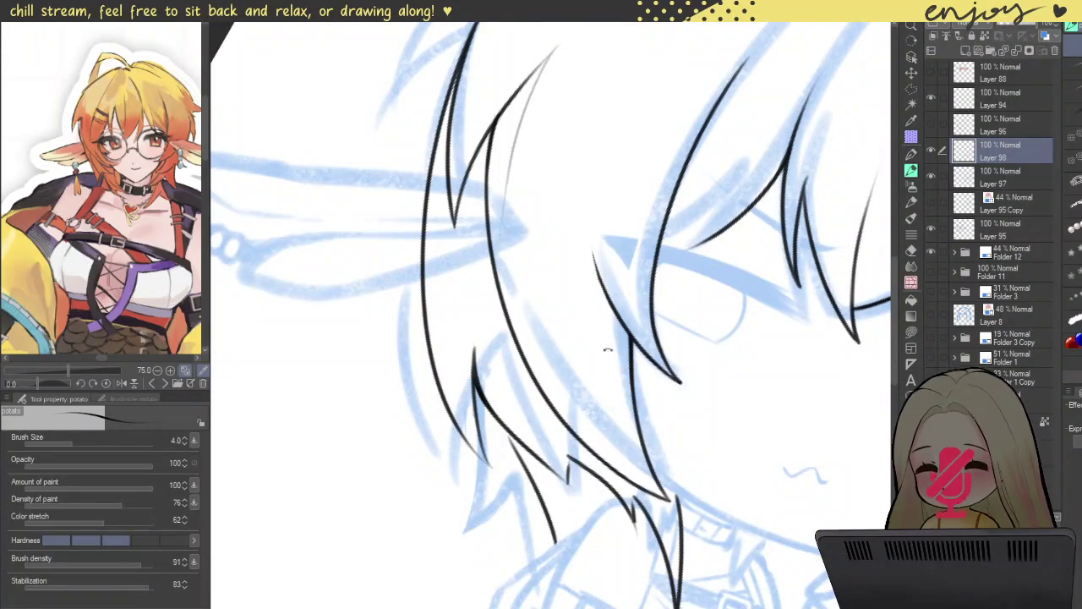
scroll(586, 326, "up", 3)
scroll(586, 326, "up", 3)
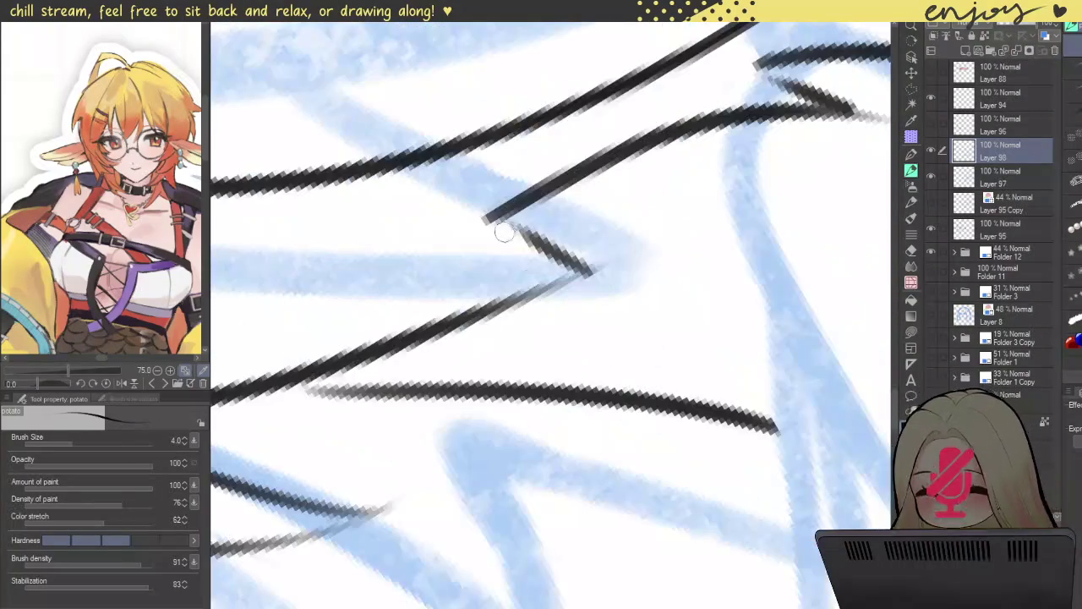
scroll(505, 232, "up", 3)
left_click_drag(465, 211, 664, 308)
left_click_drag(448, 218, 668, 313)
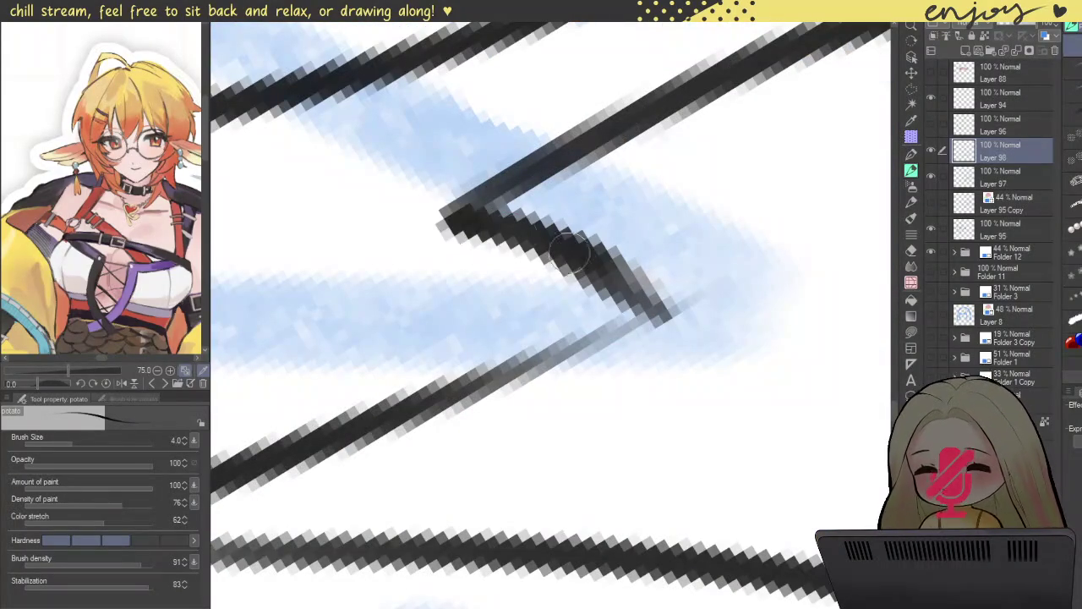
- Retrace the line joining two hair strands more cleanly
scroll(728, 248, "down", 2)
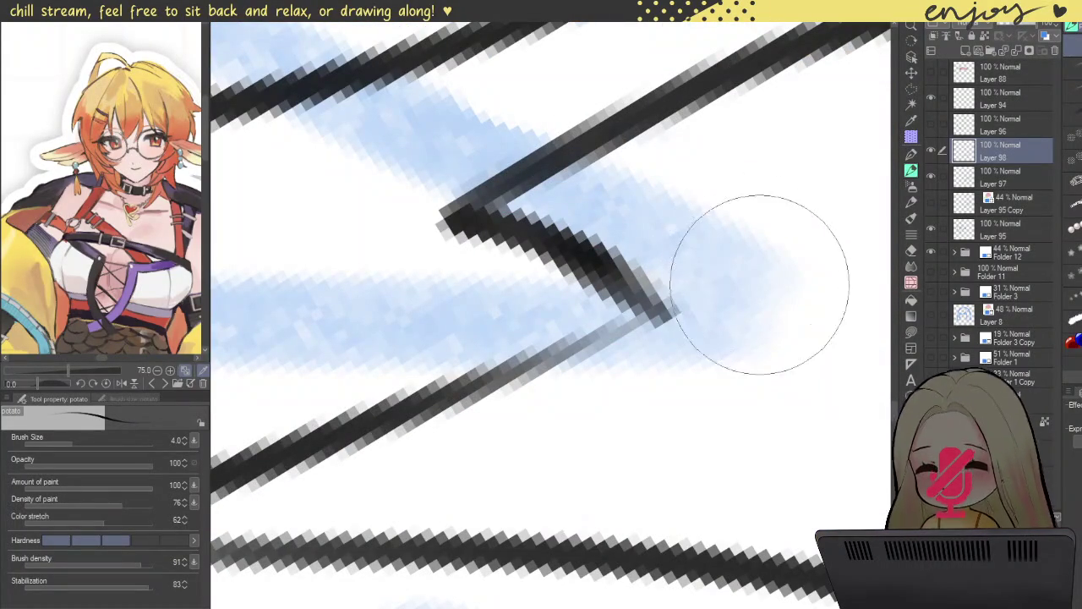
scroll(730, 297, "down", 3)
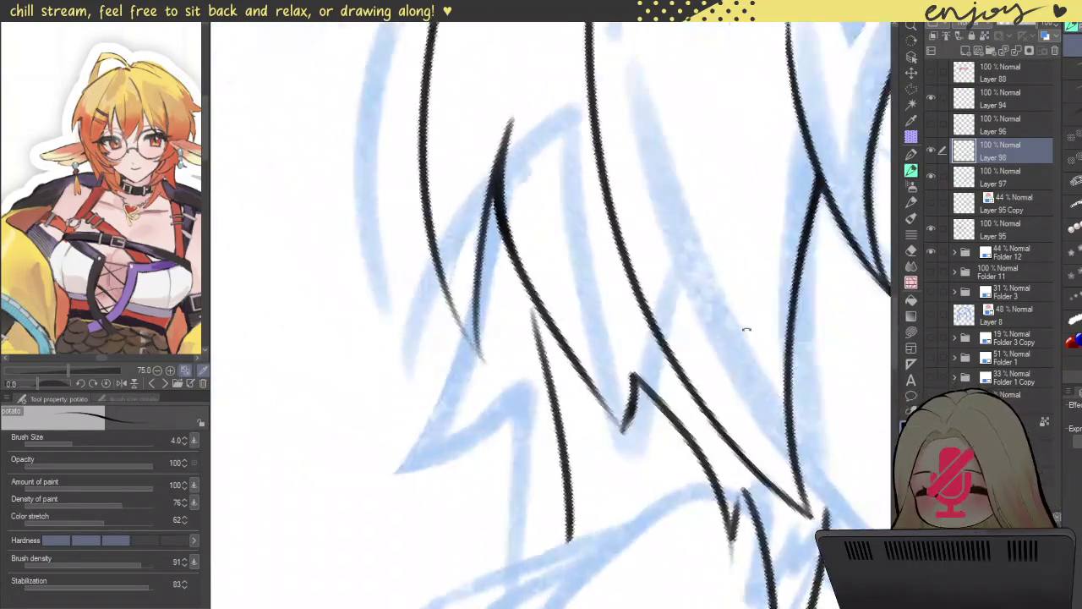
scroll(517, 321, "up", 3)
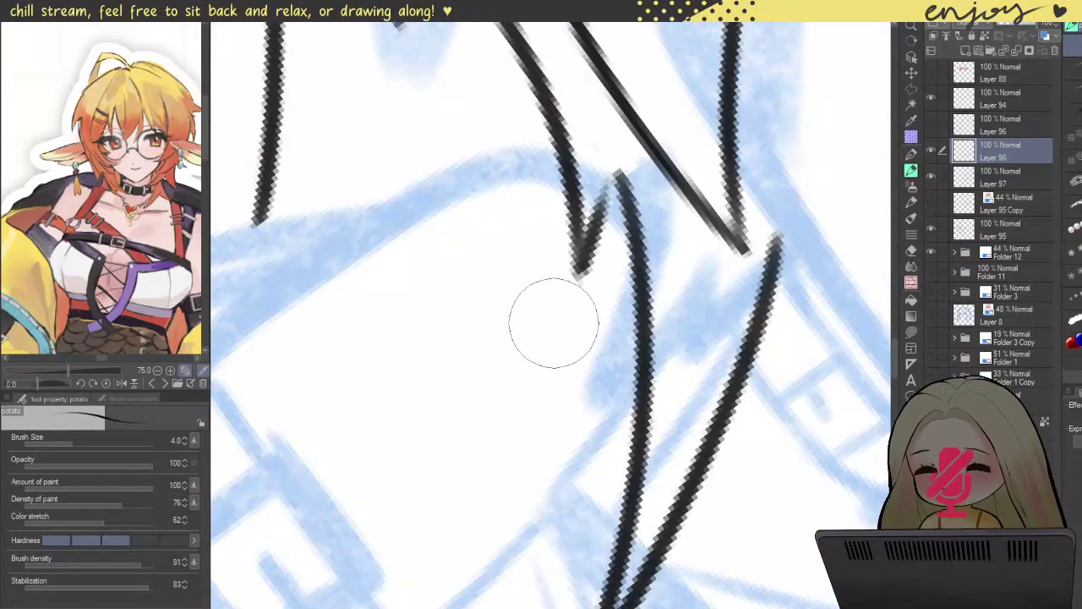
mouse_move(578, 281)
left_mouse_down()
mouse_move(615, 180)
mouse_move(586, 243)
left_mouse_up()
key("ctrl+z")
left_click_drag(615, 168, 582, 268)
scroll(612, 188, "down", 5)
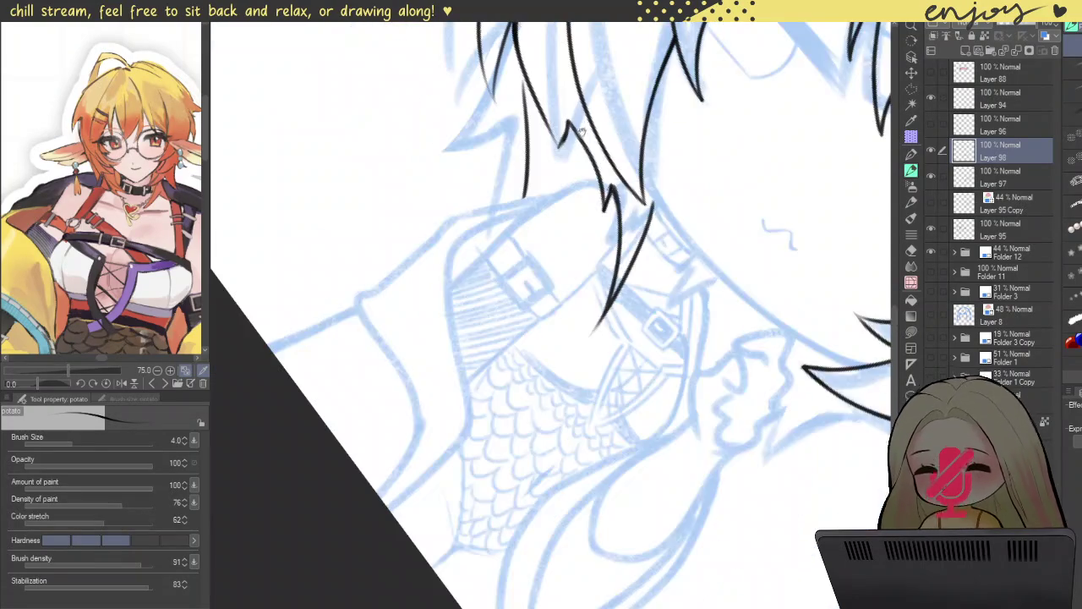
scroll(539, 213, "up", 5)
- Ink and darken both arms of the V-shaped hair tip
left_click_drag(477, 133, 542, 247)
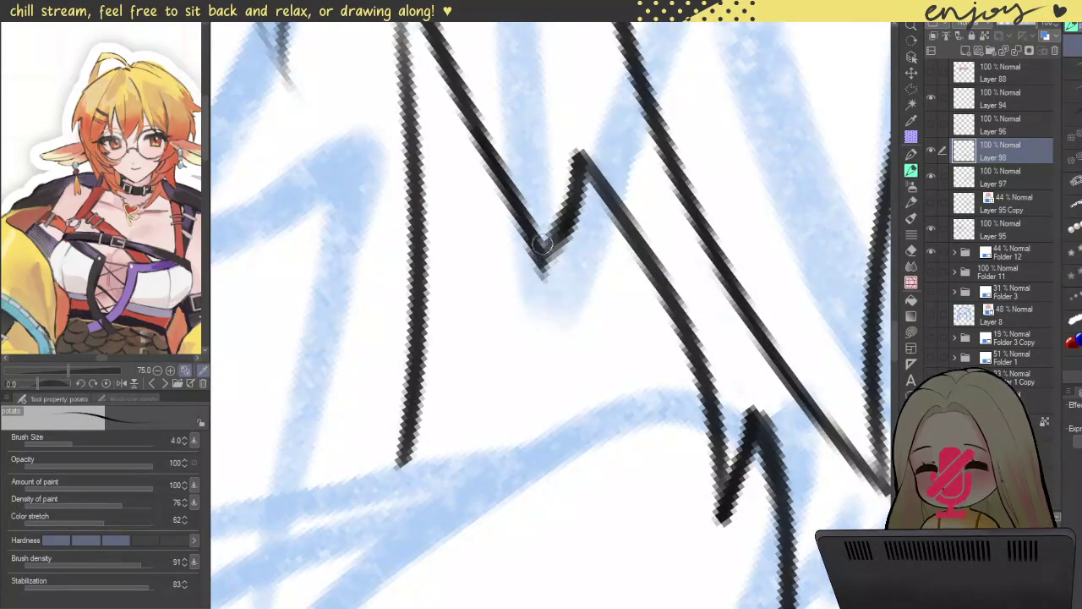
key("ctrl+z")
mouse_move(475, 127)
left_mouse_down()
mouse_move(533, 262)
mouse_move(565, 210)
left_mouse_up()
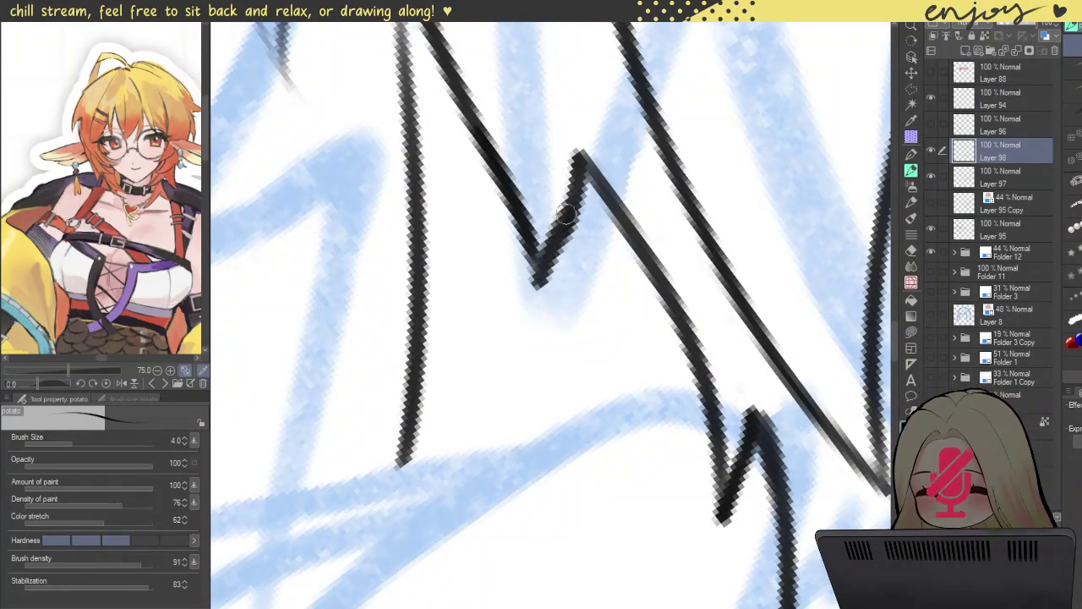
key("ctrl+z")
left_click_drag(533, 283, 573, 209)
left_click_drag(532, 283, 505, 149)
scroll(521, 215, "down", 5)
scroll(522, 215, "down", 2)
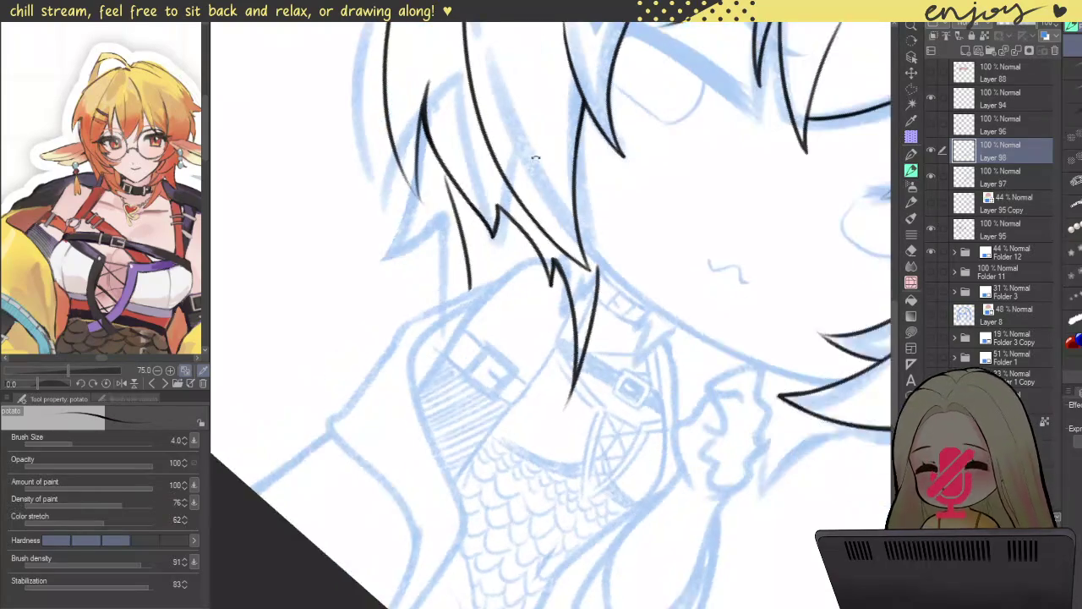
scroll(524, 254, "up", 5)
left_click_drag(482, 266, 507, 372)
scroll(574, 356, "down", 3)
scroll(573, 218, "down", 2)
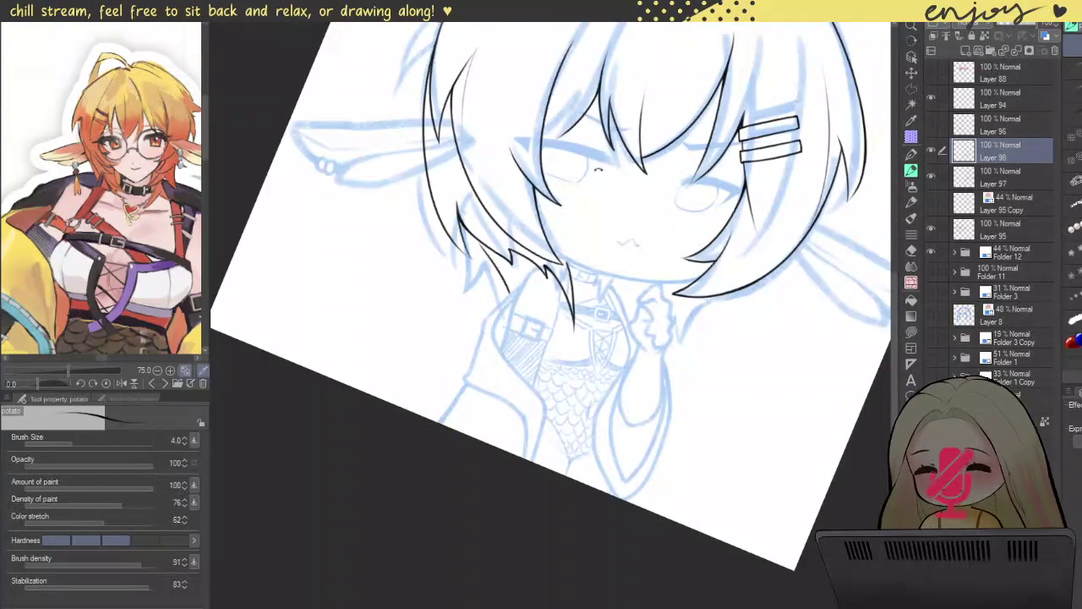
- Level the canvas rotation and erase the stray end of a hair strand
left_click_drag(606, 175, 532, 169)
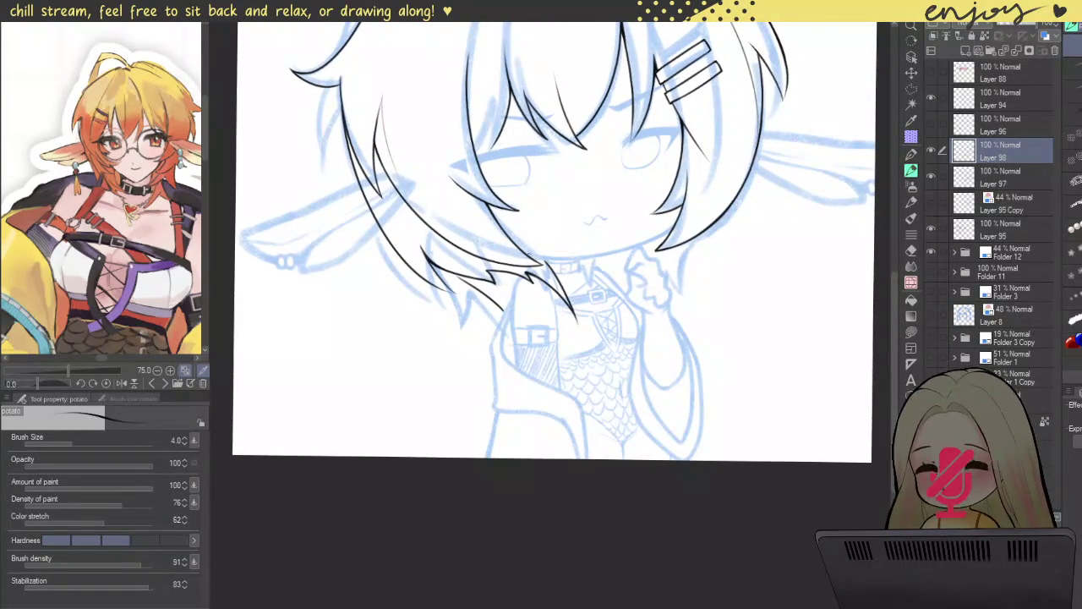
scroll(448, 274, "up", 2)
scroll(448, 274, "up", 3)
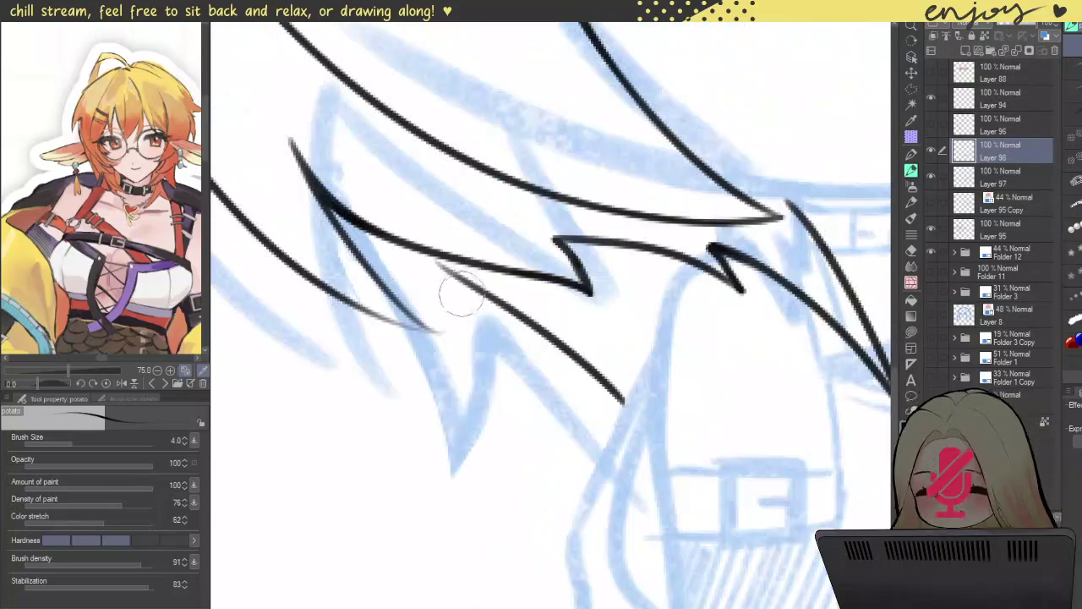
left_click_drag(434, 283, 638, 414)
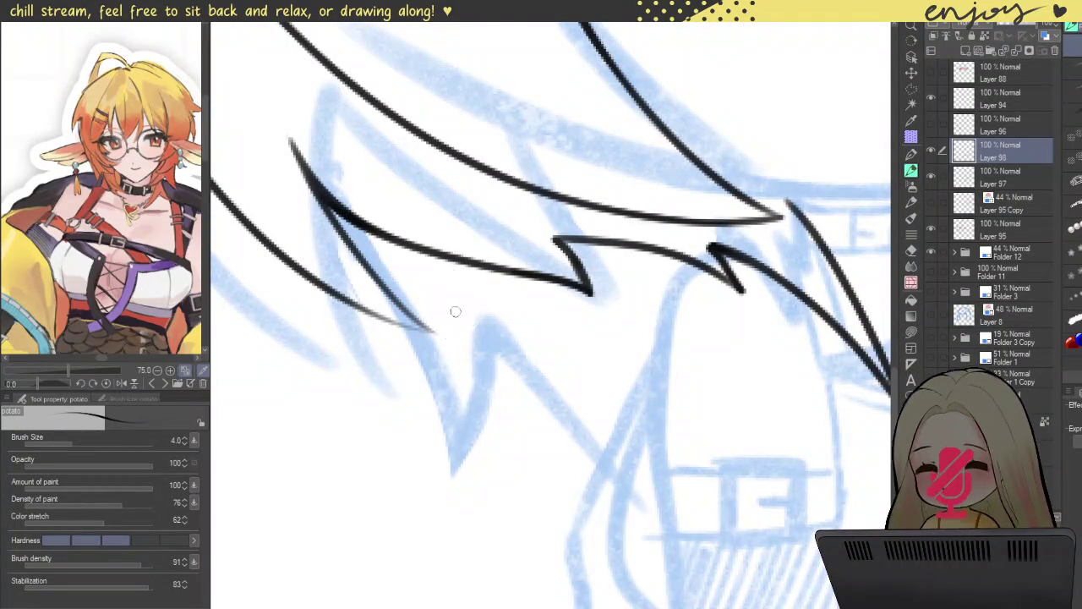
- Redraw the left and middle pointed hair strand lines with tapered ink
scroll(457, 313, "down", 3)
scroll(600, 121, "down", 1)
scroll(519, 309, "up", 2)
scroll(508, 380, "up", 2)
scroll(483, 496, "up", 2)
left_click_drag(453, 523, 481, 108)
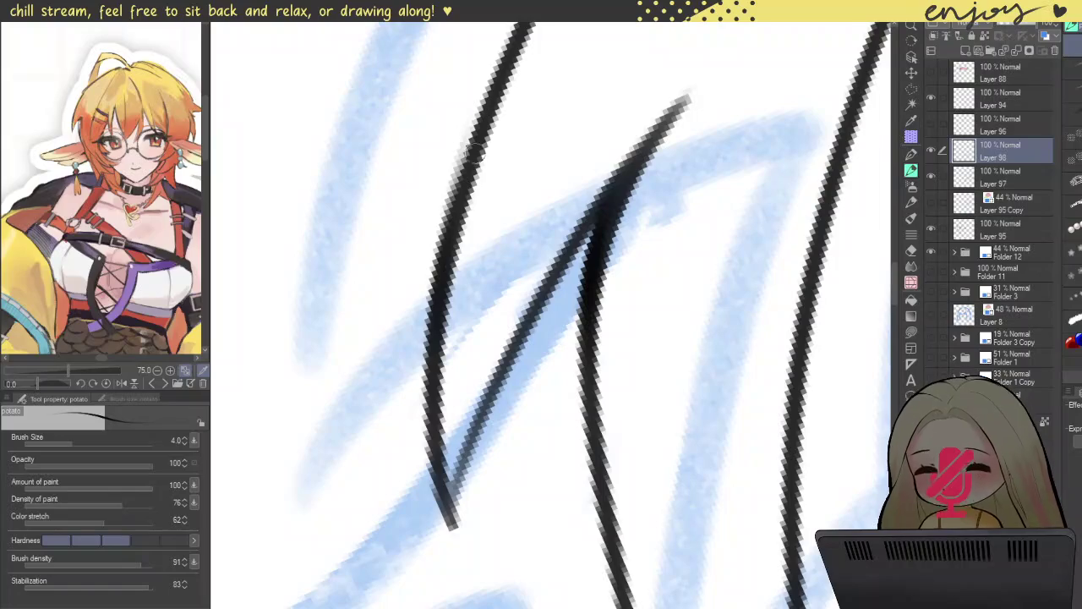
key("ctrl+z")
left_click_drag(448, 541, 486, 192)
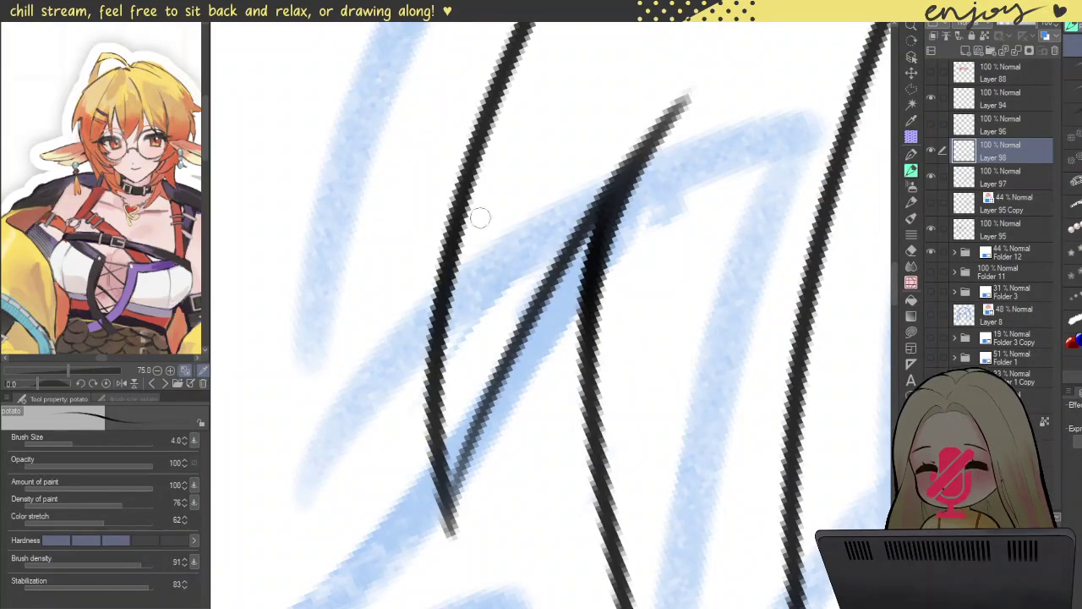
left_click_drag(464, 531, 570, 206)
key("ctrl+z")
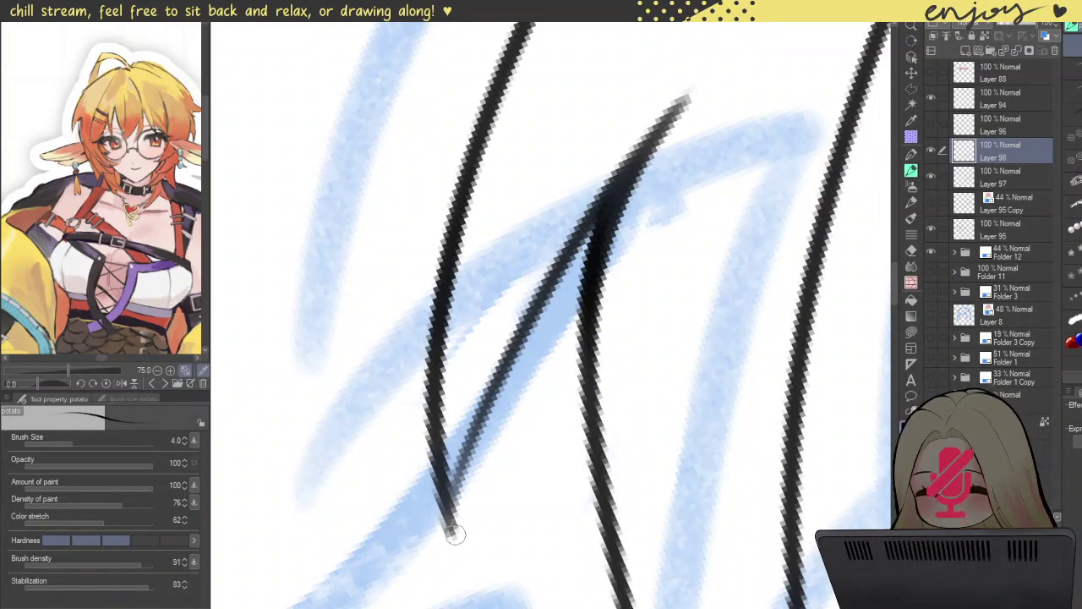
left_click_drag(447, 527, 583, 267)
key("ctrl+z")
mouse_move(448, 534)
left_mouse_down()
mouse_move(547, 300)
mouse_move(463, 194)
left_mouse_up()
- Bring the face and chest into view and remove a trial stroke on the collar
scroll(463, 195, "down", 5)
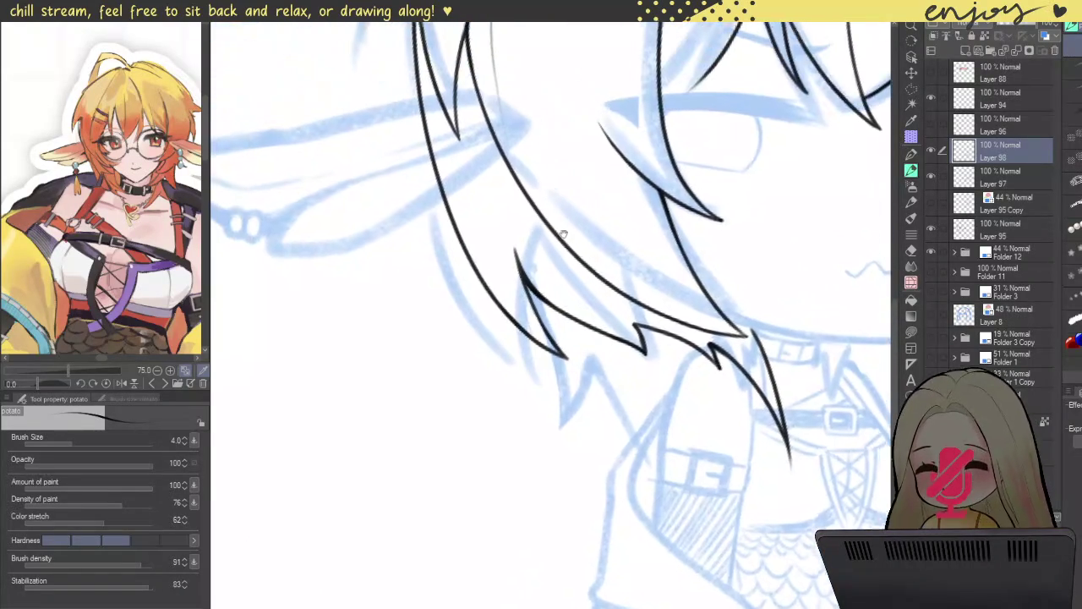
scroll(580, 179, "down", 2)
left_click_drag(672, 182, 688, 247)
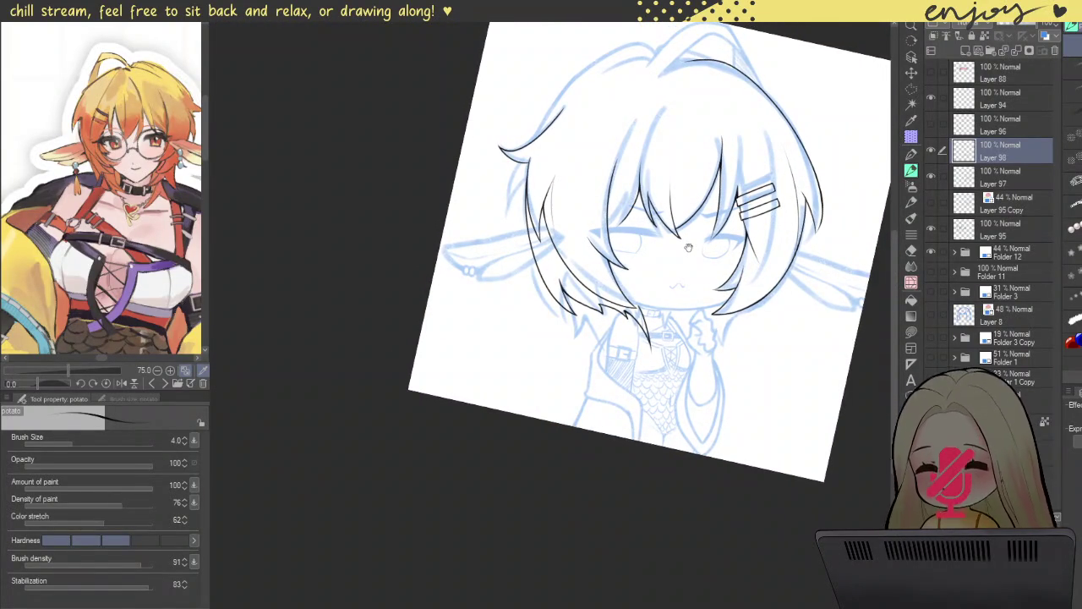
scroll(688, 247, "up", 2)
scroll(634, 237, "up", 2)
scroll(575, 220, "up", 2)
scroll(470, 197, "up", 2)
scroll(470, 197, "up", 2)
scroll(470, 198, "up", 2)
mouse_move(458, 249)
left_mouse_down()
mouse_move(464, 274)
mouse_move(541, 361)
mouse_move(575, 427)
left_mouse_up()
key("ctrl+z")
key("ctrl+z")
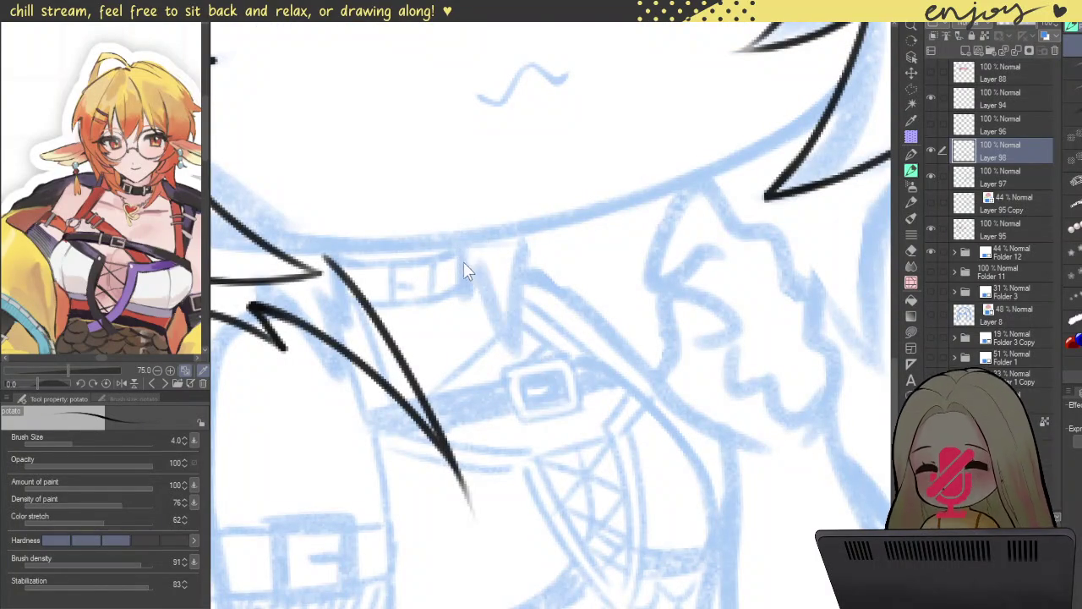
- Ink four black hair strands falling over the collar
left_click_drag(462, 251, 490, 314)
mouse_move(485, 272)
left_mouse_down()
mouse_move(555, 355)
mouse_move(573, 414)
left_mouse_up()
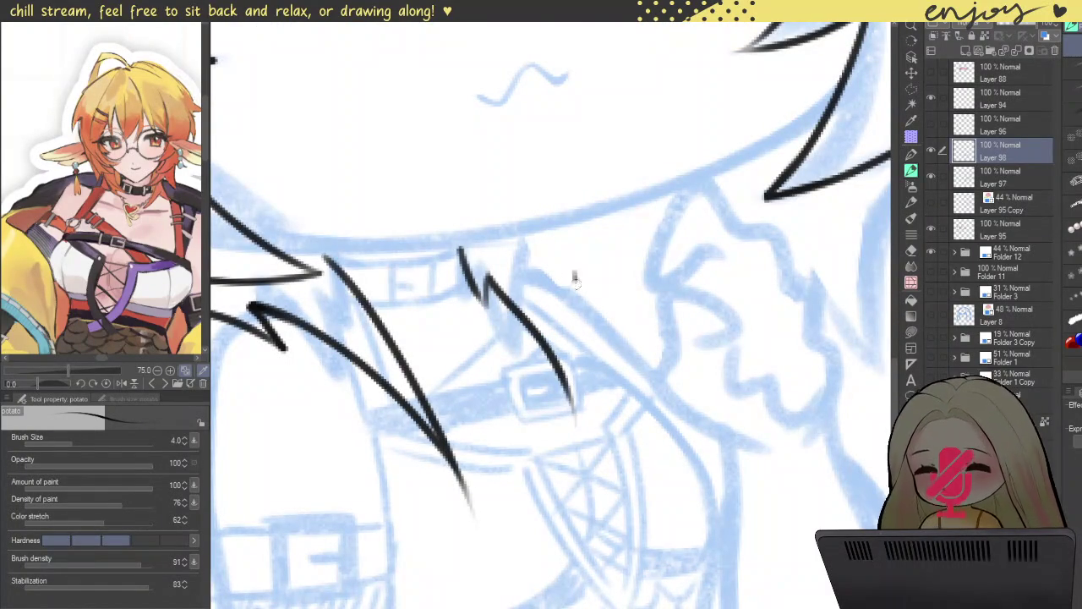
left_click_drag(575, 274, 579, 412)
mouse_move(582, 359)
left_mouse_down()
mouse_move(575, 423)
mouse_move(549, 368)
mouse_move(551, 427)
left_mouse_up()
- Redraw the lower hair strands beside the neck, one shorter and one longer and bolder
scroll(468, 208, "down", 2)
scroll(468, 208, "down", 2)
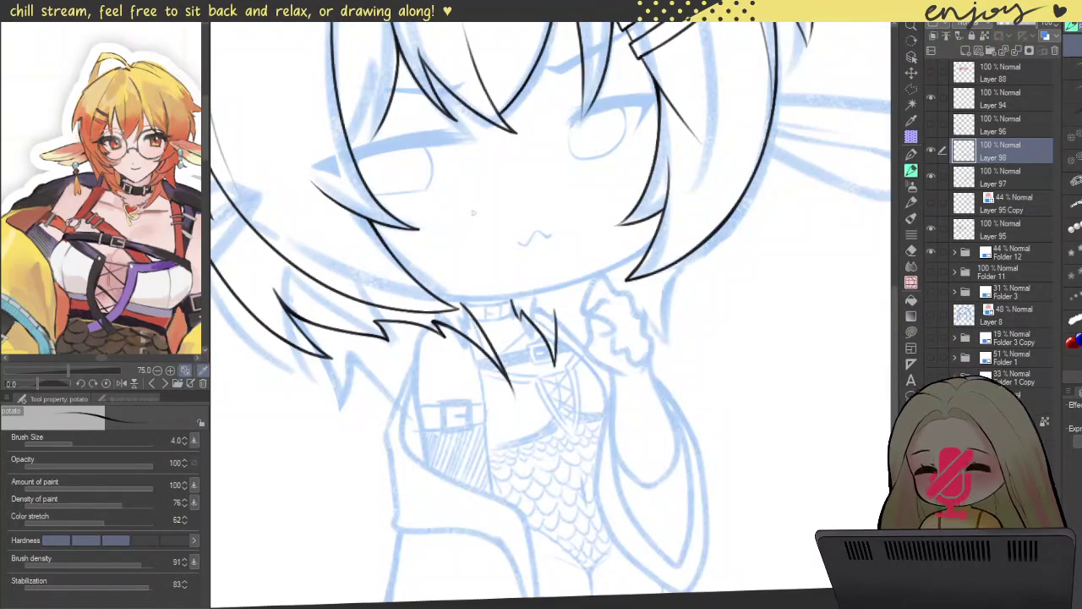
left_click_drag(472, 365, 439, 338)
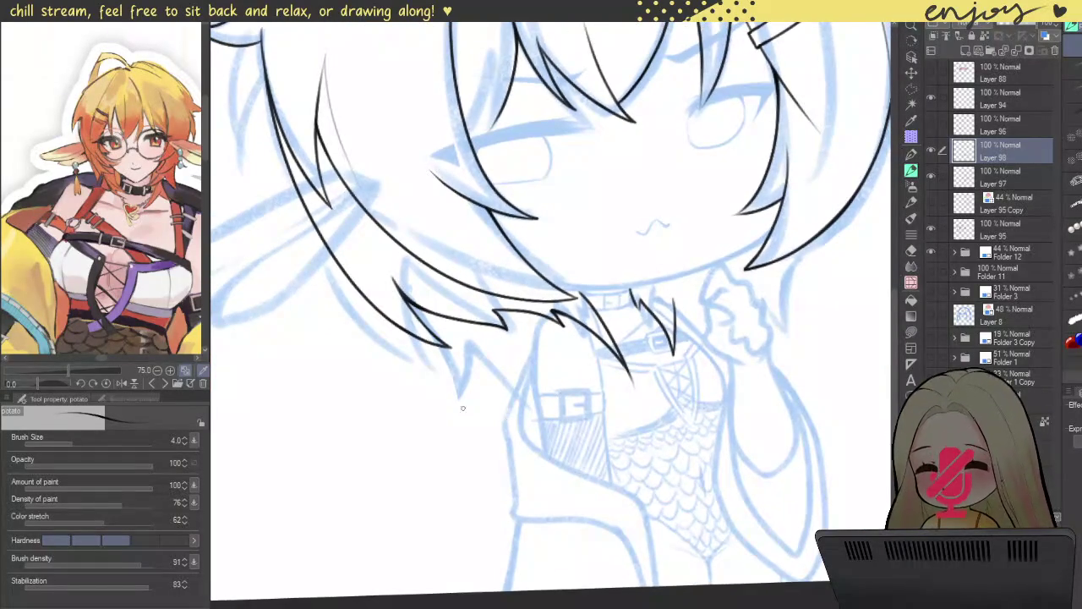
left_click_drag(355, 355, 597, 404)
scroll(597, 442, "up", 2)
key("ctrl+z")
mouse_move(526, 329)
left_mouse_down()
mouse_move(562, 379)
mouse_move(595, 475)
mouse_move(623, 365)
mouse_move(720, 470)
left_mouse_up()
key("ctrl+z")
left_click_drag(617, 378, 727, 489)
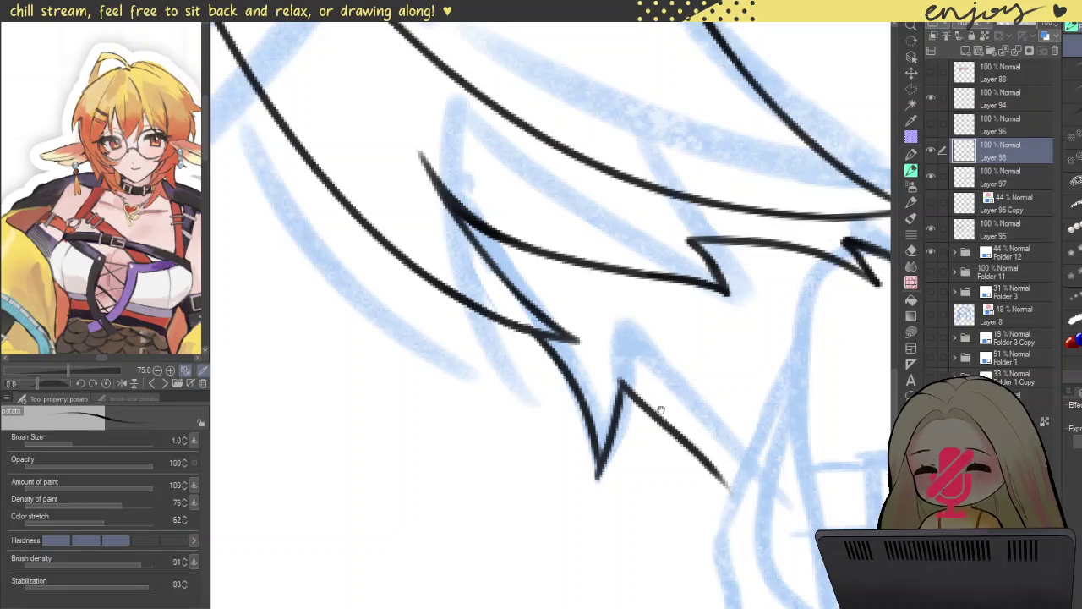
- Extend the lower end of the hair line near the strand tips
left_click_drag(613, 410, 547, 355)
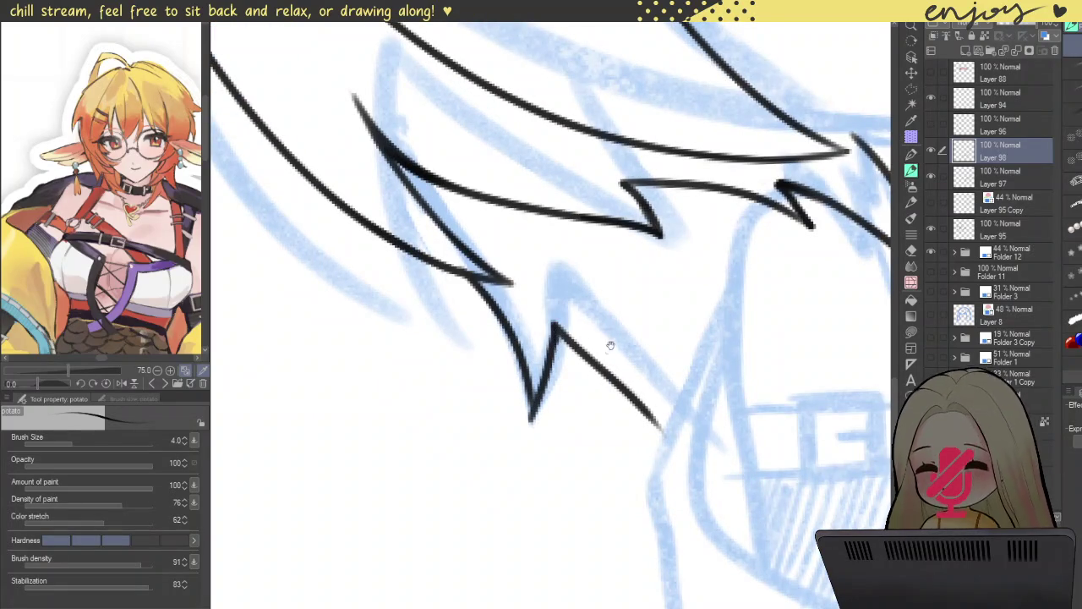
left_click_drag(606, 339, 512, 317)
left_click_drag(562, 399, 577, 422)
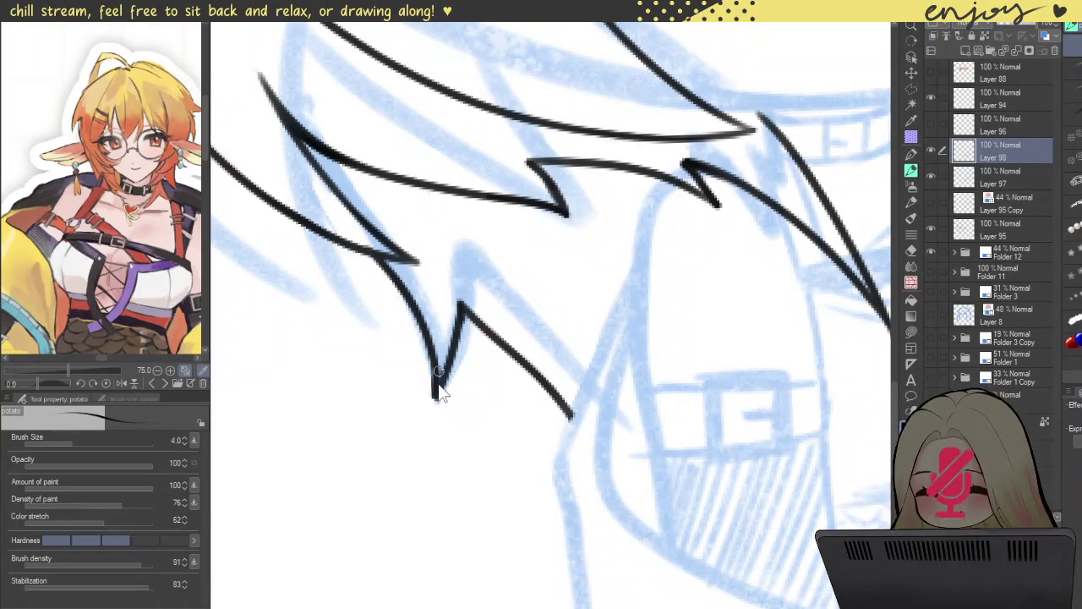
scroll(430, 340, "down", 3)
scroll(429, 340, "down", 2)
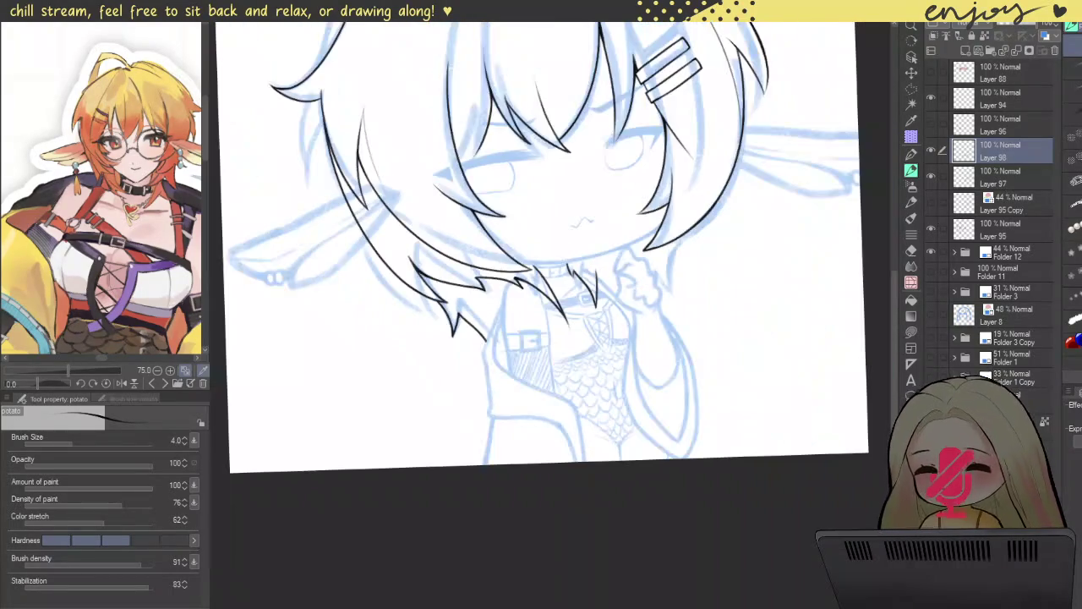
- Ink a long curved hair strand and redraw its tip as a thinner line
left_click_drag(603, 278, 583, 350)
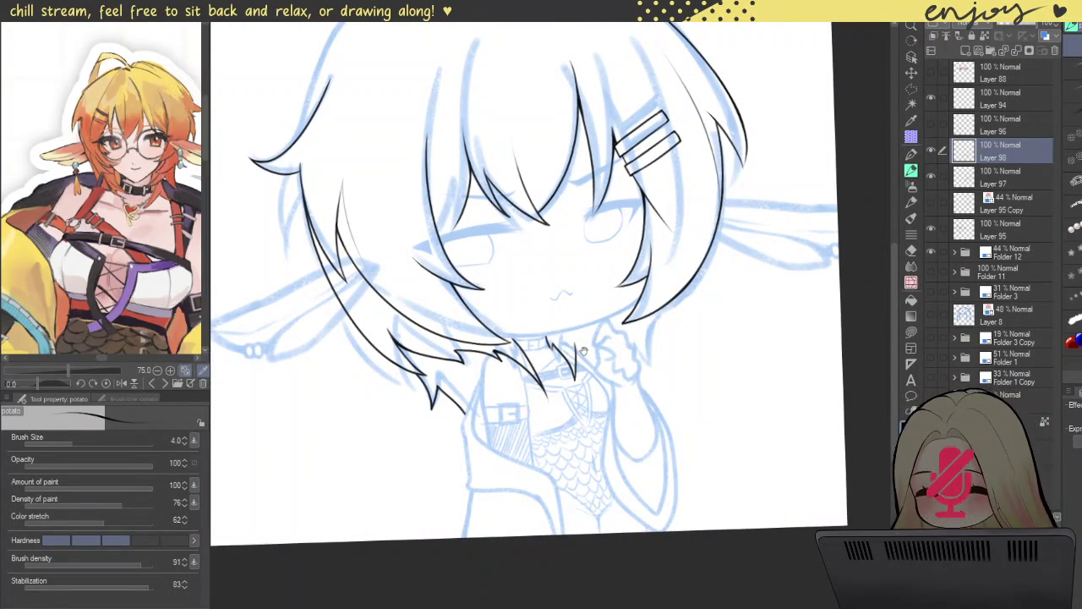
scroll(472, 391, "up", 2)
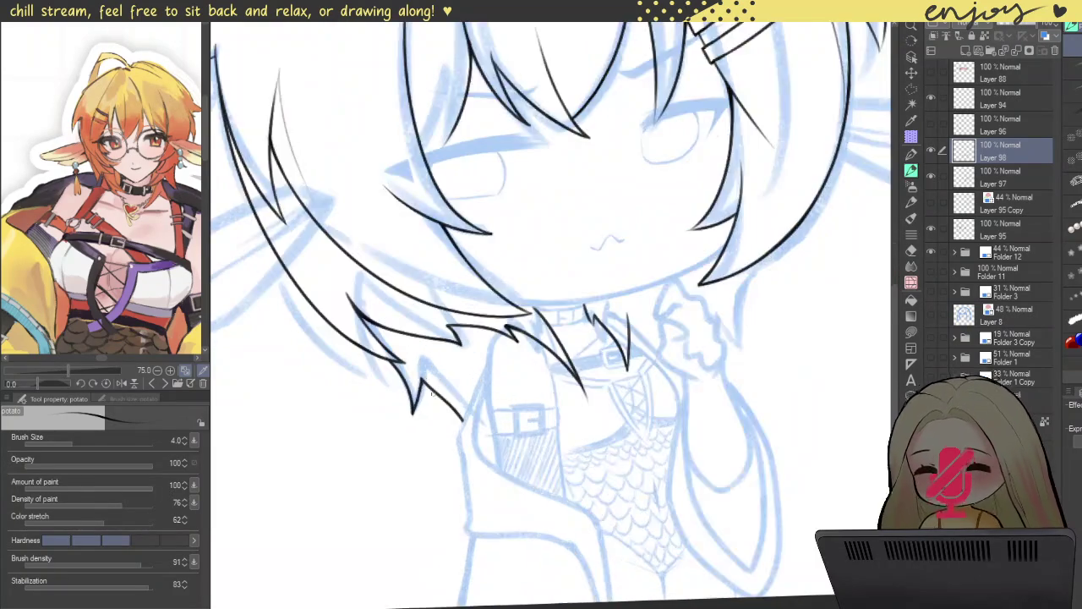
scroll(419, 395, "up", 2)
key("ctrl+z")
key("ctrl+z")
key("ctrl+z")
key("ctrl+z")
scroll(389, 335, "up", 3)
scroll(386, 335, "up", 3)
mouse_move(296, 218)
left_mouse_down()
mouse_move(498, 501)
mouse_move(526, 410)
mouse_move(422, 242)
mouse_move(407, 333)
left_mouse_up()
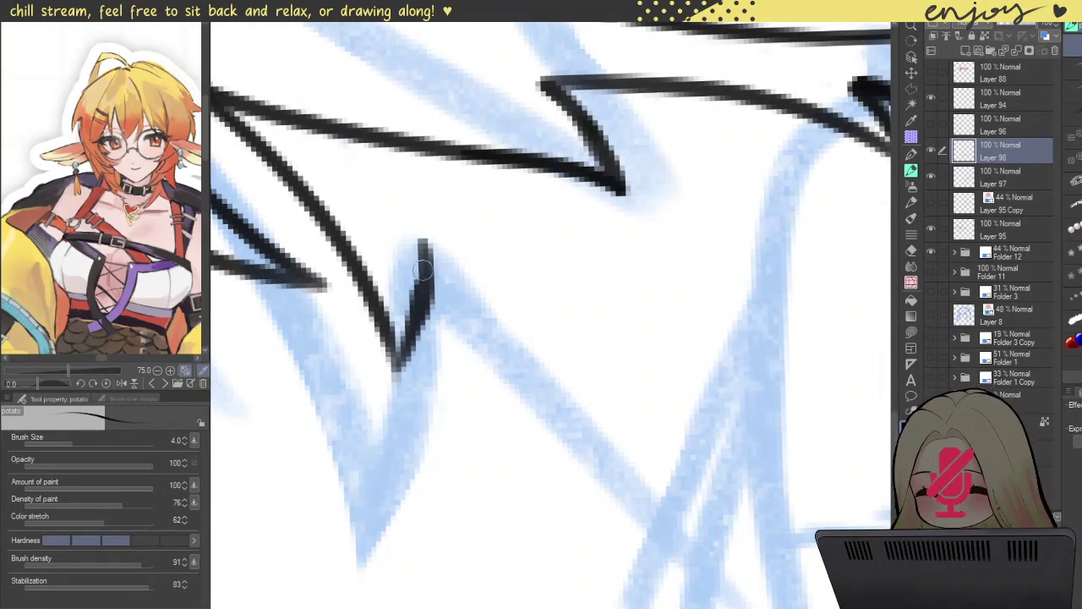
key("ctrl+z")
left_click_drag(419, 243, 399, 341)
- Ink a hair strand running down-right from the zigzag
scroll(423, 247, "down", 2)
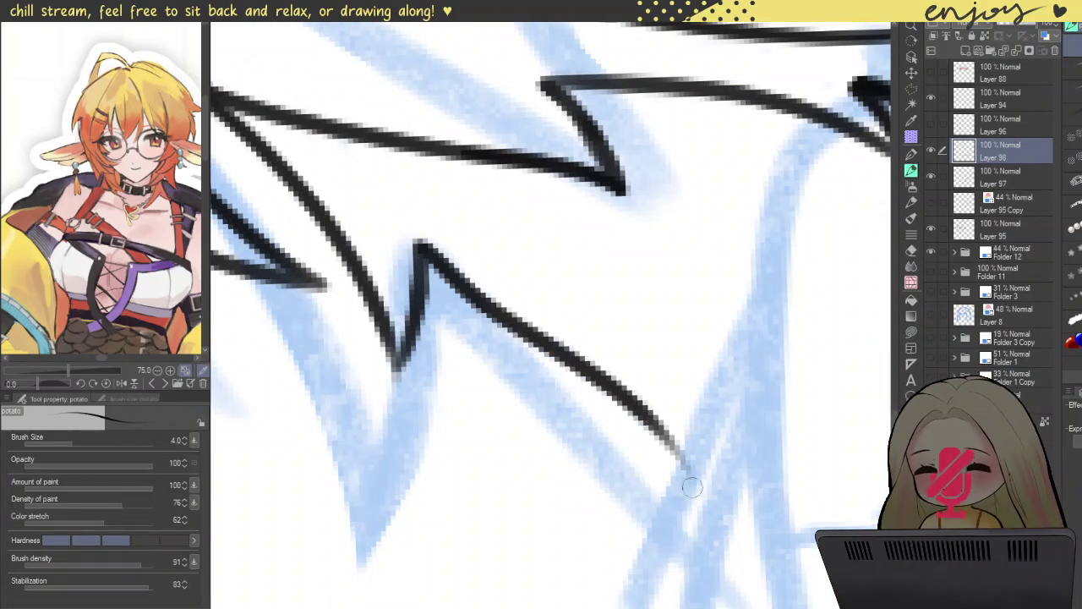
scroll(499, 299, "down", 2)
scroll(500, 298, "down", 2)
scroll(500, 299, "down", 2)
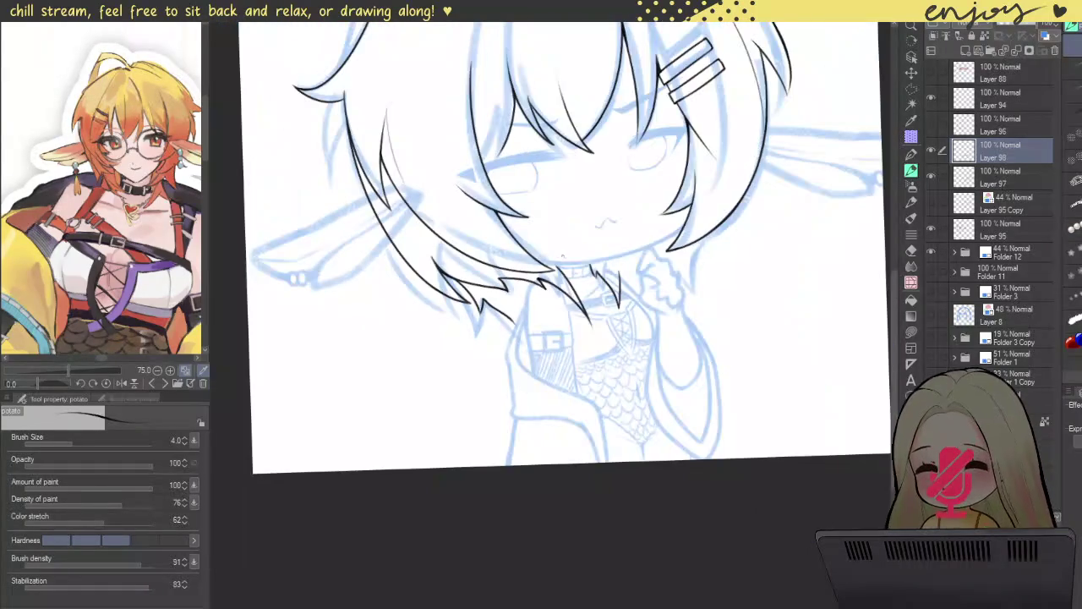
scroll(509, 348, "up", 2)
scroll(509, 349, "up", 2)
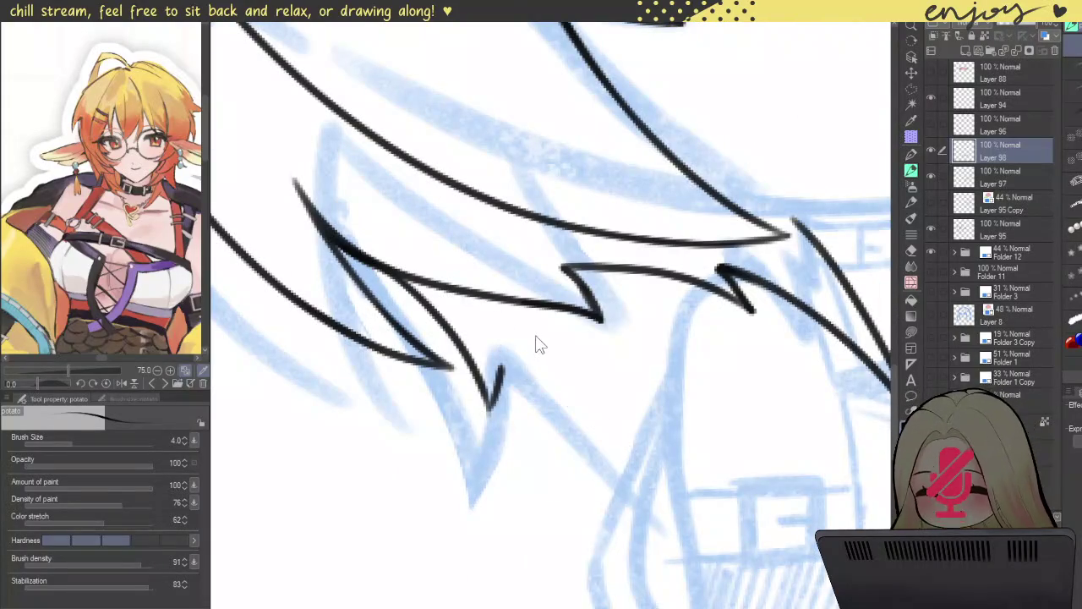
left_click_drag(503, 348, 651, 423)
- Redraw the down-right strand from the V spike, slightly shorter
scroll(626, 397, "down", 2)
scroll(619, 388, "down", 2)
scroll(591, 359, "up", 2)
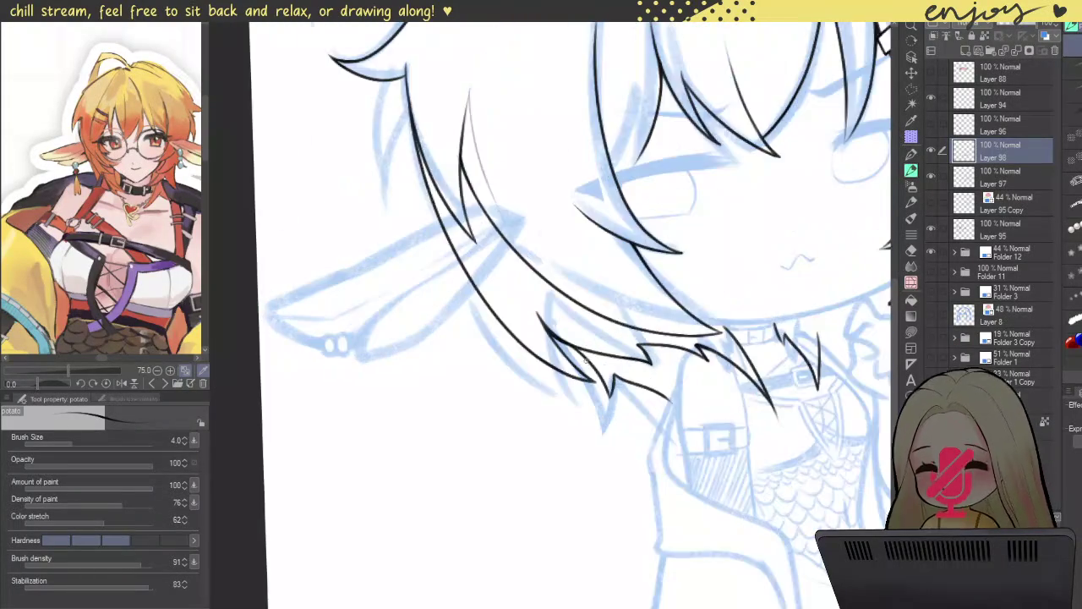
scroll(591, 359, "up", 2)
scroll(589, 355, "up", 1)
key("ctrl+z")
key("ctrl+z")
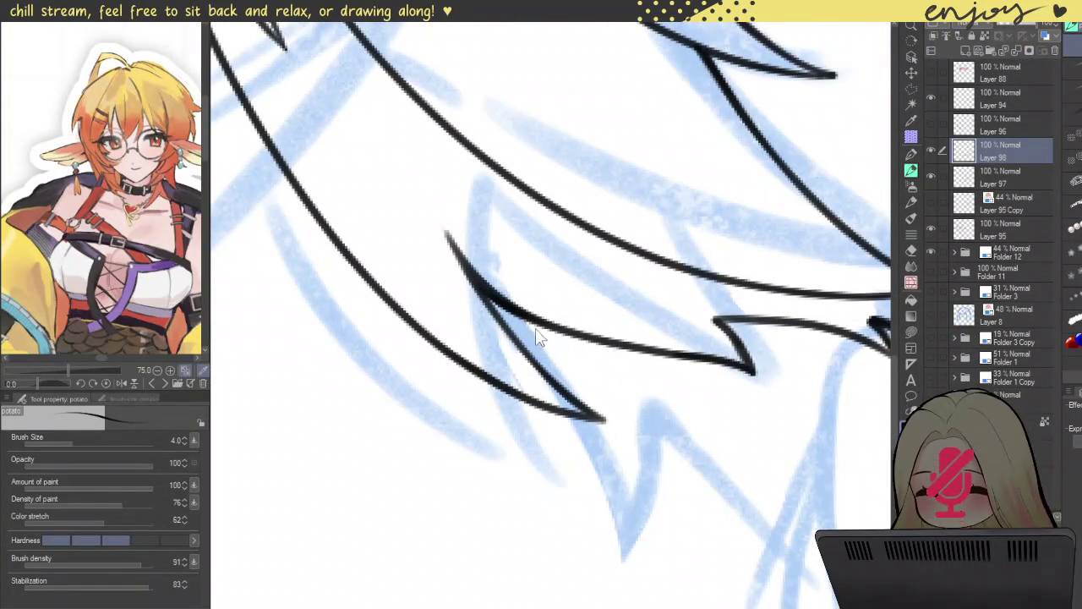
mouse_move(496, 298)
left_mouse_down()
mouse_move(675, 456)
mouse_move(689, 397)
mouse_move(525, 372)
mouse_move(658, 459)
left_mouse_up()
key("ctrl+z")
left_click_drag(513, 359, 634, 439)
- Retrace the lower hair strand line thicker
scroll(617, 442, "up", 2)
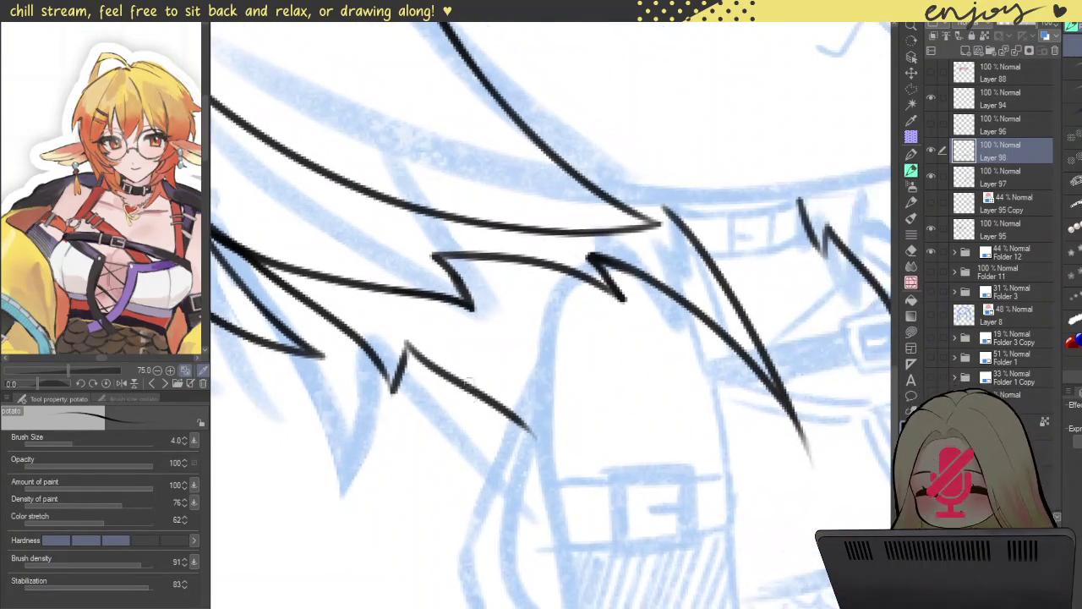
scroll(405, 346, "up", 1)
left_click_drag(399, 350, 474, 411)
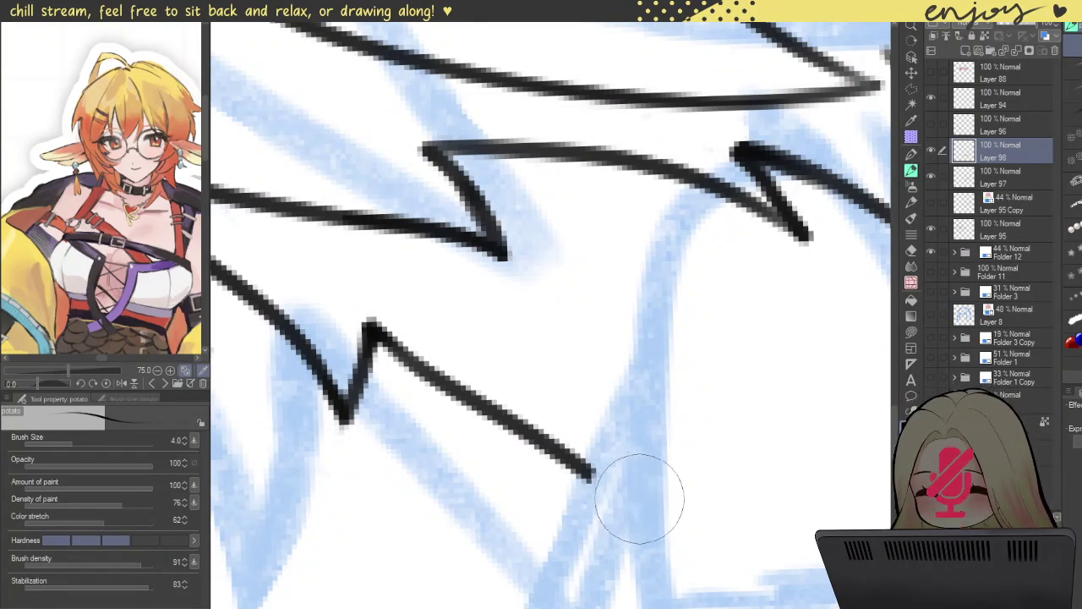
scroll(500, 302, "down", 5)
scroll(524, 321, "down", 3)
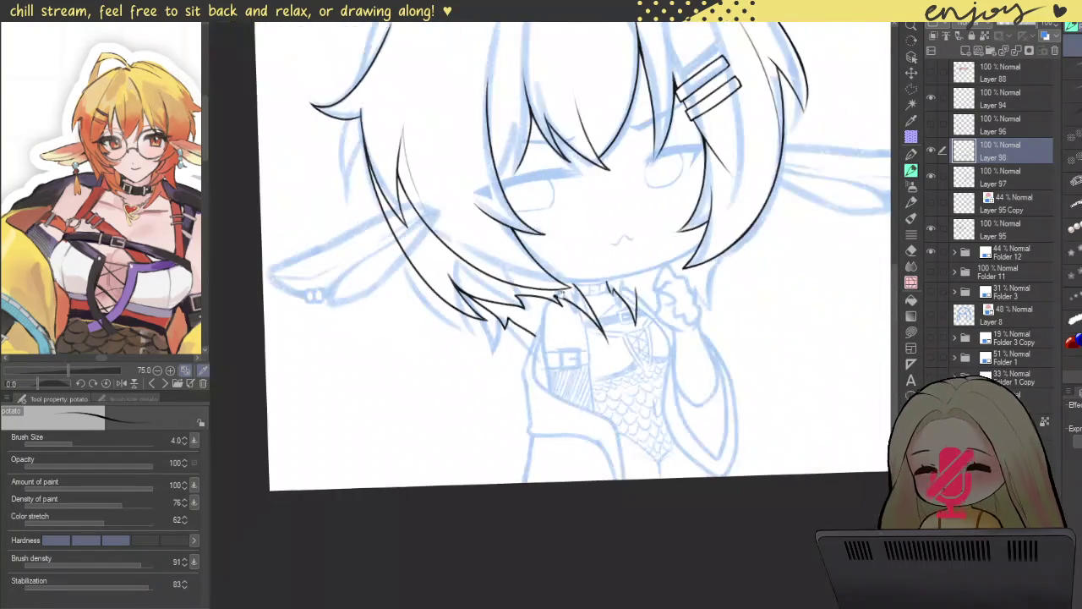
left_click_drag(583, 340, 637, 358)
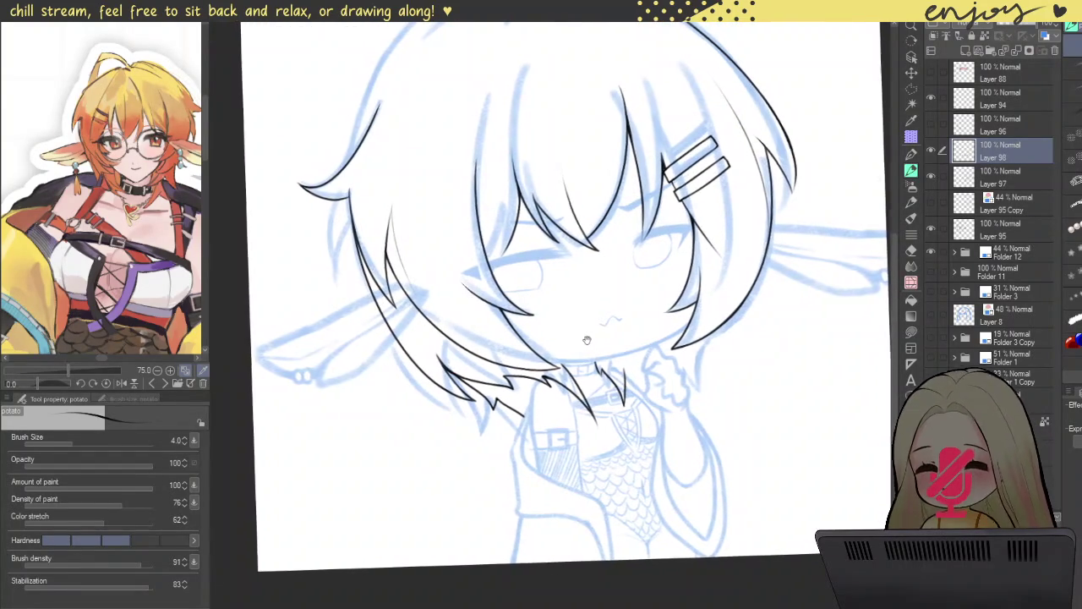
scroll(636, 357, "down", 2)
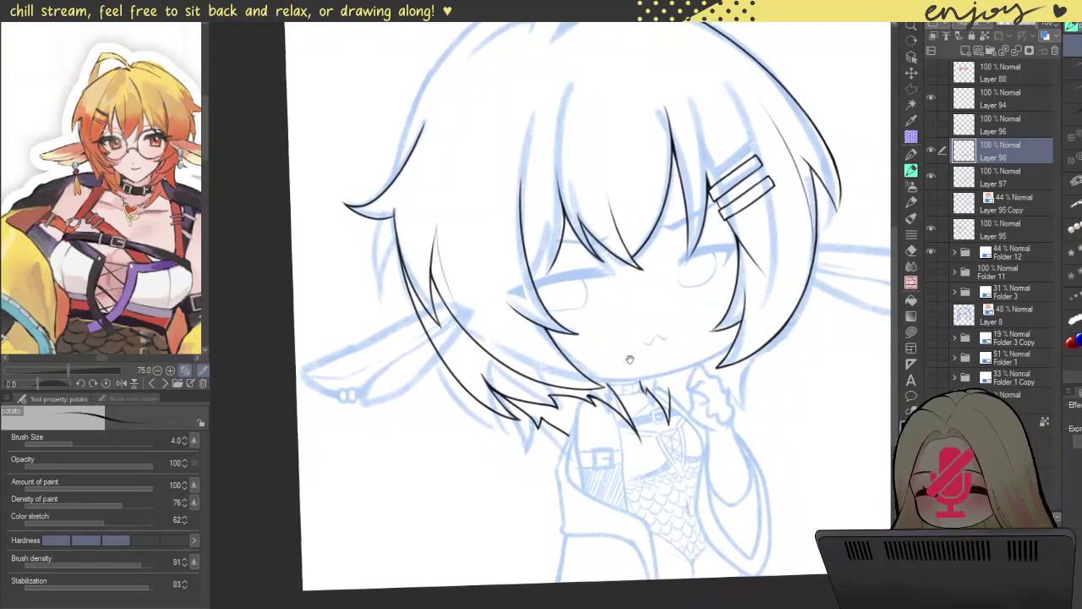
scroll(637, 357, "down", 3)
scroll(589, 361, "up", 3)
scroll(590, 361, "down", 3)
scroll(530, 329, "up", 2)
scroll(530, 329, "up", 2)
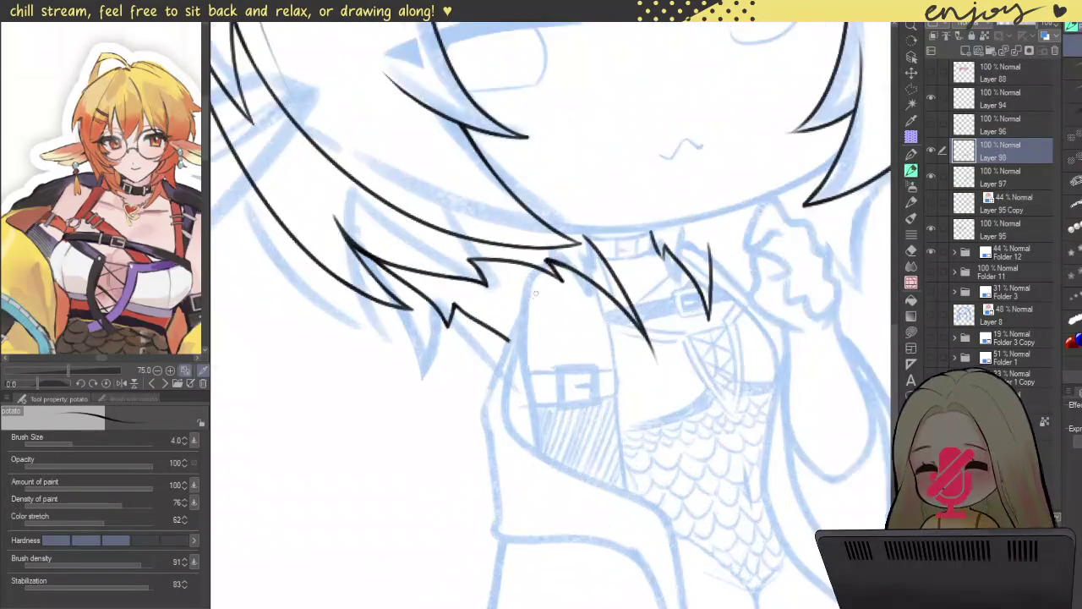
scroll(541, 253, "up", 2)
left_click_drag(519, 256, 537, 604)
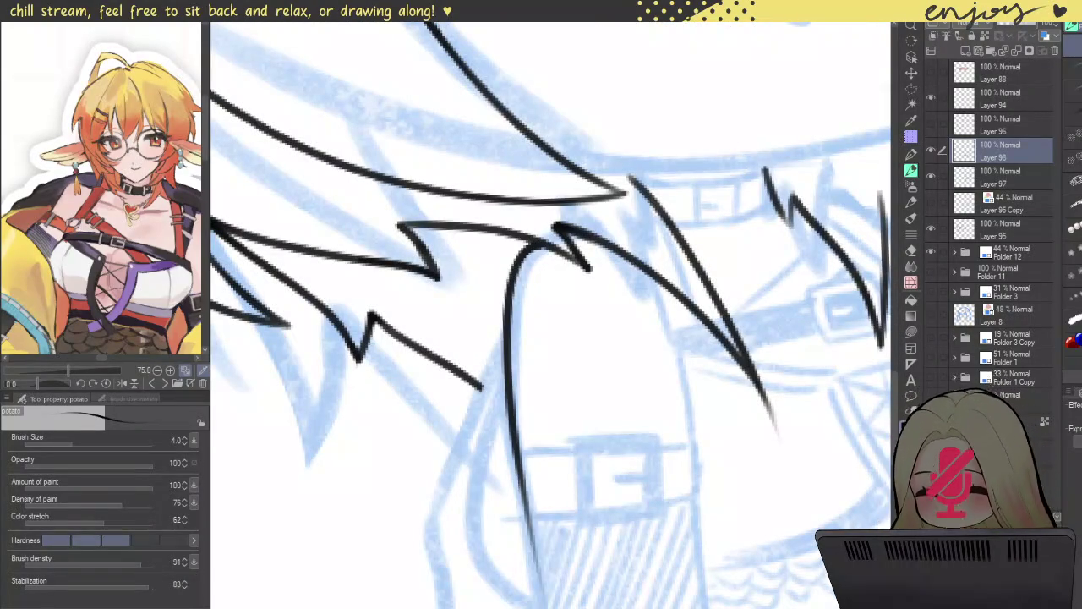
left_click_drag(549, 290, 622, 201)
key("ctrl+z")
left_click_drag(615, 142, 638, 602)
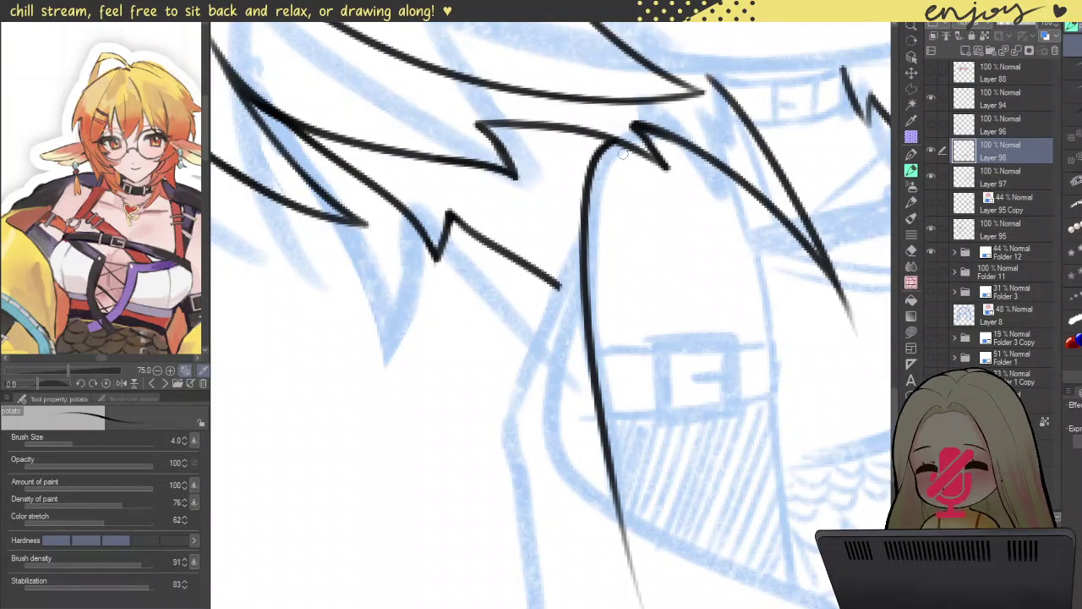
key("ctrl+z")
left_click_drag(602, 142, 655, 605)
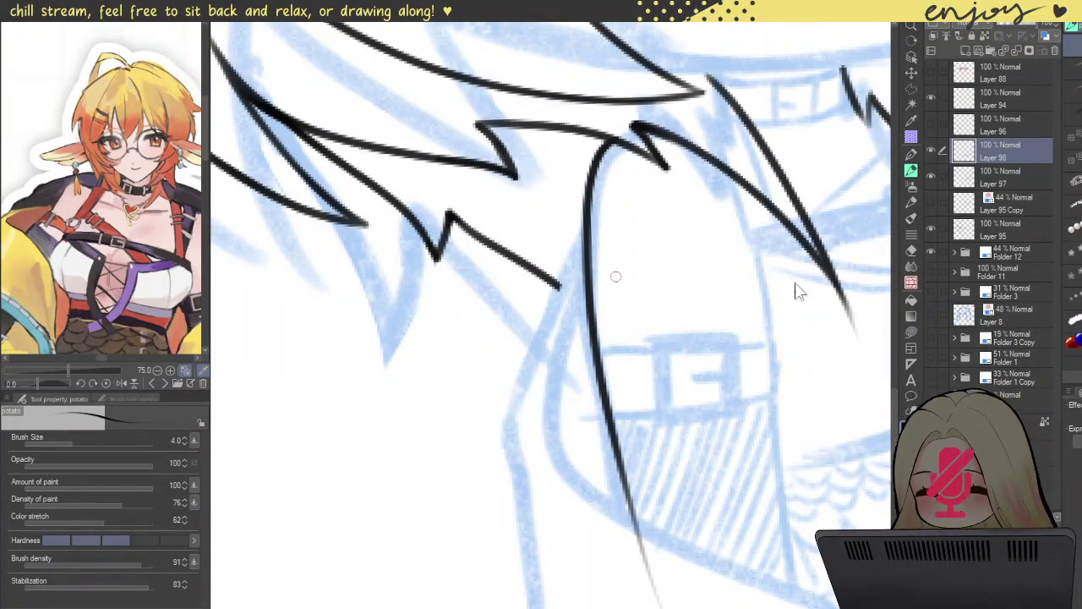
key("ctrl+z")
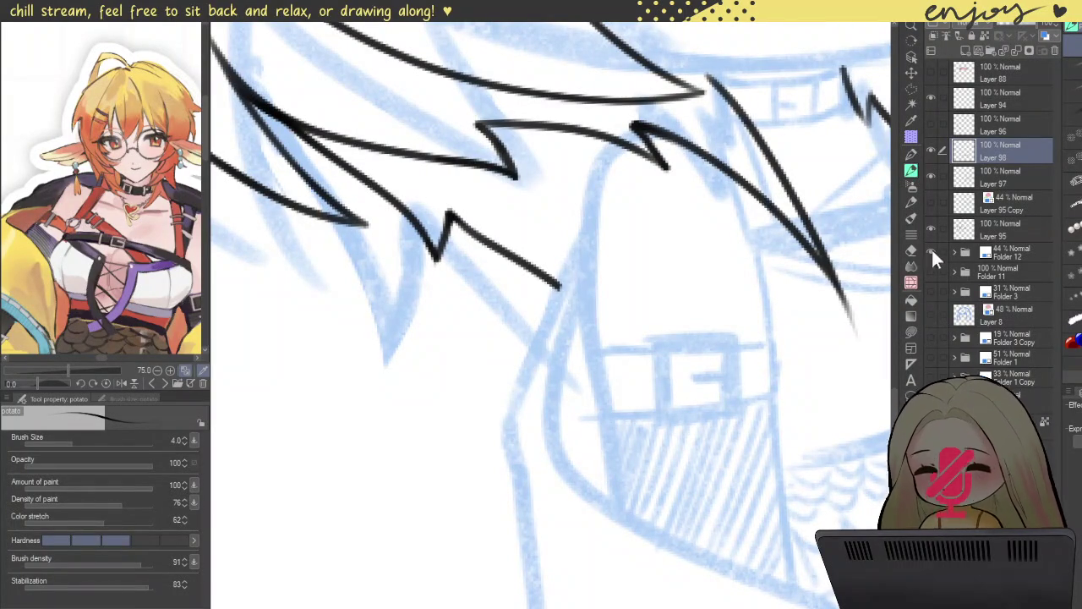
left_click(931, 337)
- Hide the Folder 12 sketch and show Folder 3 Copy as reference
left_click(930, 335)
left_click(929, 251)
left_click(932, 377)
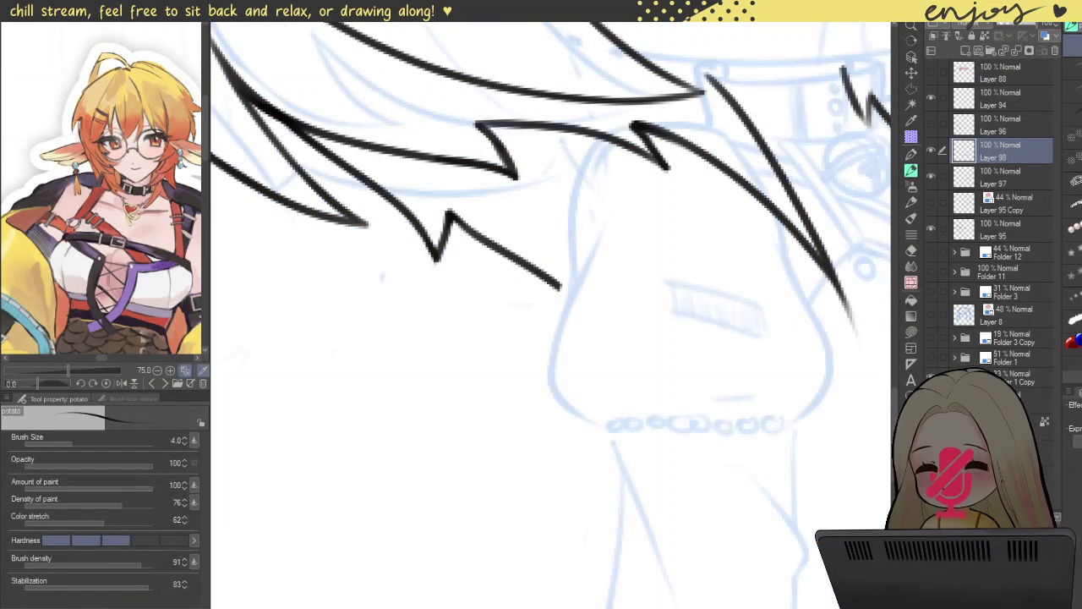
left_click(931, 355)
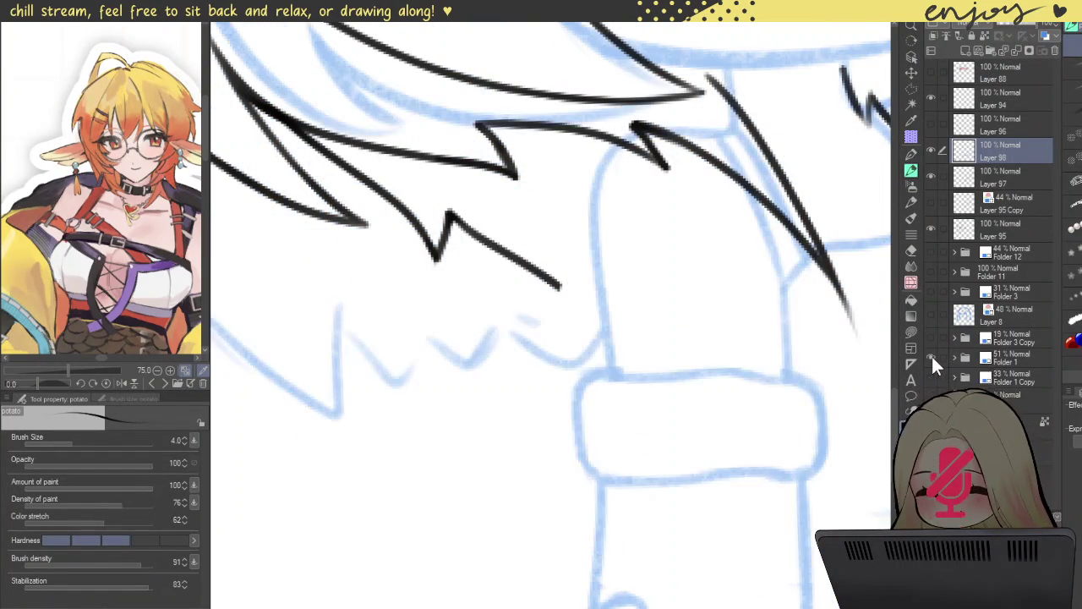
left_click(928, 354)
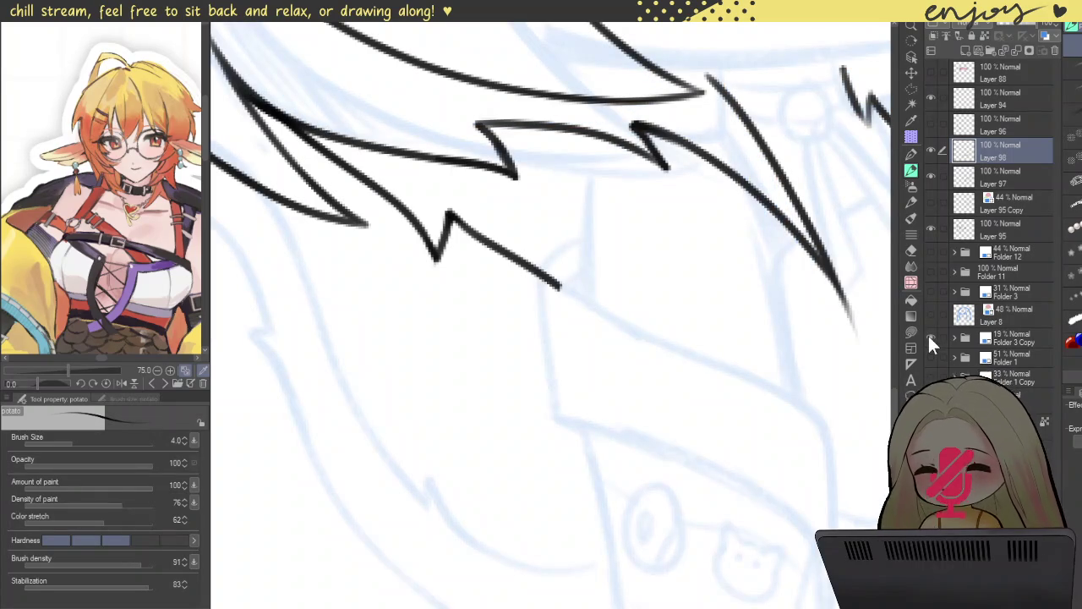
- Draw a long vertical ink line down from below the hair tips
left_click_drag(571, 285, 497, 392)
scroll(497, 392, "down", 4)
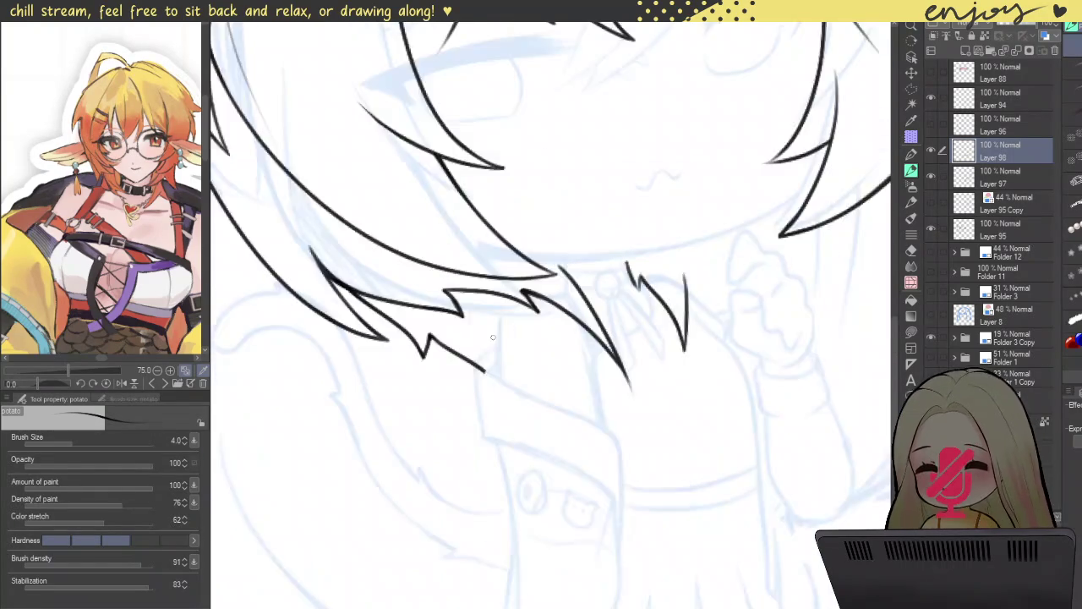
scroll(525, 355, "down", 1)
scroll(540, 332, "up", 2)
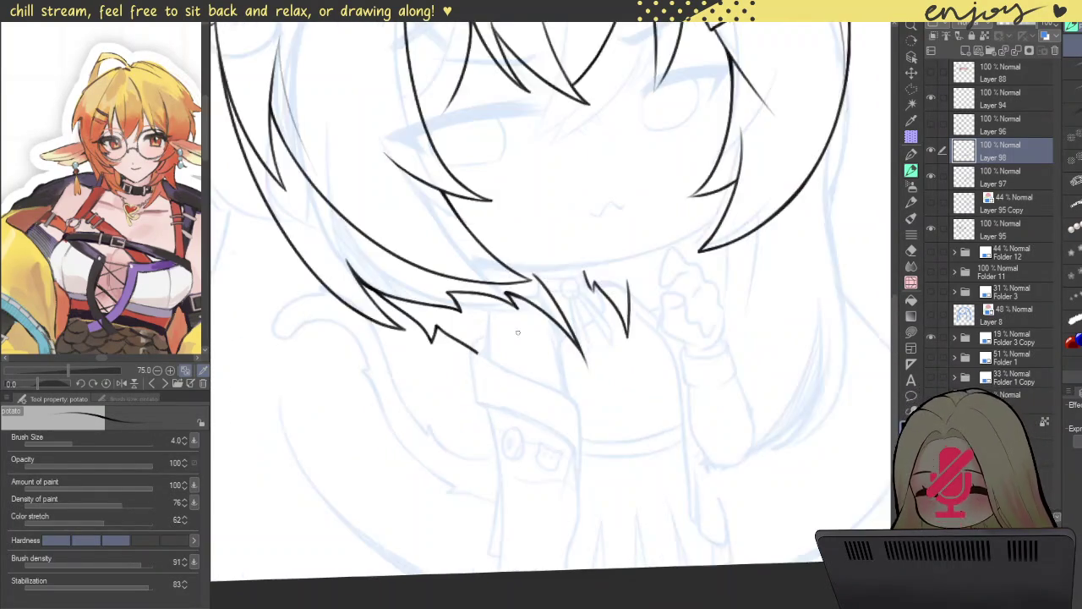
scroll(524, 321, "up", 1)
scroll(490, 304, "up", 3)
left_click_drag(480, 291, 466, 478)
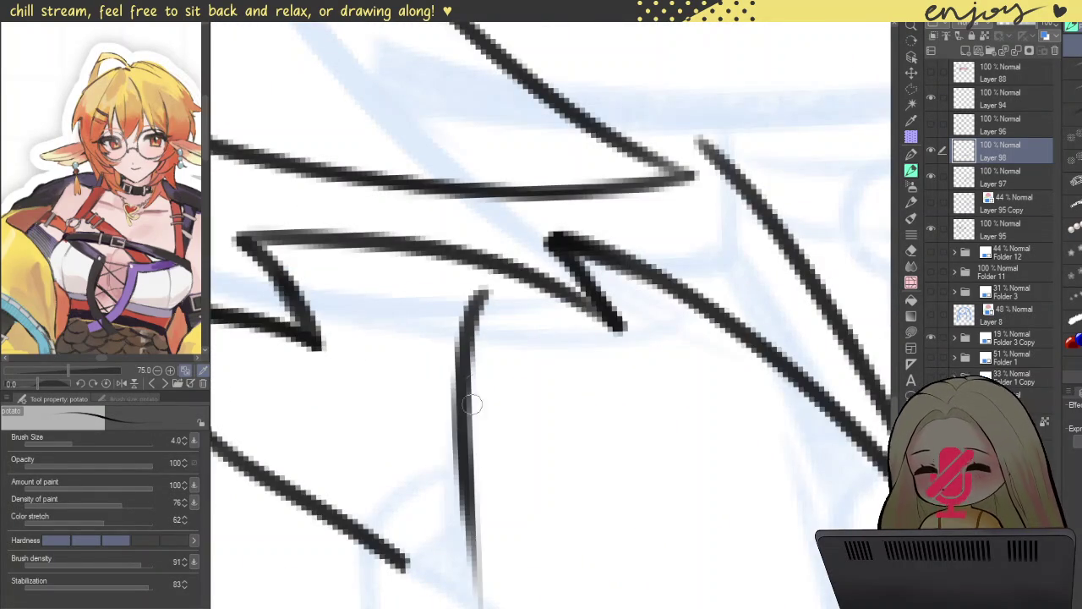
scroll(465, 487, "down", 2)
left_click_drag(489, 300, 542, 590)
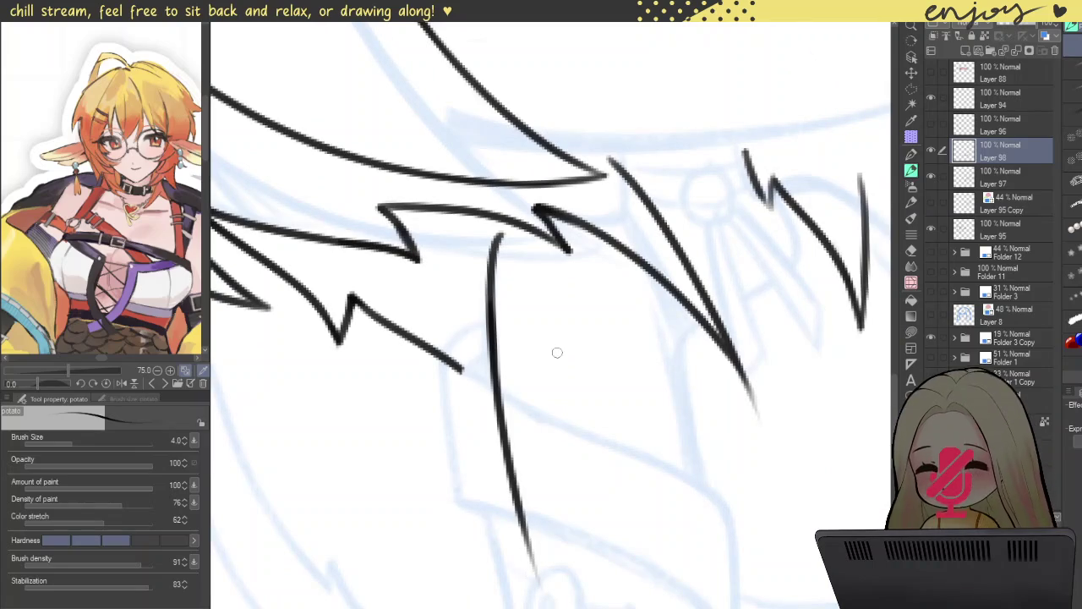
- Join the top of the vertical line cleanly to the hair with a redrawn connector
left_click_drag(499, 240, 519, 221)
scroll(519, 223, "up", 3)
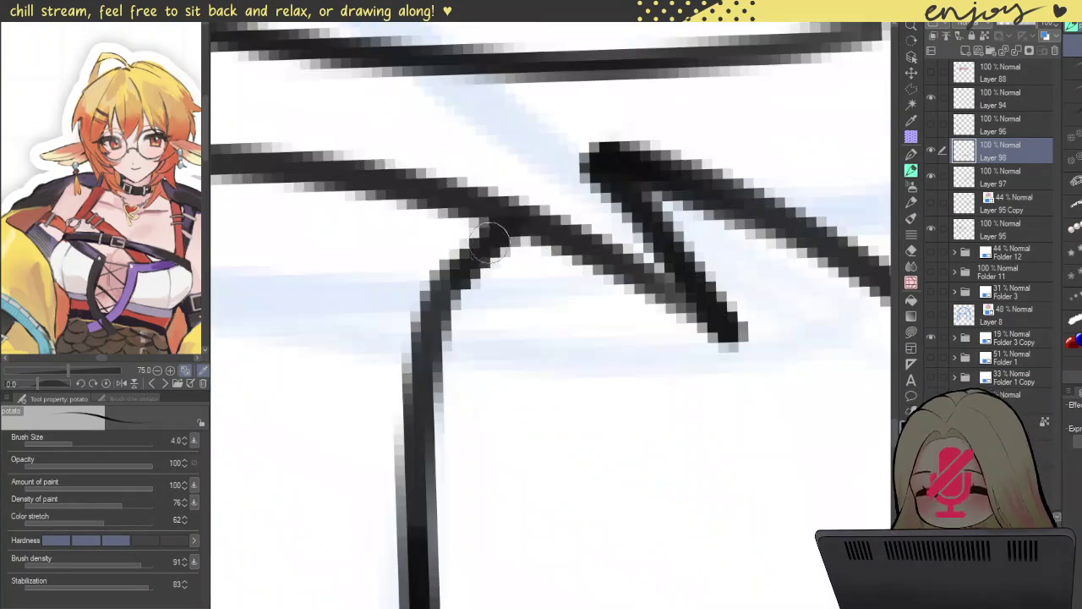
key("ctrl+z")
left_click_drag(427, 314, 512, 221)
scroll(511, 221, "down", 2)
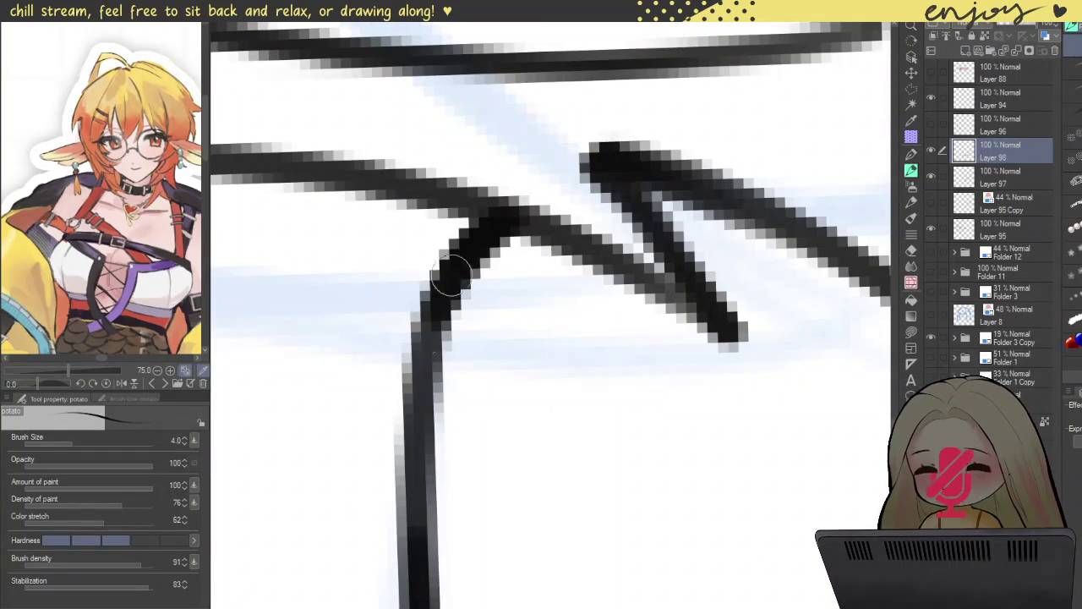
scroll(505, 221, "down", 2)
scroll(504, 221, "down", 2)
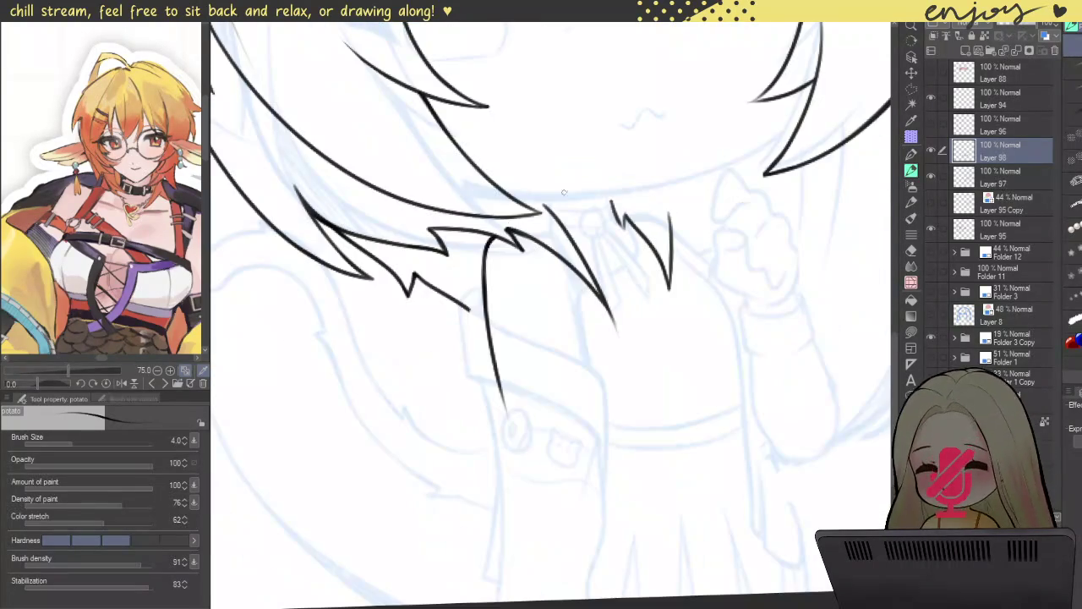
- Toggle the sketch layers to check the lineart, leaving the blue sketch visible
left_click(932, 337)
left_click(930, 202)
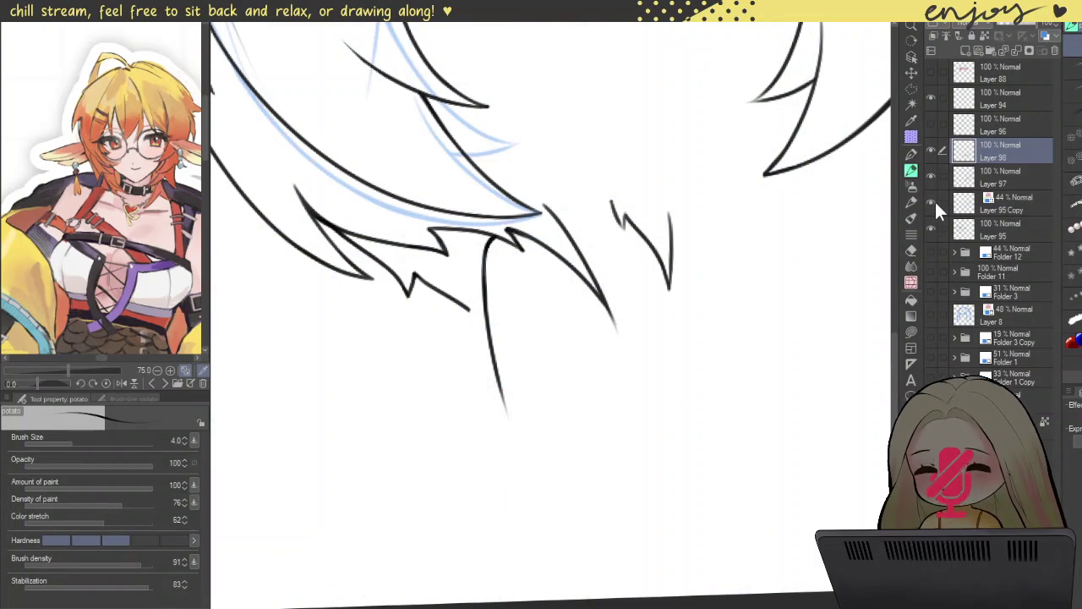
left_click(929, 202)
left_click(931, 252)
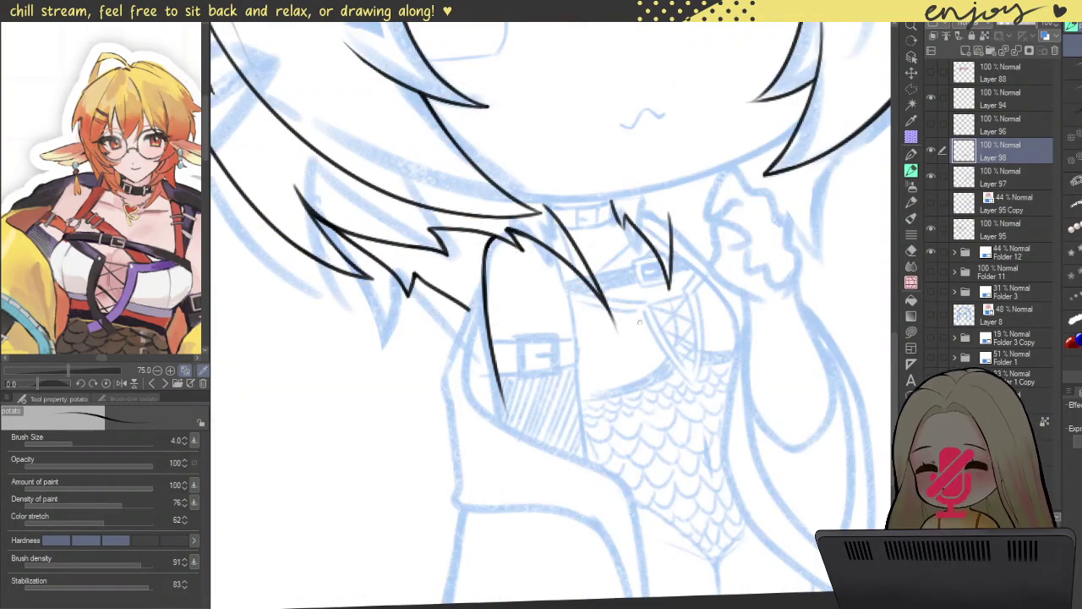
- Ink a long edge line down the sleeve, redrawn shorter
scroll(570, 200, "up", 2)
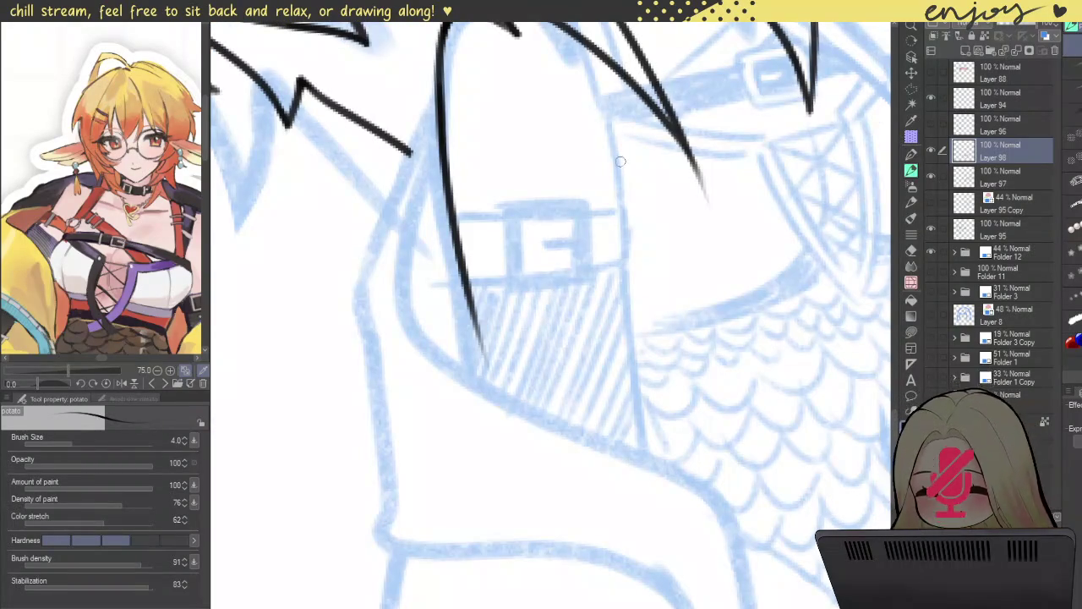
left_click_drag(598, 98, 652, 562)
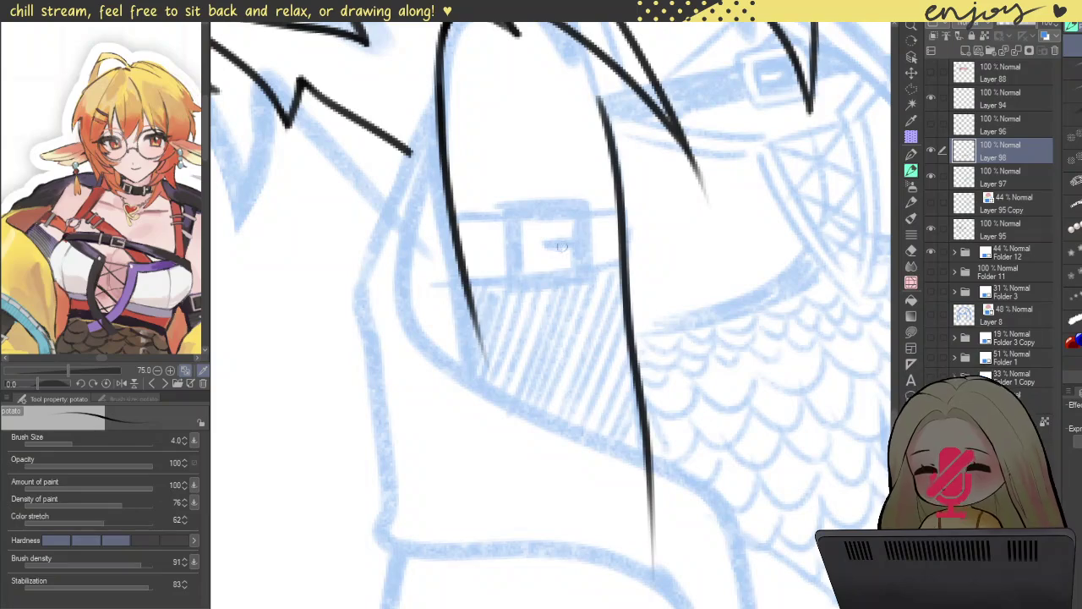
key("ctrl+z")
left_click_drag(598, 96, 656, 592)
- Extend the left sleeve line downward as a shorter lower segment
left_click_drag(487, 360, 507, 592)
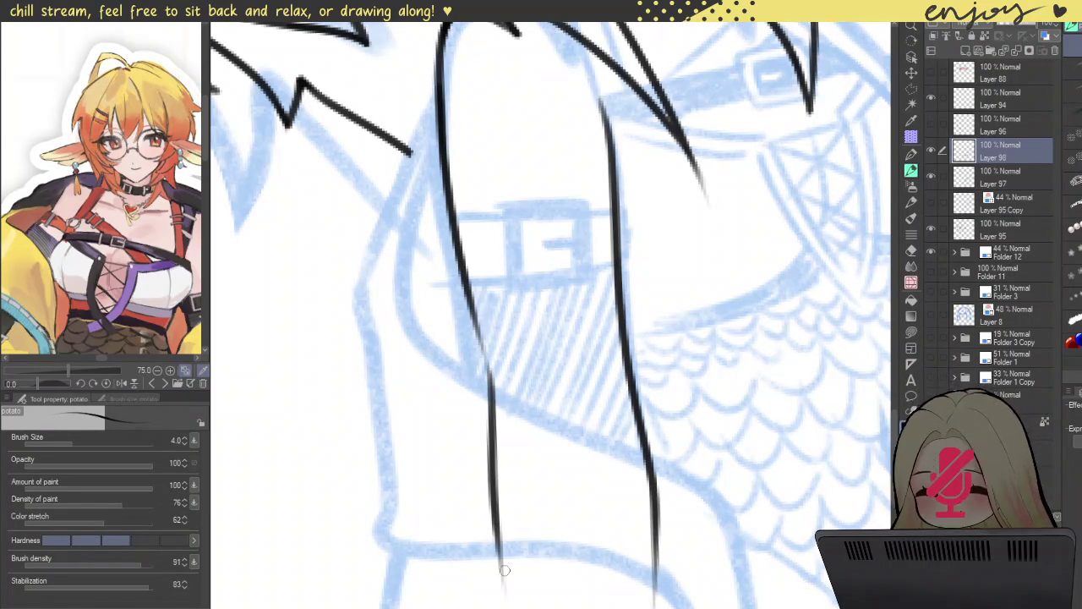
key("ctrl+z")
left_click_drag(486, 365, 495, 605)
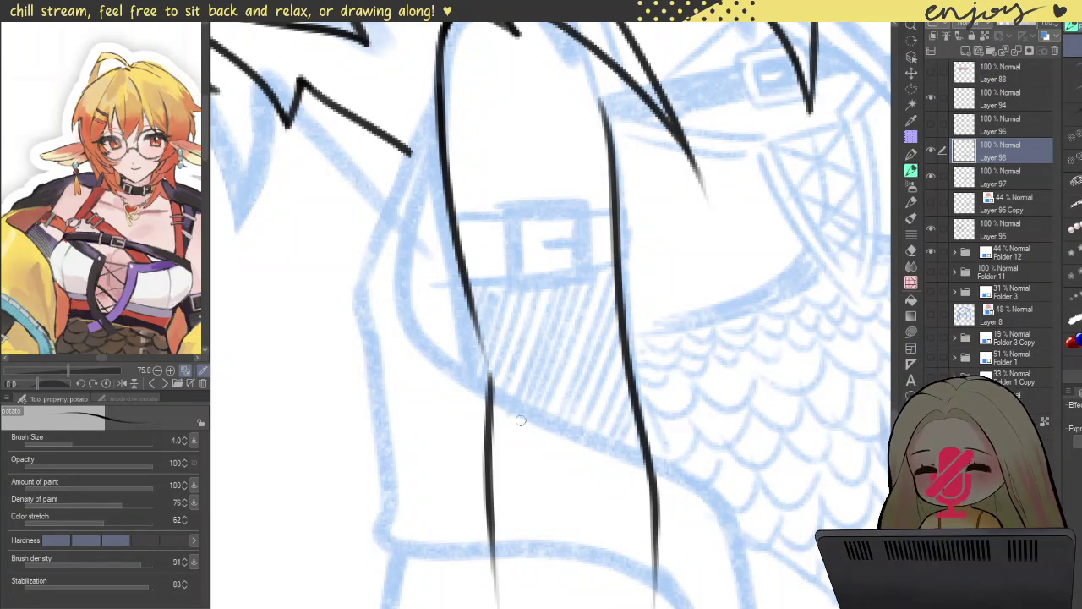
key("ctrl+z")
left_click_drag(487, 374, 499, 604)
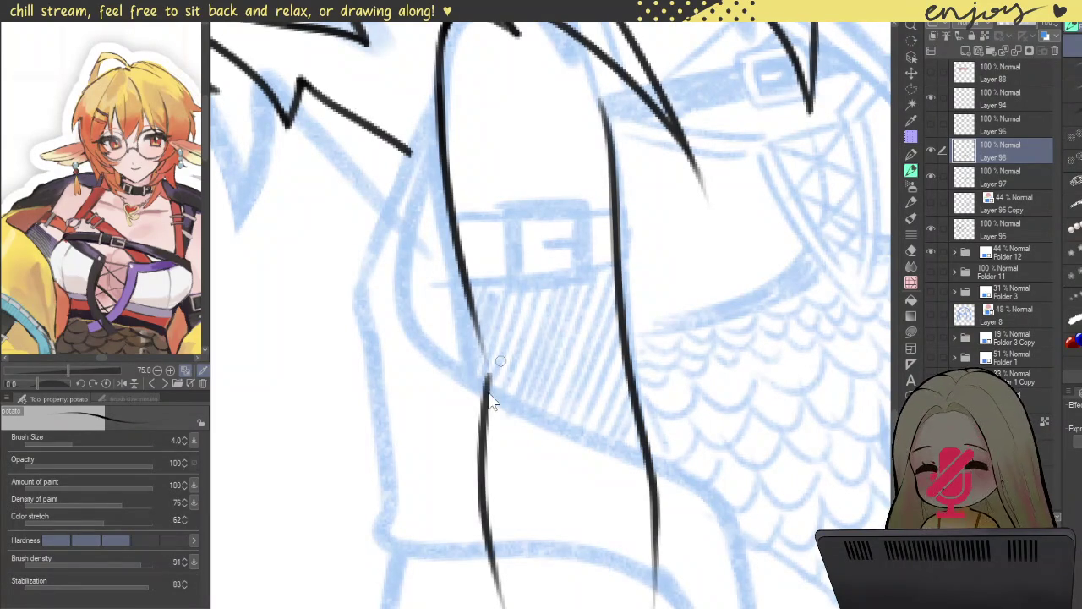
key("ctrl+z")
left_click_drag(487, 386, 521, 605)
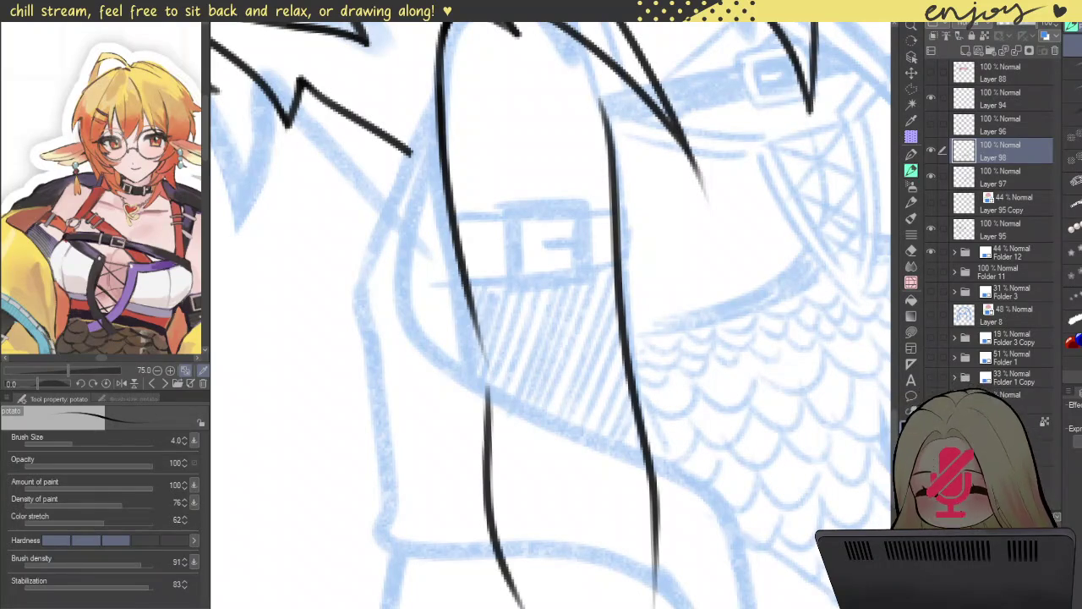
key("ctrl+z")
left_click_drag(492, 380, 498, 517)
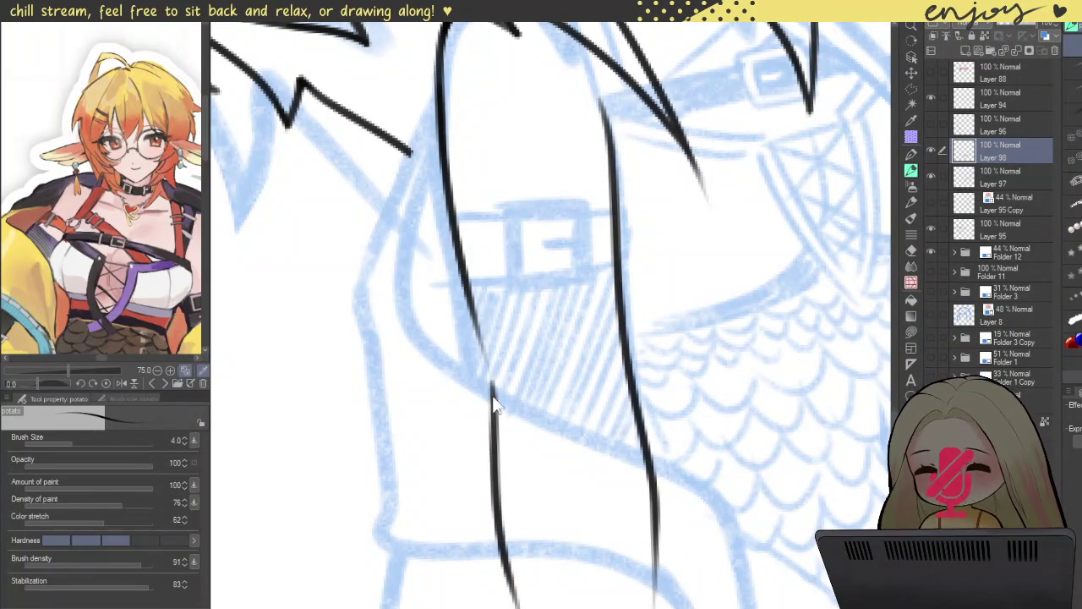
- Darken and thicken the sleeve's inner ink line with the pen, discarding a blend attempt
key("b")
left_click_drag(491, 397, 467, 276)
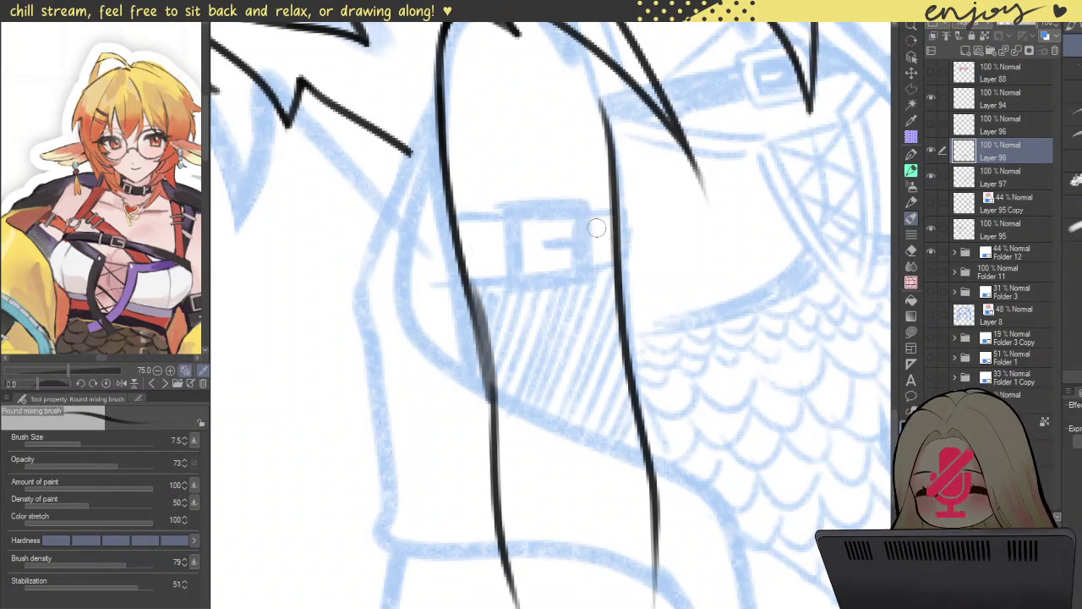
key("ctrl+z")
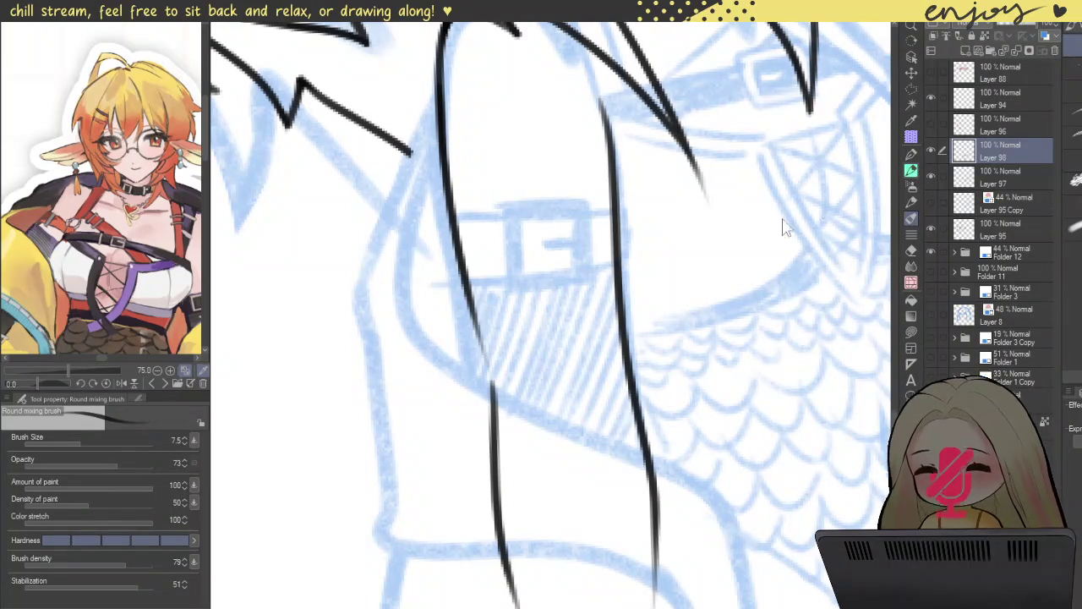
key("p")
left_click_drag(463, 280, 493, 440)
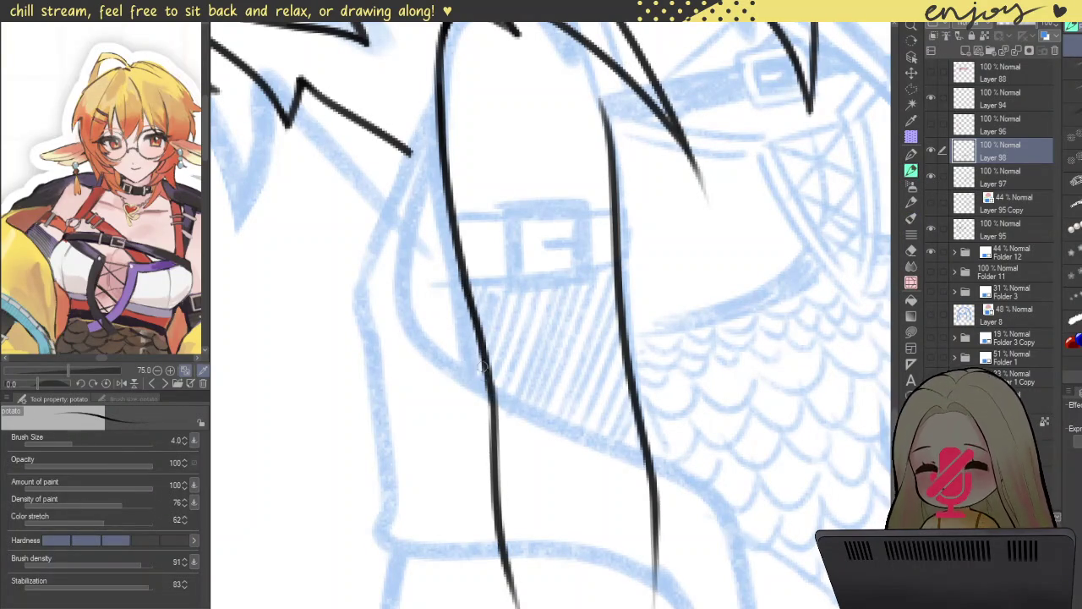
scroll(482, 351, "up", 3)
left_click_drag(474, 330, 500, 496)
- Erase both sleeve lines' lower ends overshooting the hatched cuff
scroll(476, 324, "down", 2)
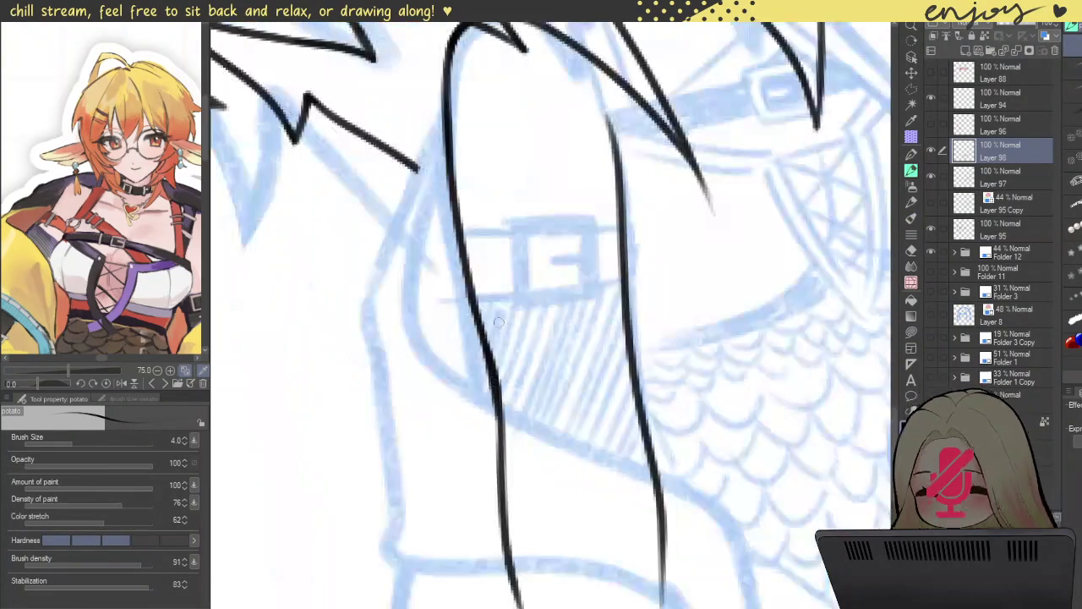
scroll(478, 304, "down", 2)
scroll(482, 279, "down", 1)
scroll(485, 257, "down", 1)
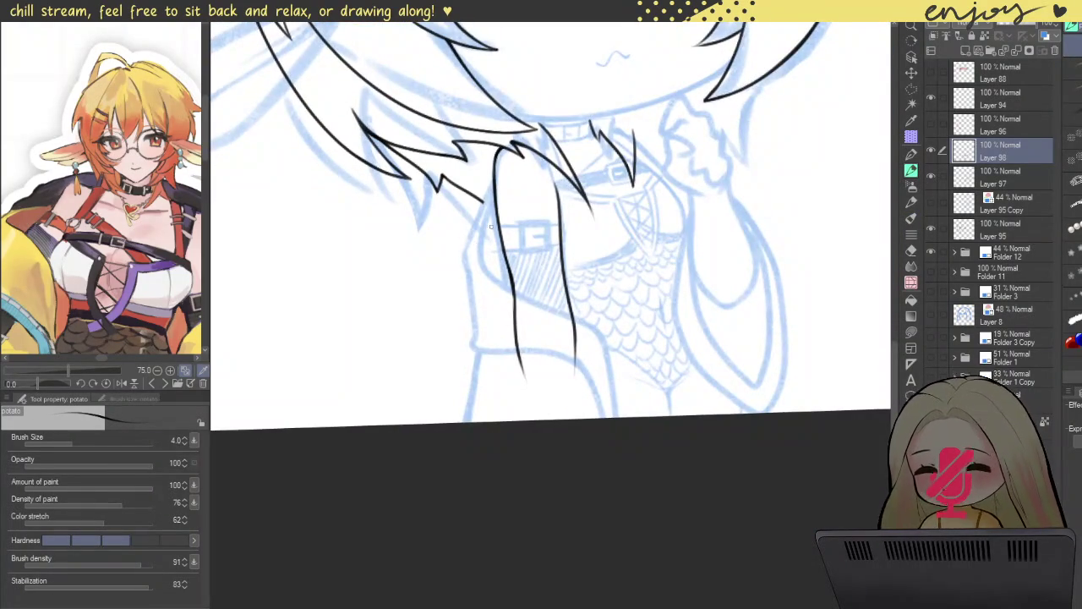
scroll(490, 225, "up", 2)
scroll(507, 253, "down", 1)
scroll(550, 296, "down", 1)
left_click_drag(623, 371, 566, 333)
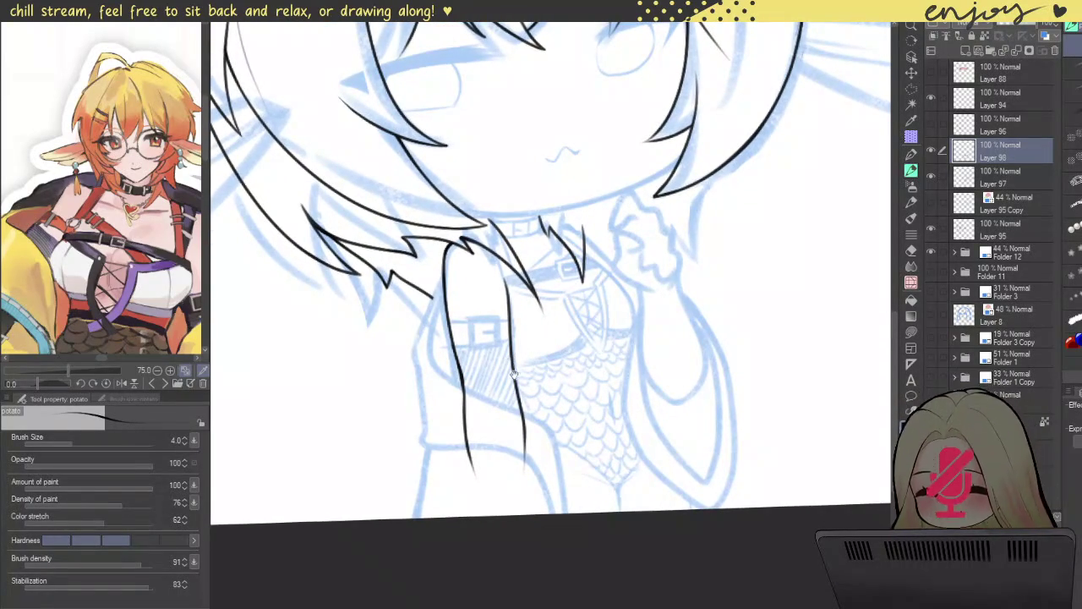
left_click_drag(510, 366, 494, 323)
left_click_drag(555, 382, 588, 384)
scroll(484, 359, "up", 1)
scroll(474, 321, "up", 2)
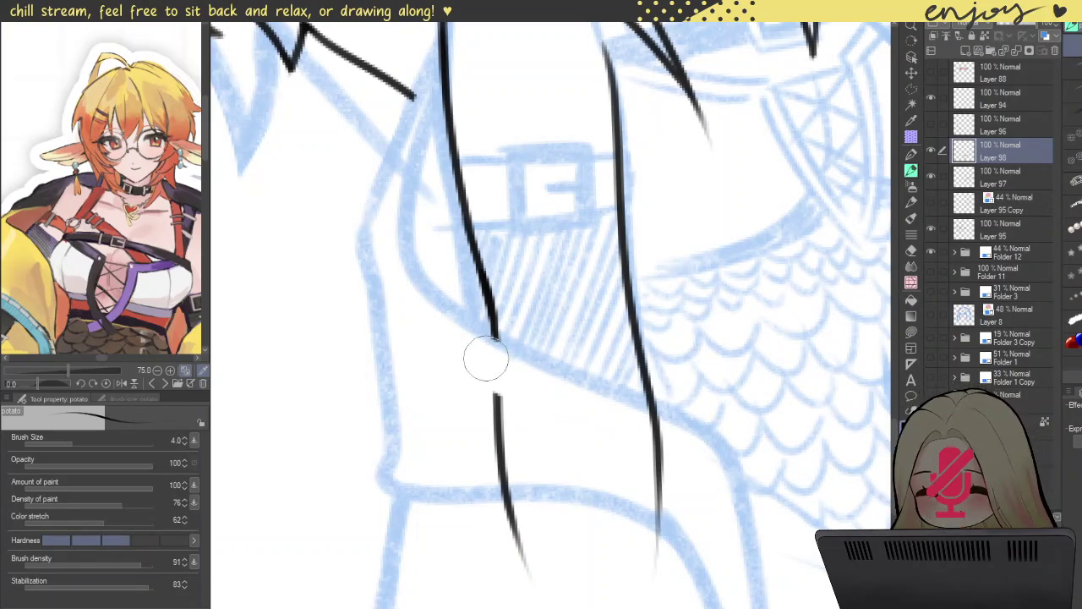
left_click_drag(487, 360, 525, 522)
left_click_drag(640, 441, 659, 493)
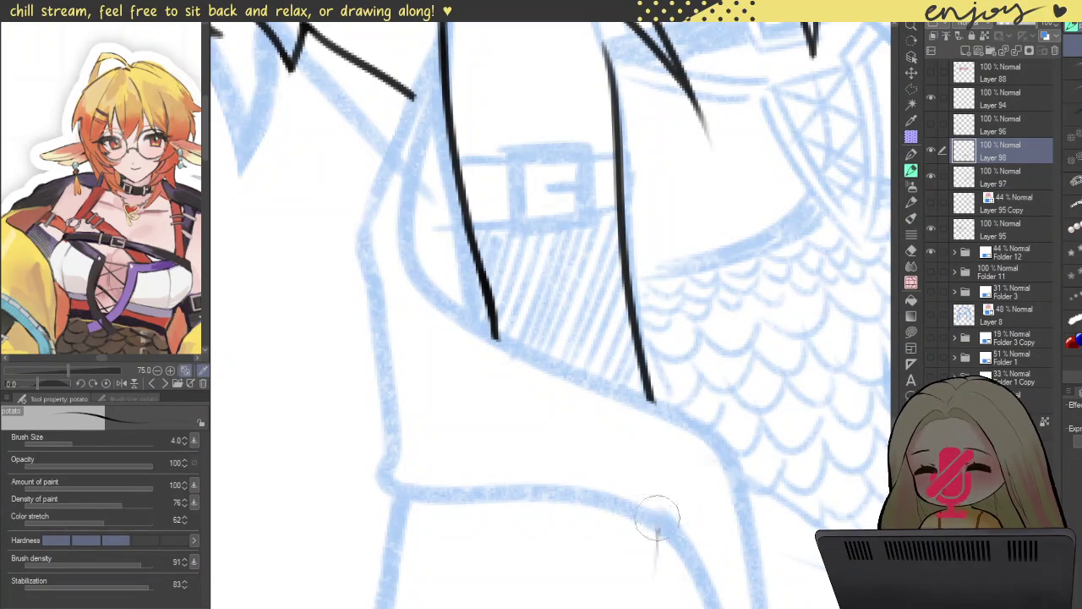
- Ink the sleeve's left outer edge down to the cuff
scroll(593, 461, "down", 3)
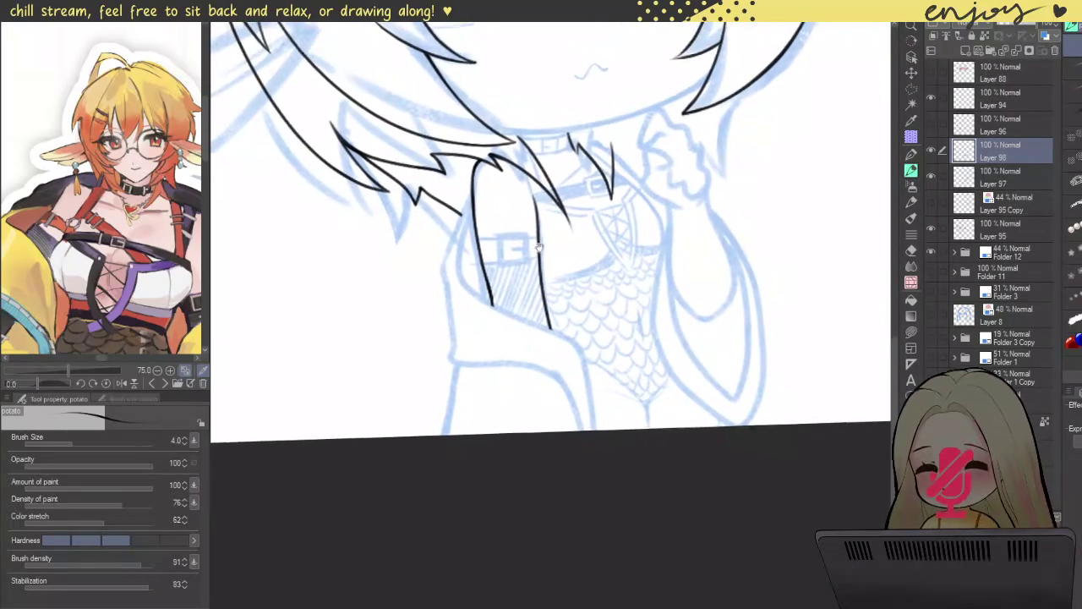
left_click_drag(545, 254, 540, 256)
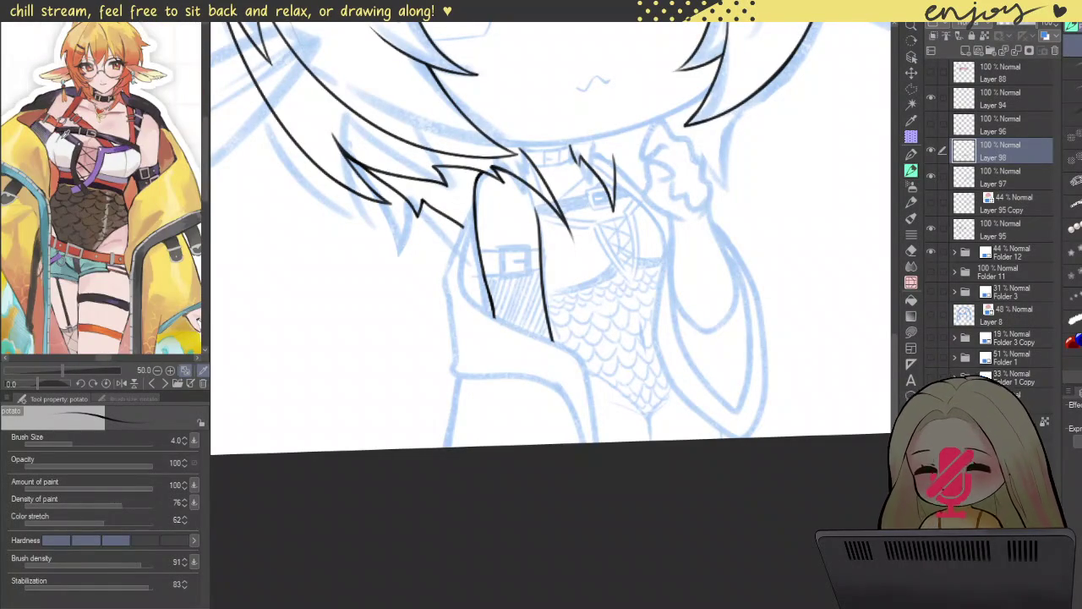
scroll(489, 260, "up", 3)
scroll(490, 253, "up", 3)
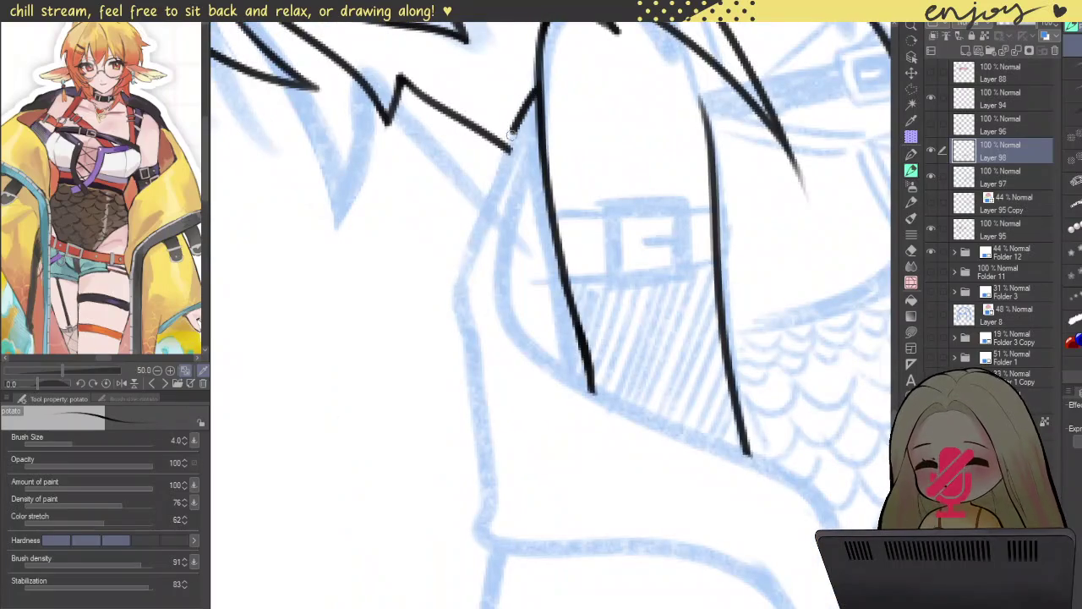
left_click_drag(512, 134, 667, 505)
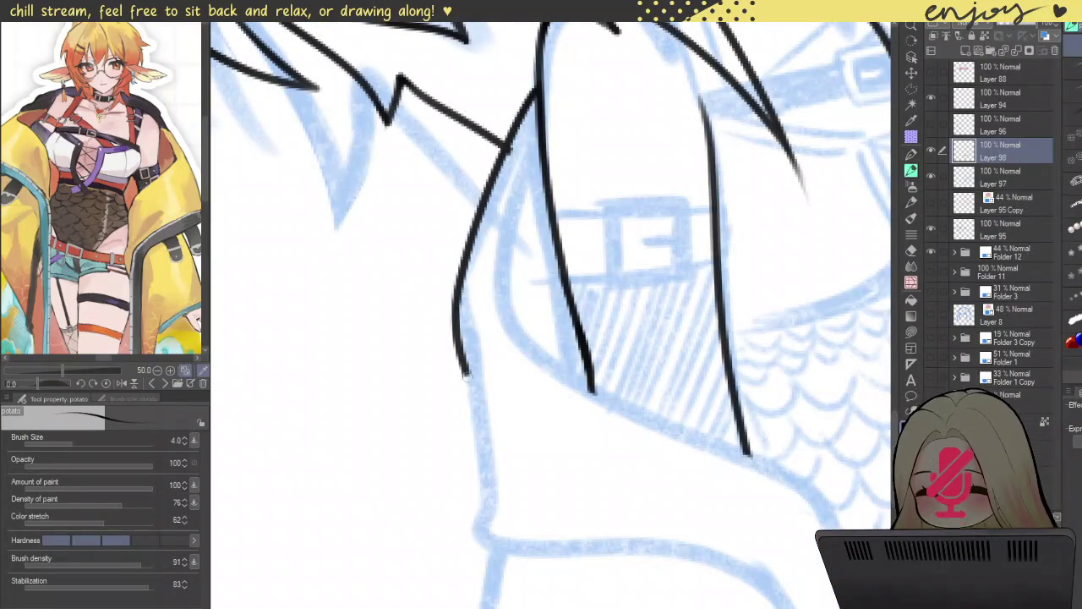
- Redraw the sleeve's left outer edge and ink its lower curve along the blue sketch
key("ctrl+z")
mouse_move(531, 78)
left_mouse_down()
mouse_move(461, 372)
mouse_move(482, 529)
mouse_move(702, 538)
left_mouse_up()
left_click_drag(638, 502, 492, 410)
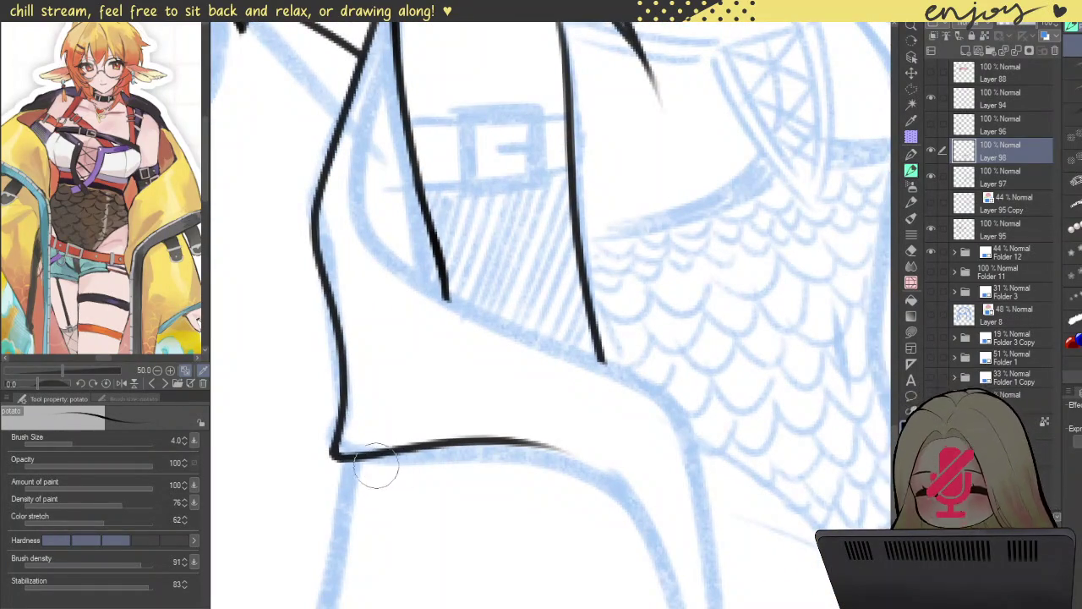
key("ctrl+z")
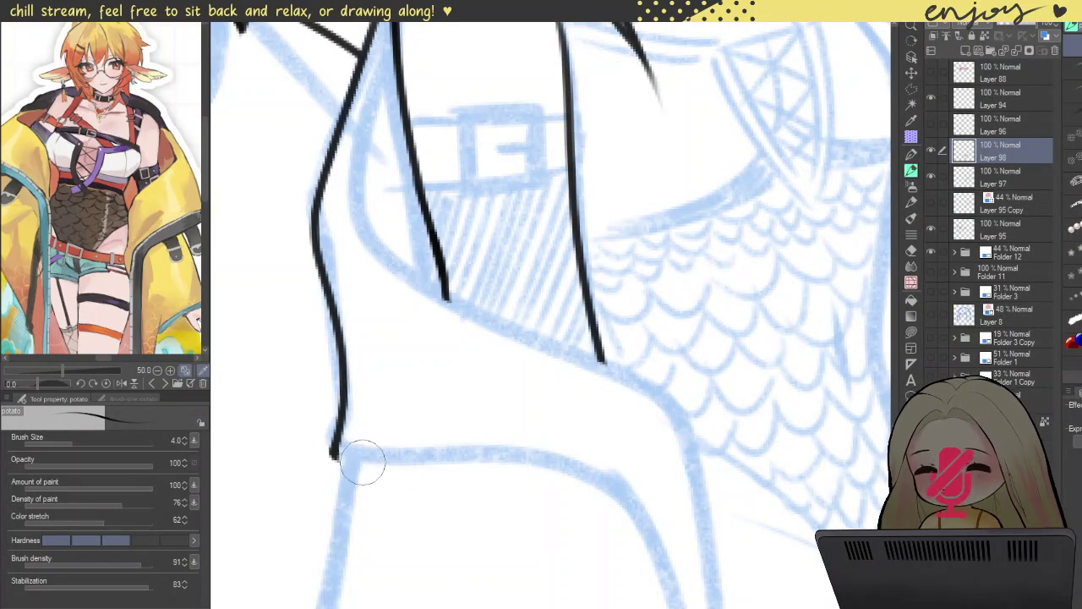
mouse_move(399, 381)
left_mouse_down()
mouse_move(519, 229)
mouse_move(432, 316)
mouse_move(435, 158)
left_mouse_up()
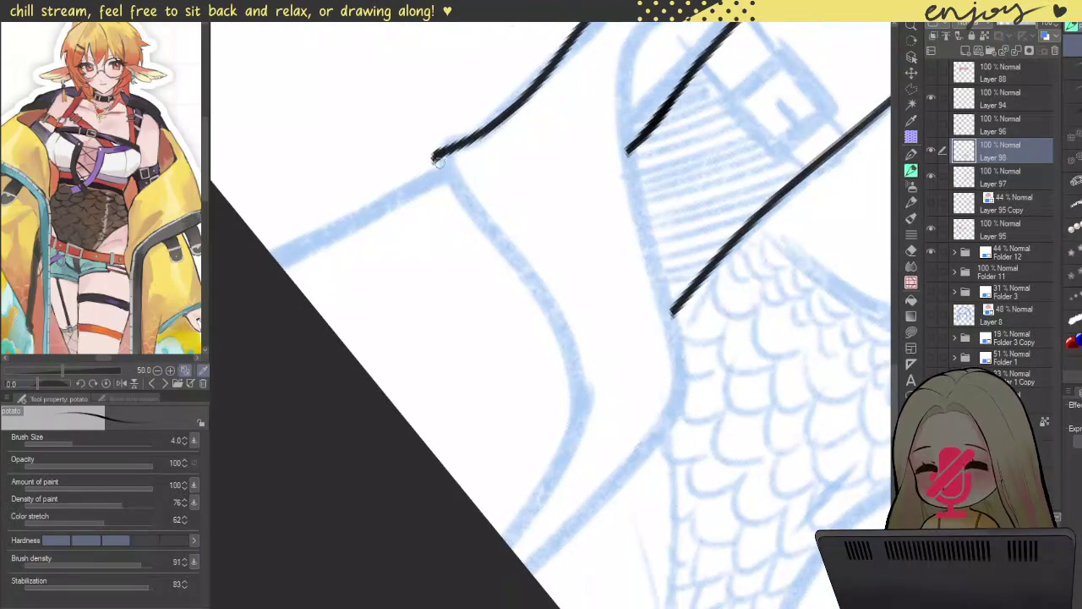
left_click_drag(483, 238, 515, 550)
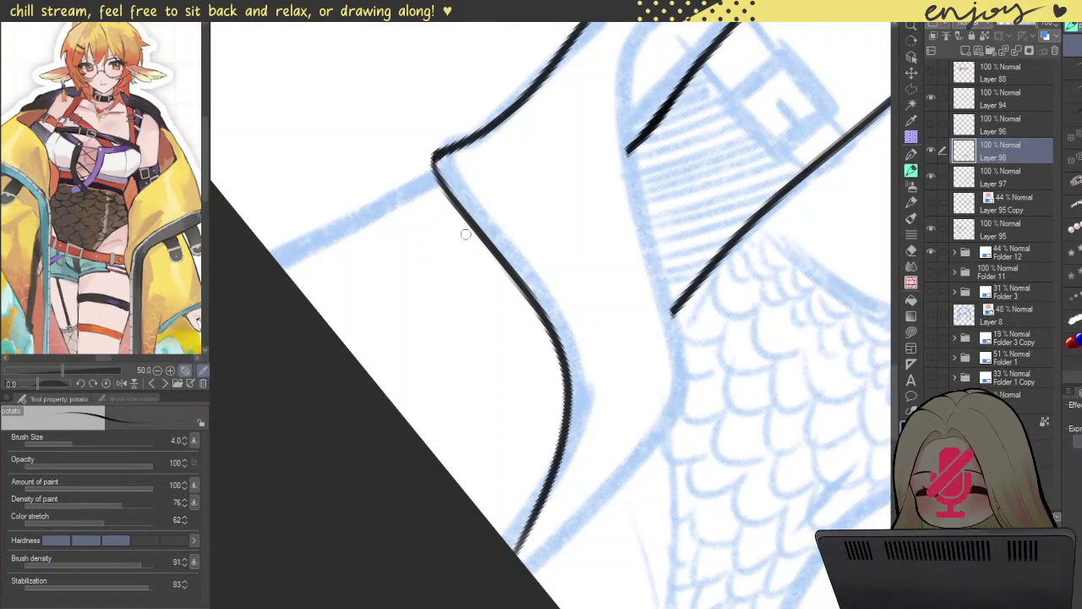
scroll(437, 163, "up", 3)
left_click_drag(432, 145, 443, 186)
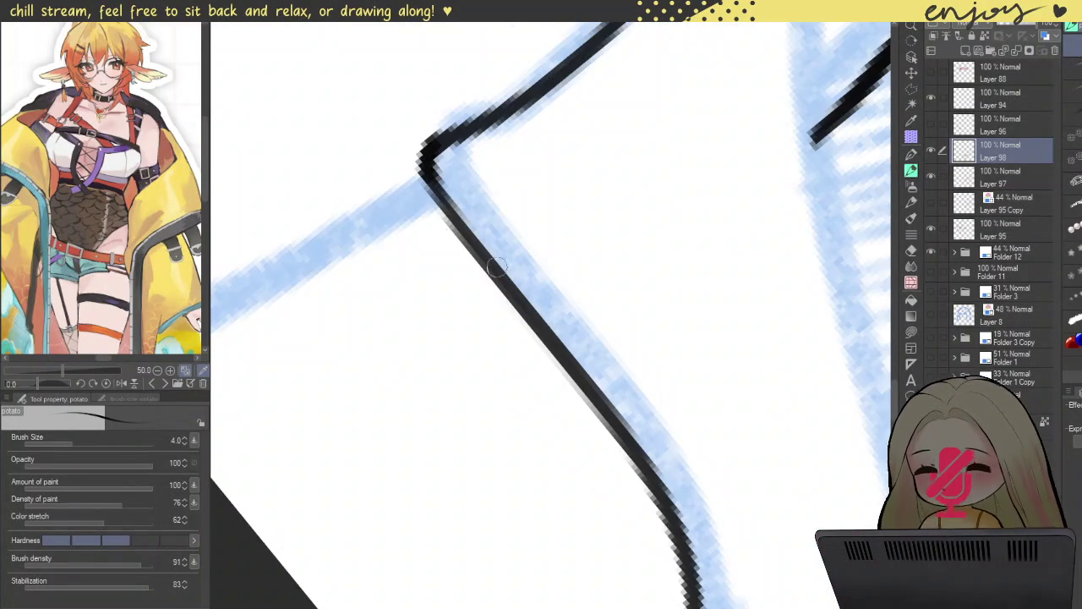
scroll(453, 226, "down", 5)
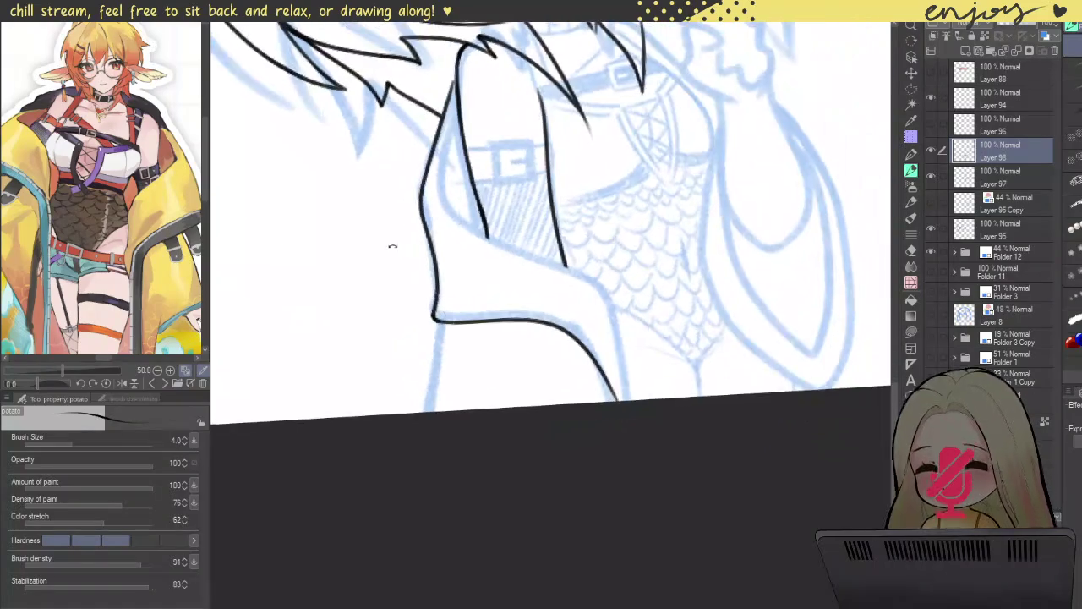
scroll(378, 245, "up", 2)
scroll(491, 234, "up", 2)
scroll(580, 285, "up", 2)
- Ink the sleeve line's tail down to the canvas bottom, redoing it until it follows the sketch
key("ctrl+z")
left_click_drag(557, 351, 558, 265)
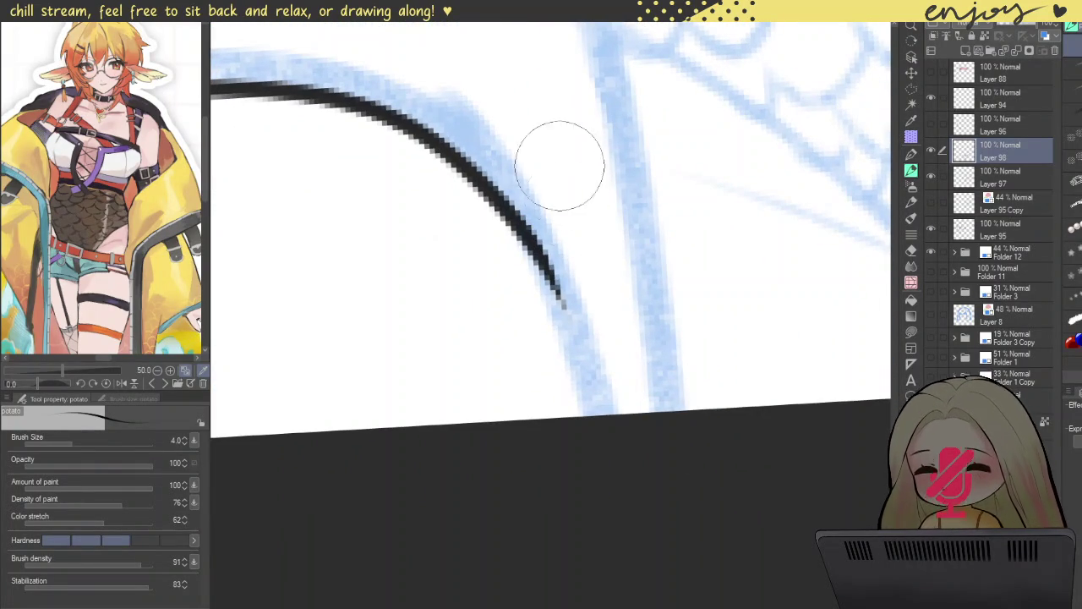
key("ctrl+z")
left_click_drag(505, 216, 595, 413)
key("ctrl+z")
left_click_drag(482, 179, 591, 414)
key("ctrl+z")
mouse_move(482, 179)
left_mouse_down()
mouse_move(524, 247)
mouse_move(575, 414)
left_mouse_up()
key("ctrl+z")
mouse_move(484, 179)
left_mouse_down()
mouse_move(543, 279)
mouse_move(592, 412)
left_mouse_up()
scroll(477, 173, "down", 2)
scroll(478, 172, "down", 3)
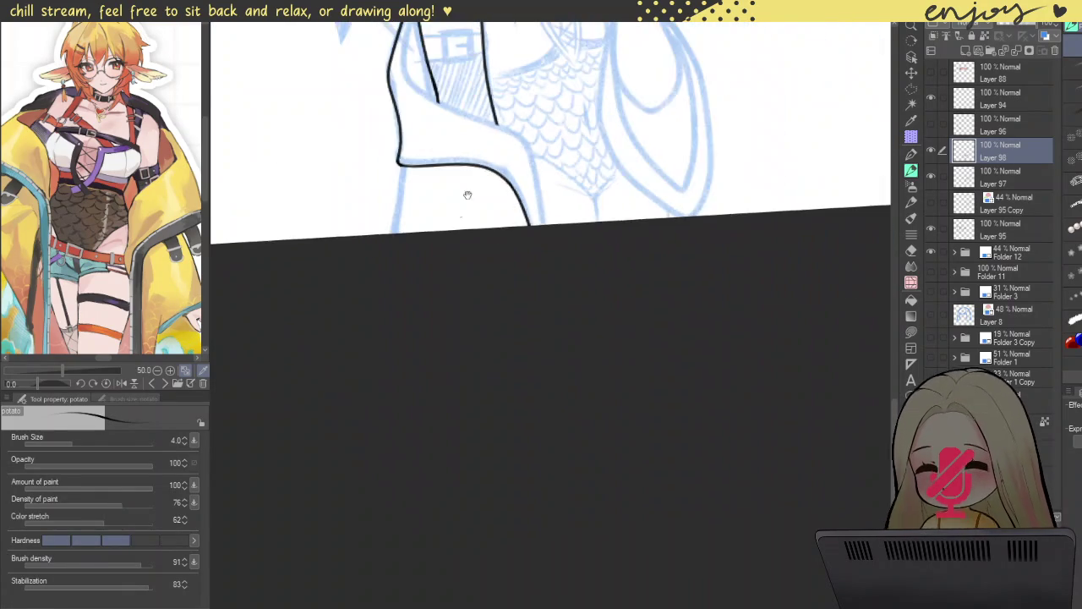
scroll(500, 124, "up", 5)
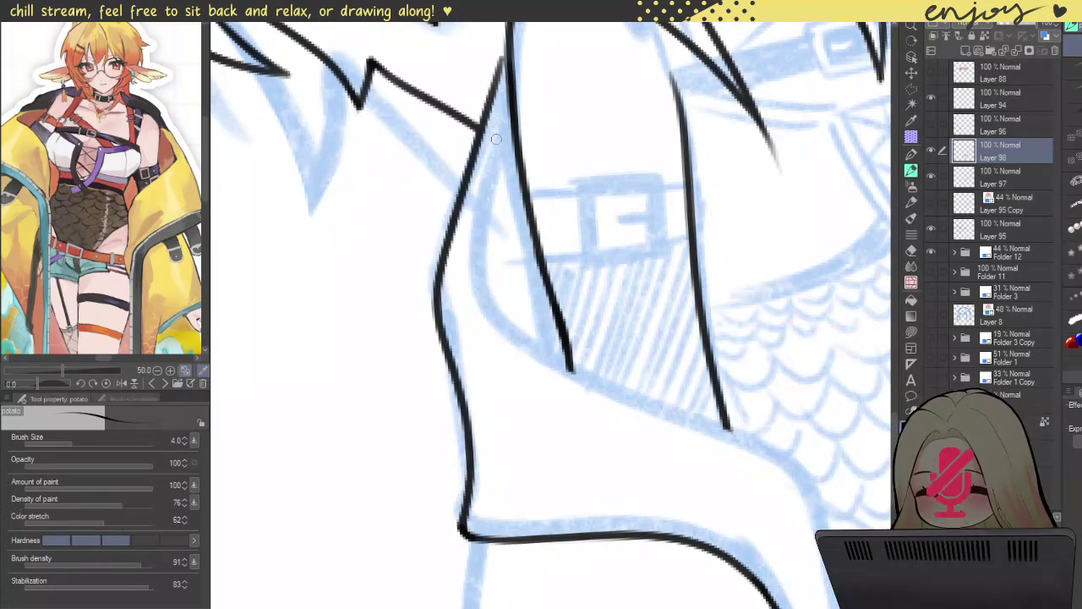
- Ink the sleeve's upper-left outer edge and the cuff's long diagonal edge
left_click_drag(508, 95, 482, 234)
mouse_move(517, 319)
left_mouse_down()
mouse_move(725, 426)
mouse_move(864, 528)
left_mouse_up()
scroll(570, 283, "down", 1)
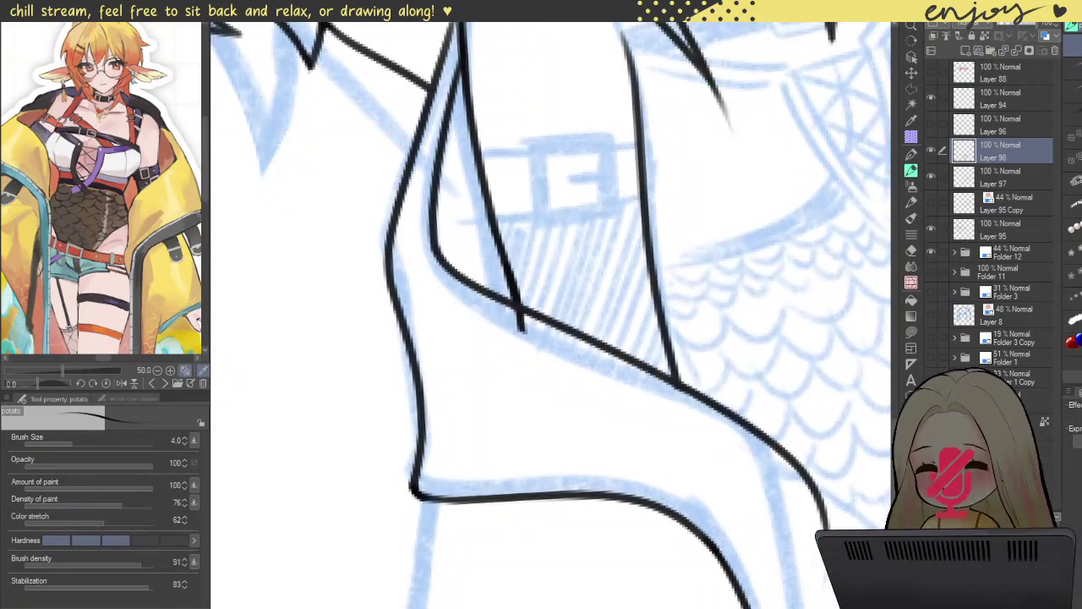
scroll(570, 283, "down", 2)
scroll(558, 311, "up", 1)
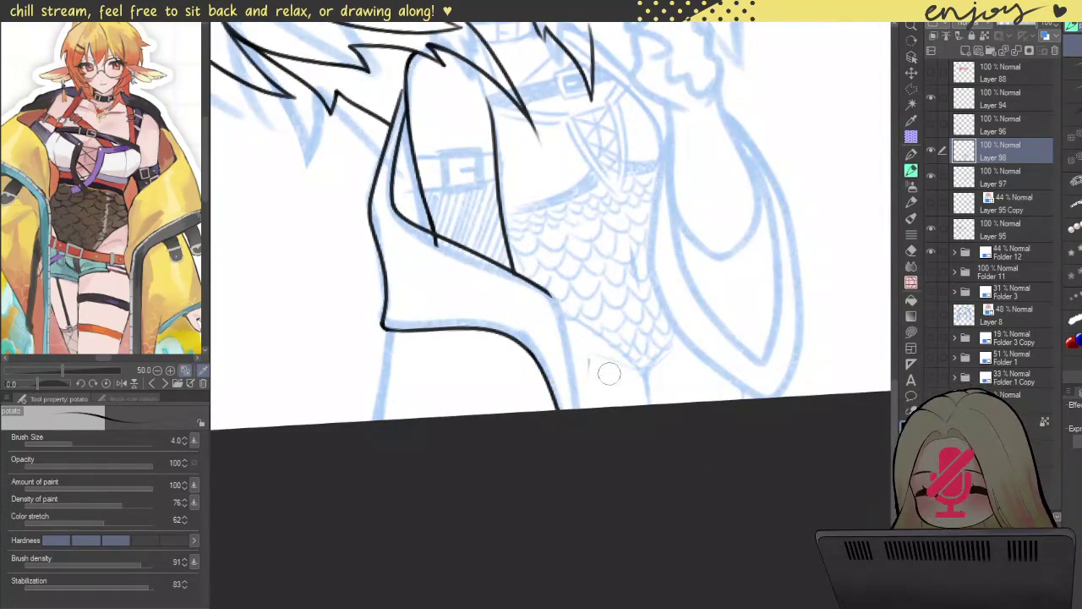
scroll(585, 339, "up", 3)
scroll(560, 314, "up", 2)
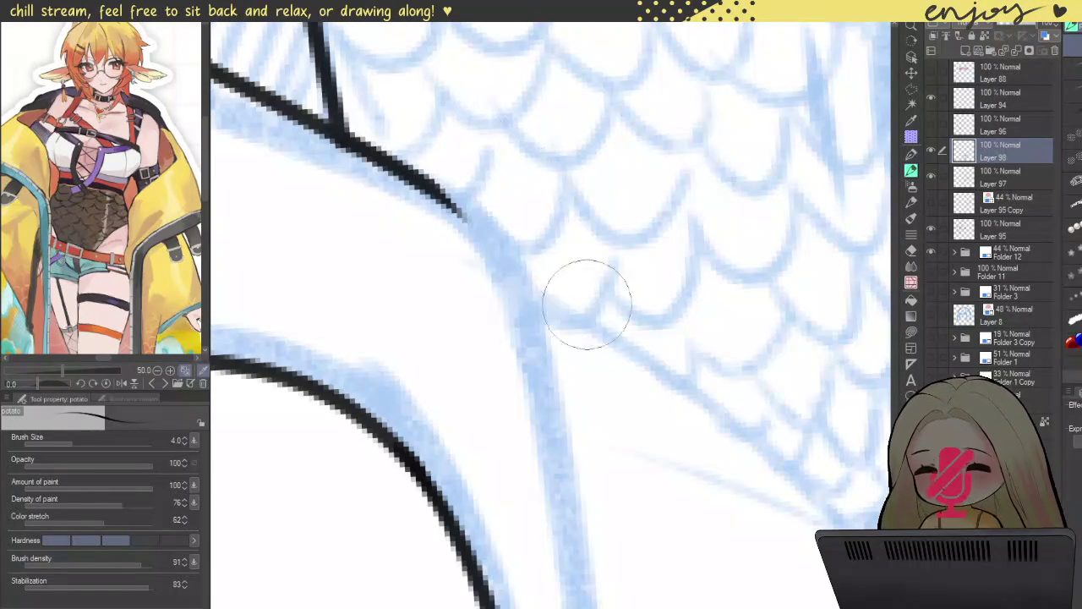
scroll(487, 191, "down", 2)
- Ink the arm line along the sketch toward the canvas bottom and thicken it
left_click_drag(466, 216, 526, 592)
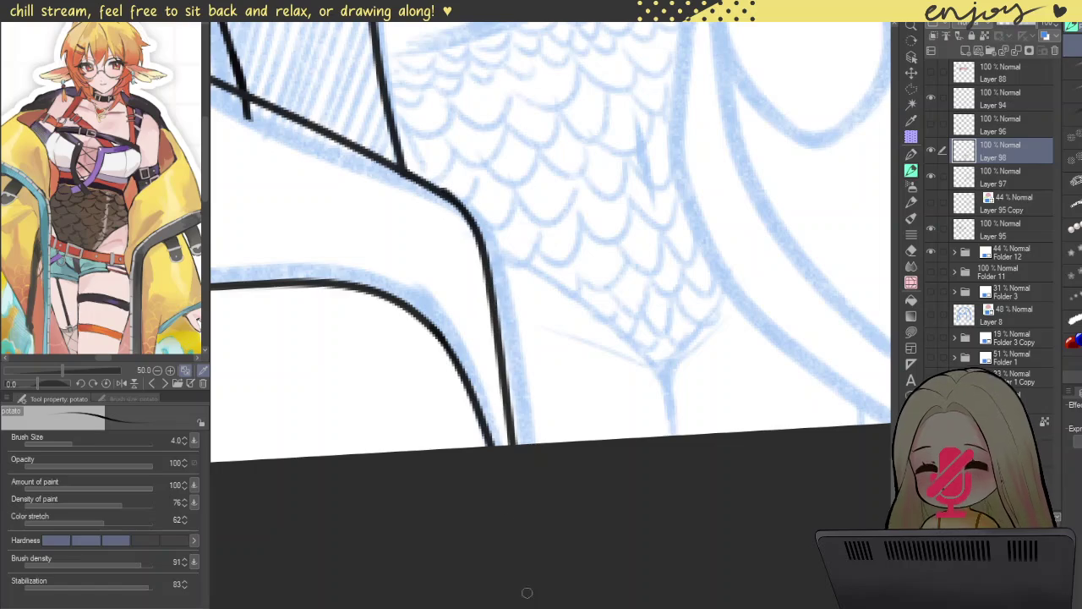
key("ctrl+z")
left_click_drag(459, 214, 526, 448)
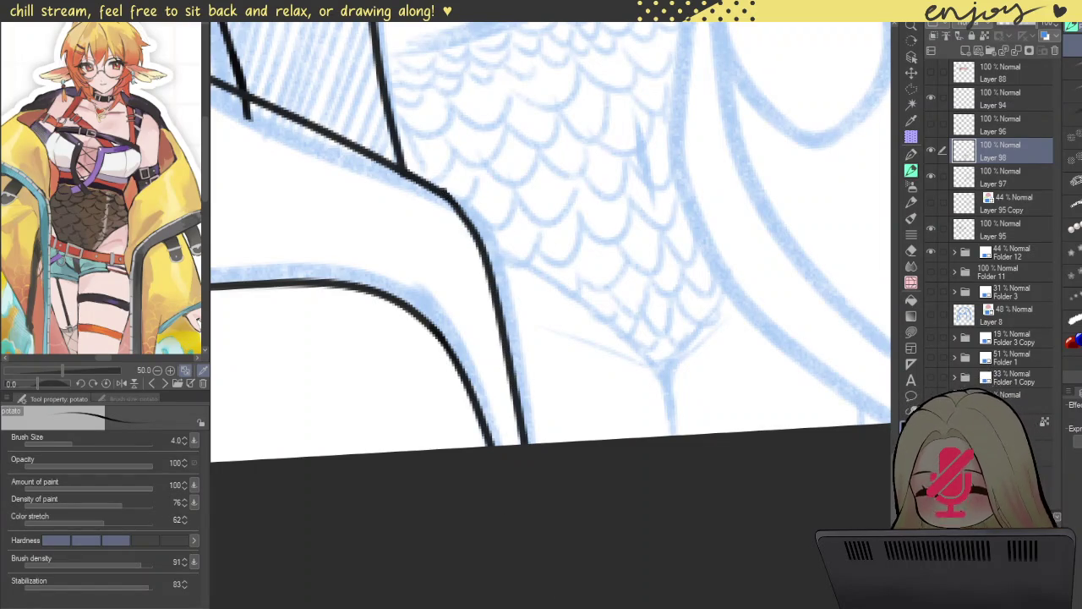
scroll(452, 205, "up", 2)
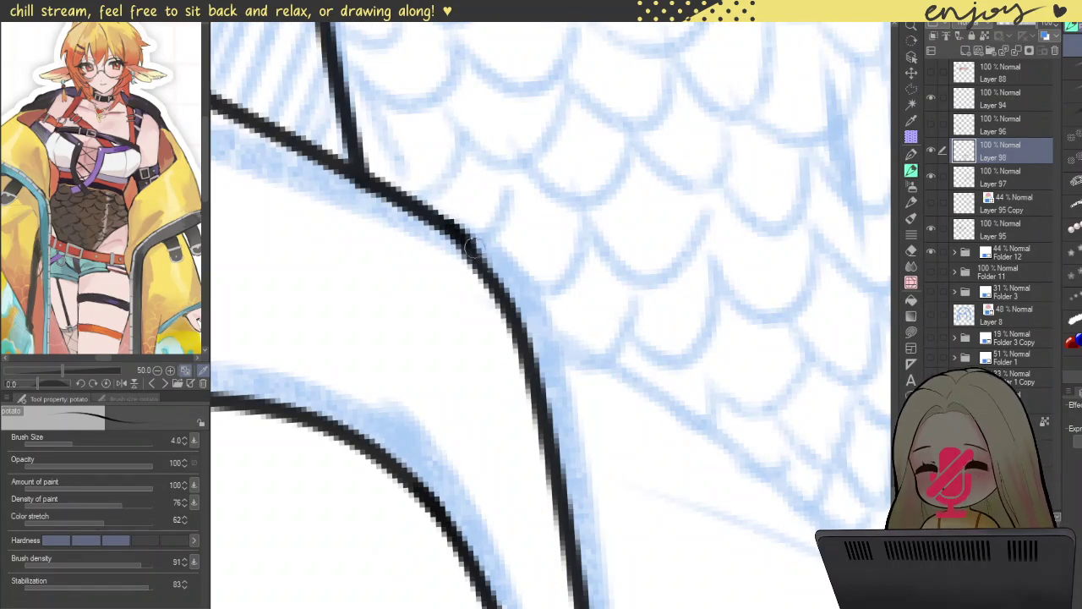
left_click_drag(464, 237, 486, 266)
key("ctrl+z")
left_click_drag(457, 221, 530, 361)
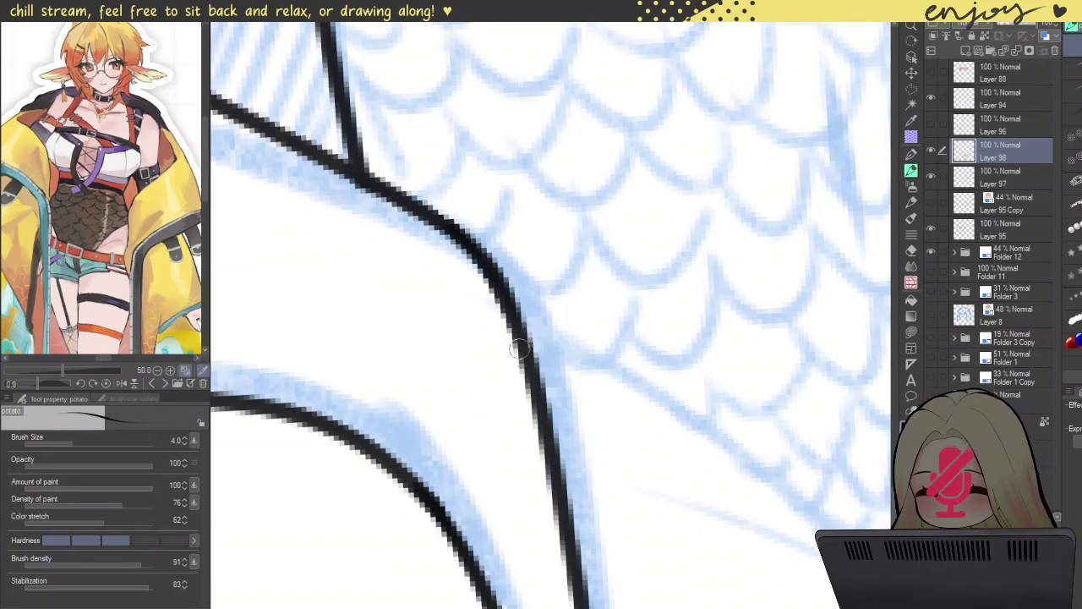
scroll(521, 357, "down", 5)
scroll(516, 321, "down", 3)
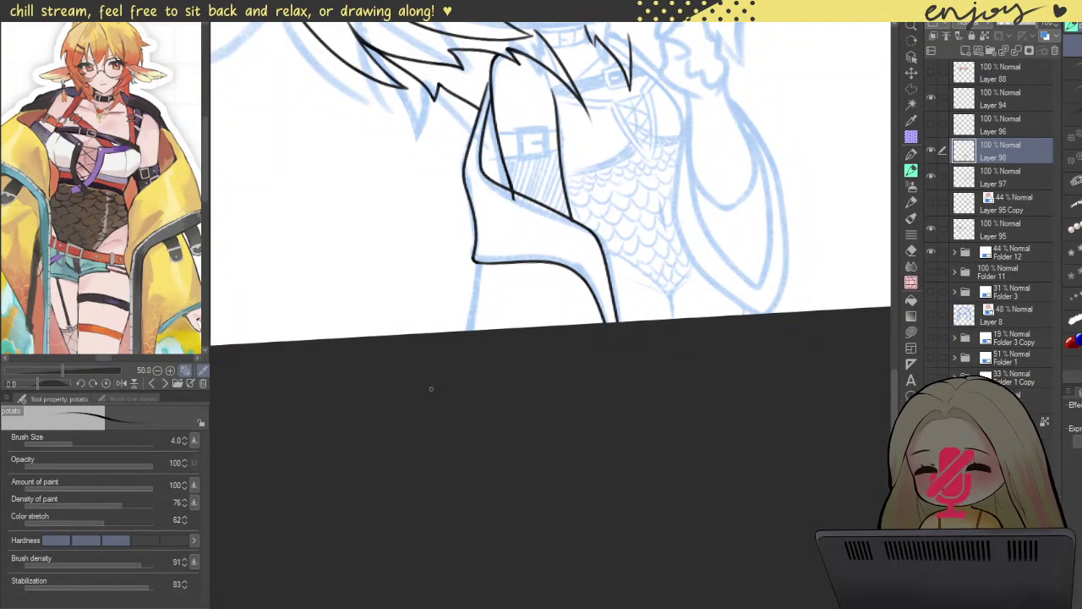
scroll(470, 294, "up", 5)
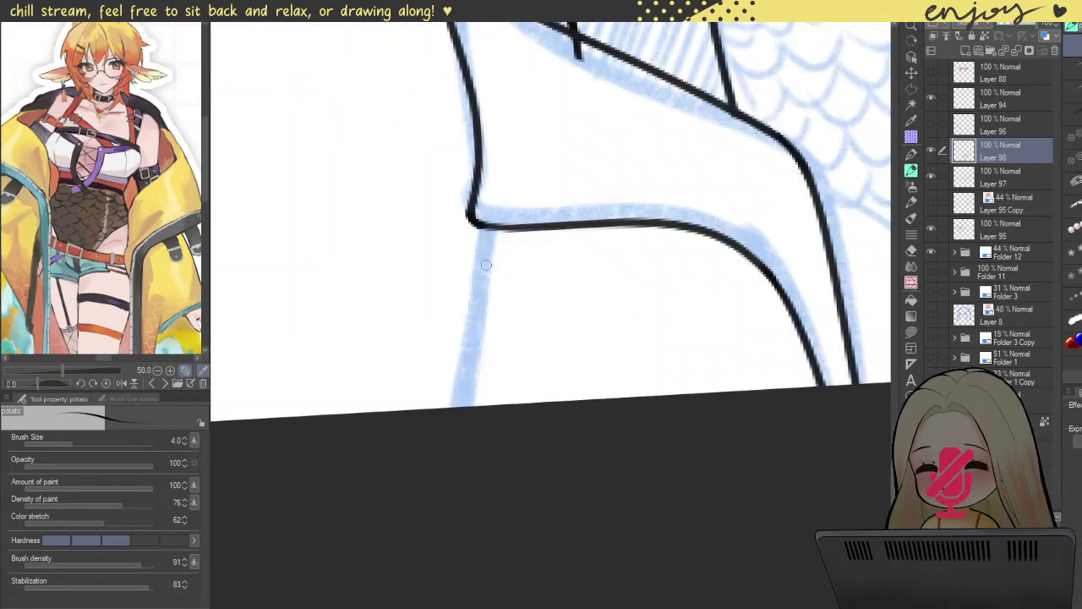
scroll(492, 226, "up", 3)
- Ink and thicken the lower vertical line running down from the cuff corner
left_click_drag(494, 190, 445, 545)
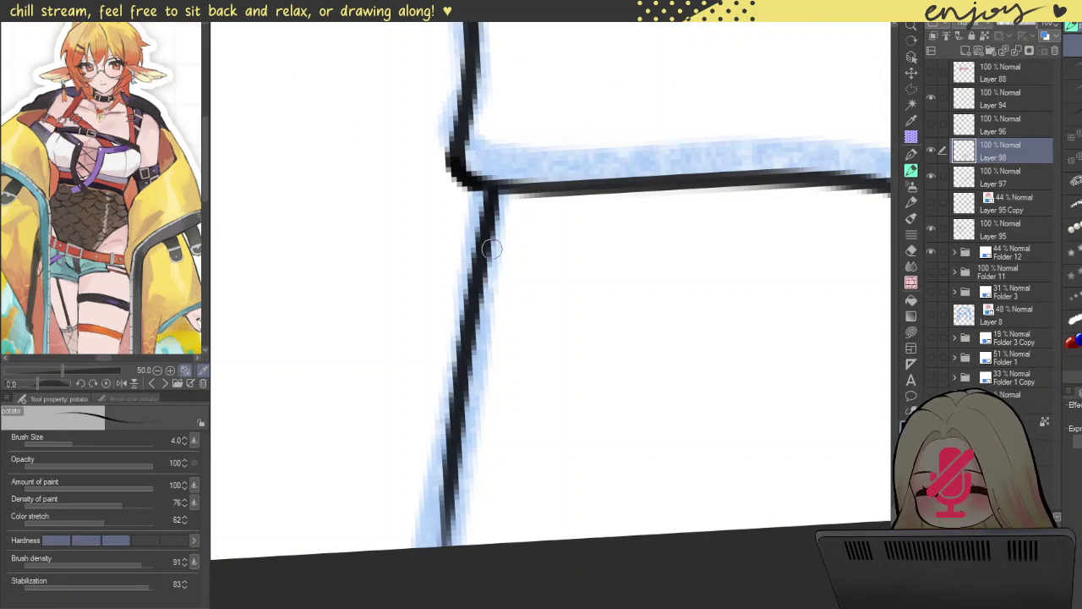
left_click_drag(463, 407, 435, 551)
left_click_drag(455, 428, 425, 564)
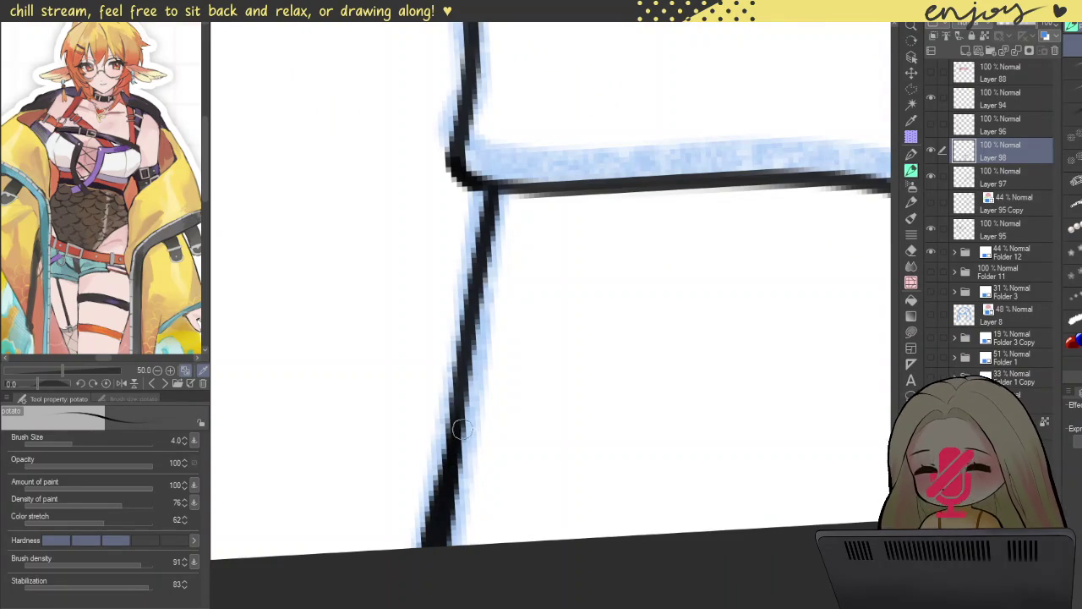
key("ctrl+z")
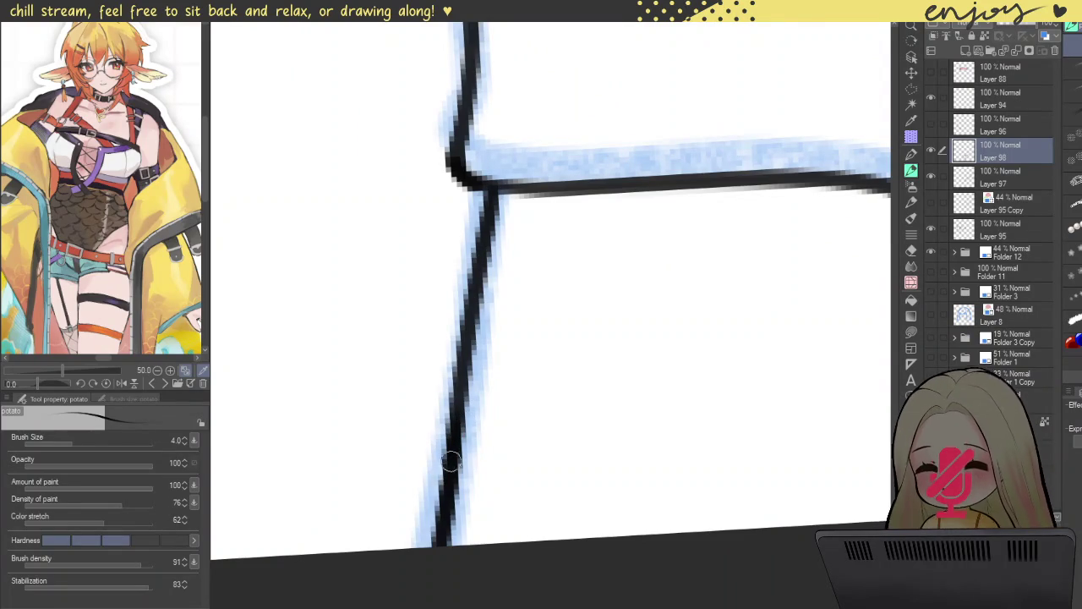
scroll(438, 505, "down", 5)
scroll(559, 244, "down", 2)
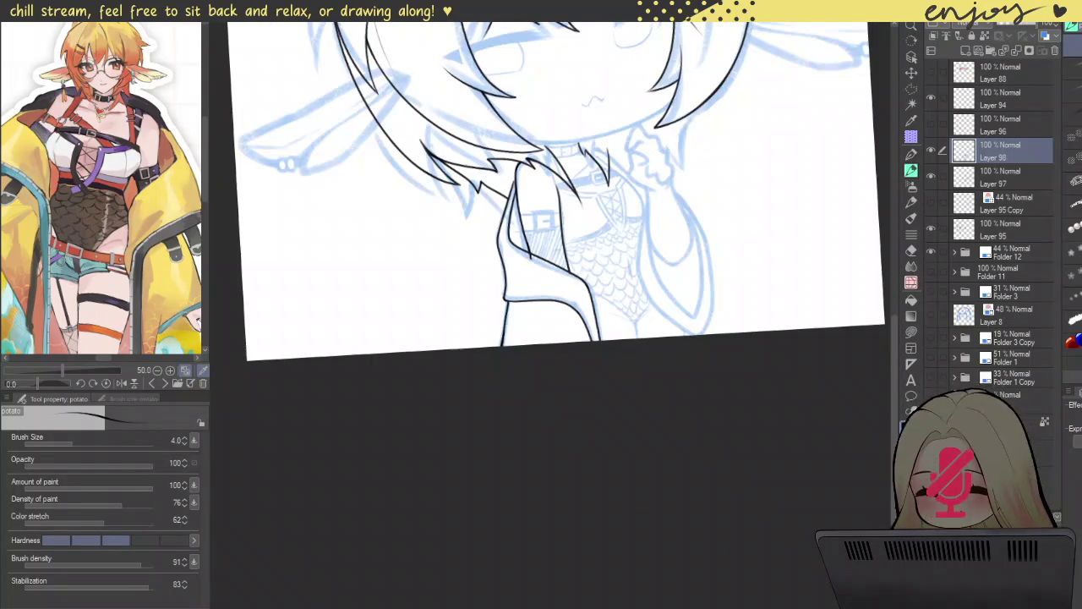
- Extend the sleeve's inner outline upward along the sketch
scroll(559, 247, "up", 2)
scroll(545, 238, "up", 3)
scroll(529, 245, "up", 2)
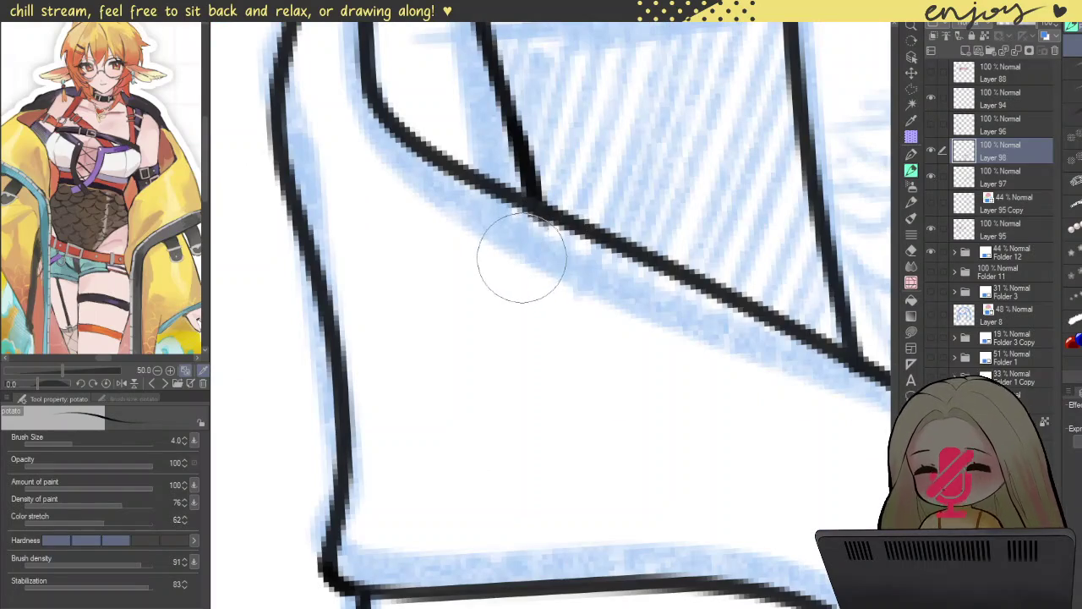
scroll(514, 264, "down", 2)
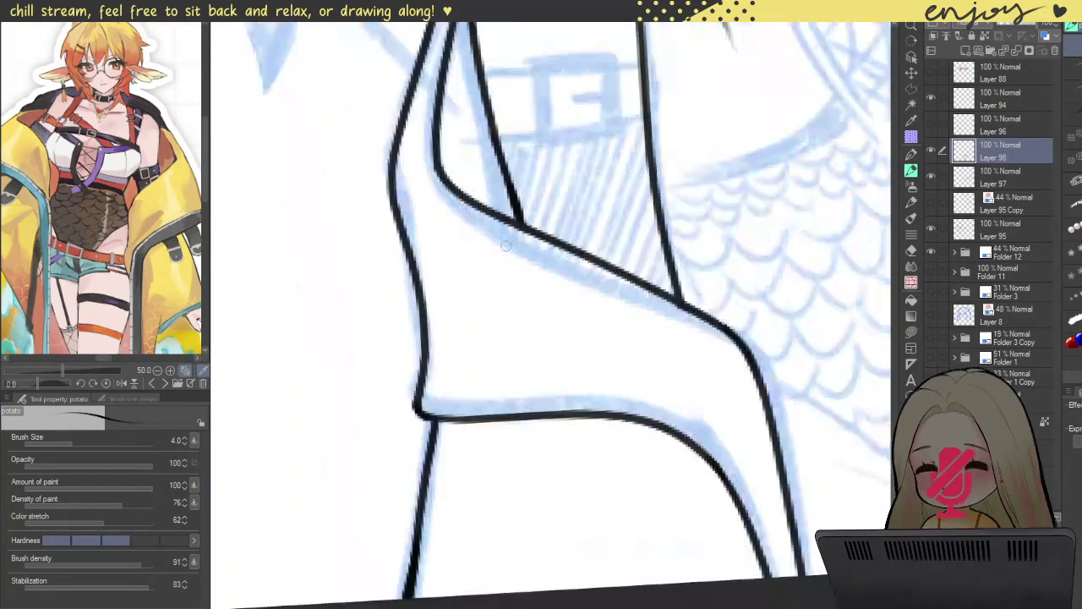
scroll(514, 263, "down", 2)
scroll(514, 264, "down", 2)
left_click_drag(595, 160, 595, 231)
scroll(595, 231, "up", 1)
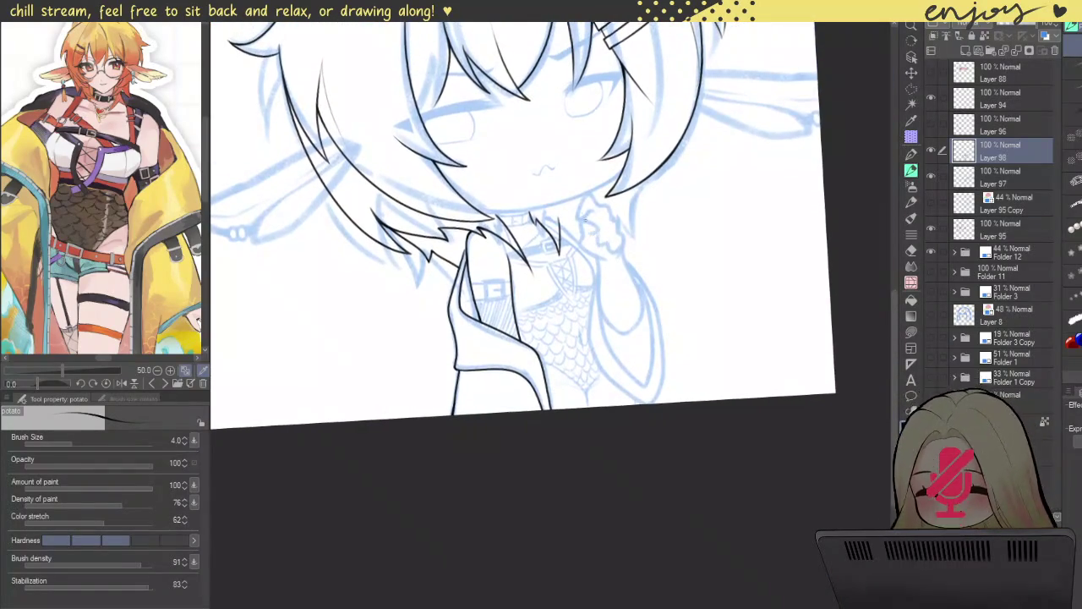
left_click_drag(546, 142, 592, 211)
scroll(591, 211, "up", 2)
scroll(478, 272, "up", 2)
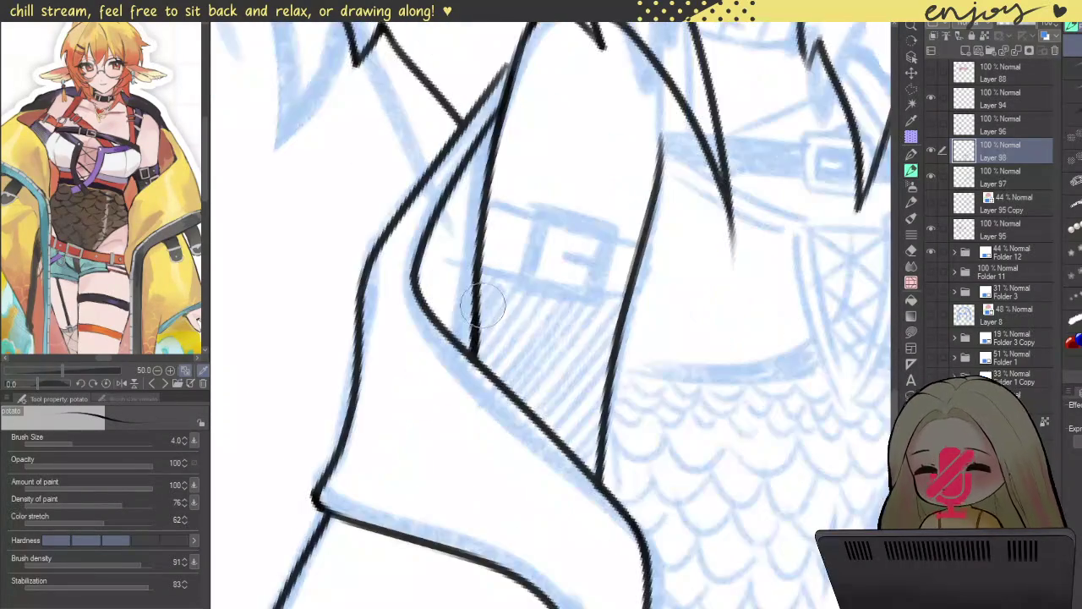
scroll(490, 292, "up", 2)
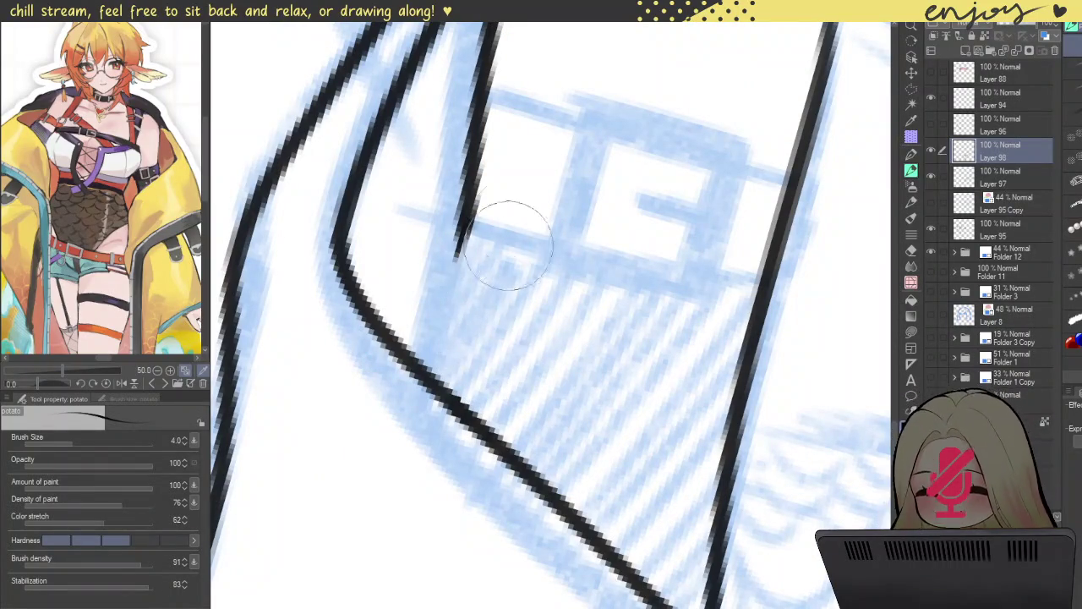
left_click_drag(428, 373, 471, 168)
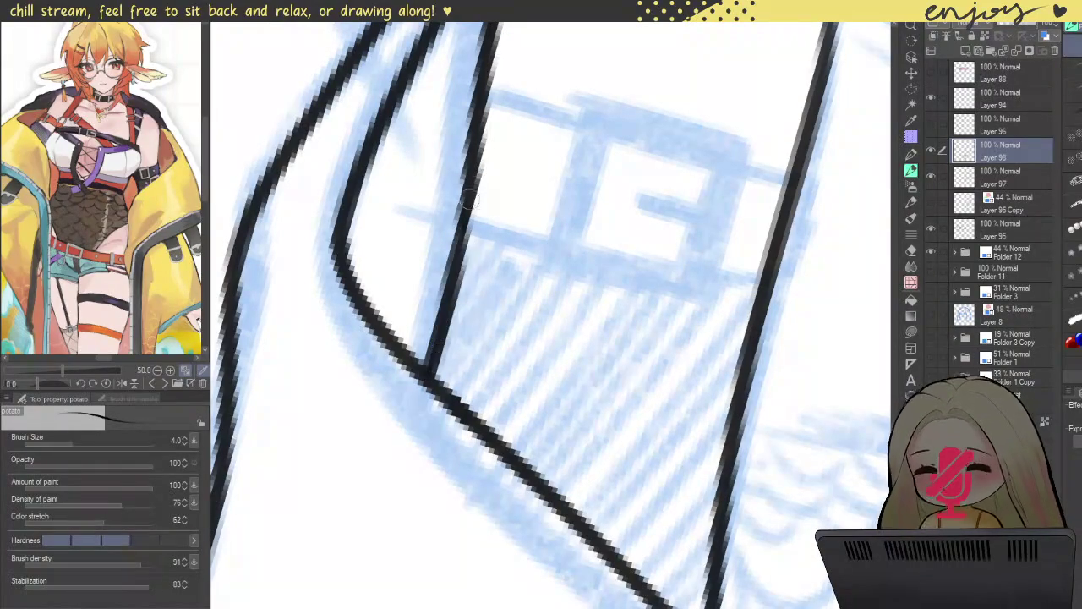
scroll(442, 318, "down", 3)
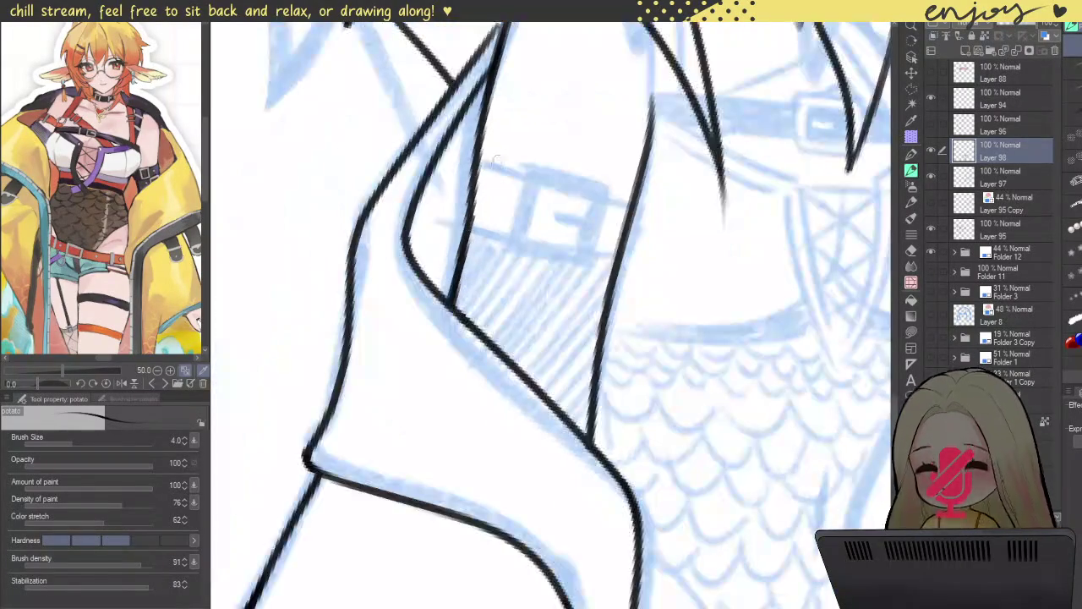
scroll(646, 247, "down", 3)
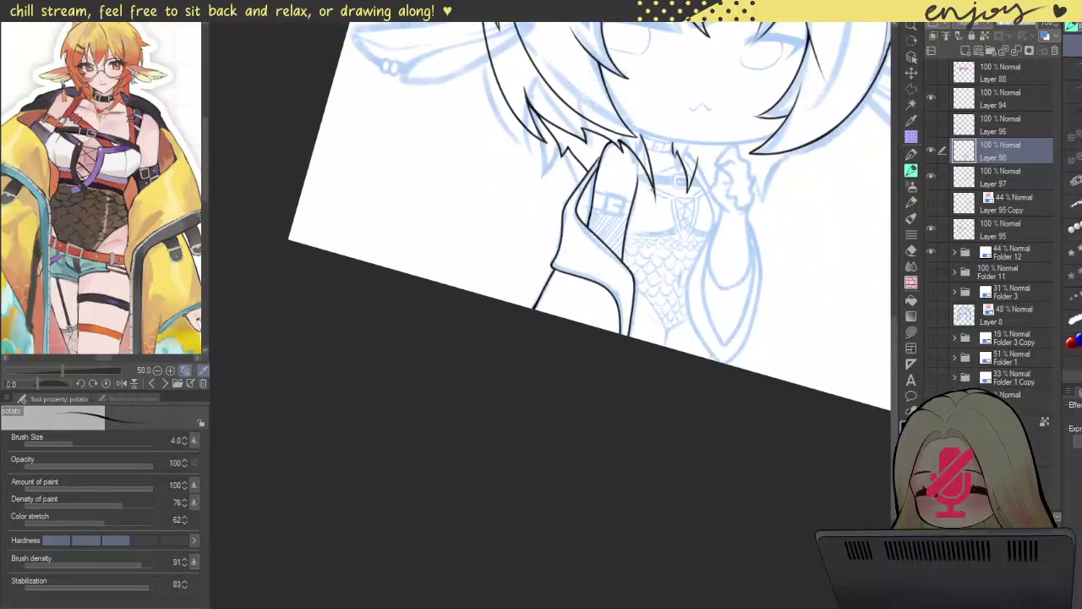
- Mirror the canvas view with H to check the lineart over the shoulder area
left_click_drag(650, 237, 625, 359)
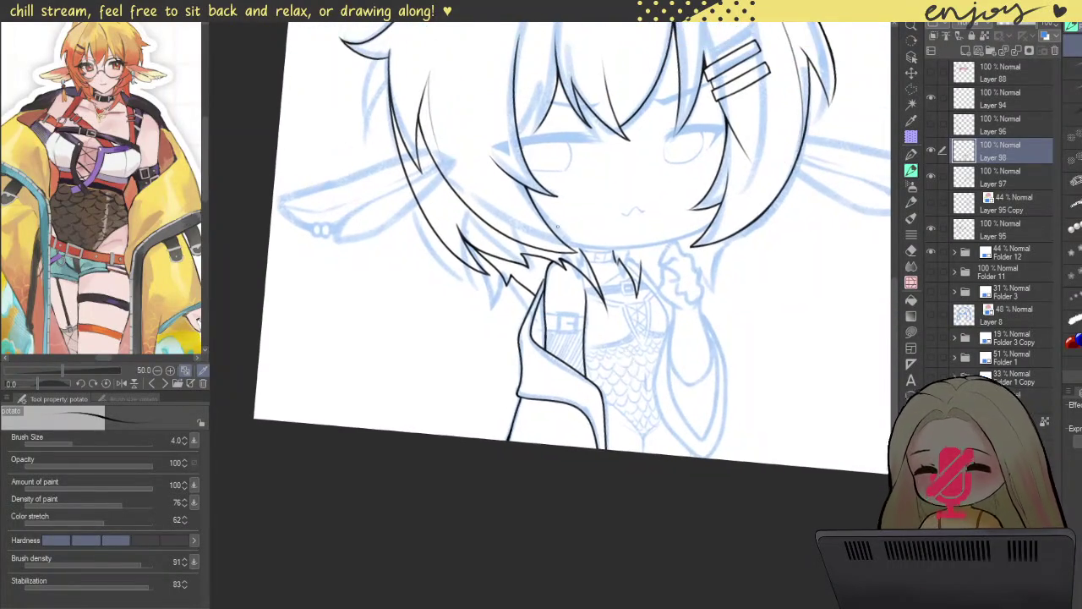
key("h")
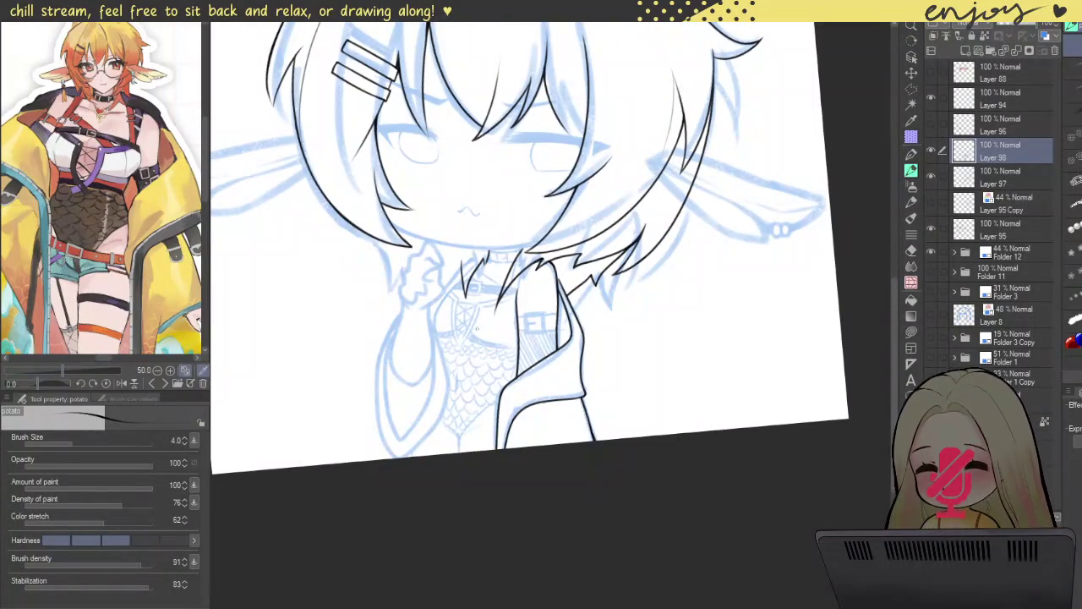
left_click_drag(498, 381, 406, 322)
scroll(562, 284, "up", 3)
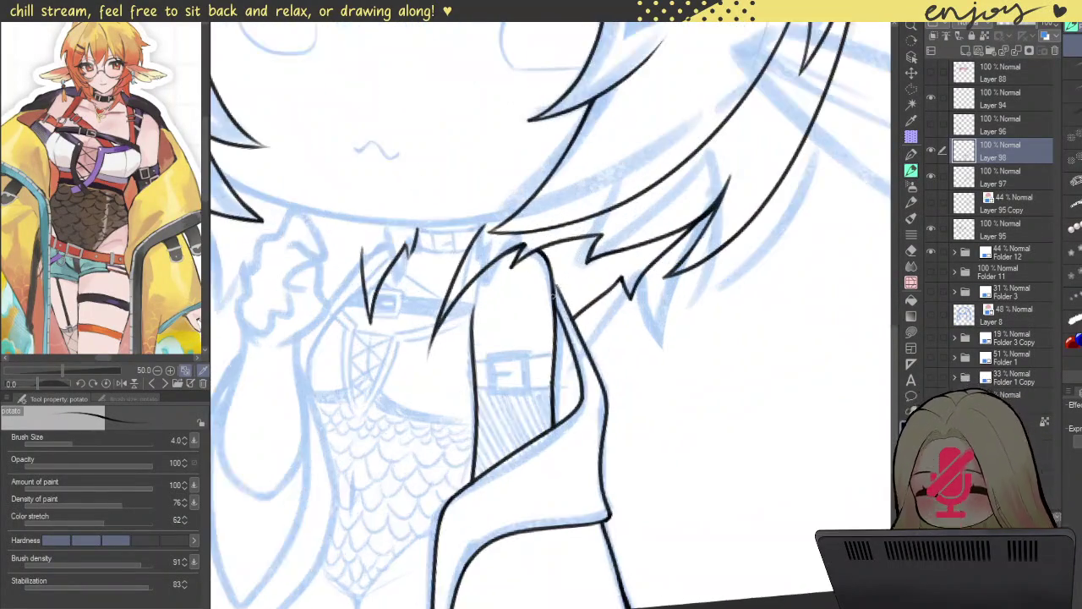
scroll(563, 284, "up", 3)
- Ink the diagonal line along the sleeve top and continue the sleeve's outer edge downward
left_click_drag(548, 236, 629, 412)
key("ctrl+z")
left_click_drag(545, 232, 629, 414)
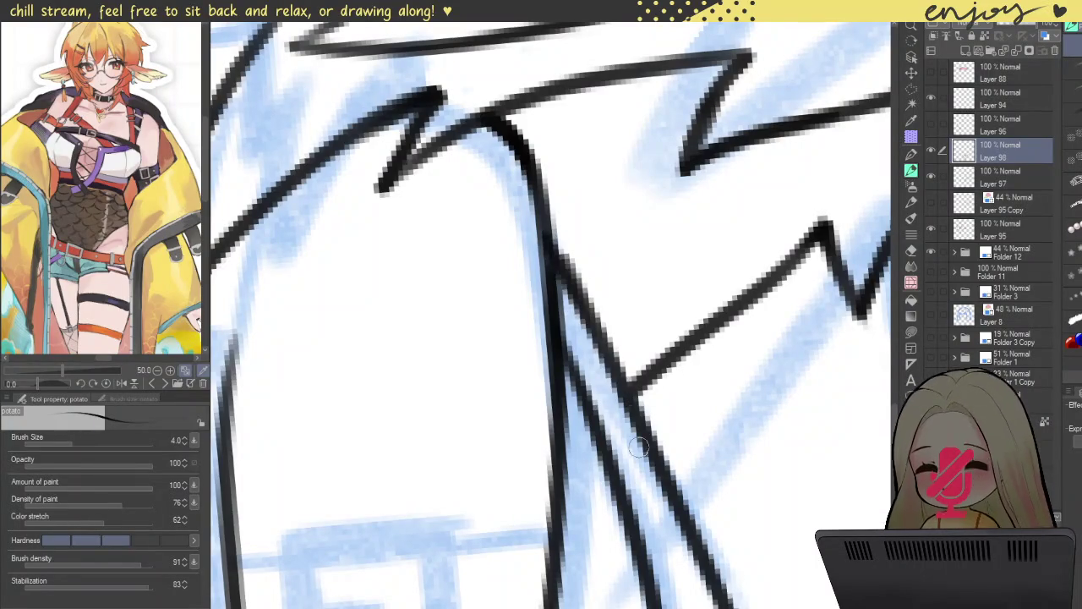
left_click_drag(551, 246, 625, 397)
left_click_drag(566, 362, 611, 477)
scroll(546, 265, "down", 5)
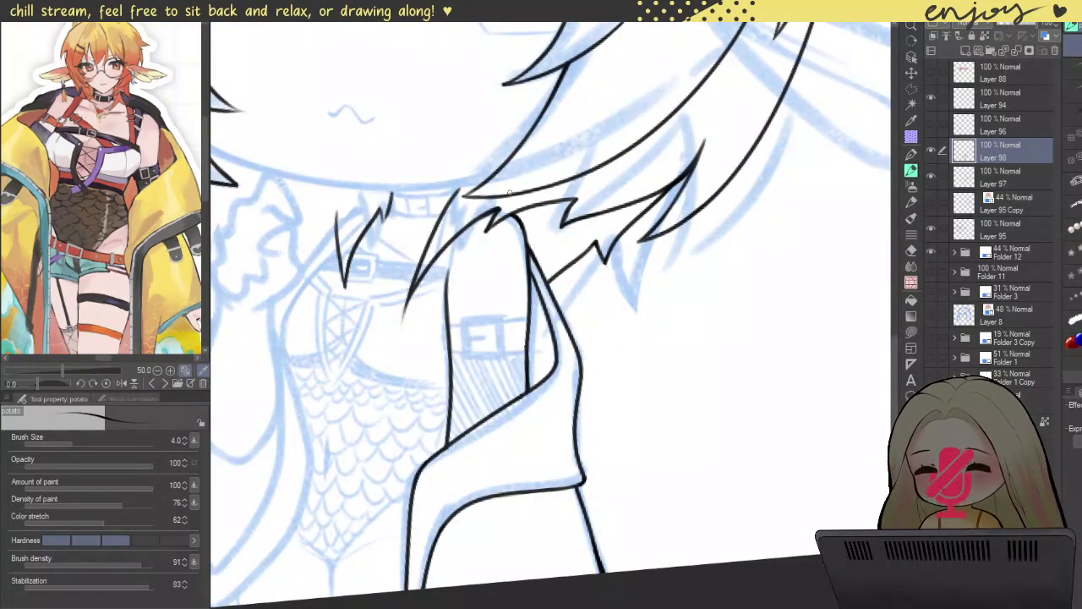
scroll(501, 346, "left", 2)
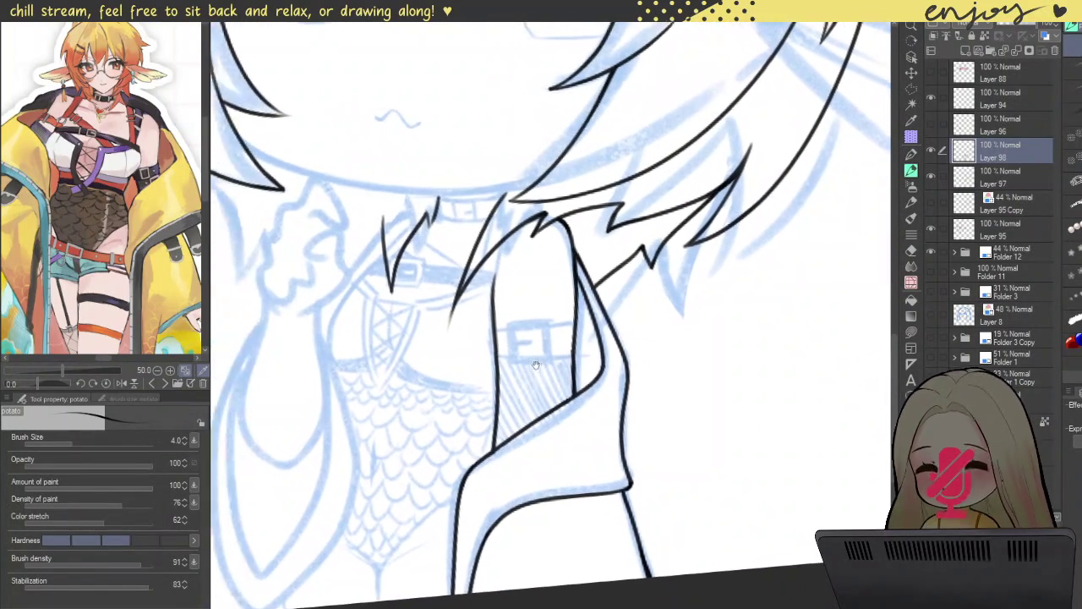
scroll(537, 329, "left", 2)
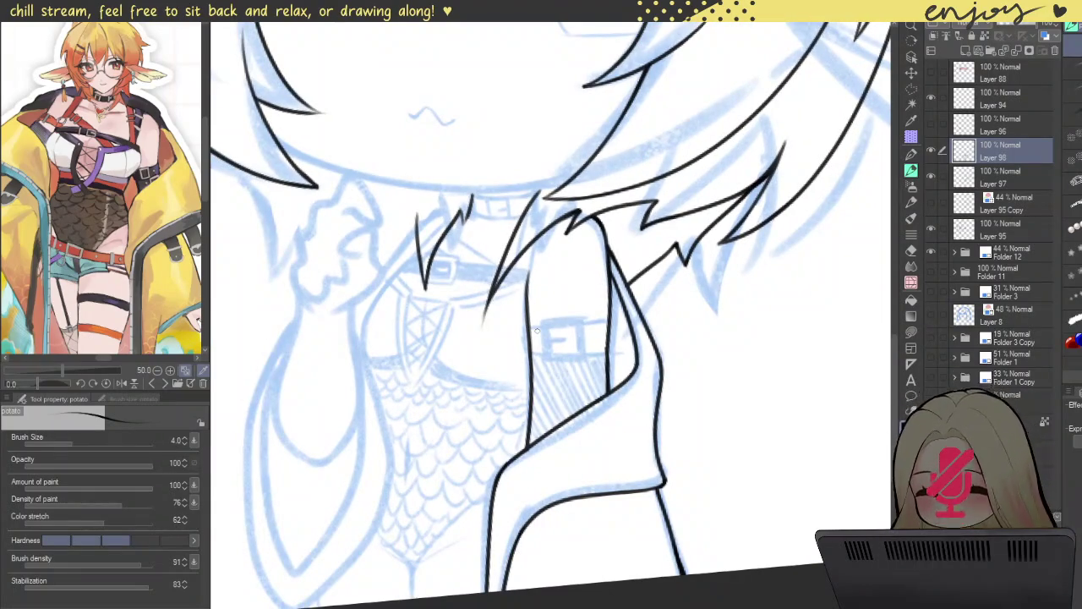
- Erase gaps in the sleeve lines where the strap crosses them
left_click_drag(479, 325, 524, 299)
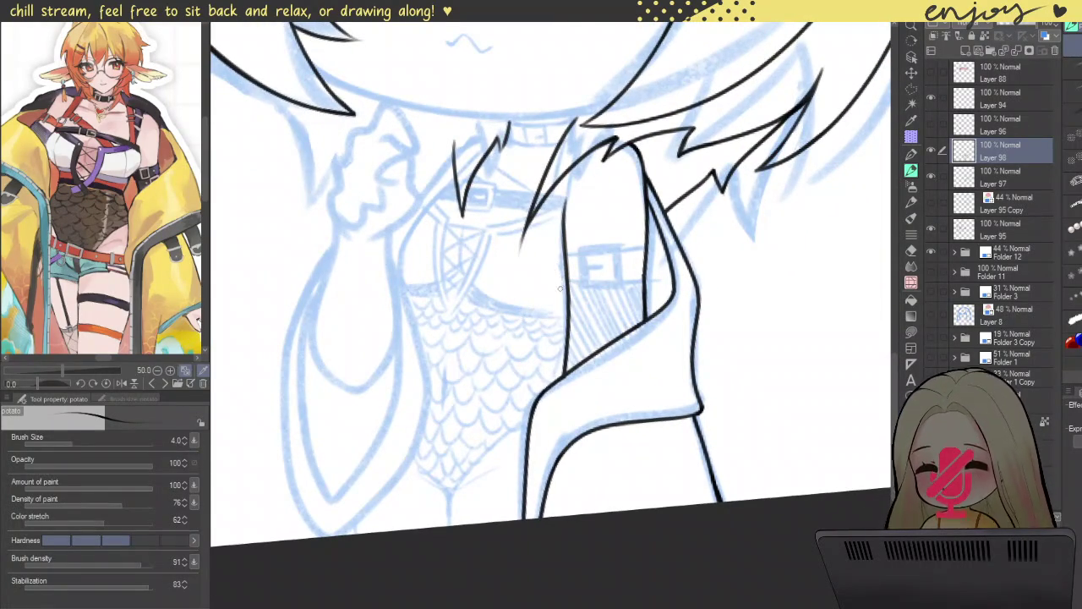
scroll(548, 276, "up", 2)
scroll(541, 270, "up", 2)
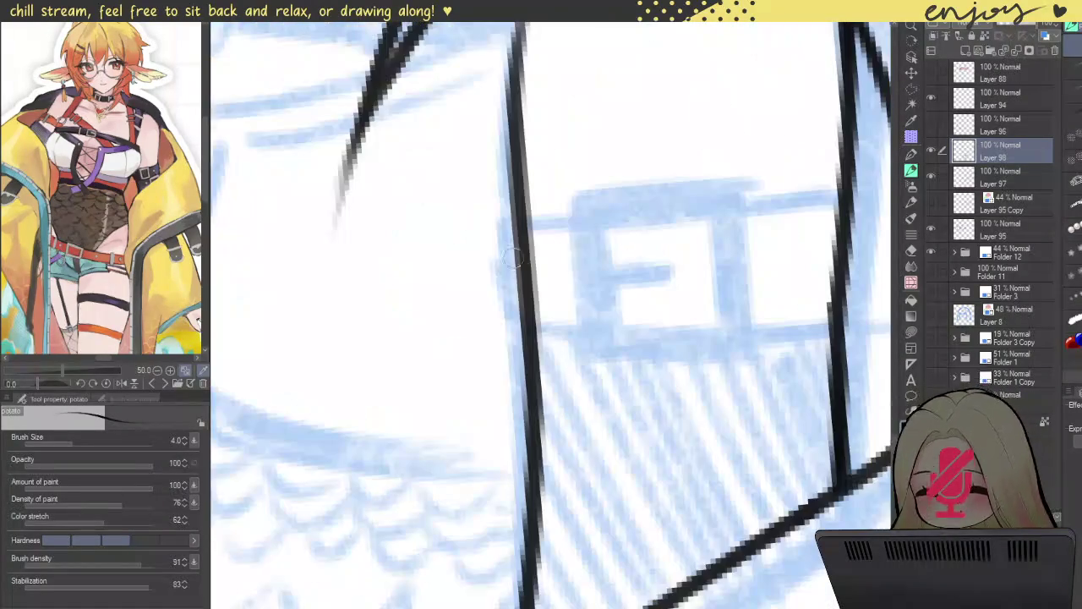
left_click_drag(528, 253, 532, 290)
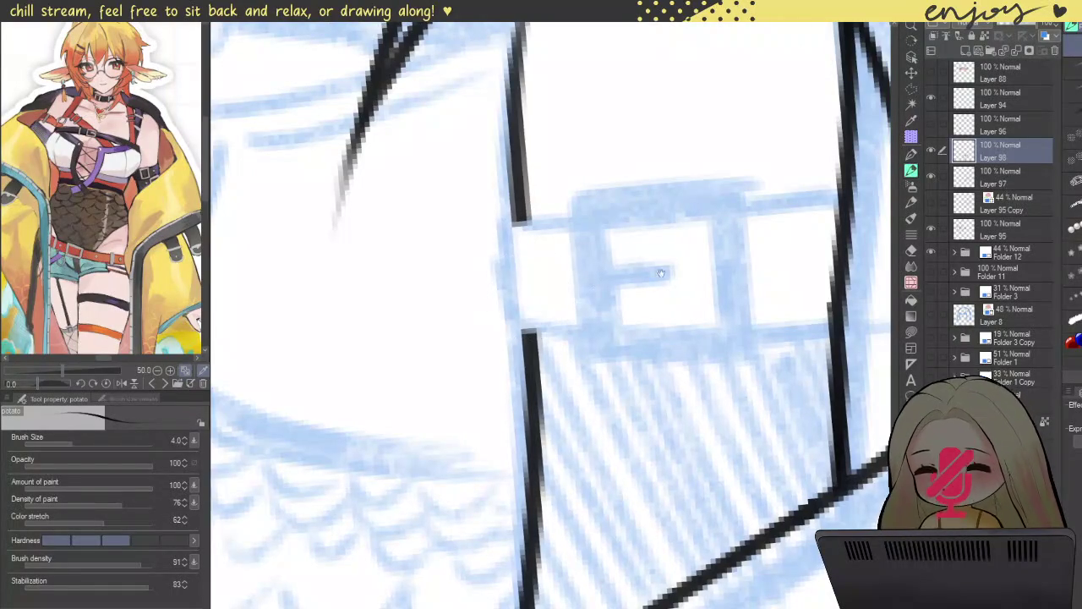
left_click_drag(642, 253, 524, 254)
left_click_drag(717, 212, 715, 273)
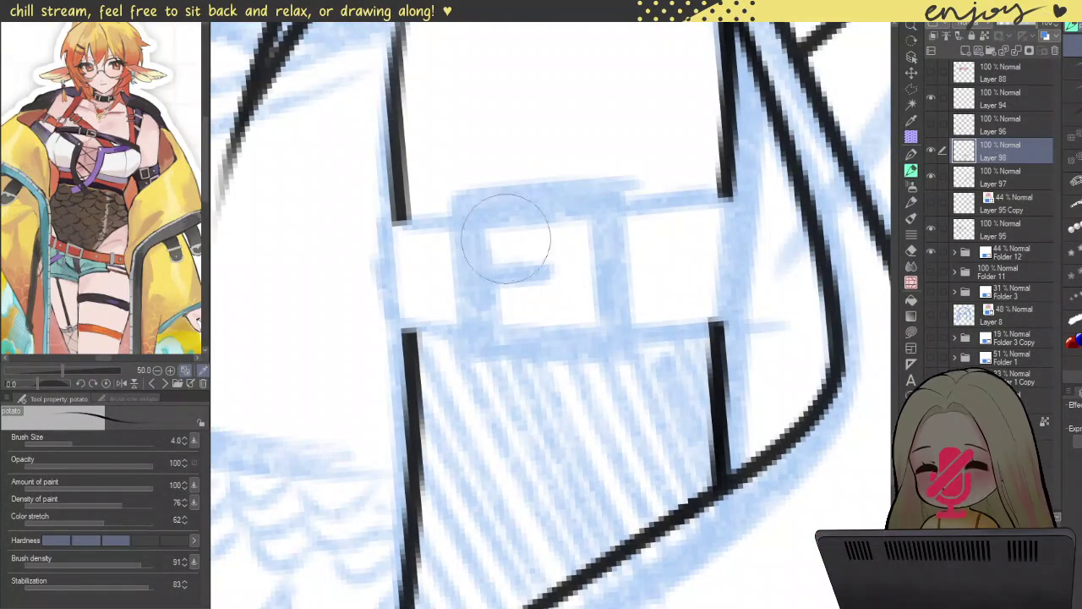
scroll(360, 278, "up", 2)
- Ink the strap's left and right end edges
left_click_drag(401, 175, 426, 395)
key("ctrl+z")
mouse_move(398, 169)
left_mouse_down()
mouse_move(427, 395)
mouse_move(389, 391)
left_mouse_up()
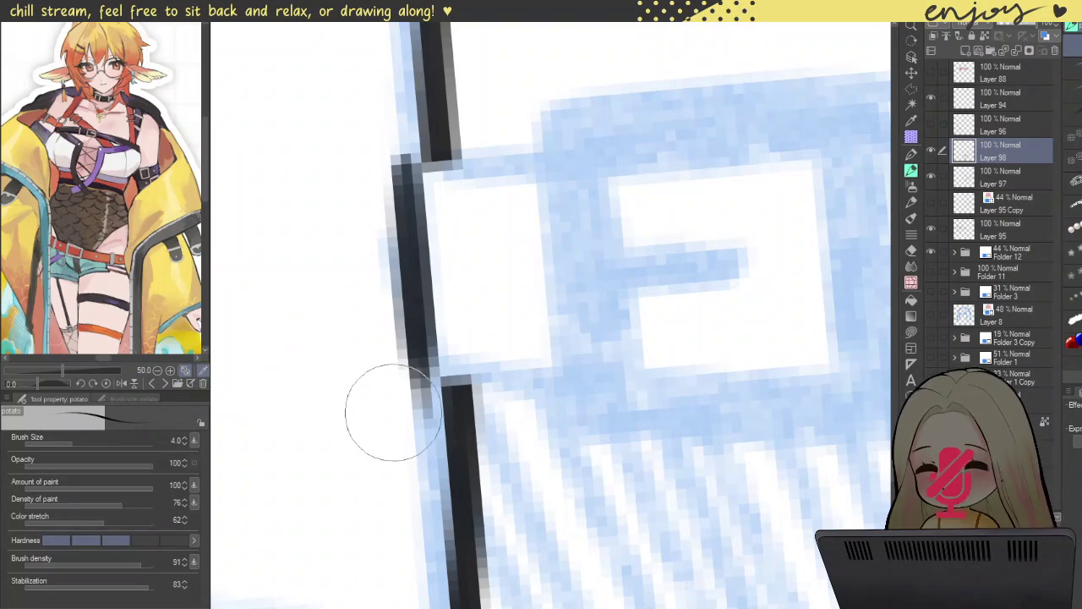
scroll(419, 292, "down", 3)
scroll(419, 292, "down", 2)
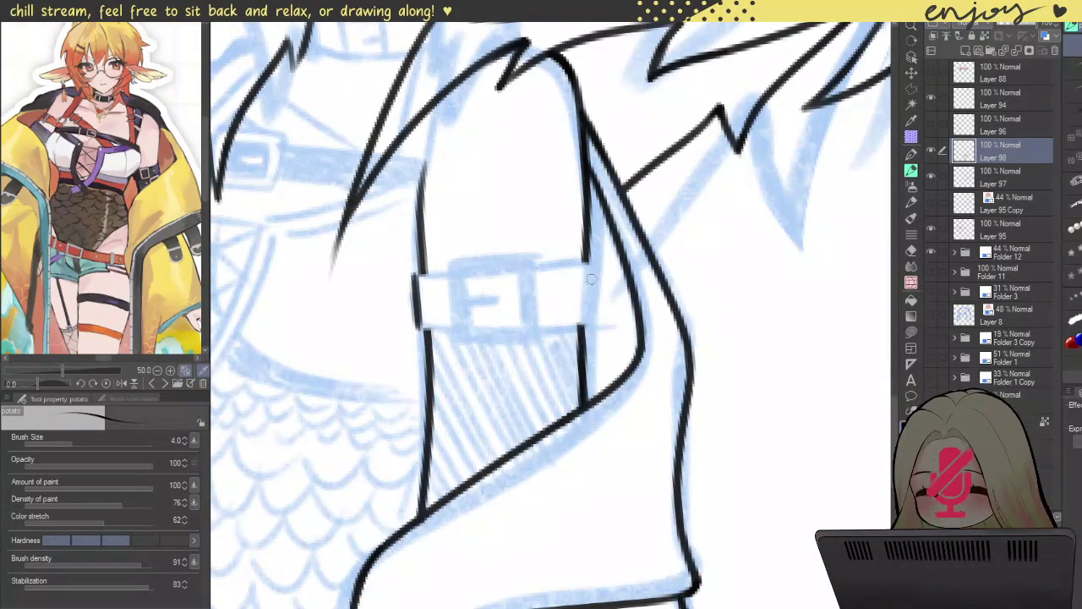
scroll(589, 280, "up", 4)
left_click_drag(586, 211, 592, 477)
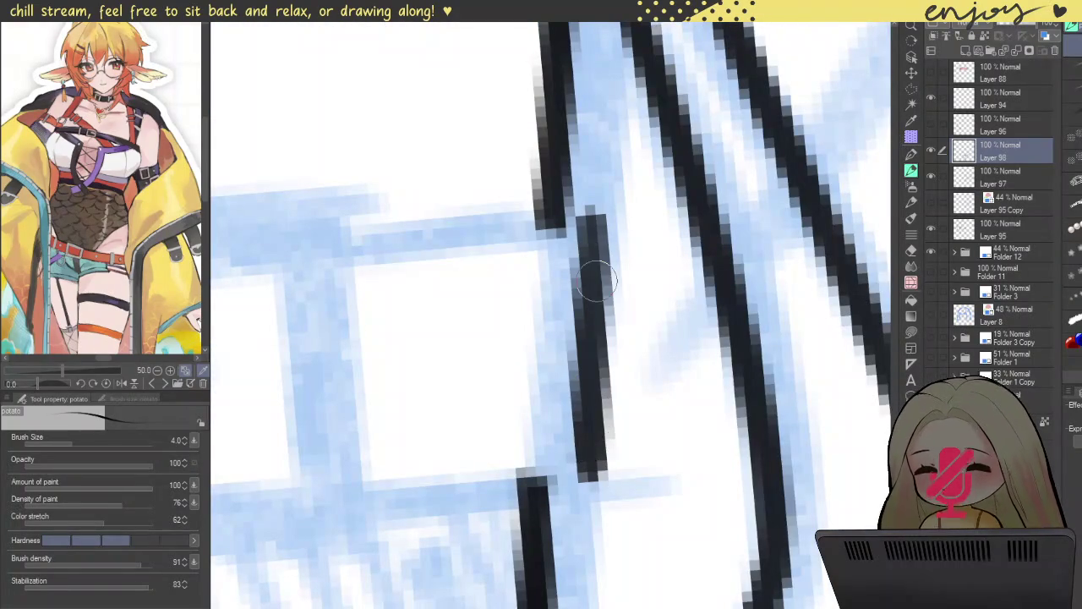
key("ctrl+z")
left_click_drag(592, 213, 571, 492)
scroll(538, 265, "down", 2)
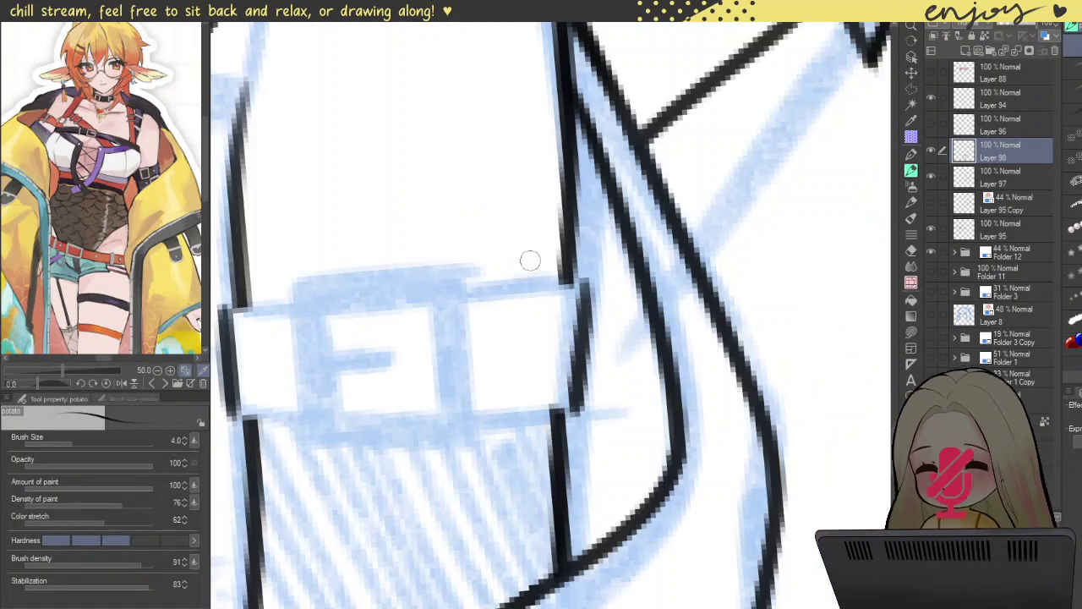
- Ink the buckle's left side line and fill in its top corners
left_click_drag(464, 220, 502, 179)
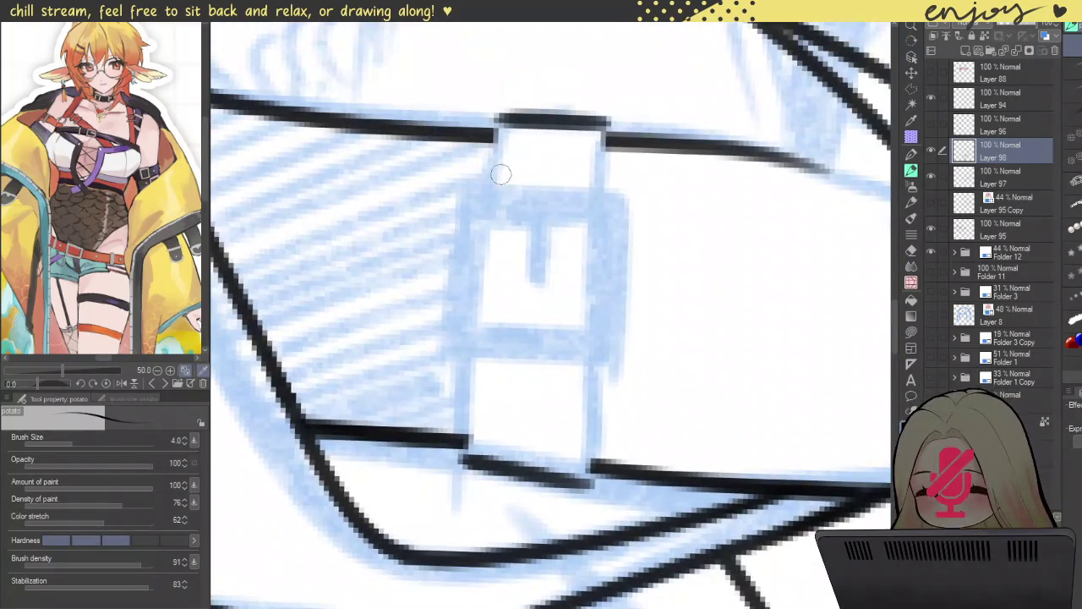
left_click_drag(494, 121, 461, 427)
key("ctrl+z")
mouse_move(493, 119)
left_mouse_down()
mouse_move(464, 434)
mouse_move(455, 409)
left_mouse_up()
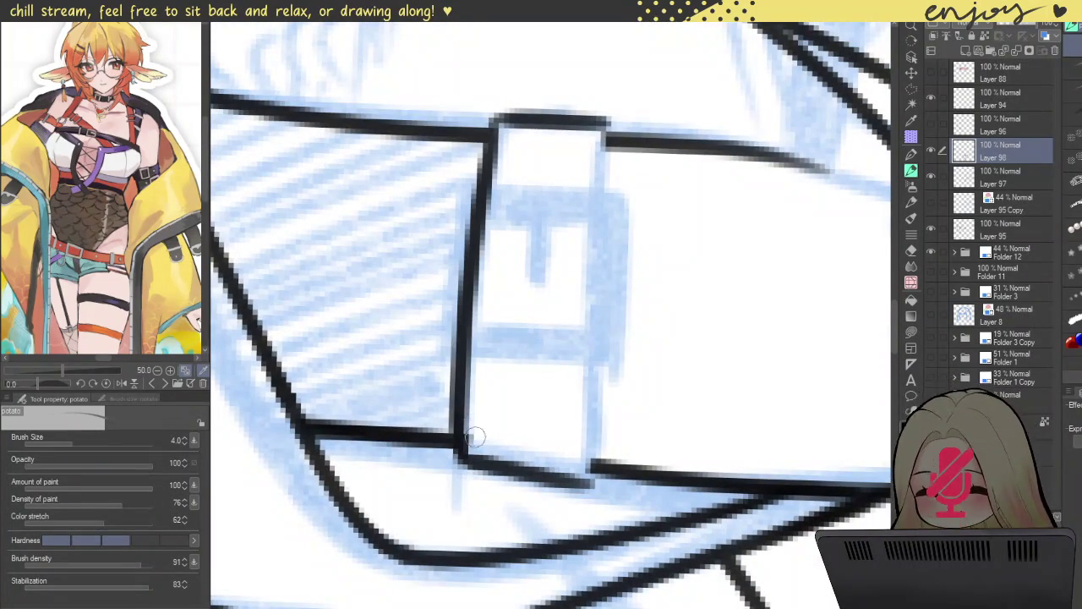
left_click_drag(461, 467, 464, 361)
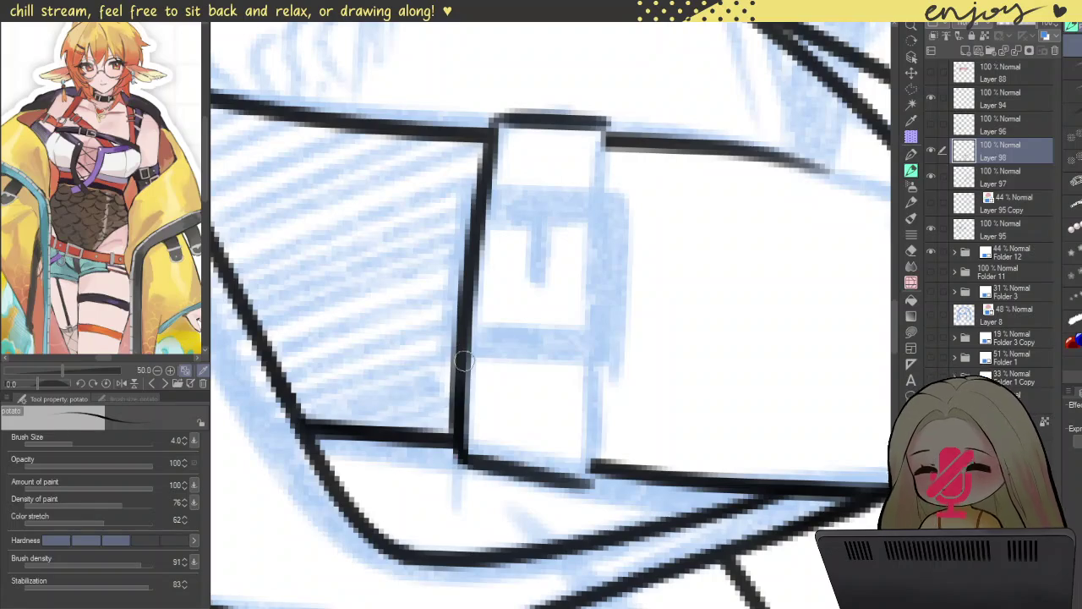
mouse_move(492, 125)
left_mouse_down()
mouse_move(488, 149)
mouse_move(513, 142)
left_mouse_up()
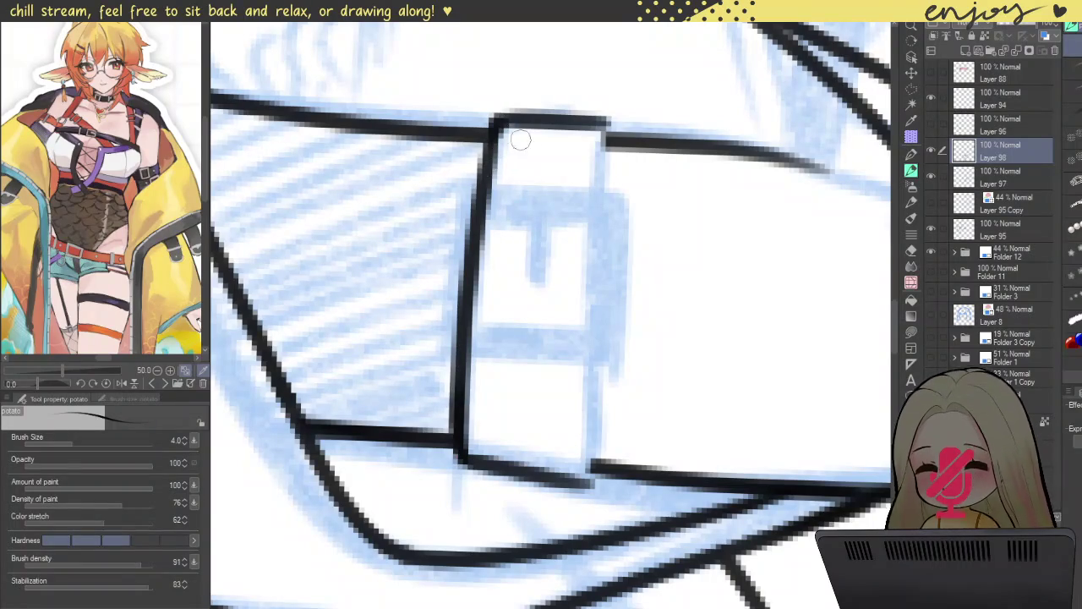
mouse_move(607, 128)
left_mouse_down()
mouse_move(604, 156)
mouse_move(545, 127)
left_mouse_up()
- Try the buckle's right side line and close up its top-right corner
left_click_drag(555, 76, 547, 339)
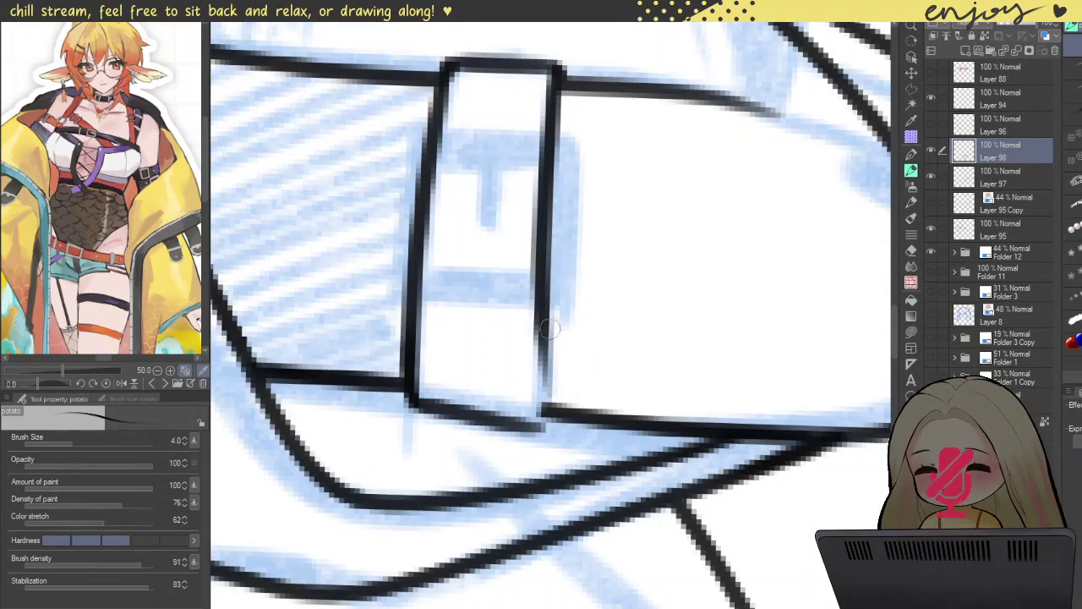
key("ctrl+z")
left_click_drag(554, 69, 528, 429)
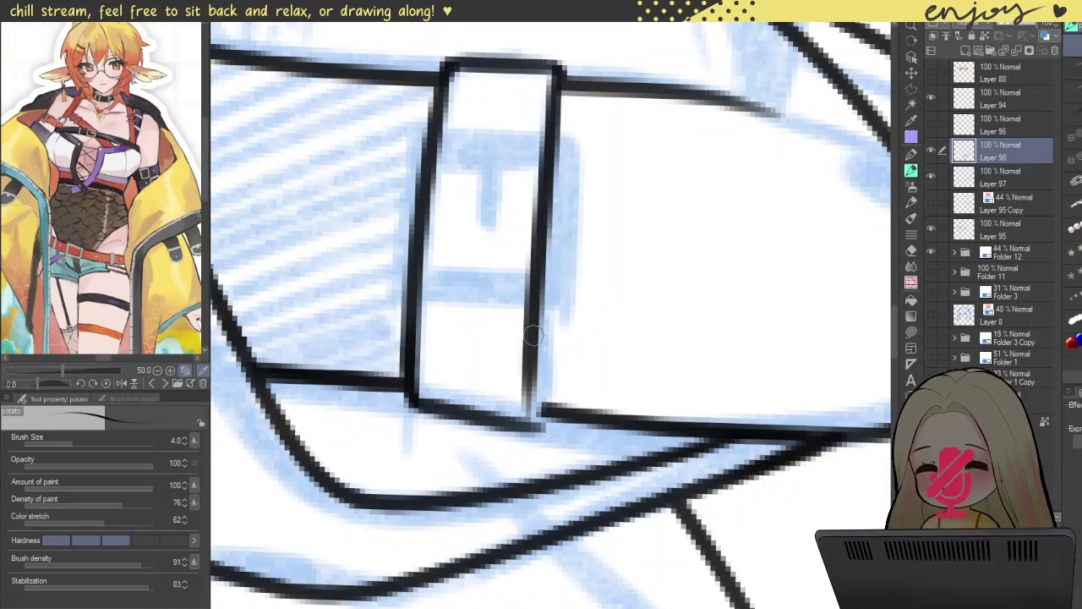
key("ctrl+z")
mouse_move(555, 71)
left_mouse_down()
mouse_move(545, 404)
mouse_move(544, 92)
mouse_move(541, 330)
left_mouse_up()
key("ctrl+z")
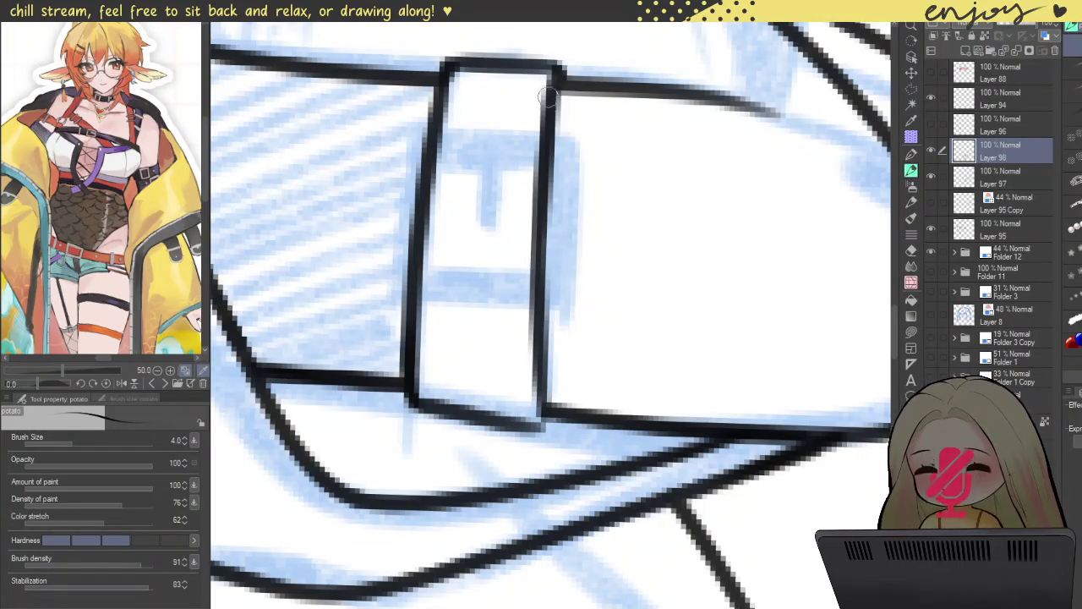
left_click_drag(549, 90, 502, 74)
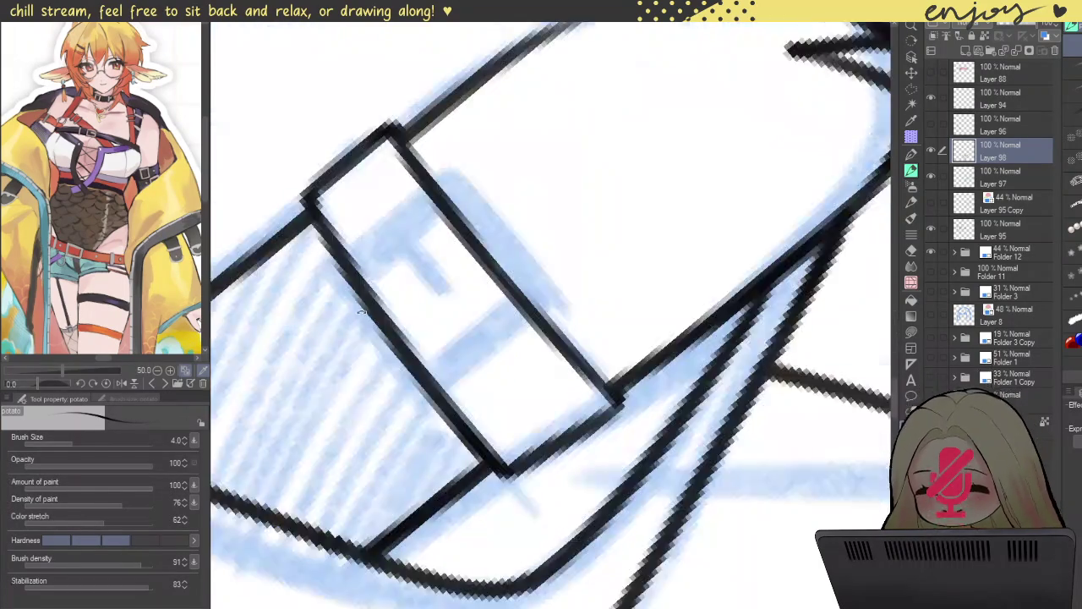
left_click_drag(471, 187, 677, 236)
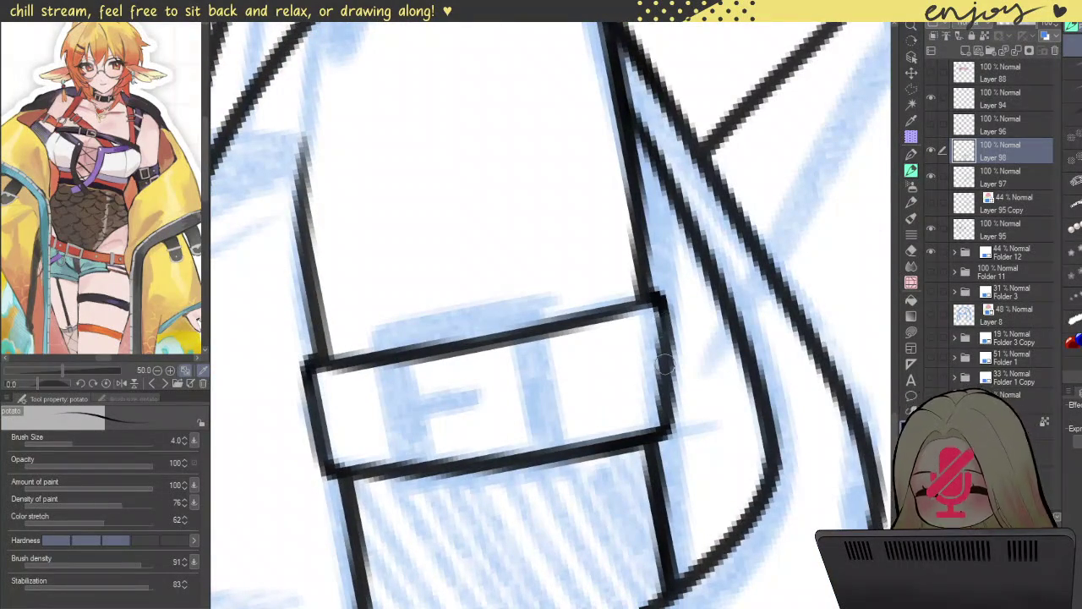
- Reinforce the loop's top edge, then erase its top and bottom lines under the buckle sketch
left_click_drag(639, 293, 583, 306)
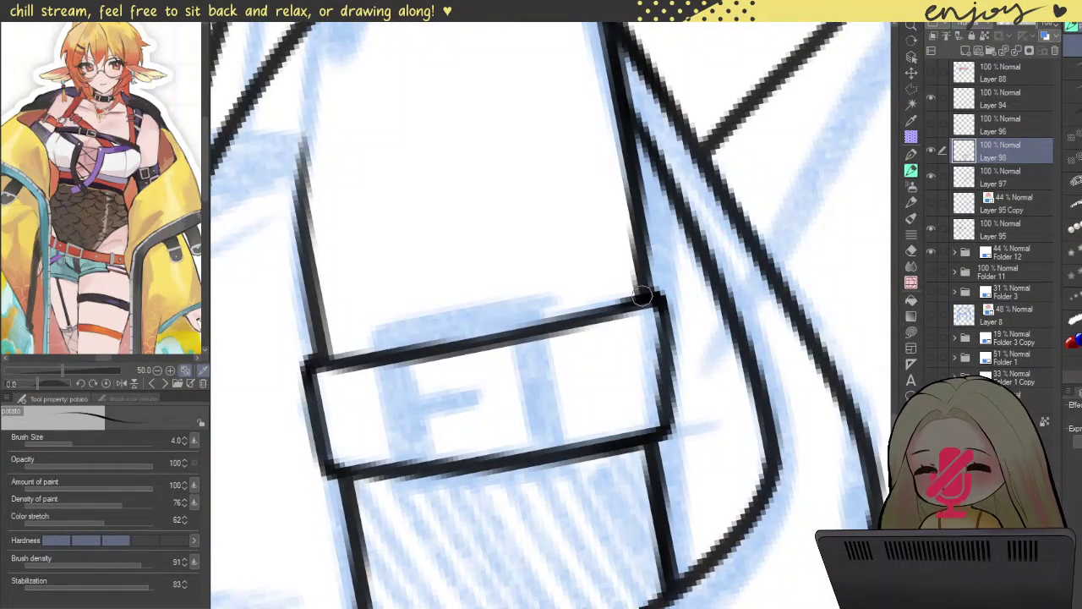
left_click_drag(653, 298, 624, 304)
left_click_drag(588, 393, 536, 326)
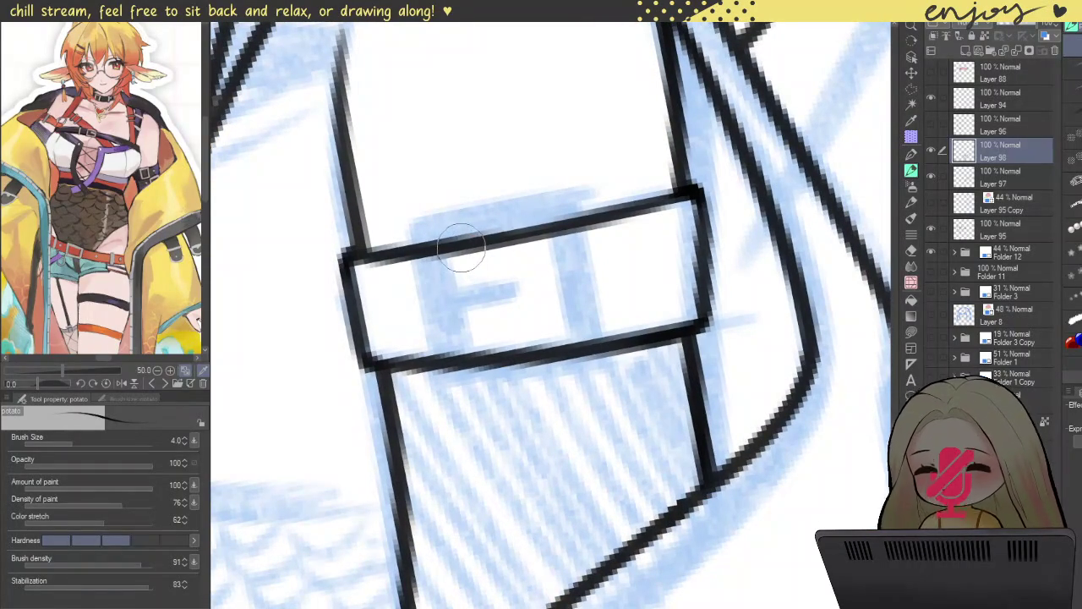
left_click_drag(463, 243, 432, 248)
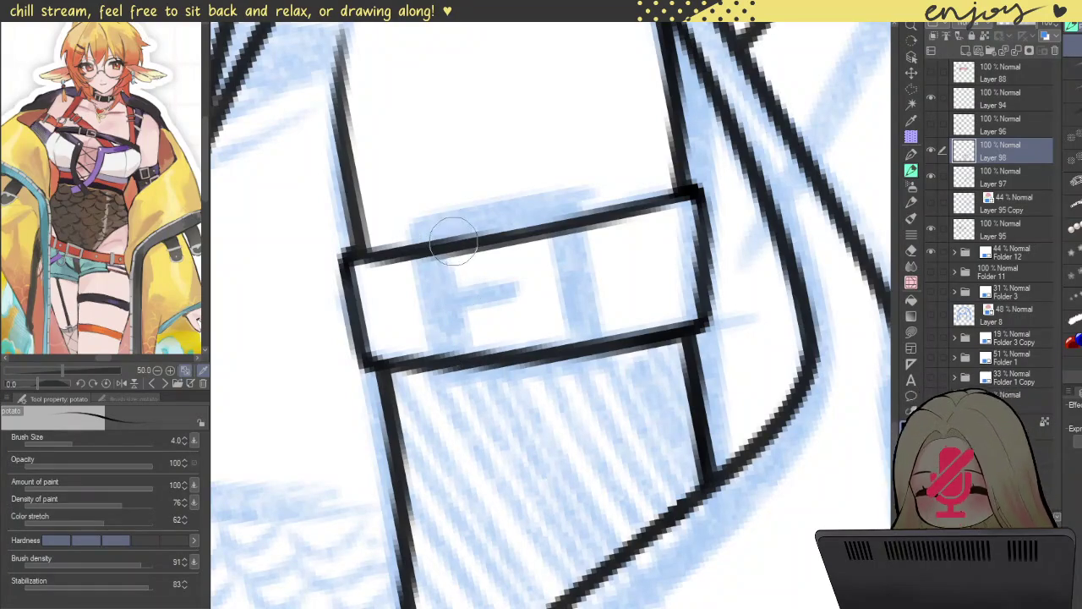
mouse_move(502, 222)
left_mouse_down()
mouse_move(553, 349)
mouse_move(567, 338)
mouse_move(574, 290)
mouse_move(587, 350)
mouse_move(526, 220)
left_mouse_up()
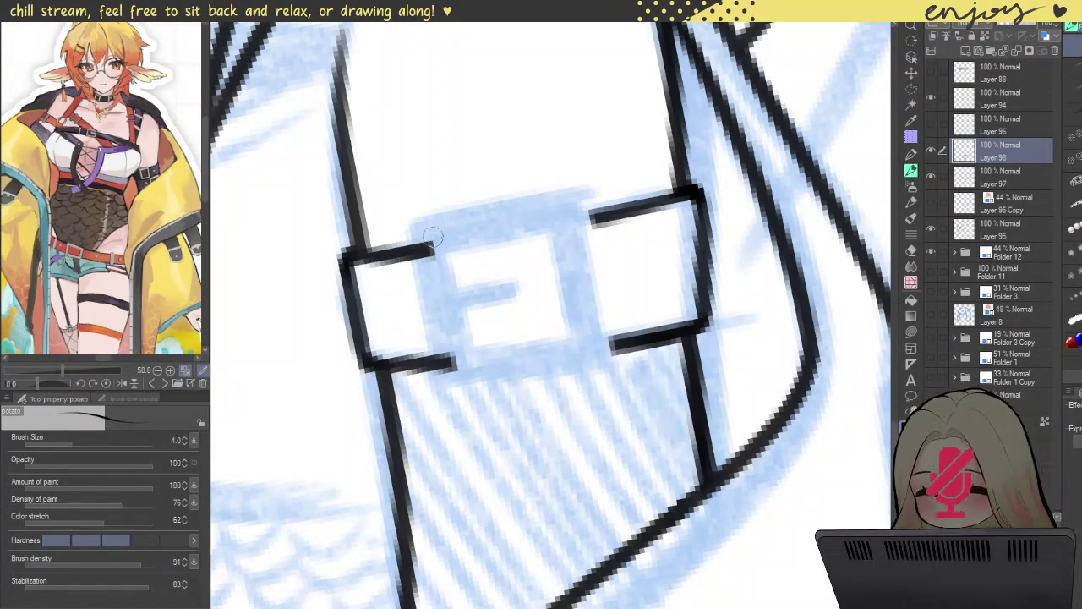
- Pen a vertical edge closing the loop's small left section
left_click_drag(427, 247, 450, 364)
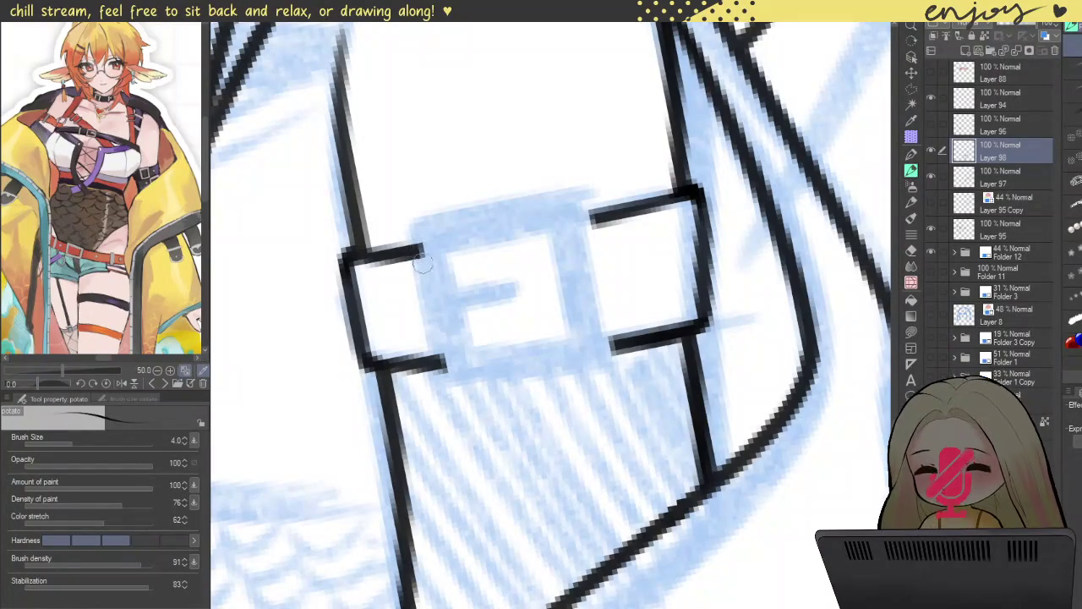
left_click_drag(420, 247, 453, 361)
key("ctrl+z")
left_click_drag(420, 235, 446, 391)
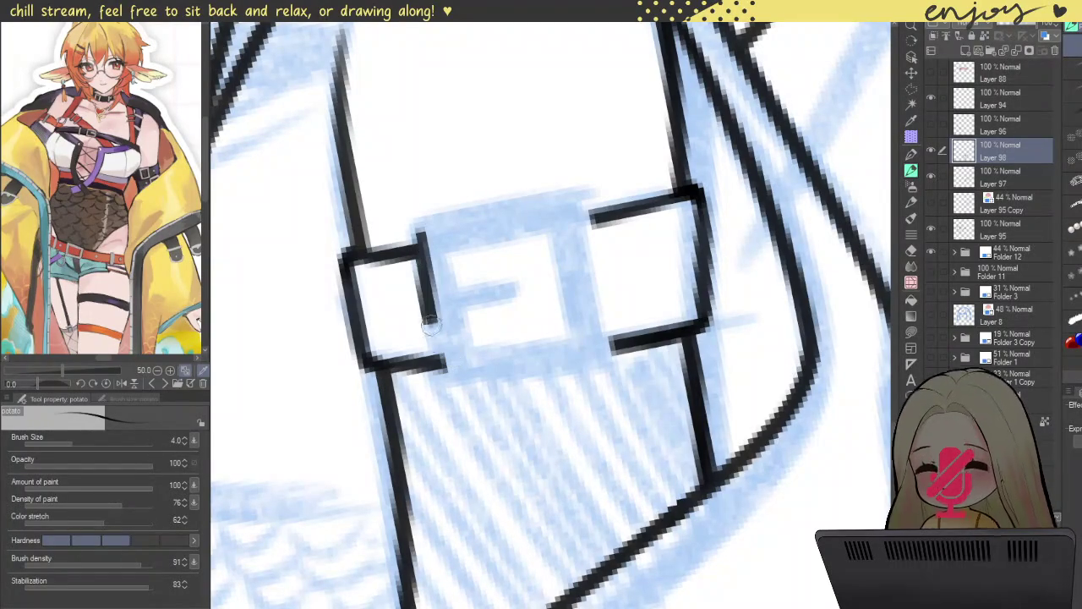
left_click_drag(420, 241, 433, 315)
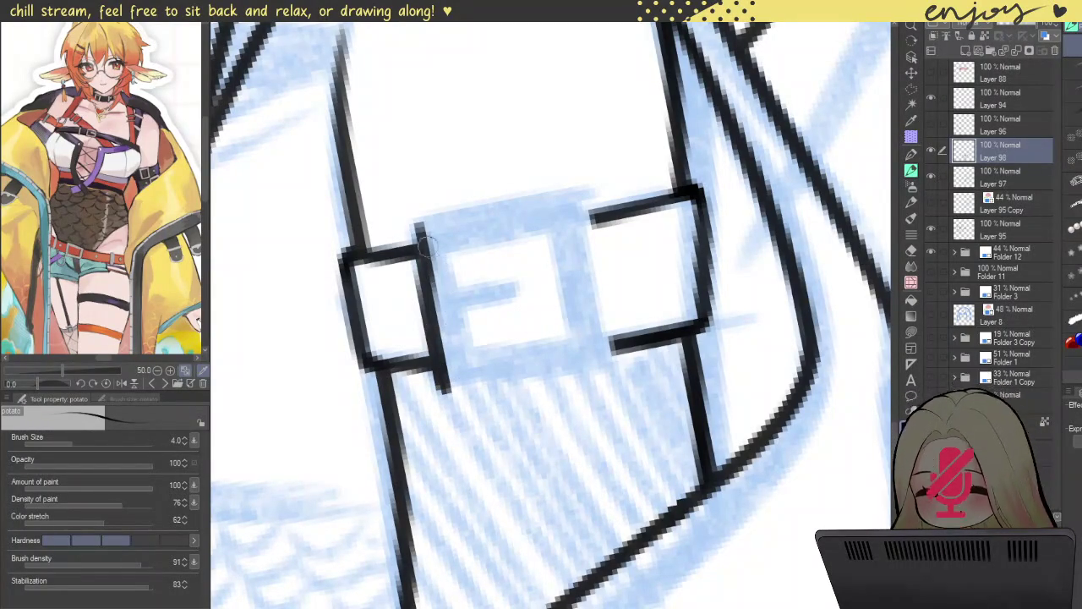
scroll(452, 360, "up", 5)
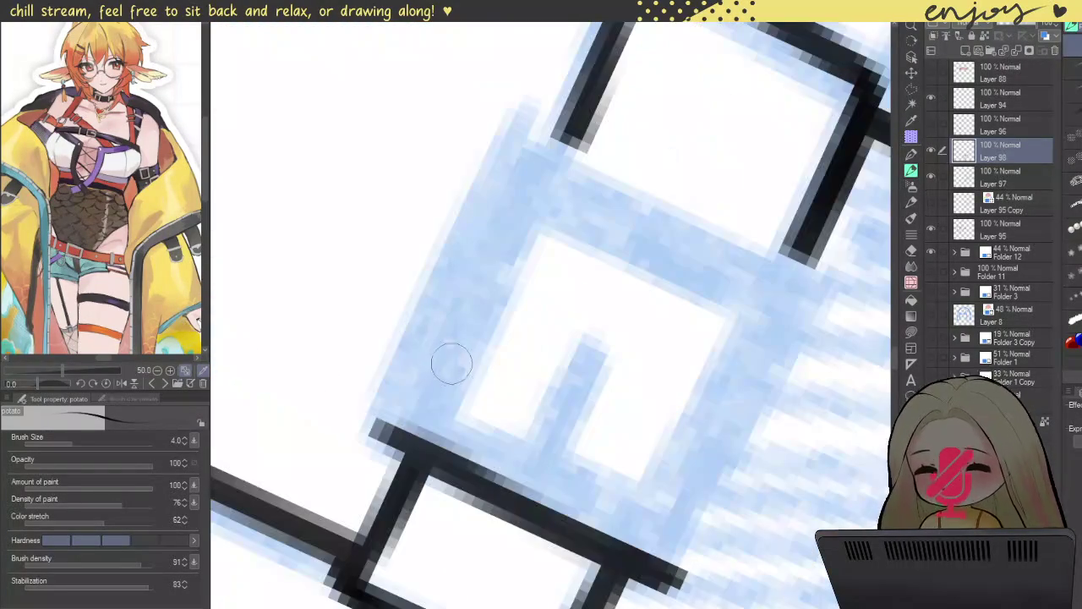
- Ink the buckle's left and right edges, redrawing uneven or short strokes until straight
left_click_drag(445, 386, 524, 205)
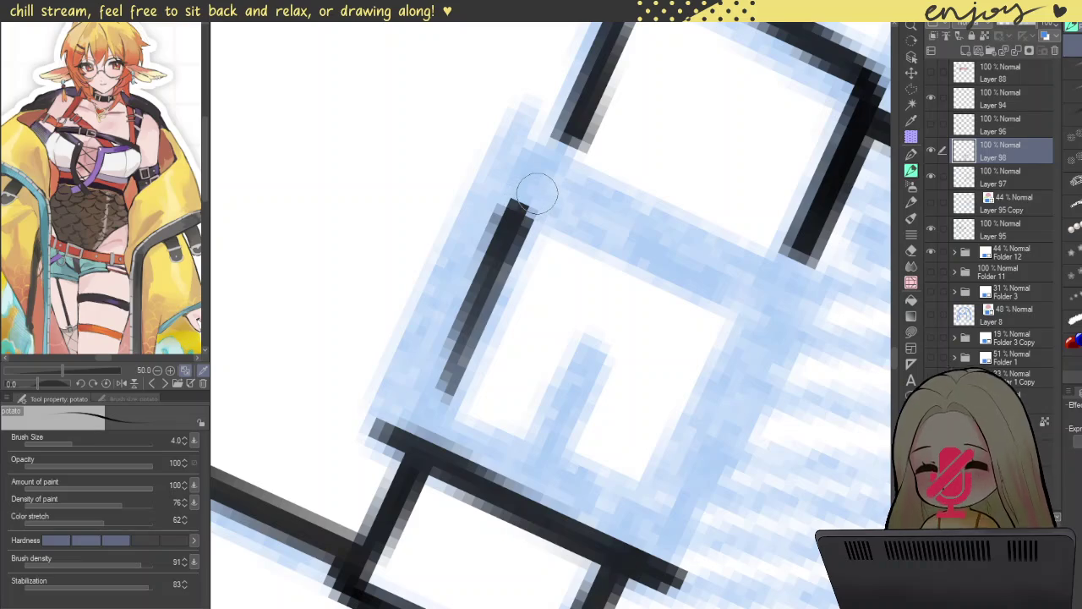
key("ctrl+z")
mouse_move(549, 165)
left_mouse_down()
mouse_move(452, 410)
mouse_move(437, 410)
mouse_move(545, 170)
left_mouse_up()
key("ctrl+z")
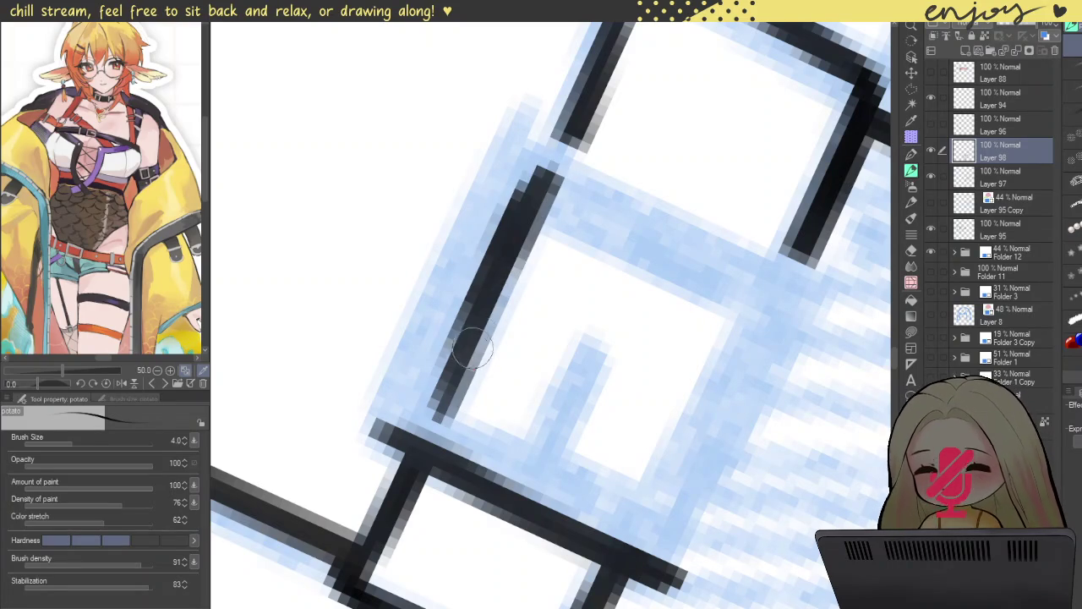
left_click_drag(546, 266, 422, 246)
left_click_drag(642, 290, 545, 486)
key("ctrl+z")
mouse_move(652, 273)
left_mouse_down()
mouse_move(539, 497)
mouse_move(567, 439)
left_mouse_up()
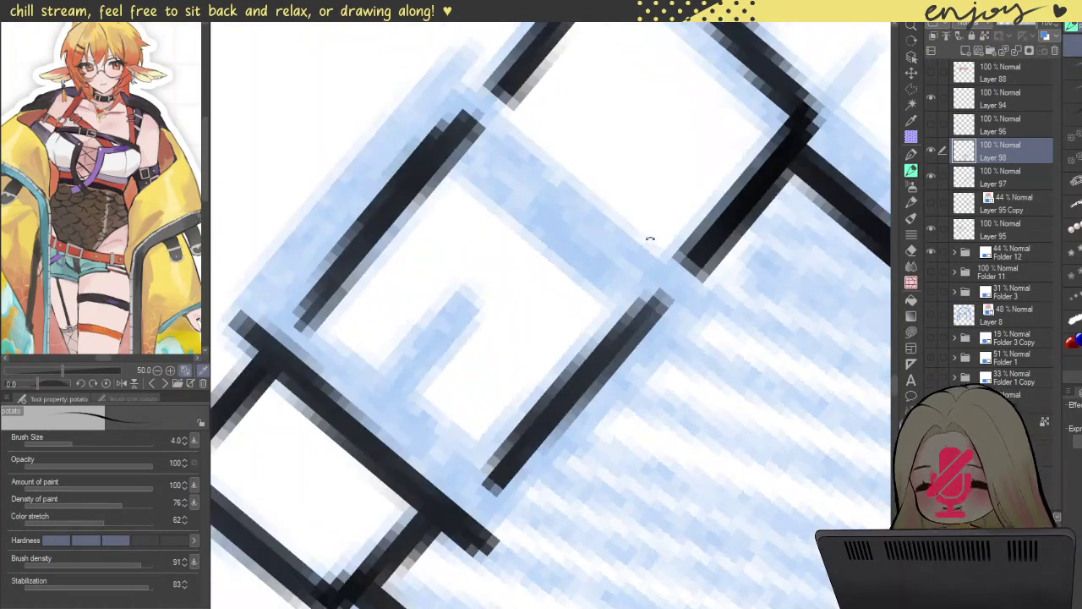
- Rotate the view and ink the buckle's vertical edges, redrawing the overlong one shorter
left_click_drag(647, 242, 664, 248)
scroll(663, 248, "left", 3)
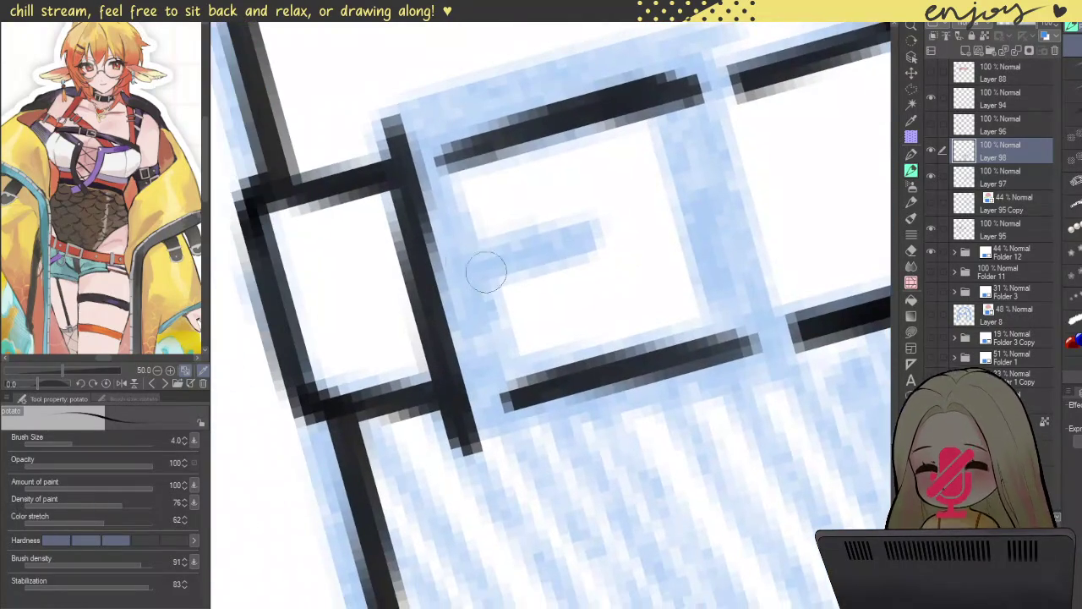
left_click_drag(451, 158, 498, 389)
scroll(541, 333, "right", 3)
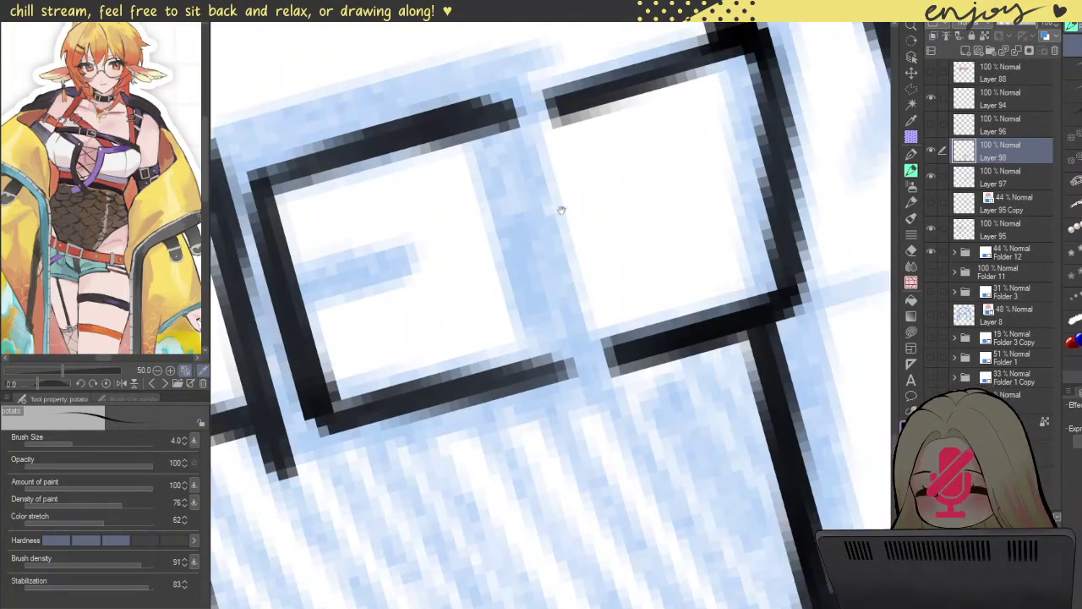
left_click_drag(541, 57, 626, 422)
key("ctrl+z")
left_click_drag(548, 60, 617, 347)
- Ink the buckle box's left edge and redraw its right edge from the top corner
scroll(379, 173, "left", 3)
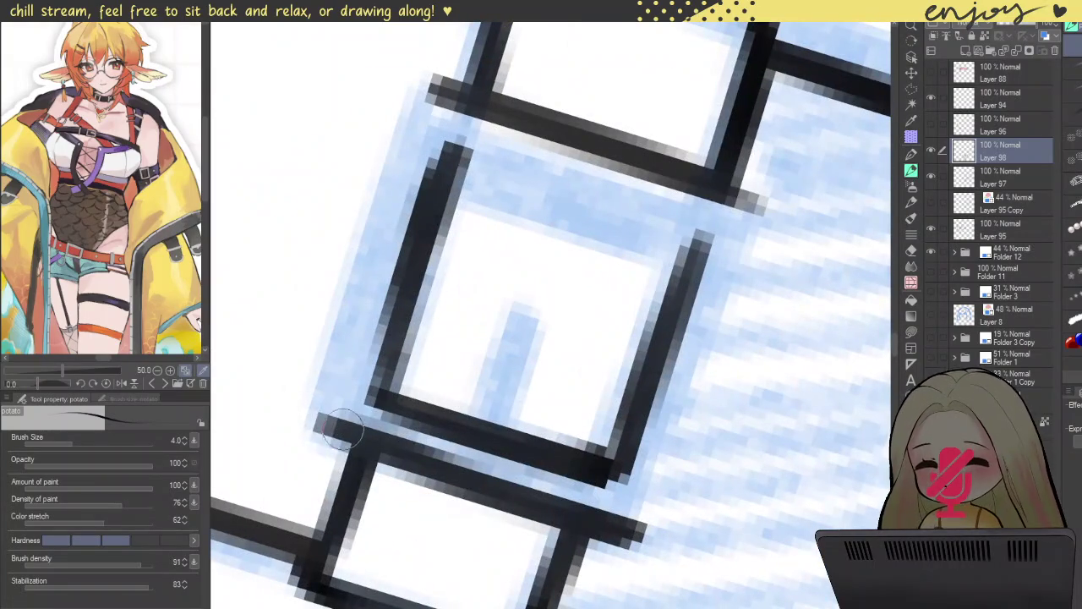
mouse_move(342, 440)
left_mouse_down()
mouse_move(427, 76)
mouse_move(727, 202)
mouse_move(570, 149)
mouse_move(481, 489)
left_mouse_up()
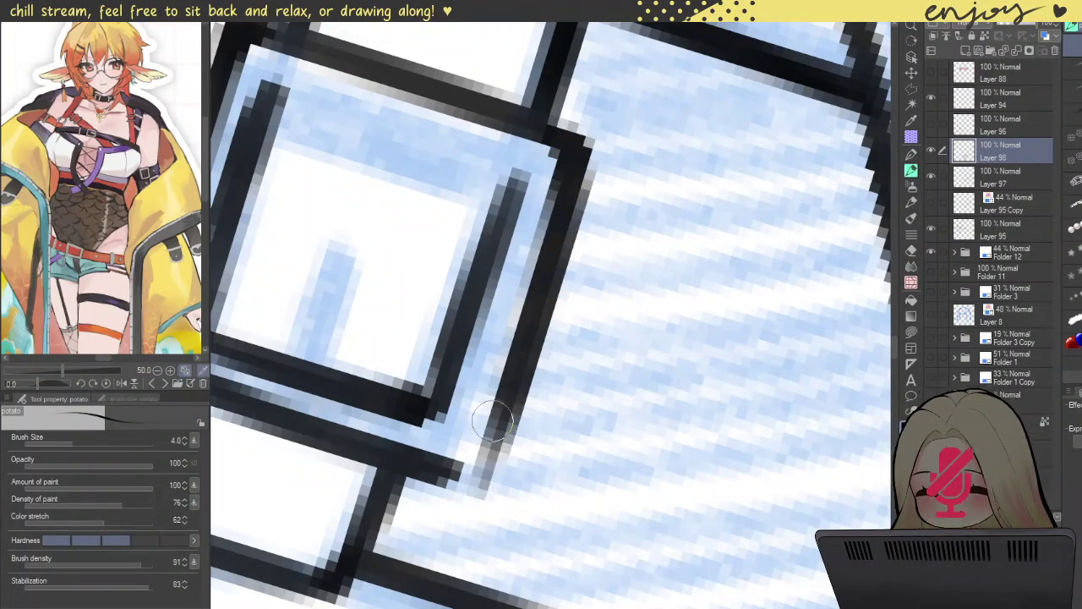
key("ctrl+z")
left_click_drag(580, 148, 450, 472)
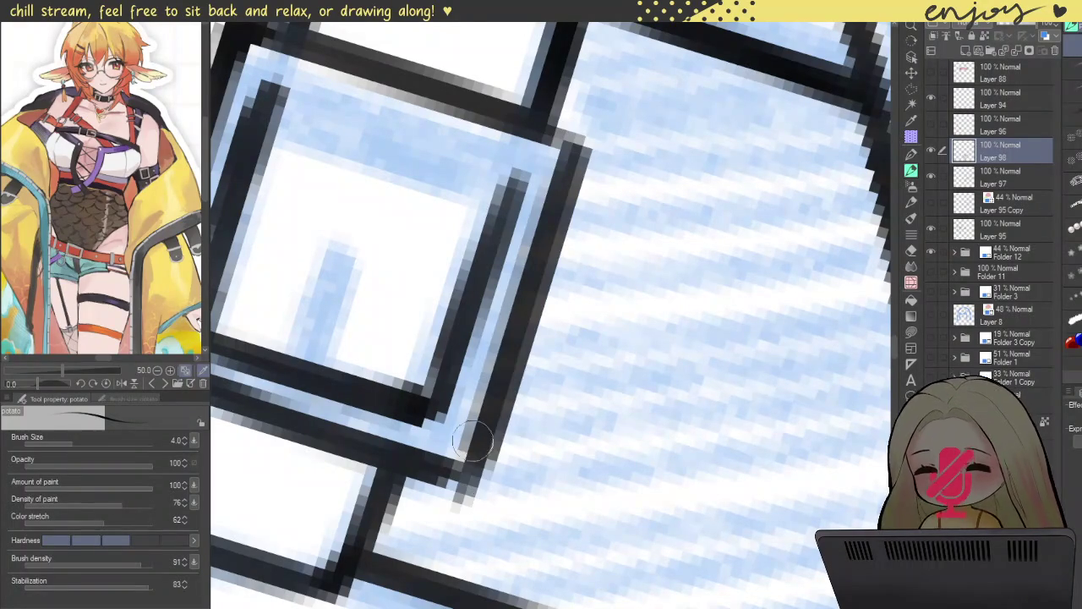
scroll(507, 380, "down", 3)
scroll(507, 380, "down", 2)
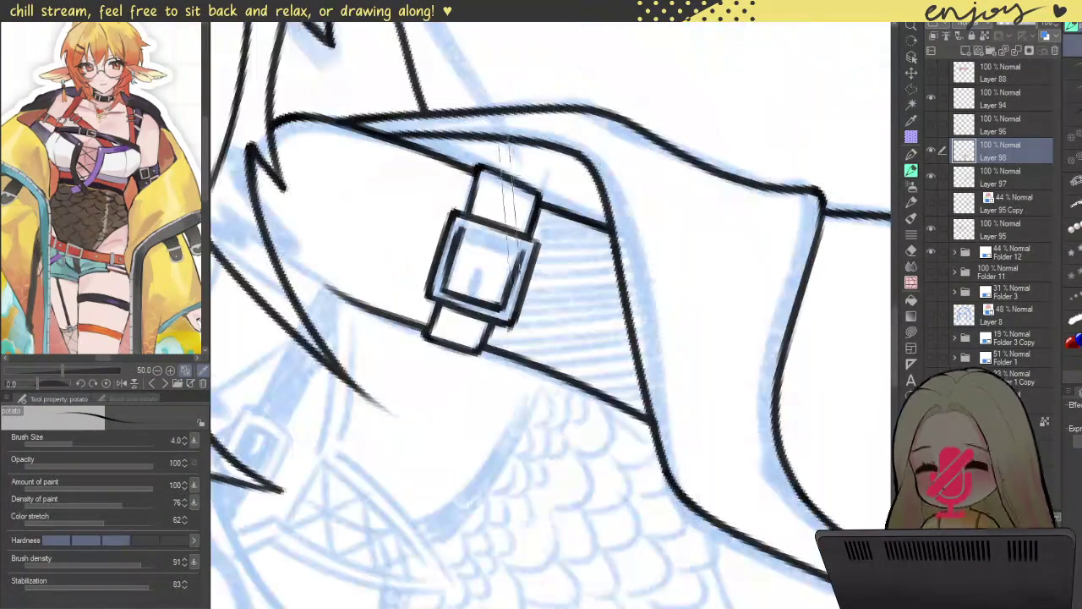
- Ink a short inner right edge of the buckle running down from its corner
scroll(507, 381, "up", 2)
scroll(521, 232, "up", 1)
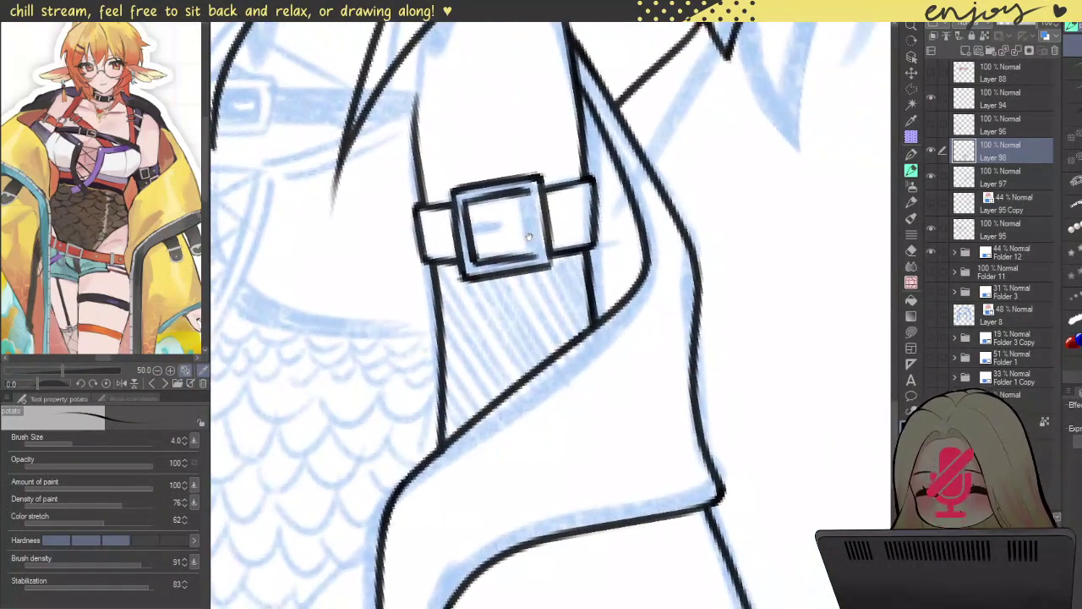
scroll(521, 232, "up", 3)
scroll(521, 232, "up", 3)
scroll(563, 169, "down", 2)
left_click_drag(550, 53, 580, 302)
key("ctrl+z")
left_click_drag(541, 40, 592, 313)
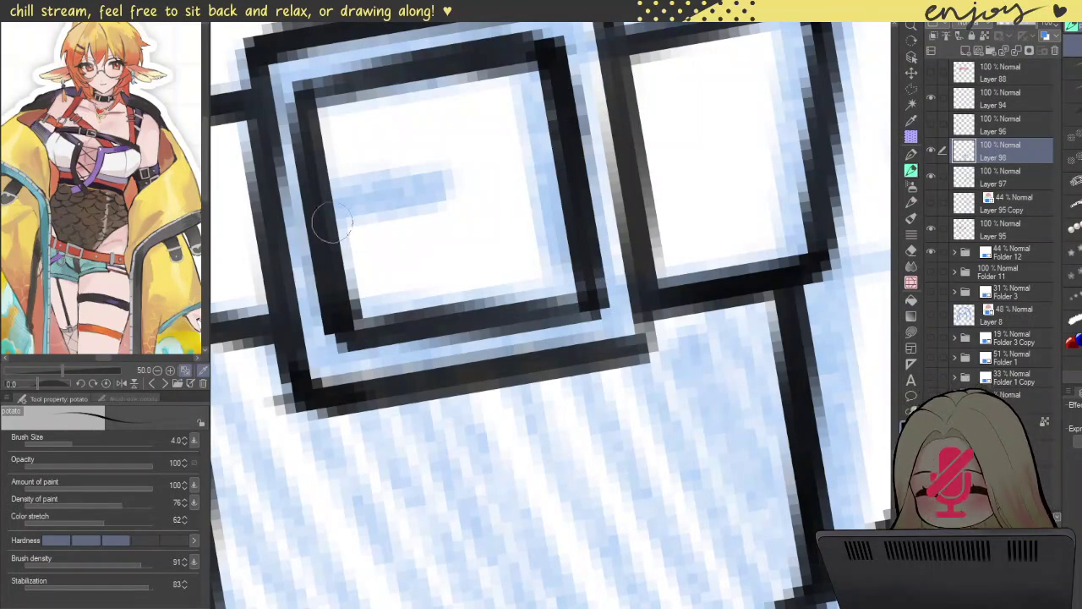
- Try a thickened prong stroke over the blue bar, then remove it
mouse_move(326, 189)
left_mouse_down()
mouse_move(434, 176)
mouse_move(448, 211)
left_mouse_up()
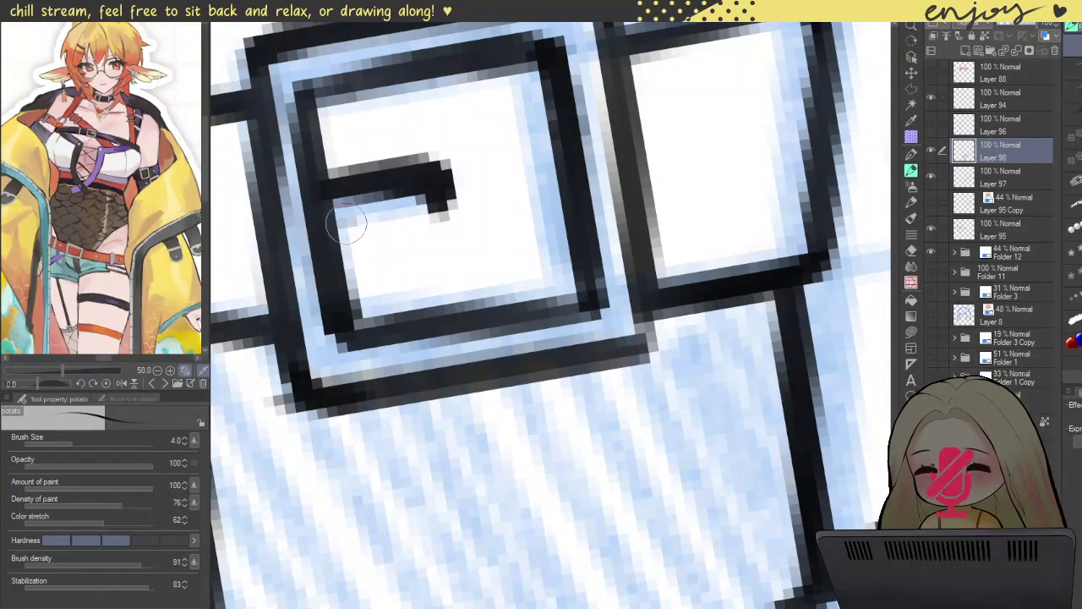
left_click_drag(358, 217, 443, 203)
scroll(483, 121, "down", 3)
key("ctrl+z")
- Draw a small ring hole in the strap beside the buckle, then zoom out
left_click_drag(563, 184, 553, 239)
scroll(592, 186, "up", 3)
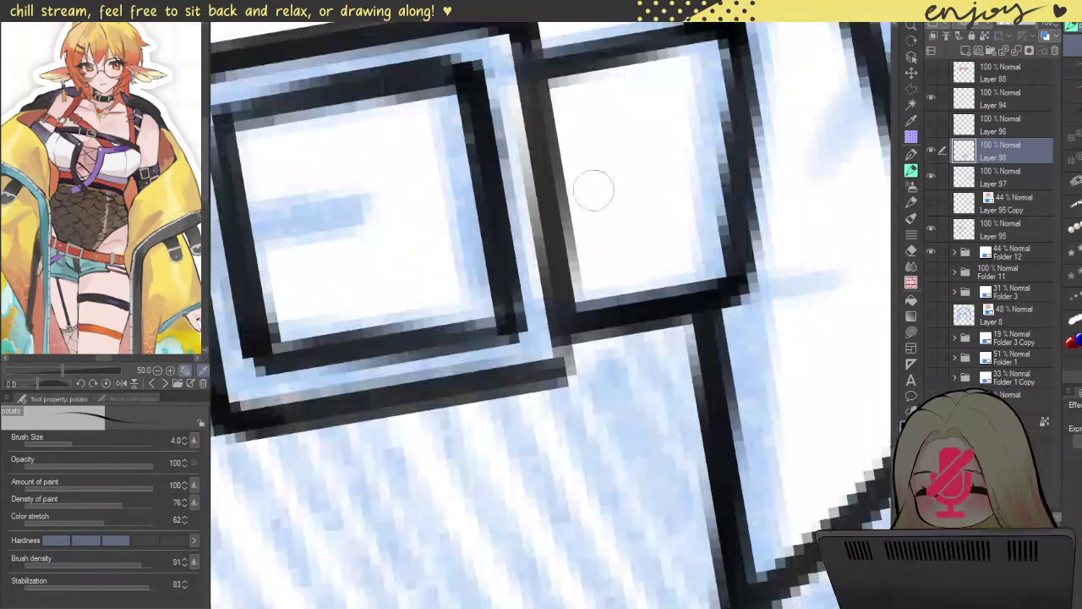
mouse_move(628, 137)
left_mouse_down()
mouse_move(655, 203)
mouse_move(643, 135)
left_mouse_up()
scroll(668, 120, "down", 3)
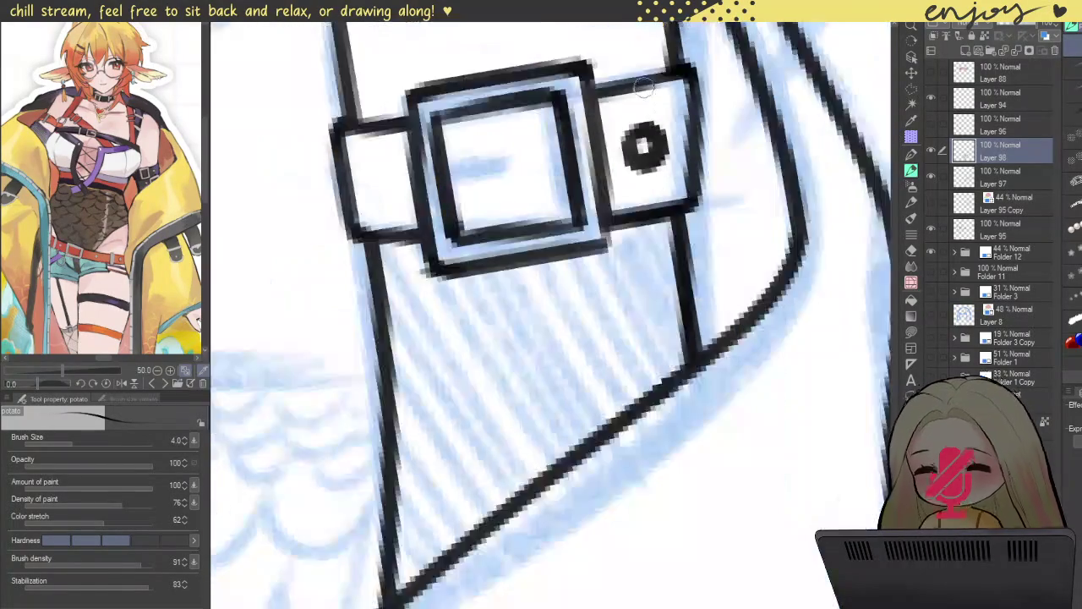
scroll(668, 120, "down", 3)
key("ctrl+z")
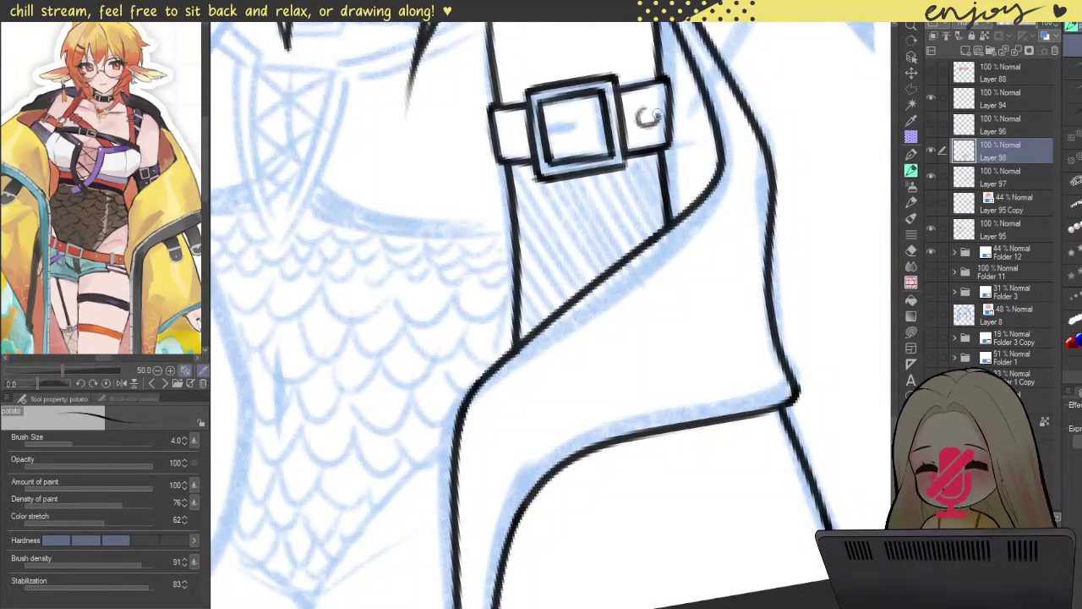
key("ctrl+z")
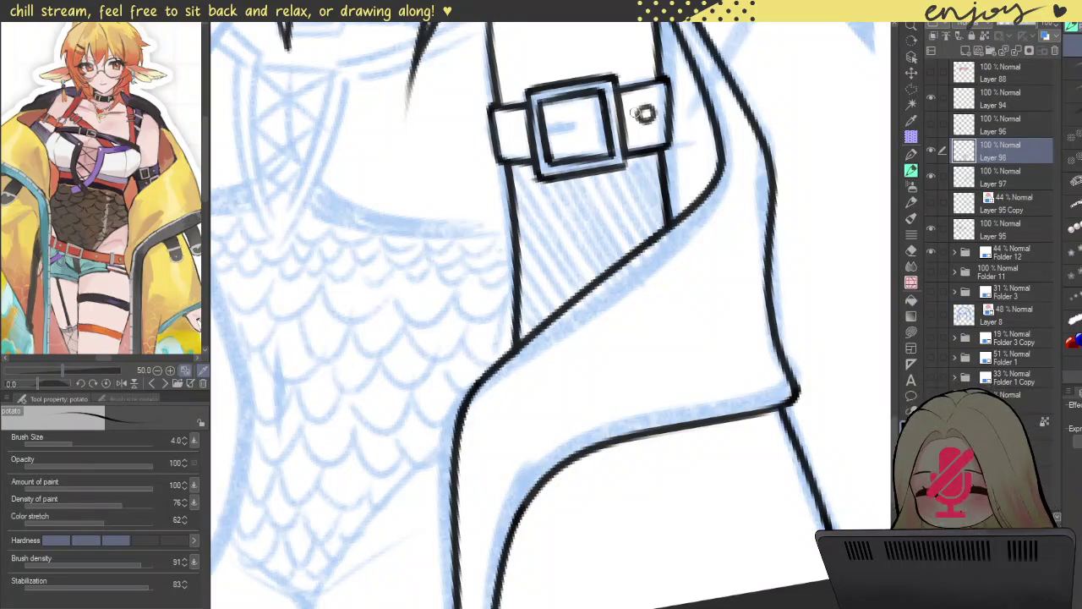
scroll(651, 87, "down", 3)
scroll(510, 227, "up", 1)
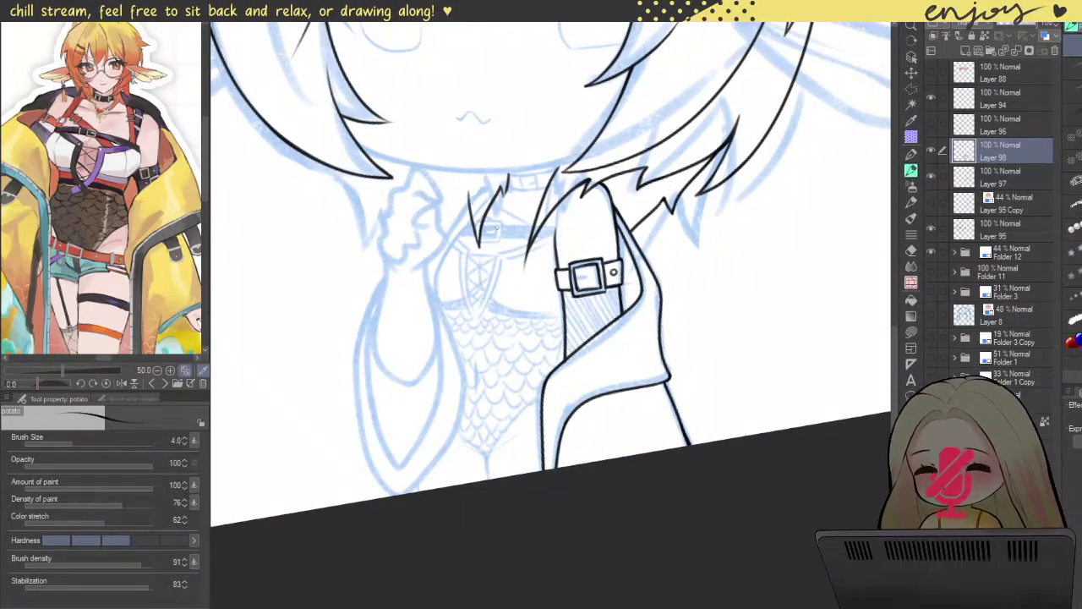
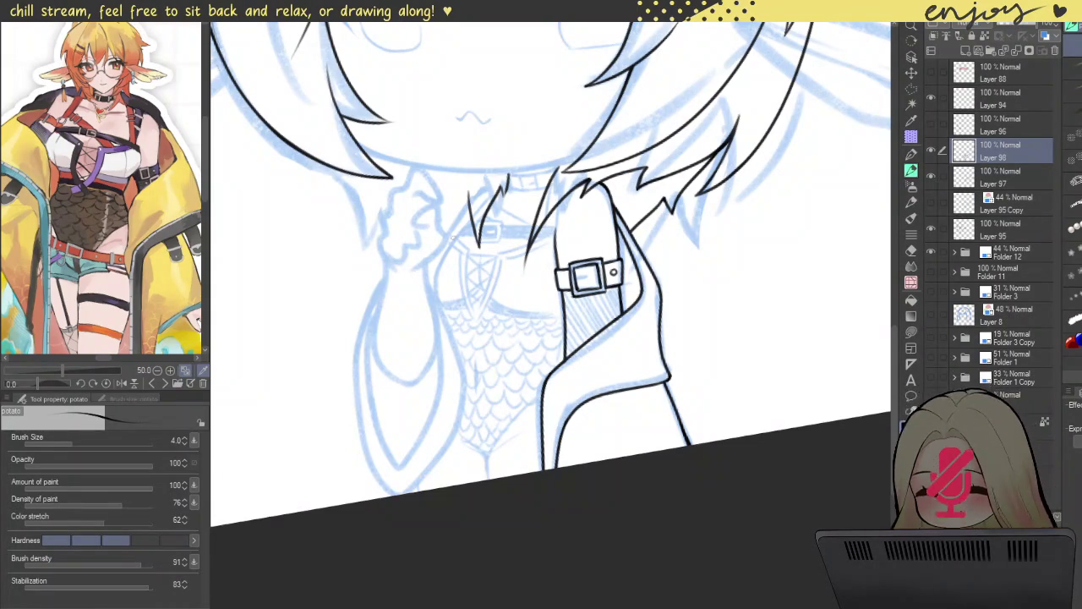
- Zoom in and ink a smooth line along the V neckline's left edge, extending its top end
scroll(453, 239, "up", 2)
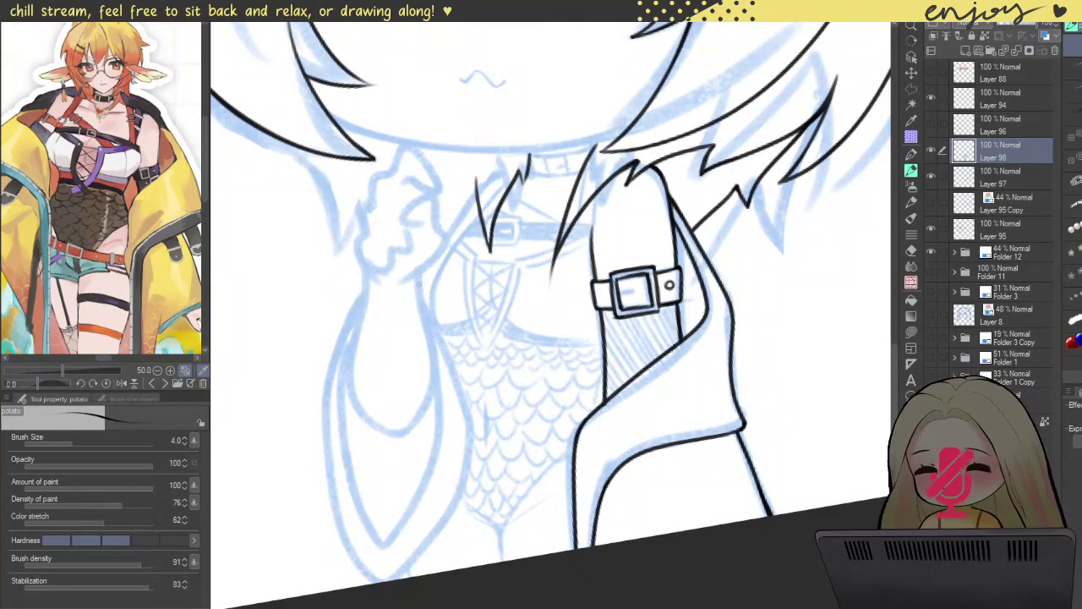
scroll(484, 241, "up", 2)
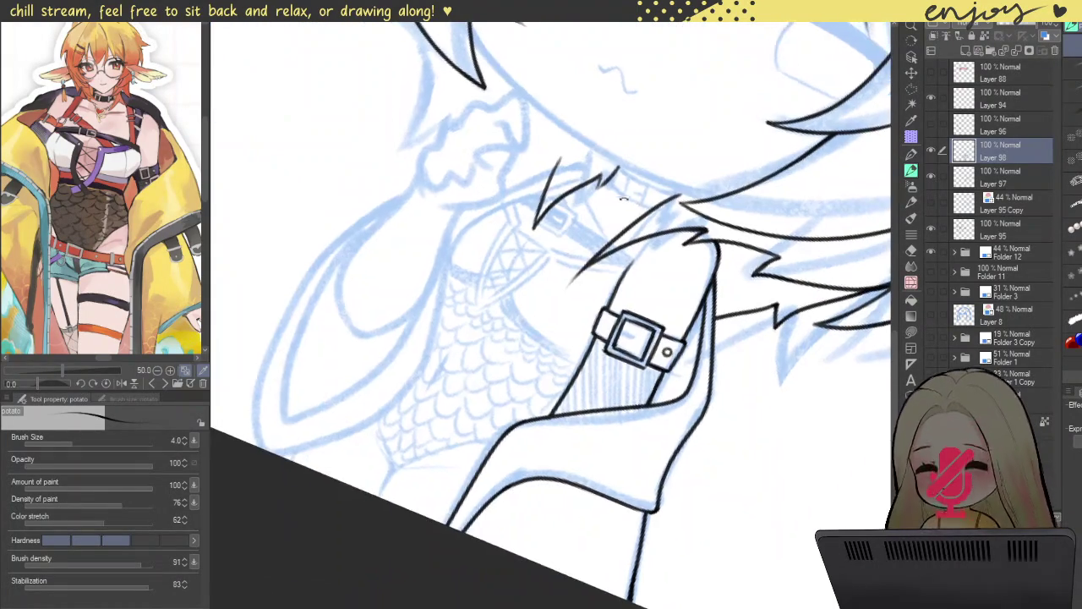
scroll(490, 228, "up", 2)
scroll(500, 217, "up", 2)
left_click_drag(484, 185, 510, 239)
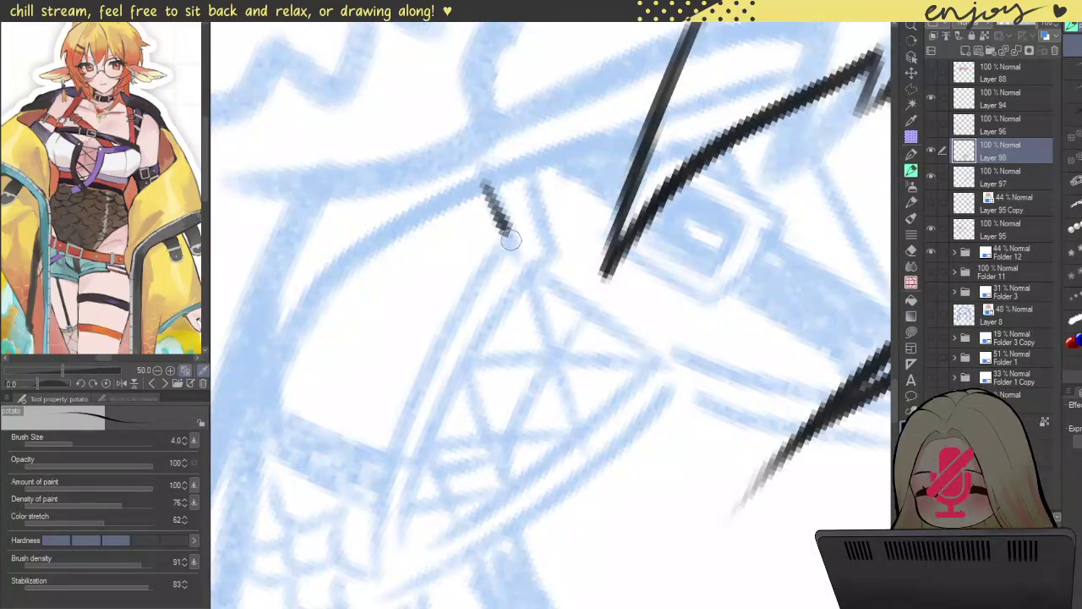
scroll(511, 237, "up", 2)
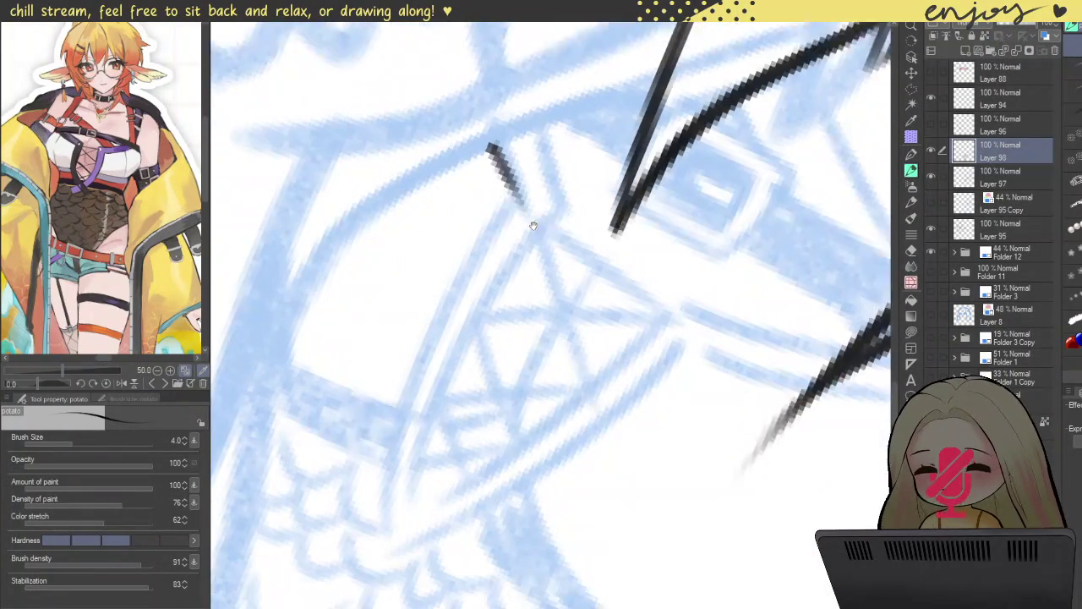
mouse_move(531, 155)
left_mouse_down()
mouse_move(470, 234)
mouse_move(413, 532)
left_mouse_up()
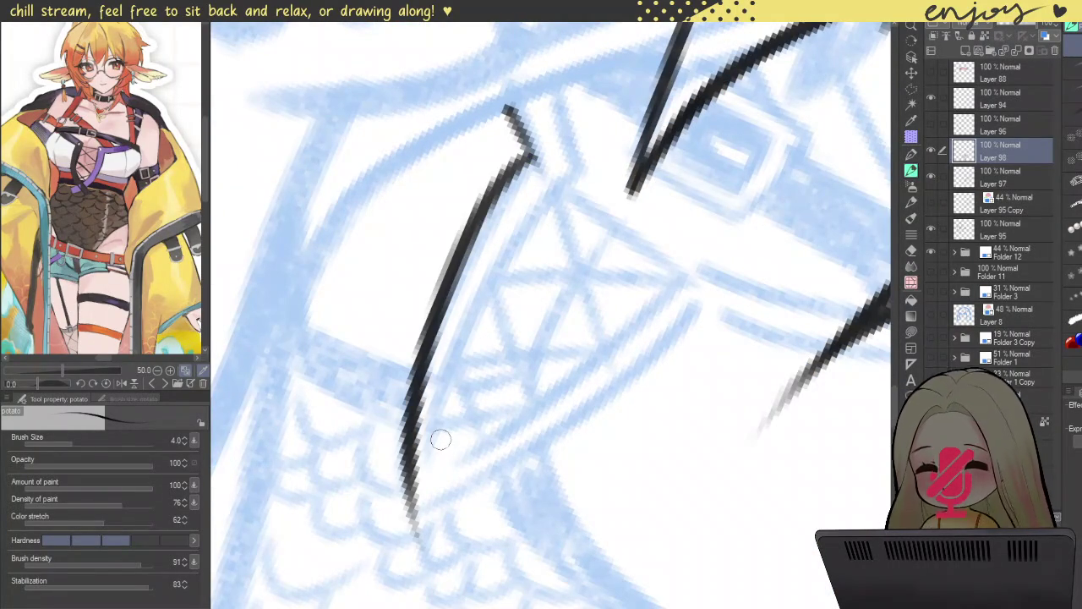
key("ctrl+z")
left_click_drag(531, 152, 430, 505)
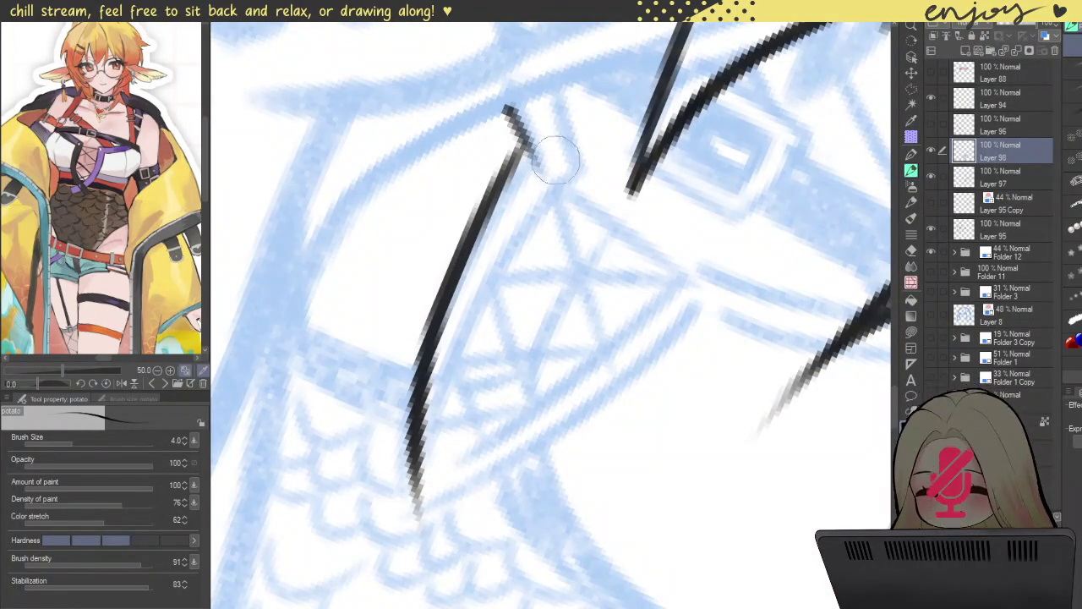
left_click_drag(519, 149, 502, 112)
- Ink a second parallel line beside the left neckline edge, thickening its ends
scroll(474, 329, "down", 3)
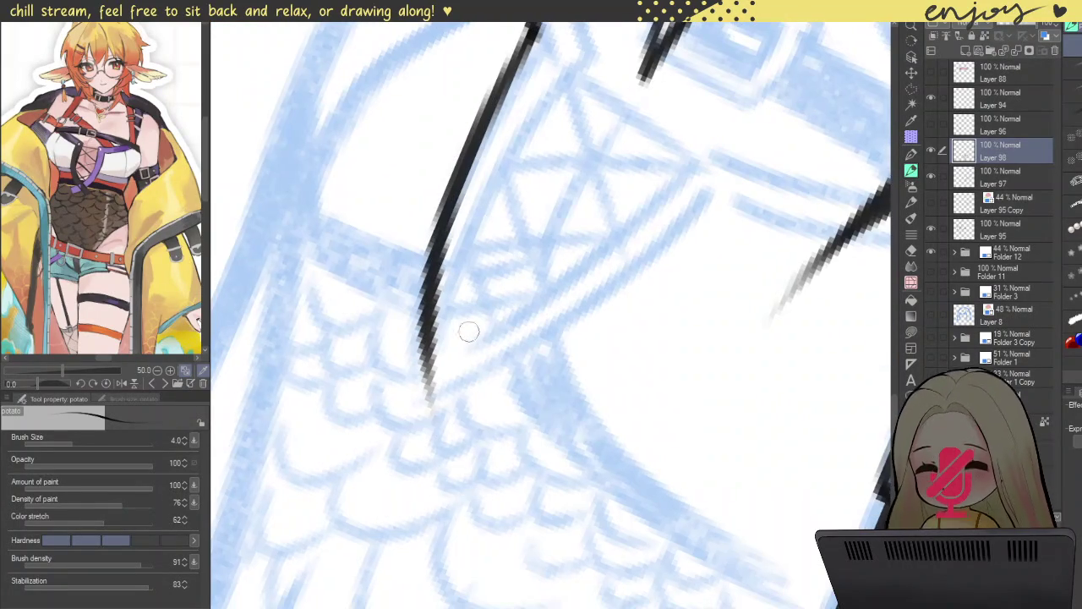
left_click_drag(452, 362, 583, 46)
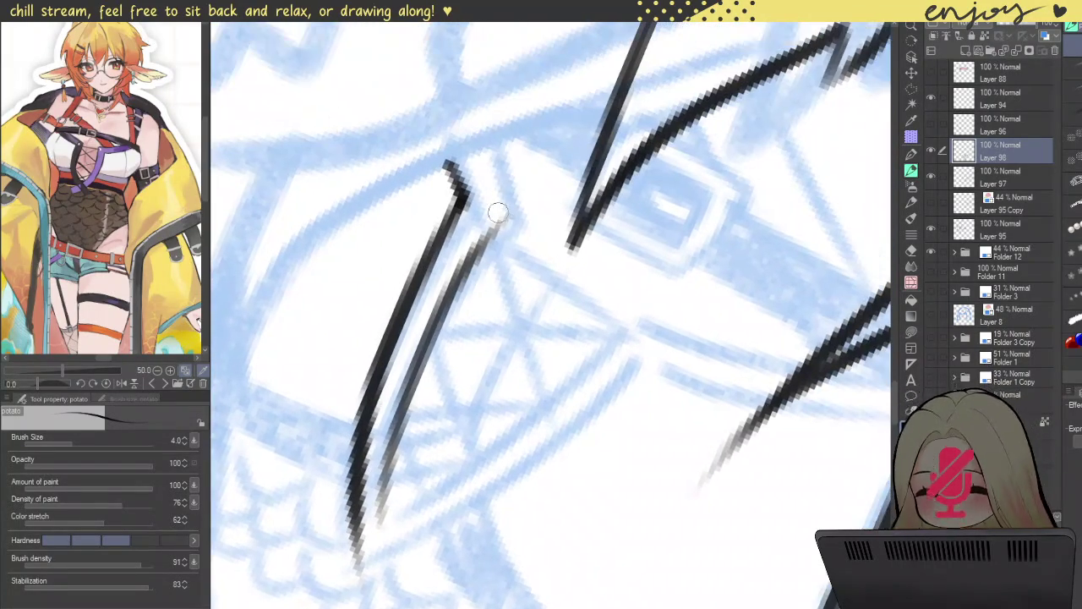
key("ctrl+z")
left_click_drag(475, 149, 506, 227)
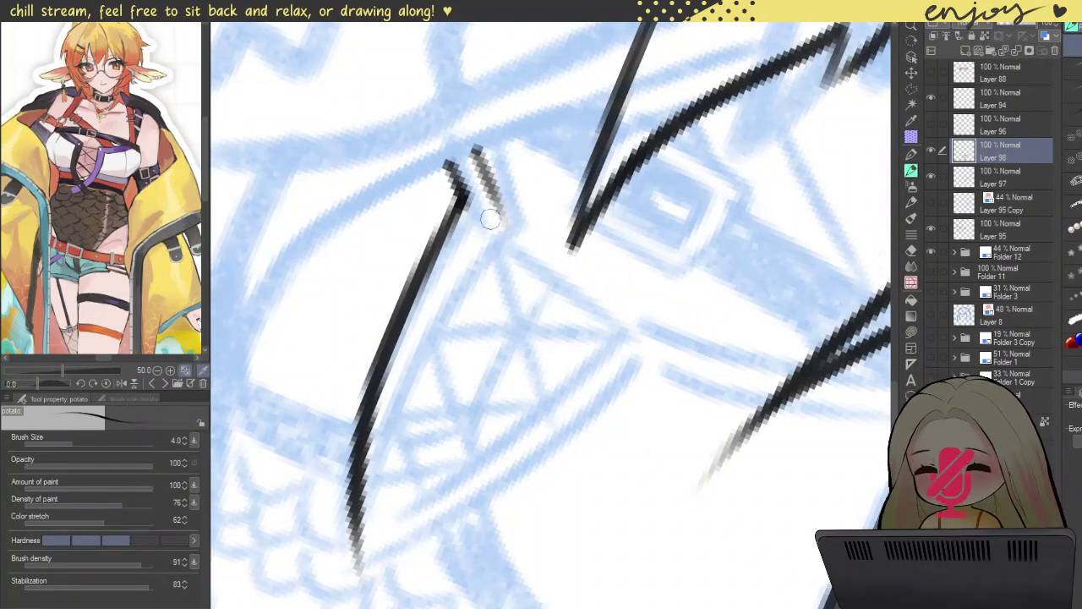
mouse_move(494, 202)
left_mouse_down()
mouse_move(399, 427)
mouse_move(389, 503)
mouse_move(436, 325)
left_mouse_up()
left_click_drag(479, 218, 472, 137)
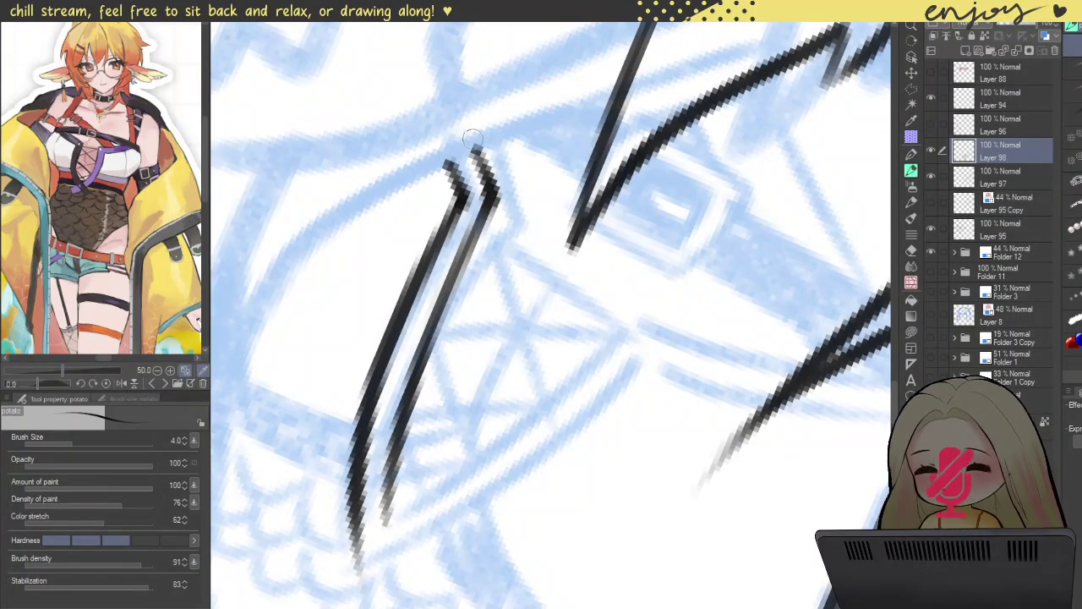
left_click_drag(478, 245, 406, 409)
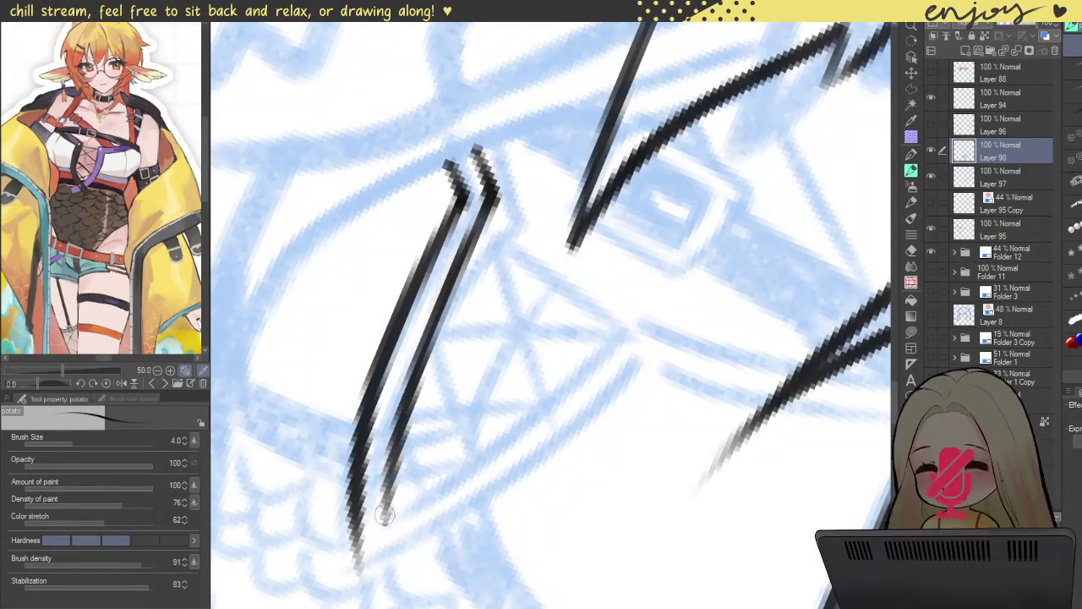
- Redarken the second line down to its tip and start the V's right edge
left_click_drag(384, 522, 448, 247)
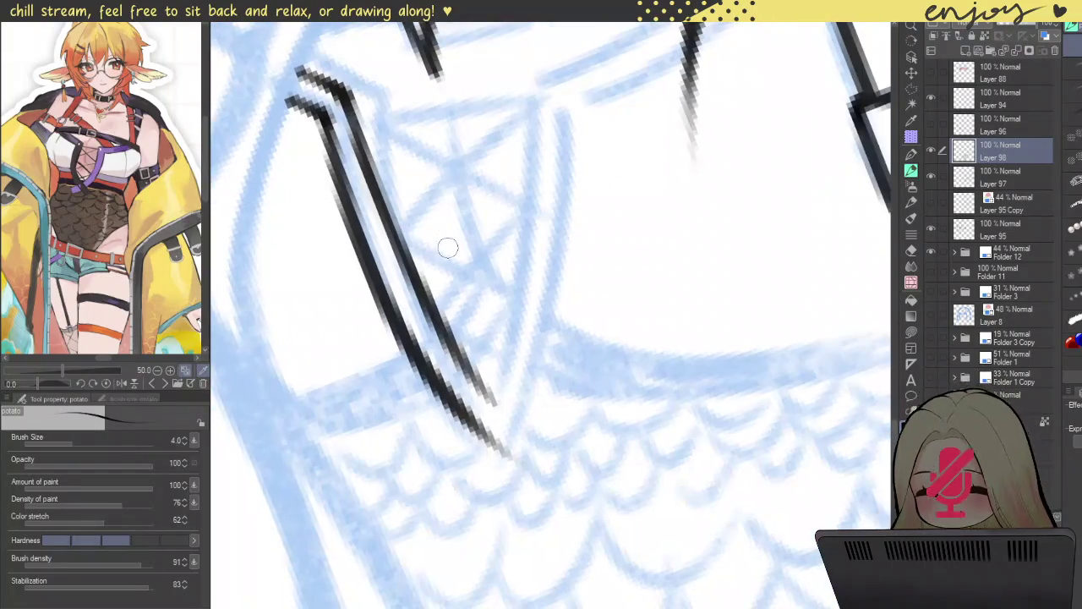
key("ctrl+z")
key("ctrl+z")
mouse_move(402, 258)
left_mouse_down()
mouse_move(473, 384)
mouse_move(507, 415)
left_mouse_up()
key("ctrl+z")
left_click_drag(402, 257, 497, 406)
mouse_move(519, 311)
left_mouse_down()
mouse_move(529, 94)
mouse_move(507, 299)
left_mouse_up()
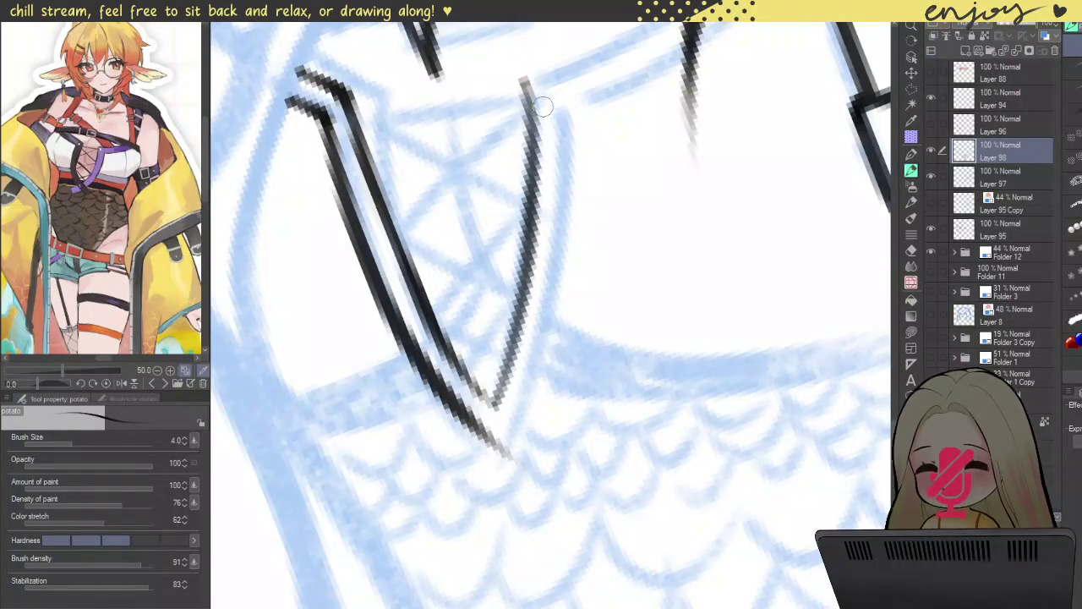
scroll(542, 104, "down", 5)
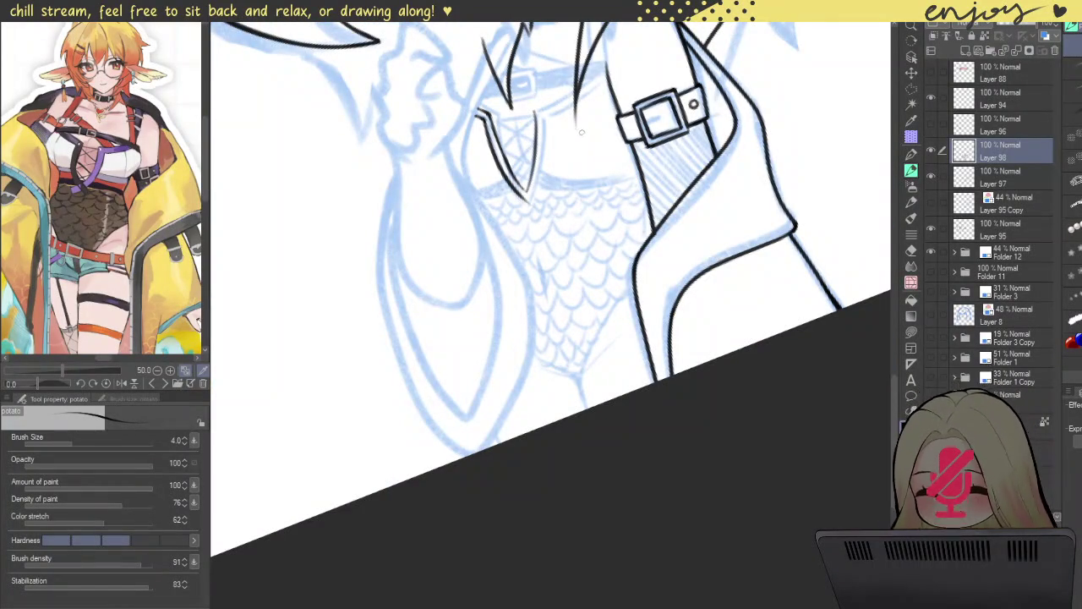
- Ink the parallel right V line down to a sharp bottom tip
scroll(550, 158, "up", 4)
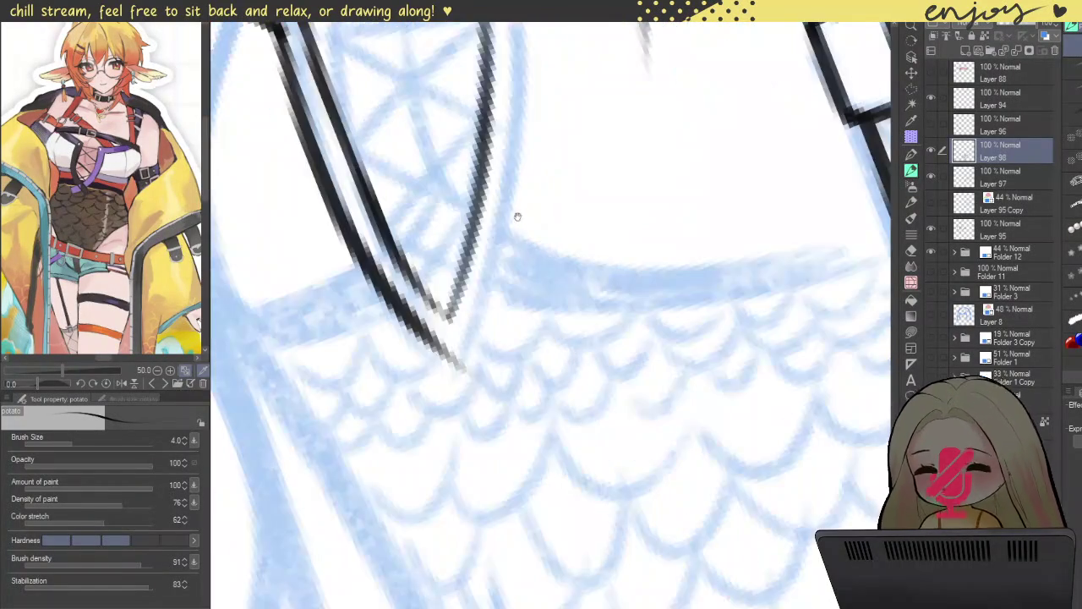
scroll(515, 211, "up", 2)
mouse_move(575, 123)
left_mouse_down()
mouse_move(574, 173)
mouse_move(501, 511)
left_mouse_up()
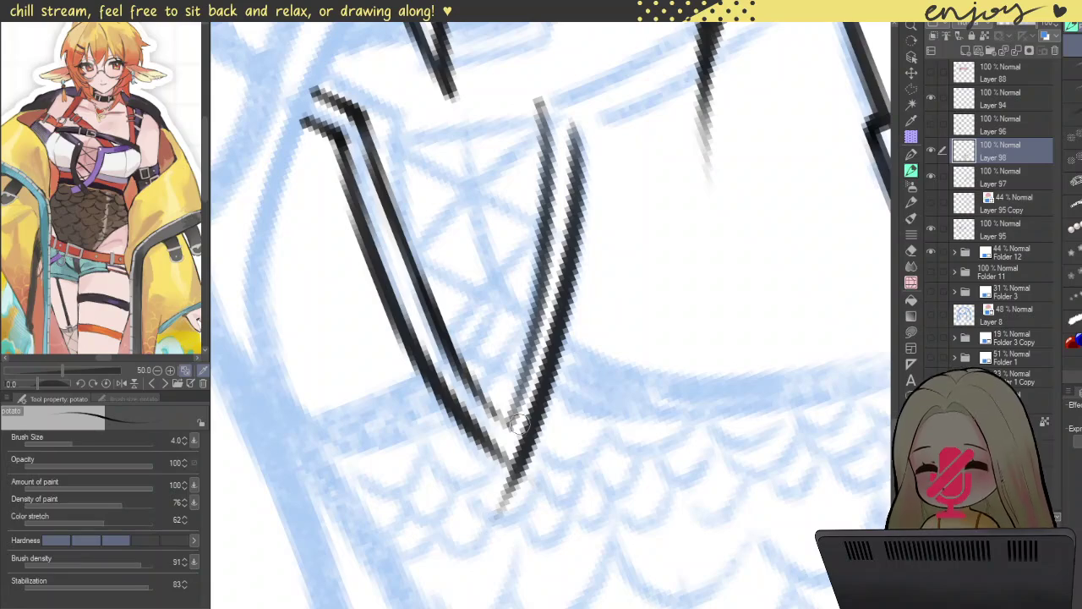
key("ctrl+z")
left_click_drag(572, 128, 526, 435)
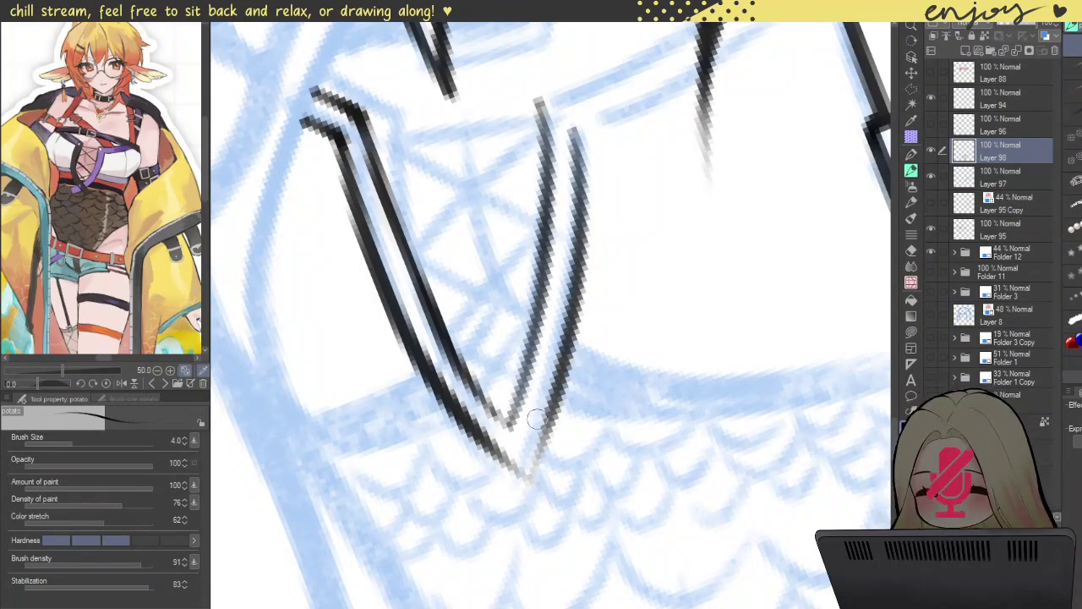
key("ctrl+z")
left_click_drag(575, 125, 524, 489)
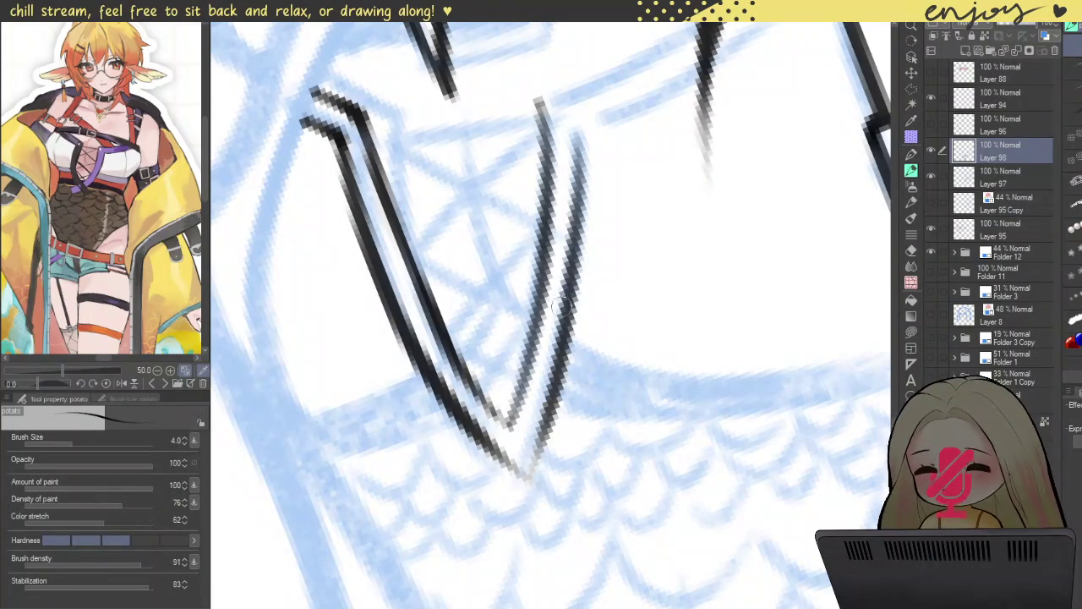
left_click_drag(519, 414, 544, 273)
mouse_move(538, 114)
left_mouse_down()
mouse_move(497, 420)
mouse_move(512, 423)
mouse_move(524, 479)
mouse_move(559, 372)
left_mouse_up()
left_click_drag(476, 436, 522, 475)
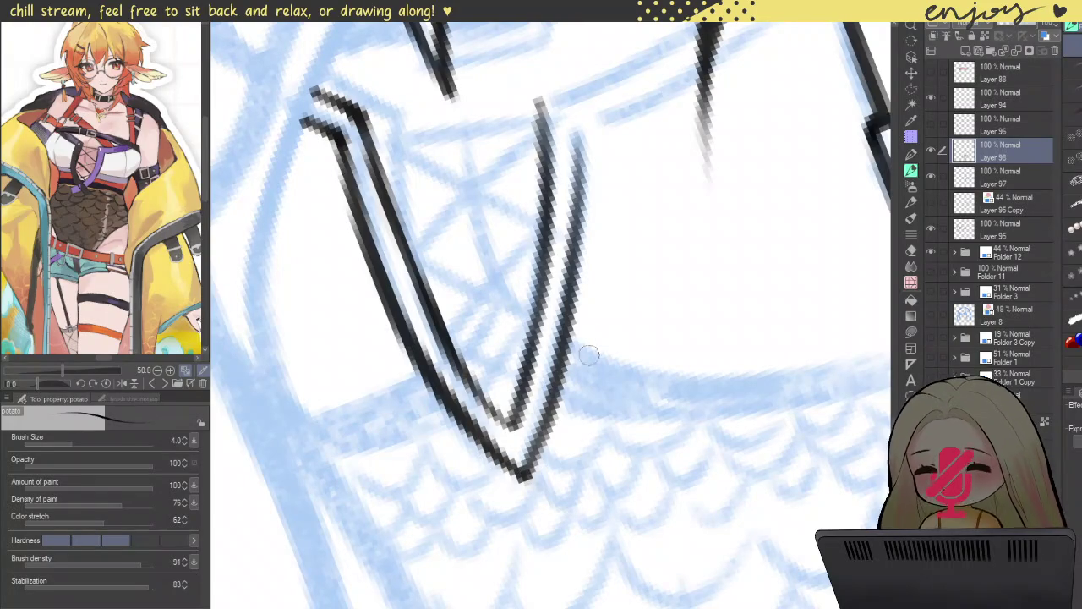
- Ink the lapel edge near the buckle strap with a short reinforced line beside it
left_click_drag(619, 176, 560, 265)
left_click_drag(495, 212, 466, 339)
left_click_drag(460, 397, 521, 201)
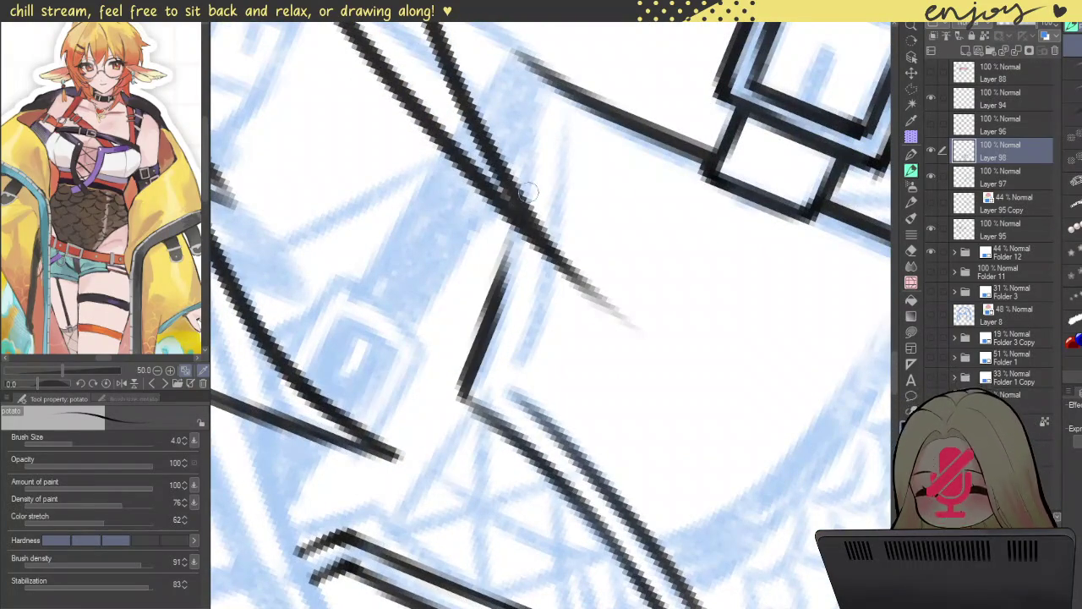
left_click_drag(535, 68, 517, 159)
left_click_drag(533, 72, 524, 169)
left_click_drag(536, 70, 524, 151)
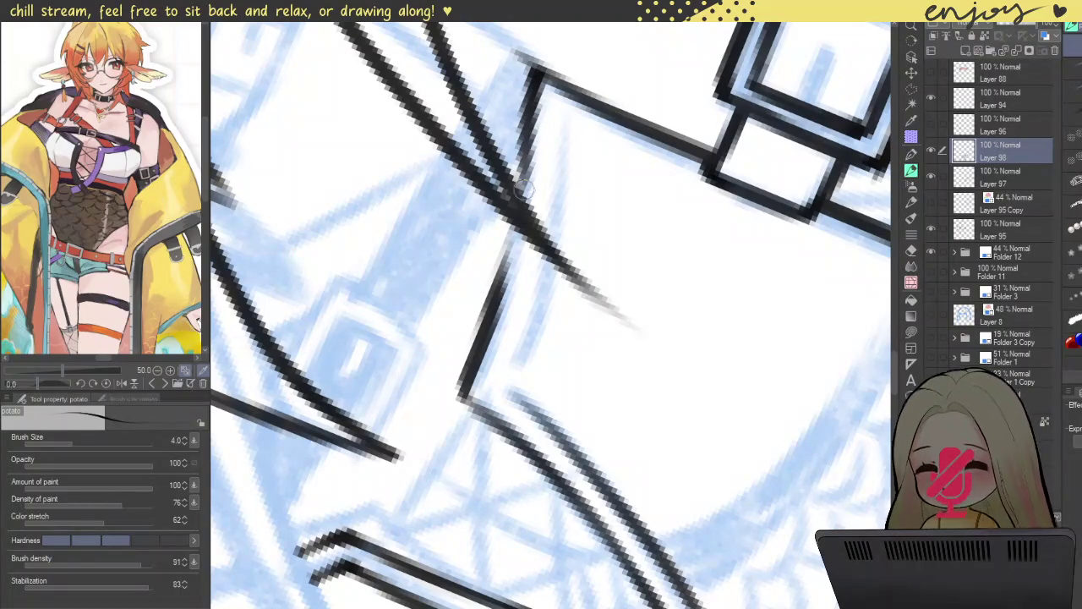
left_click_drag(524, 190, 518, 127)
left_click_drag(513, 241, 484, 338)
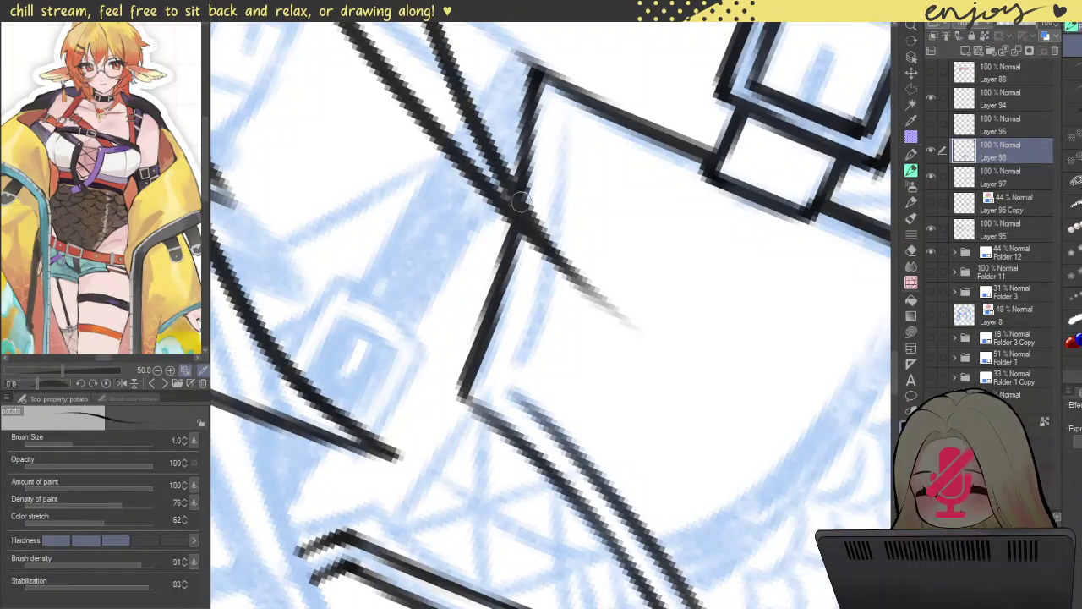
- Draw the inner lapel edge lines and the strokes running down-right from the lapel corner
left_click_drag(572, 108, 553, 221)
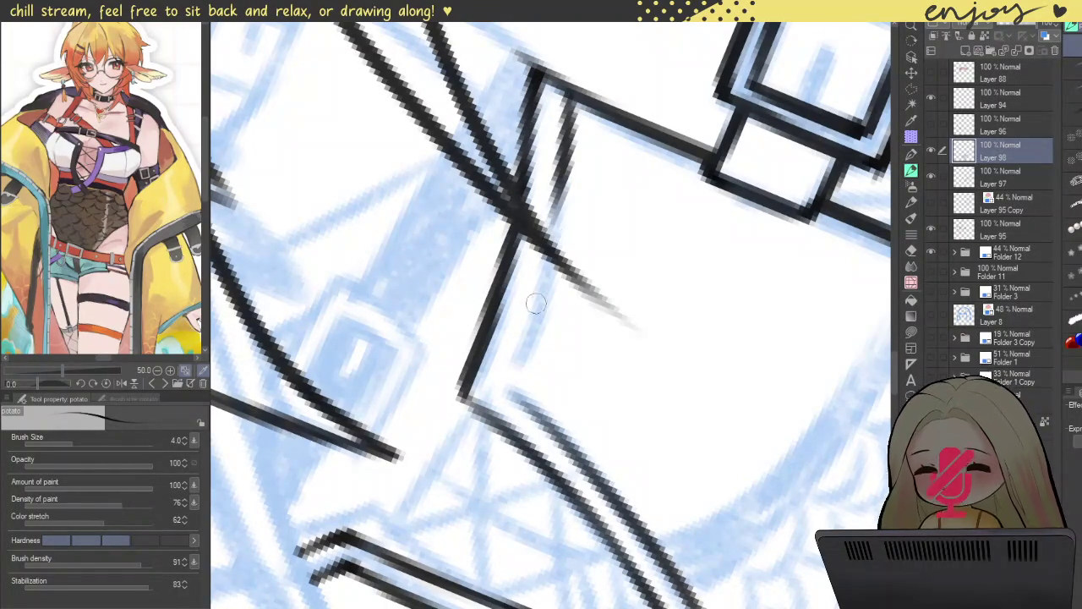
mouse_move(518, 385)
left_mouse_down()
mouse_move(548, 256)
mouse_move(530, 324)
left_mouse_up()
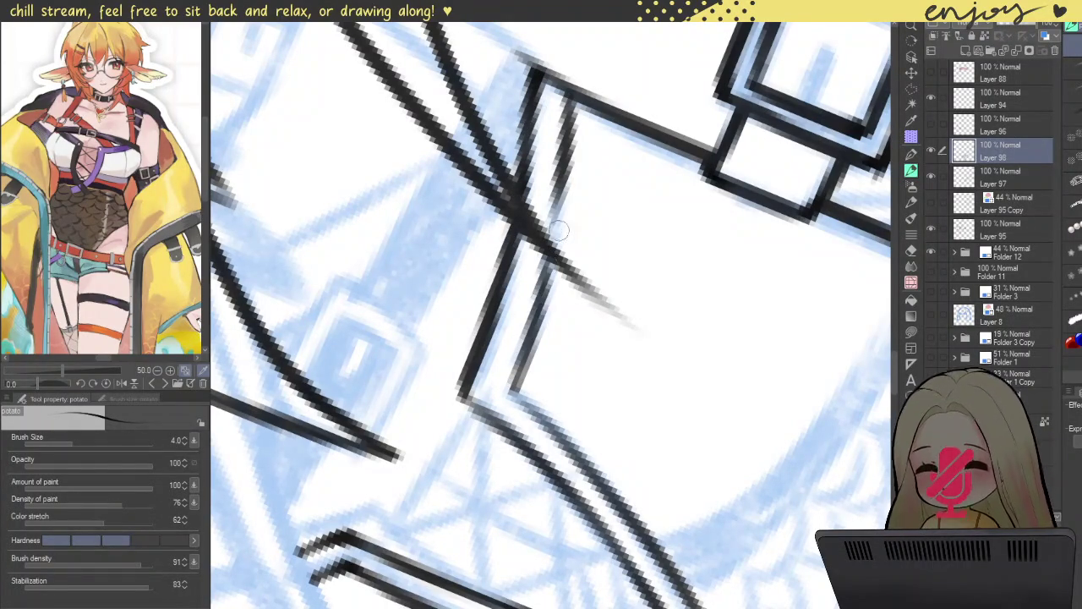
mouse_move(565, 139)
left_mouse_down()
mouse_move(548, 249)
mouse_move(511, 354)
left_mouse_up()
key("ctrl+z")
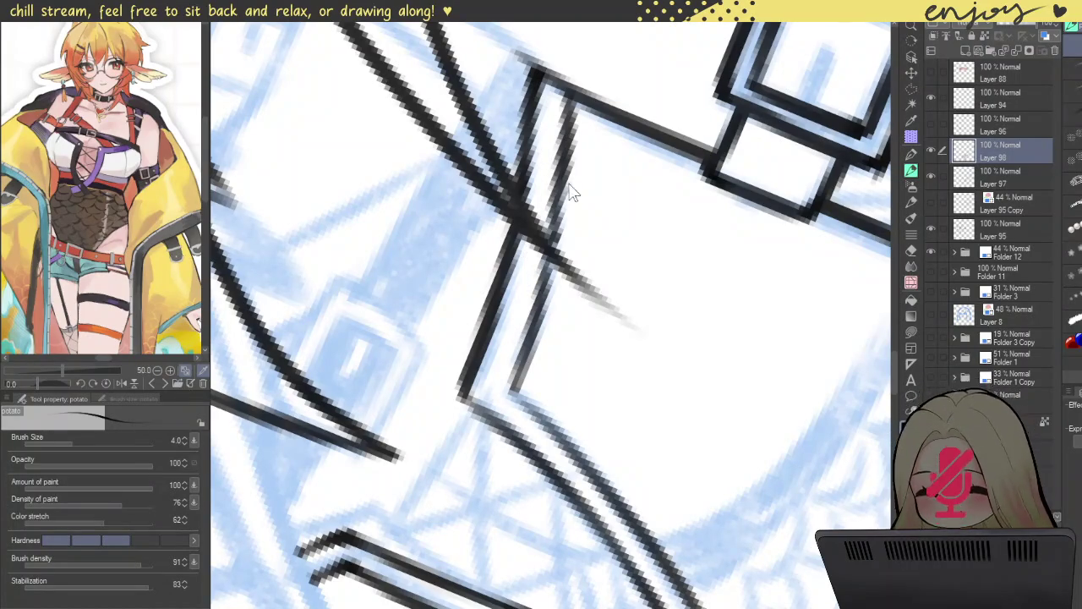
left_click_drag(566, 174, 515, 401)
key("ctrl+z")
mouse_move(569, 157)
left_mouse_down()
mouse_move(511, 382)
mouse_move(577, 446)
left_mouse_up()
key("ctrl+z")
left_click_drag(513, 388, 602, 478)
left_click_drag(513, 390, 527, 339)
left_click_drag(459, 390, 554, 508)
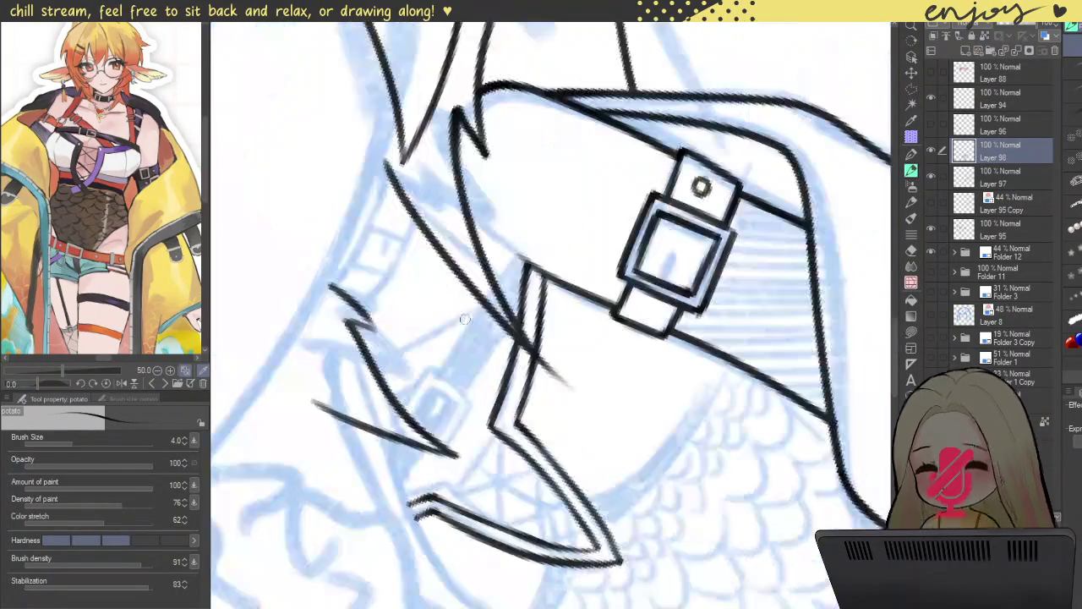
scroll(554, 507, "down", 5)
- Ink a dark line along the collar edge by the buckle
scroll(582, 170, "down", 3)
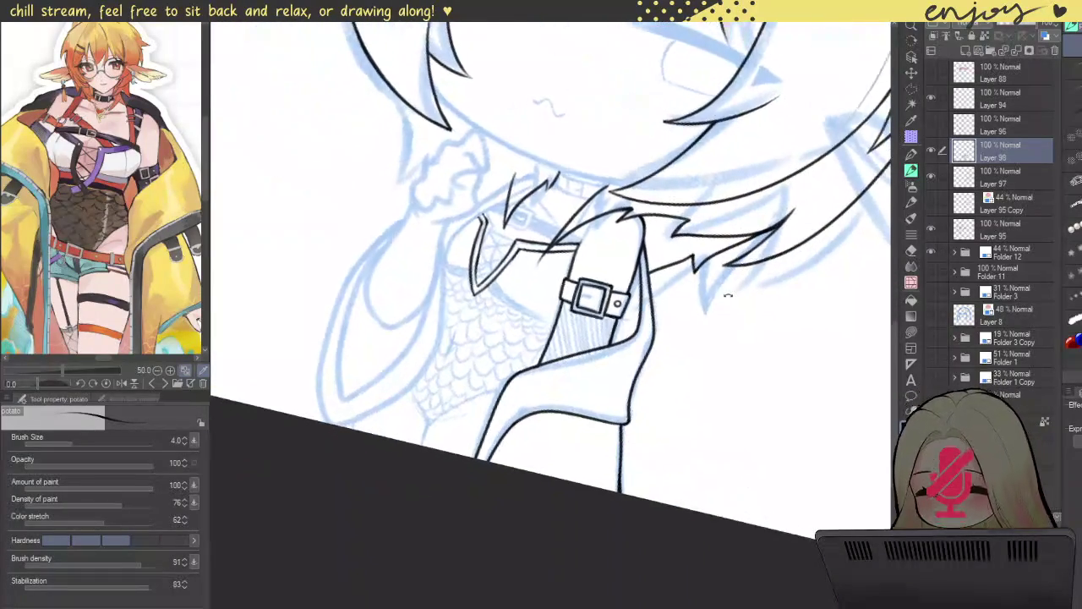
scroll(724, 295, "up", 5)
scroll(477, 274, "up", 5)
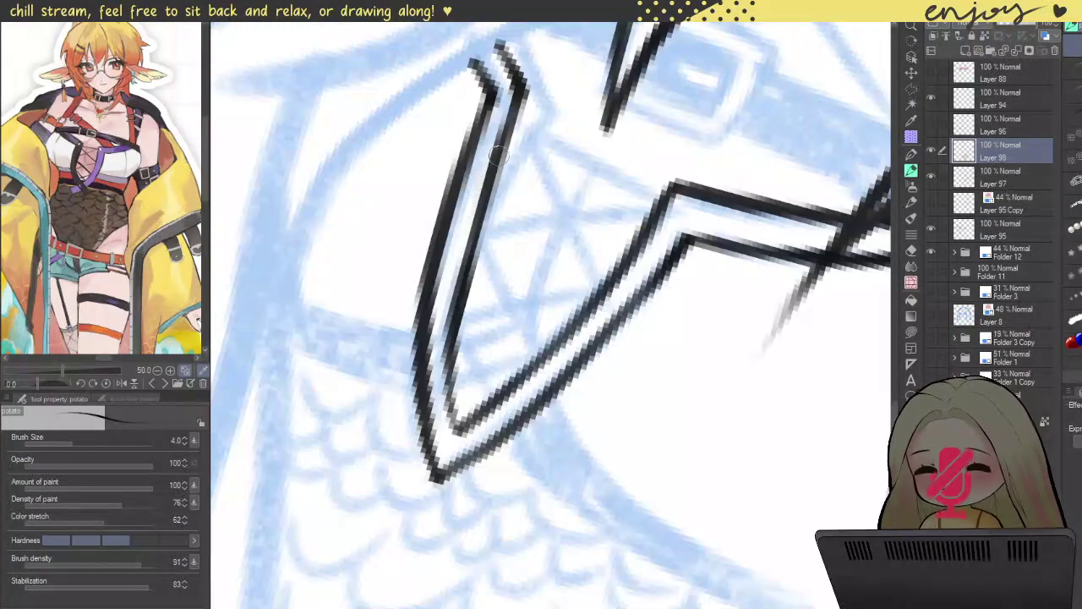
scroll(510, 100, "down", 5)
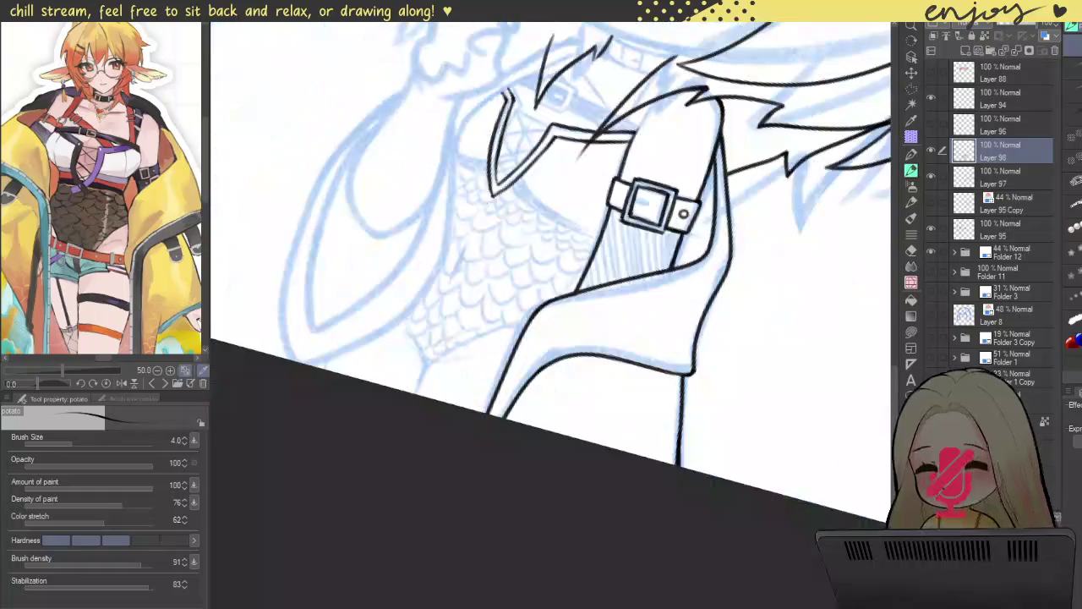
mouse_move(517, 236)
left_mouse_down()
mouse_move(552, 290)
mouse_move(501, 228)
left_mouse_up()
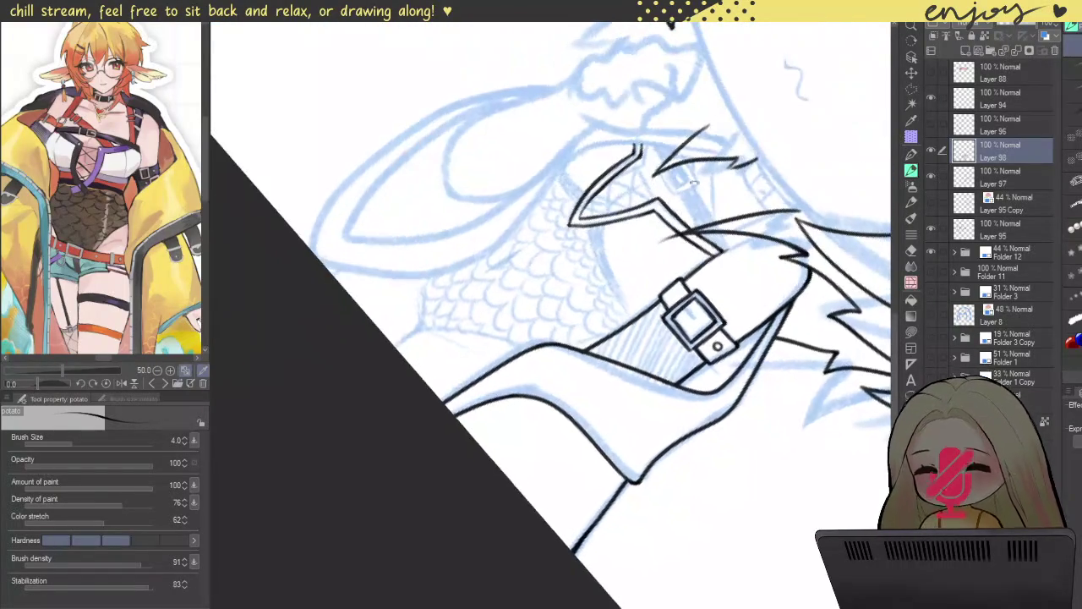
scroll(501, 229, "up", 3)
left_click_drag(489, 207, 576, 390)
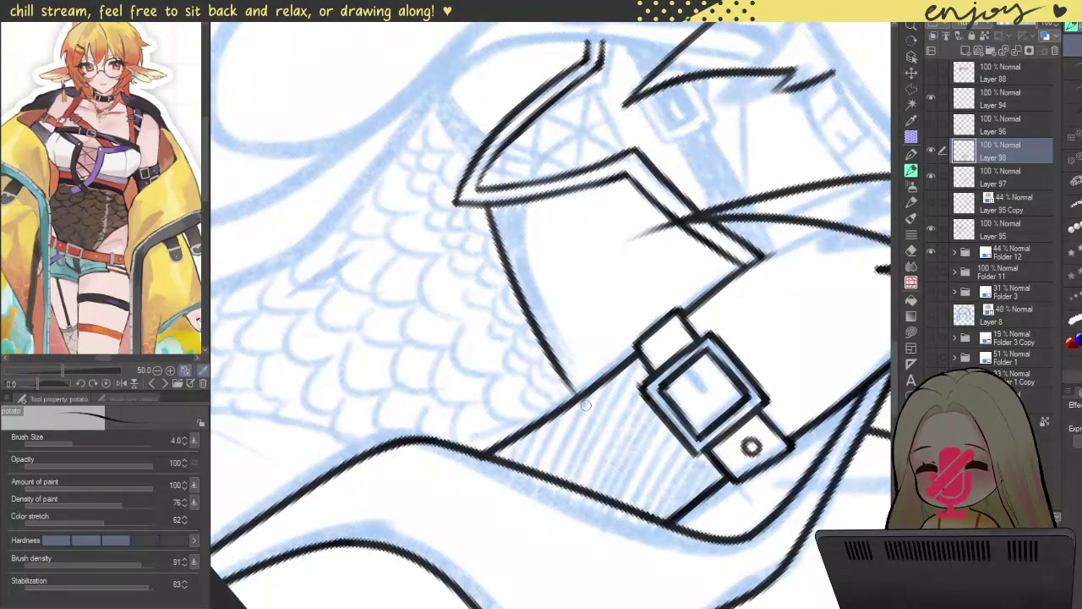
key("ctrl+z")
left_click_drag(492, 207, 568, 377)
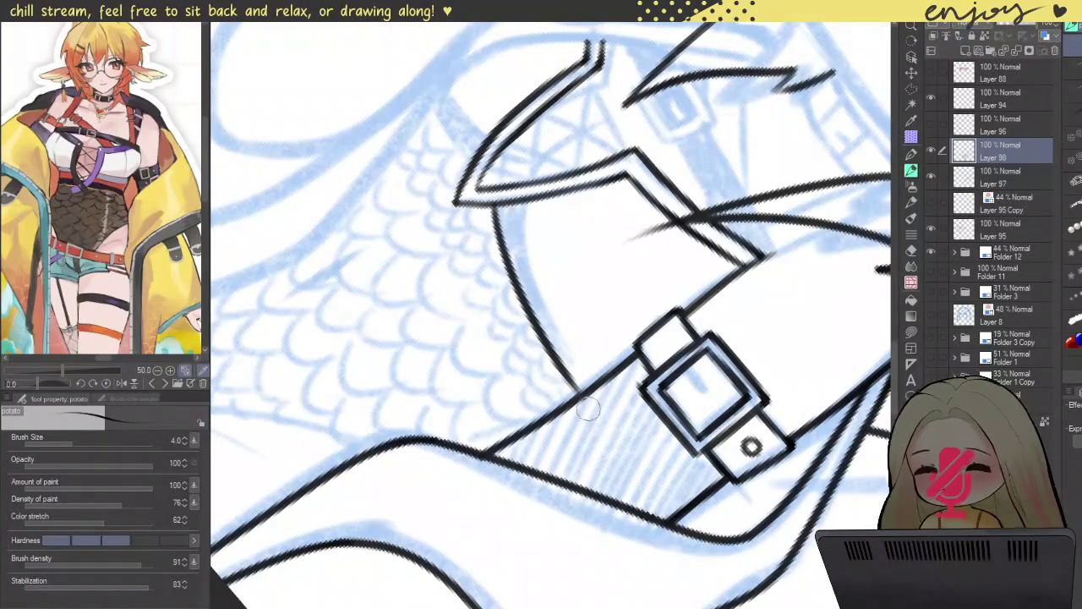
- Ink a line parallel to the curved collar edge
scroll(583, 398, "up", 3)
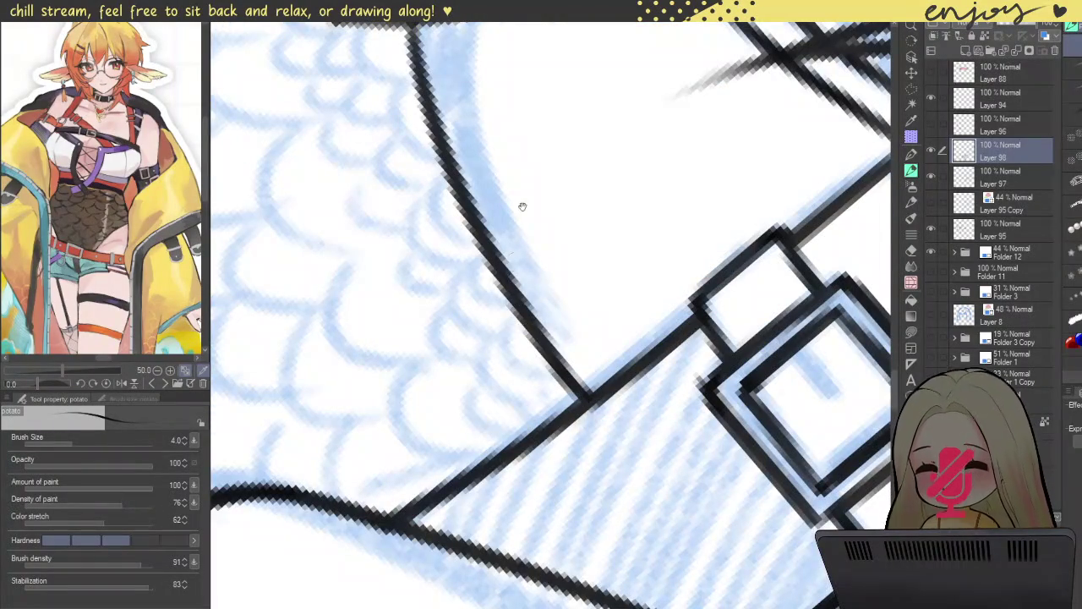
left_click_drag(518, 222, 519, 382)
left_click_drag(461, 182, 583, 528)
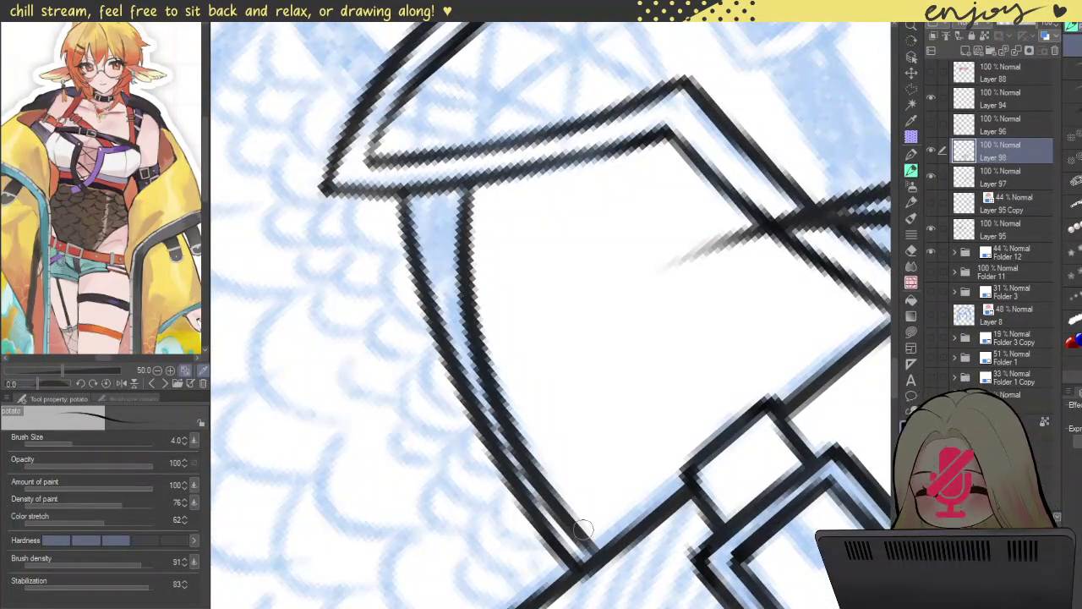
scroll(415, 247, "down", 5)
- Rotate the canvas to frame the arm and ink two lines along the collar spike
mouse_move(485, 180)
left_mouse_down()
mouse_move(333, 359)
mouse_move(337, 398)
left_mouse_up()
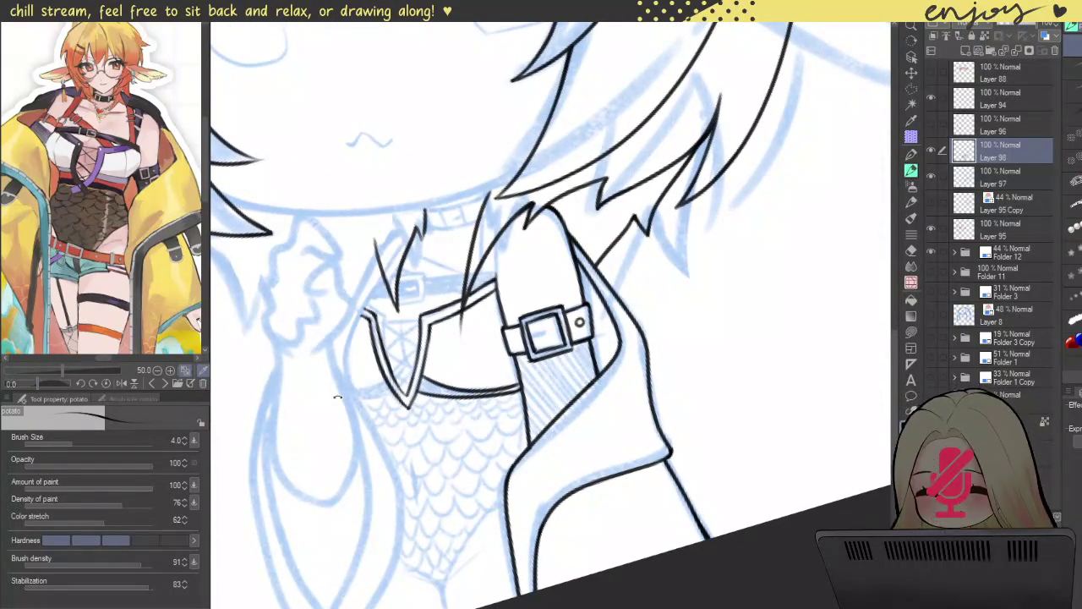
mouse_move(337, 398)
left_mouse_down()
mouse_move(343, 440)
mouse_move(649, 484)
mouse_move(635, 467)
left_mouse_up()
scroll(415, 349, "up", 5)
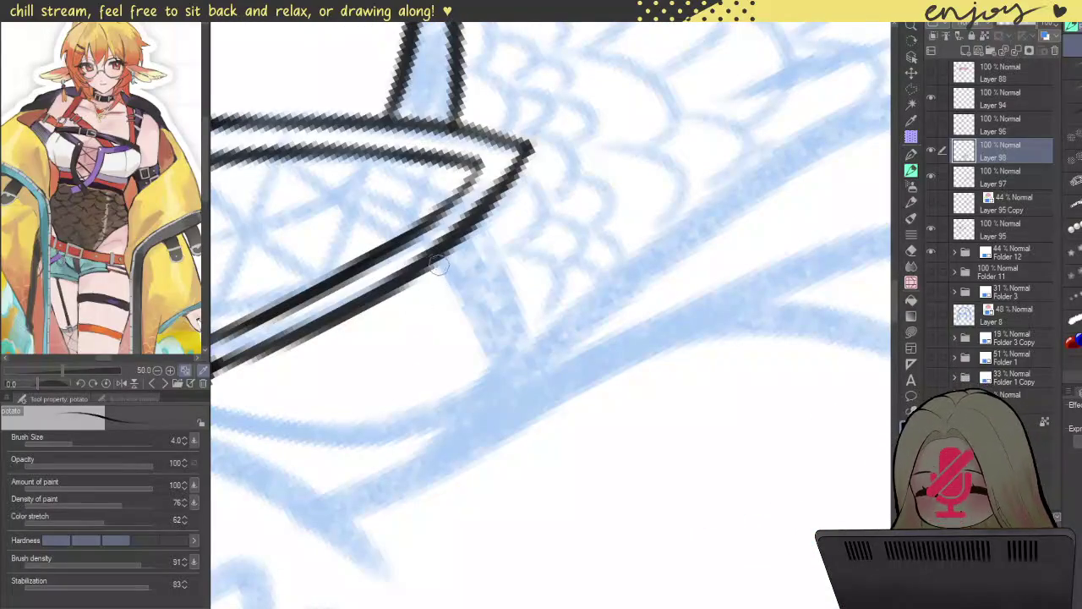
left_click_drag(436, 260, 500, 398)
mouse_move(478, 217)
left_mouse_down()
mouse_move(517, 381)
mouse_move(585, 103)
mouse_move(507, 296)
left_mouse_up()
scroll(517, 380, "down", 5)
scroll(507, 338, "up", 5)
- Ink a darker line beside the strap, discarding the junction stroke
left_click_drag(482, 347, 470, 501)
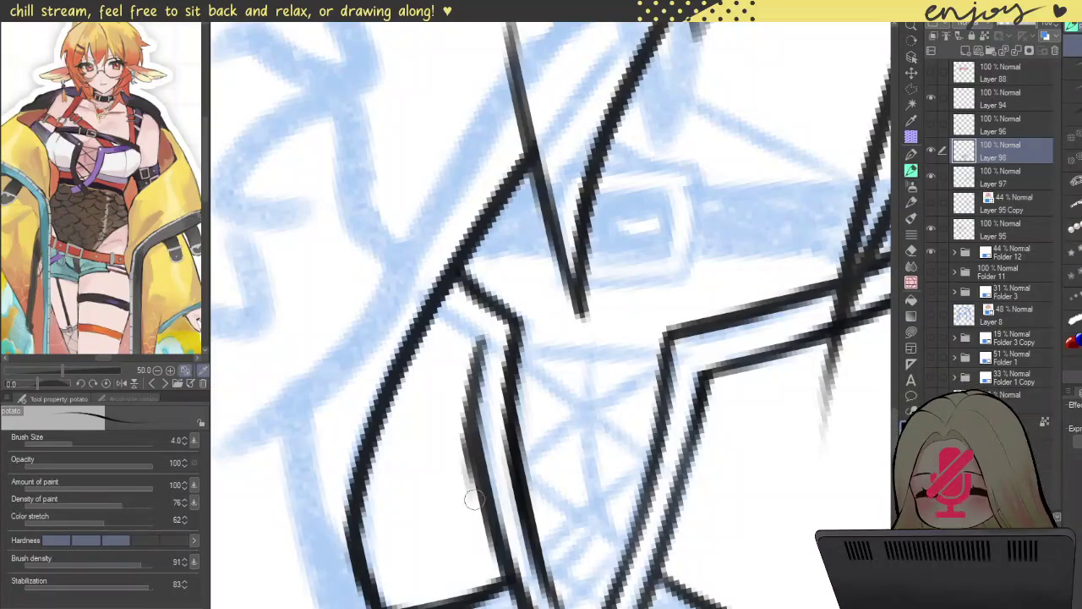
key("ctrl+z")
left_click_drag(481, 338, 469, 461)
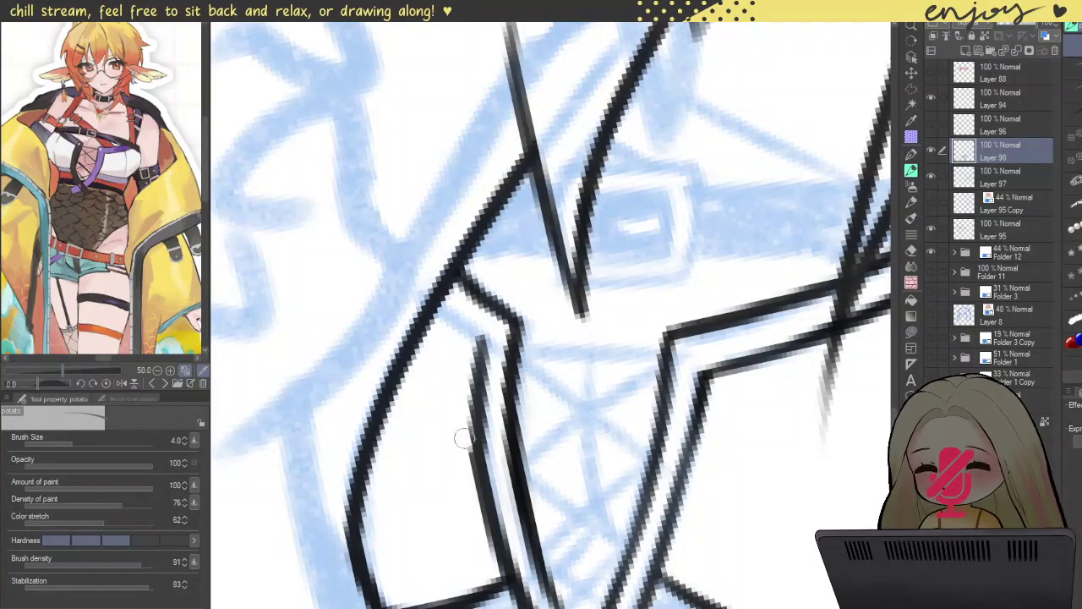
mouse_move(432, 306)
left_mouse_down()
mouse_move(463, 336)
mouse_move(497, 347)
mouse_move(490, 338)
mouse_move(472, 446)
mouse_move(484, 493)
left_mouse_up()
key("ctrl+z")
key("ctrl+z")
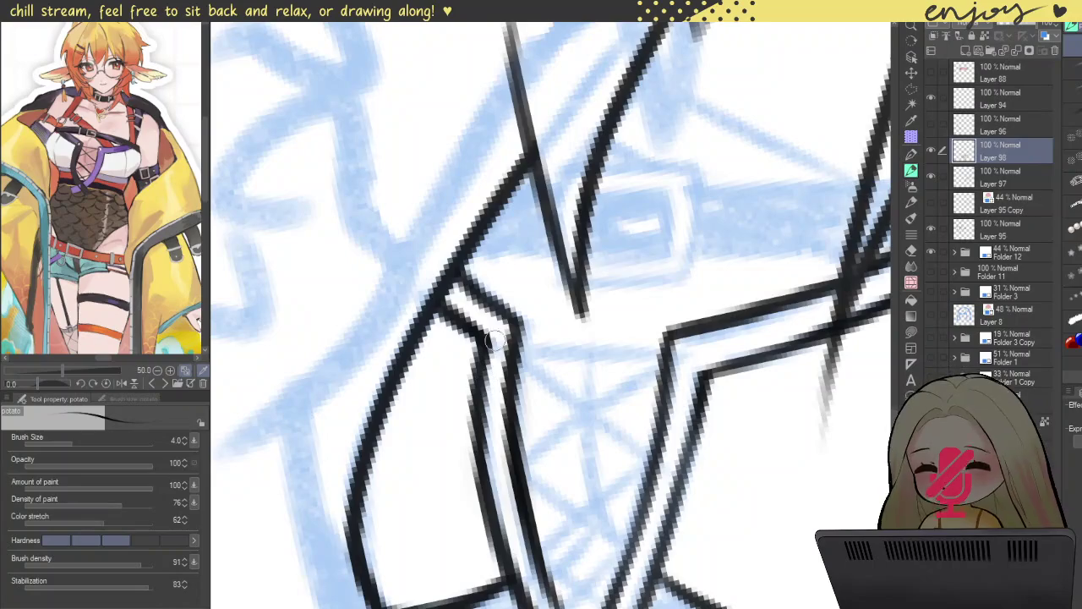
scroll(490, 349, "down", 3)
scroll(549, 279, "down", 2)
- Thicken and darken the strap's inner edge lines and its left line
scroll(588, 288, "up", 2)
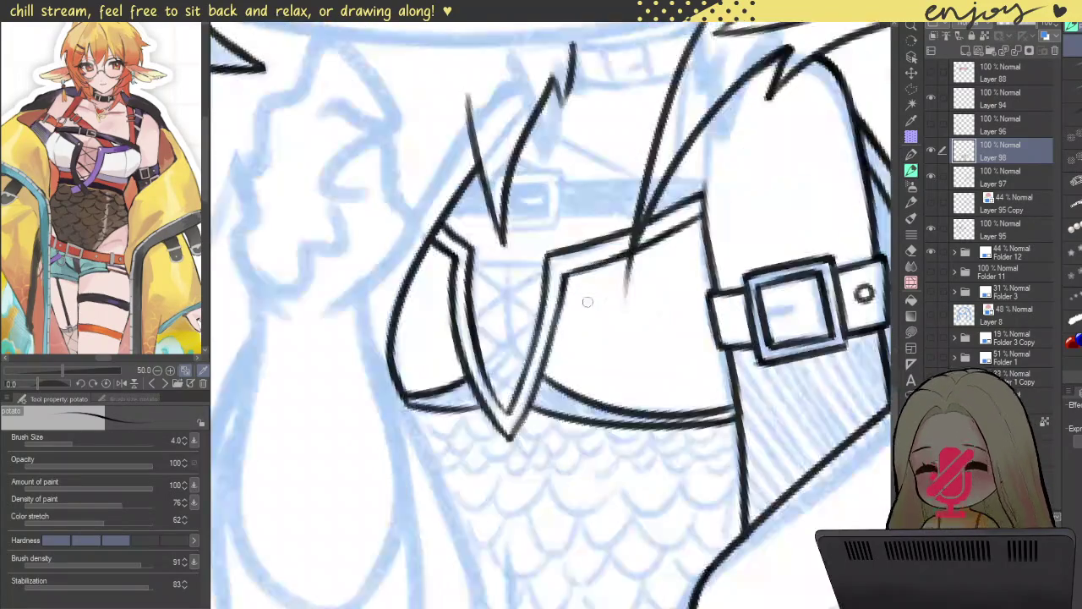
scroll(570, 283, "up", 3)
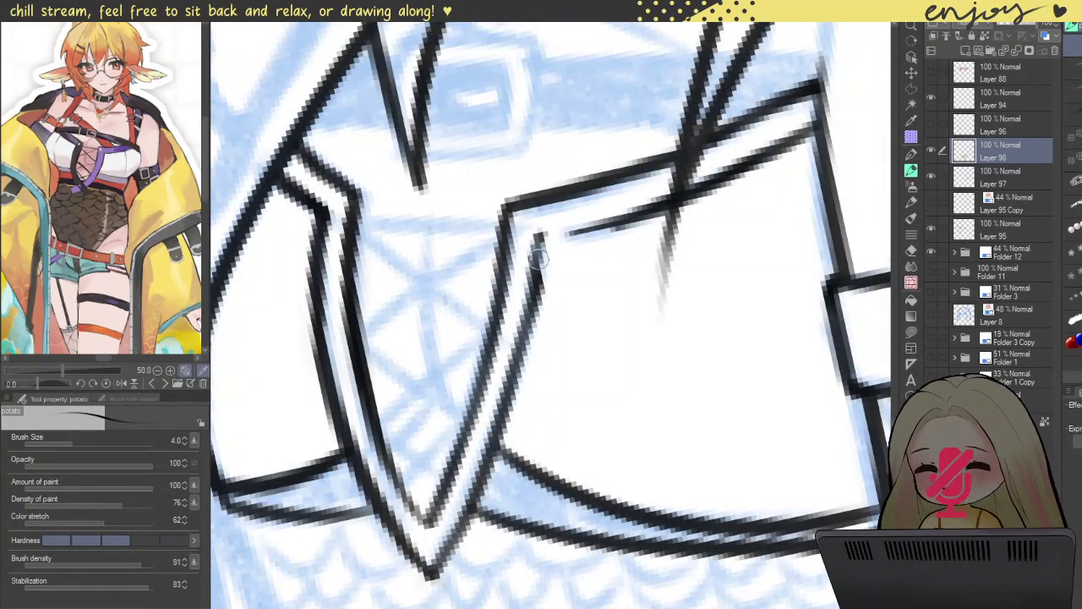
left_click_drag(541, 241, 518, 348)
left_click_drag(534, 283, 510, 393)
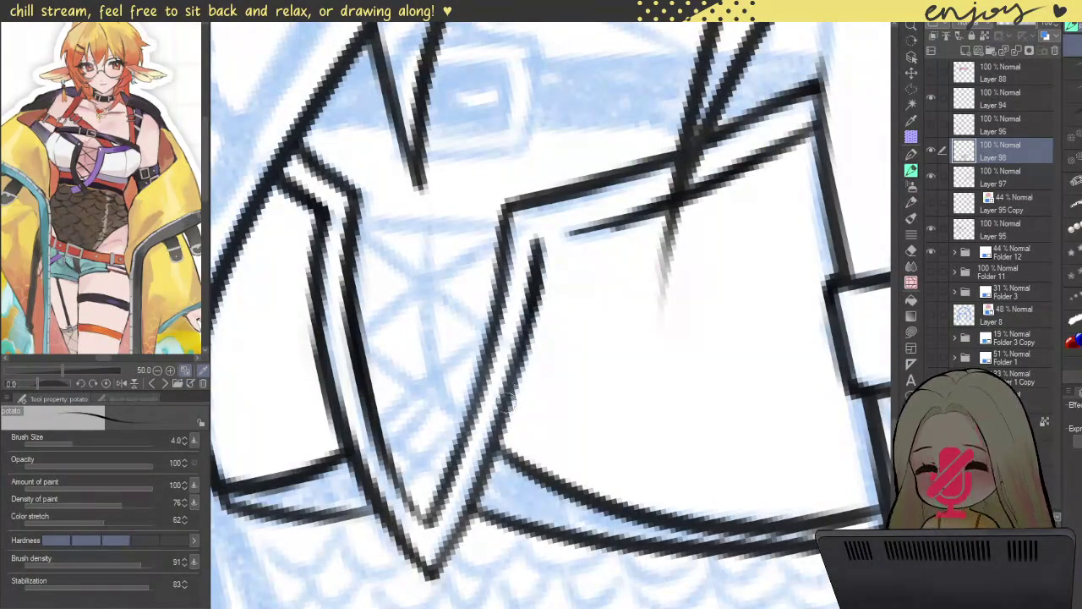
left_click_drag(534, 246, 653, 209)
left_click_drag(541, 240, 638, 210)
left_click_drag(534, 244, 653, 209)
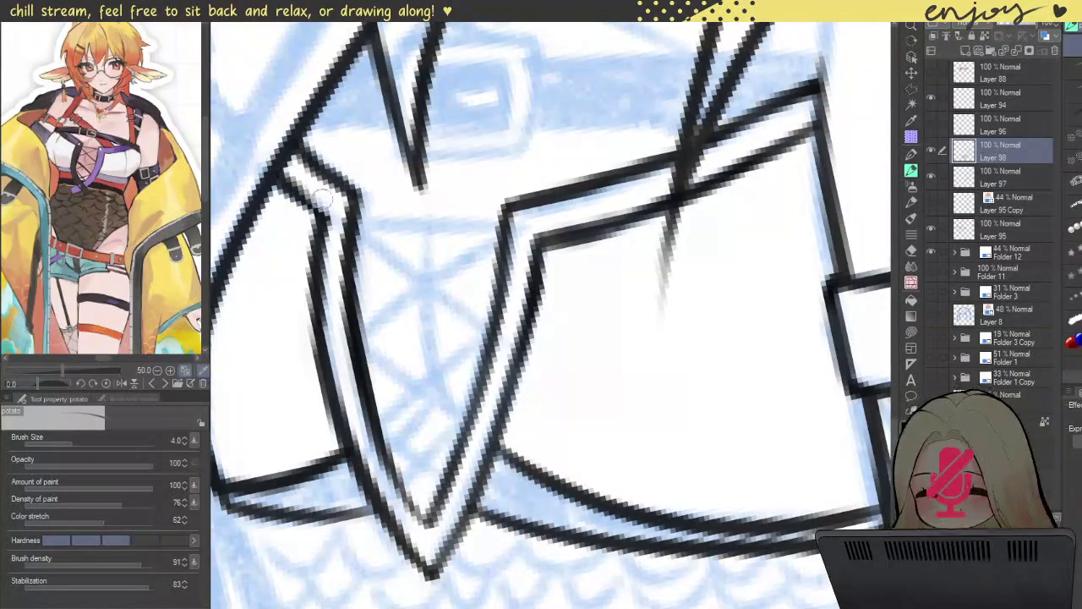
mouse_move(283, 191)
left_mouse_down()
mouse_move(321, 235)
mouse_move(313, 270)
left_mouse_up()
scroll(313, 271, "down", 5)
scroll(246, 39, "down", 2)
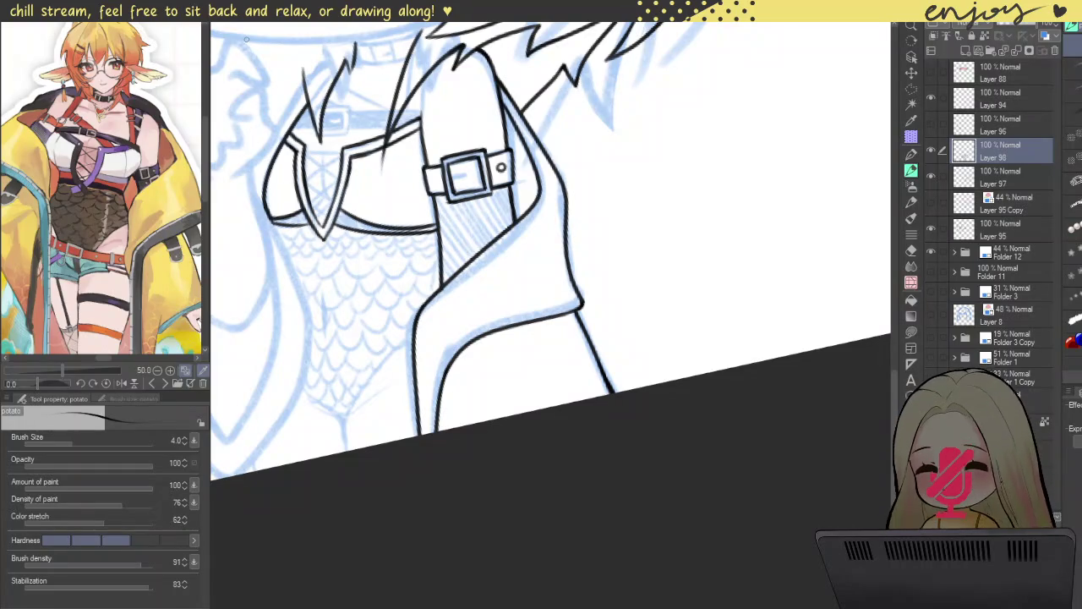
- Ink the jacket's lower right edge and hook at the hem
scroll(575, 302, "up", 1)
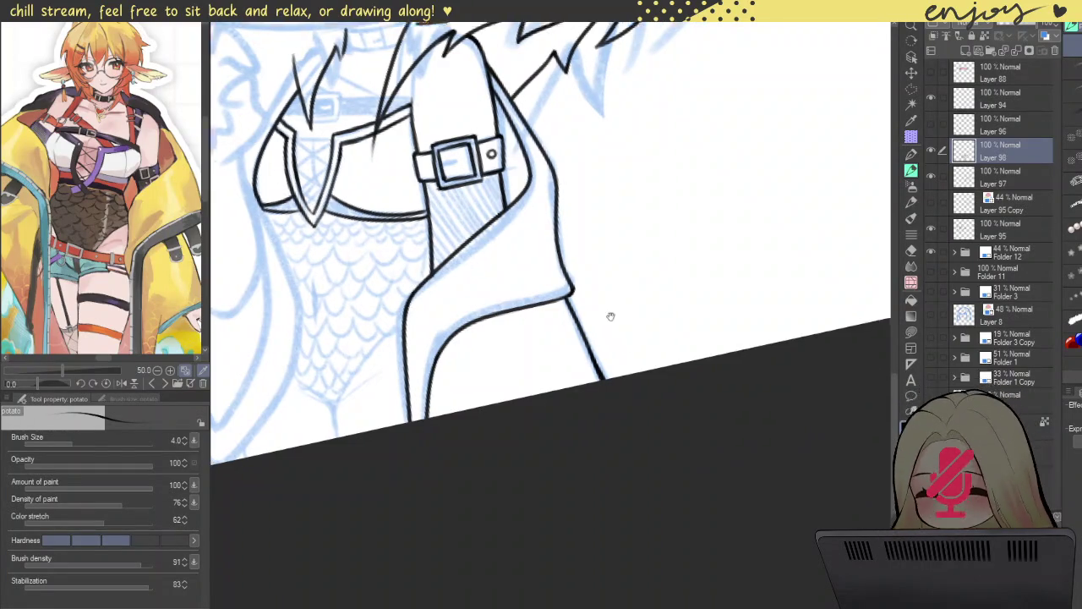
scroll(586, 300, "up", 3)
mouse_move(528, 316)
left_mouse_down()
mouse_move(549, 302)
mouse_move(543, 271)
mouse_move(555, 339)
mouse_move(574, 323)
mouse_move(557, 344)
left_mouse_up()
mouse_move(546, 252)
left_mouse_down()
mouse_move(578, 353)
mouse_move(520, 370)
mouse_move(500, 283)
mouse_move(525, 378)
left_mouse_up()
- Close the tab rectangle's right side, extending it above and below the bars
mouse_move(495, 237)
left_mouse_down()
mouse_move(403, 322)
mouse_move(586, 337)
mouse_move(596, 299)
mouse_move(623, 280)
mouse_move(652, 314)
mouse_move(688, 289)
left_mouse_up()
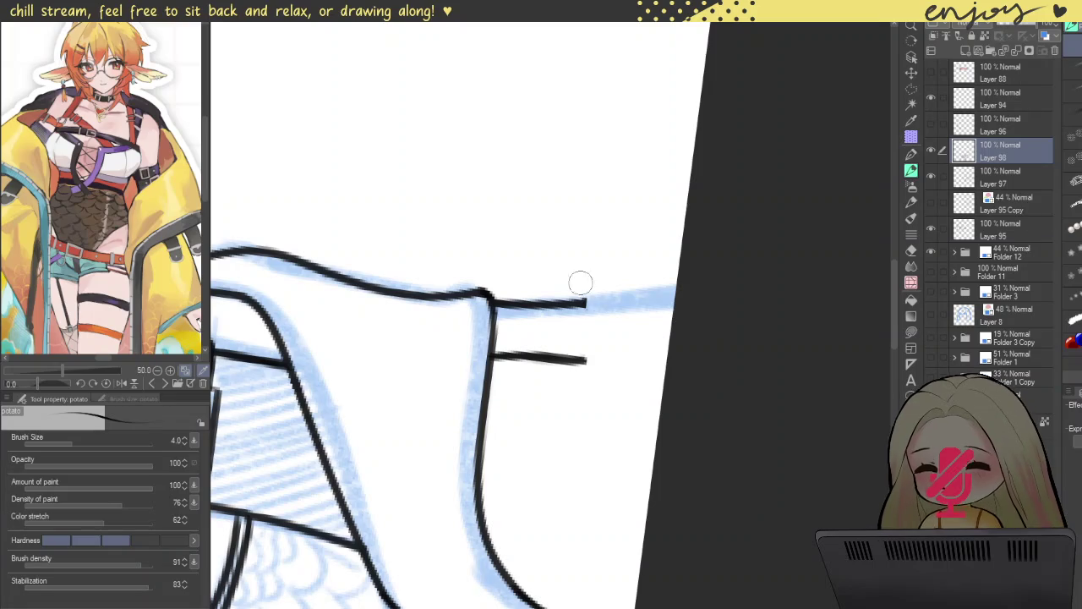
scroll(572, 322, "up", 2)
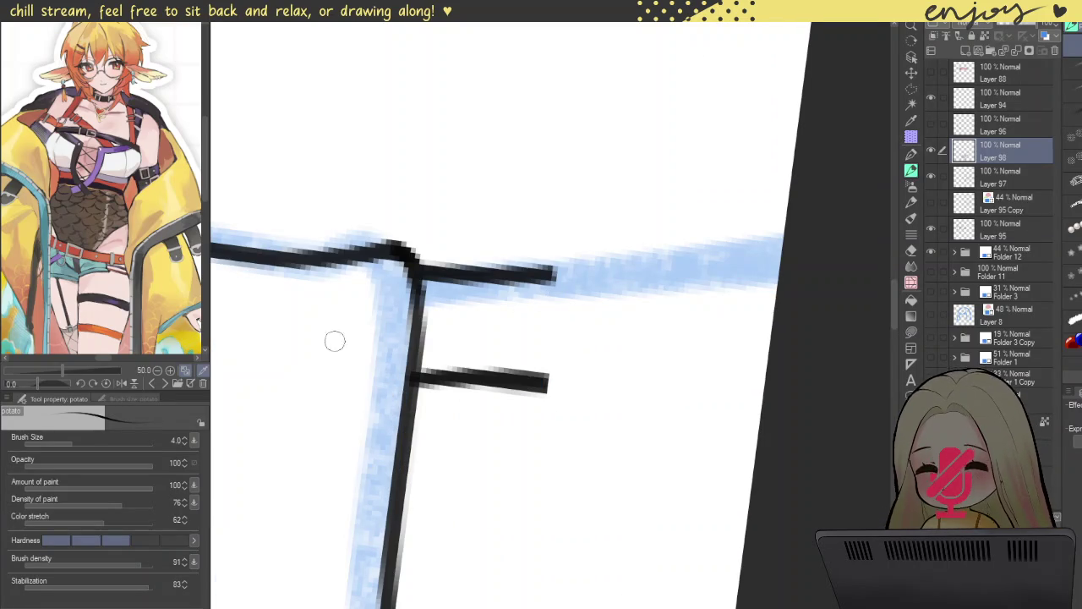
scroll(558, 334, "up", 2)
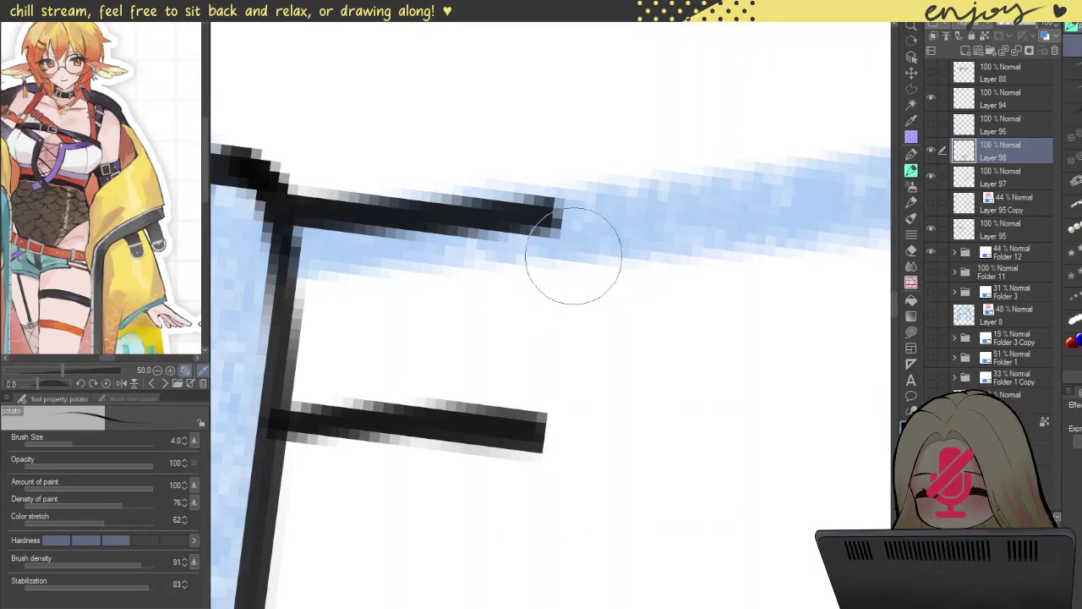
left_click_drag(558, 218, 560, 448)
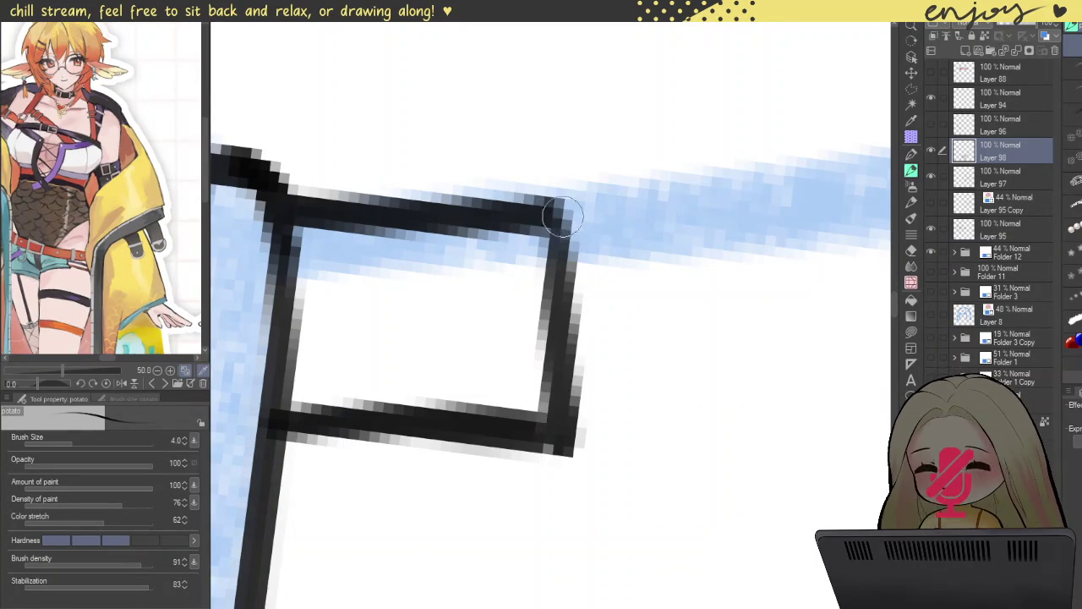
left_click_drag(562, 216, 568, 165)
left_click_drag(568, 431, 559, 481)
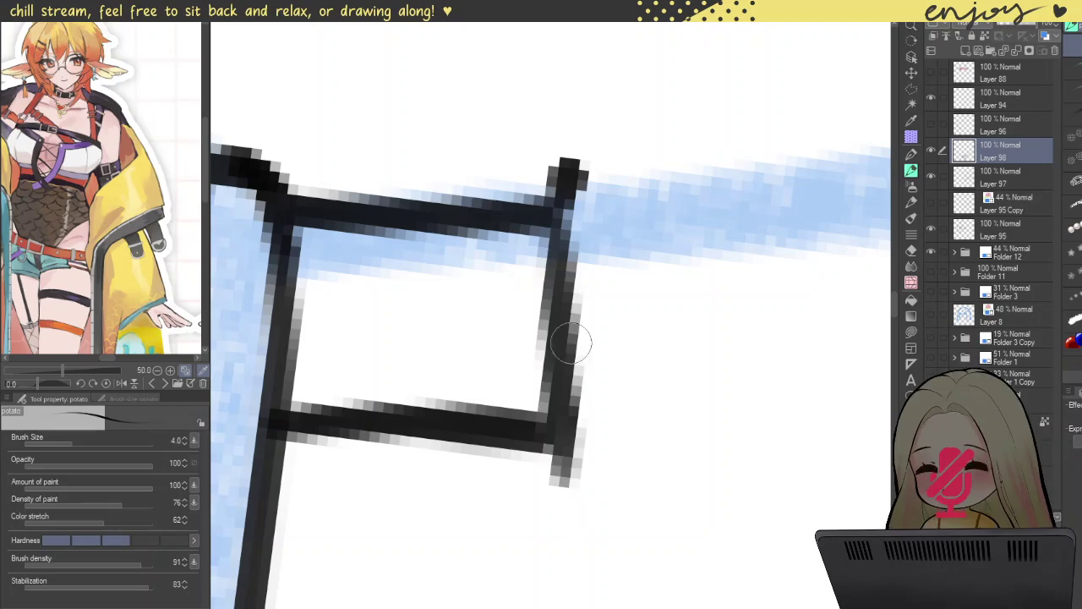
scroll(560, 319, "down", 3)
left_click_drag(603, 164, 738, 332)
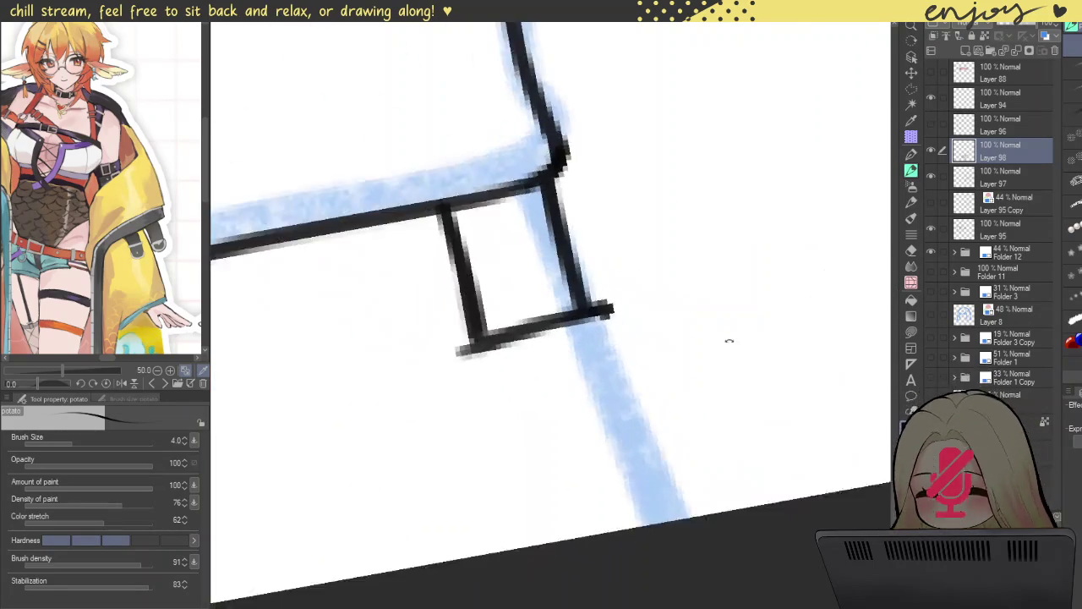
left_click_drag(465, 345, 598, 350)
key("ctrl+z")
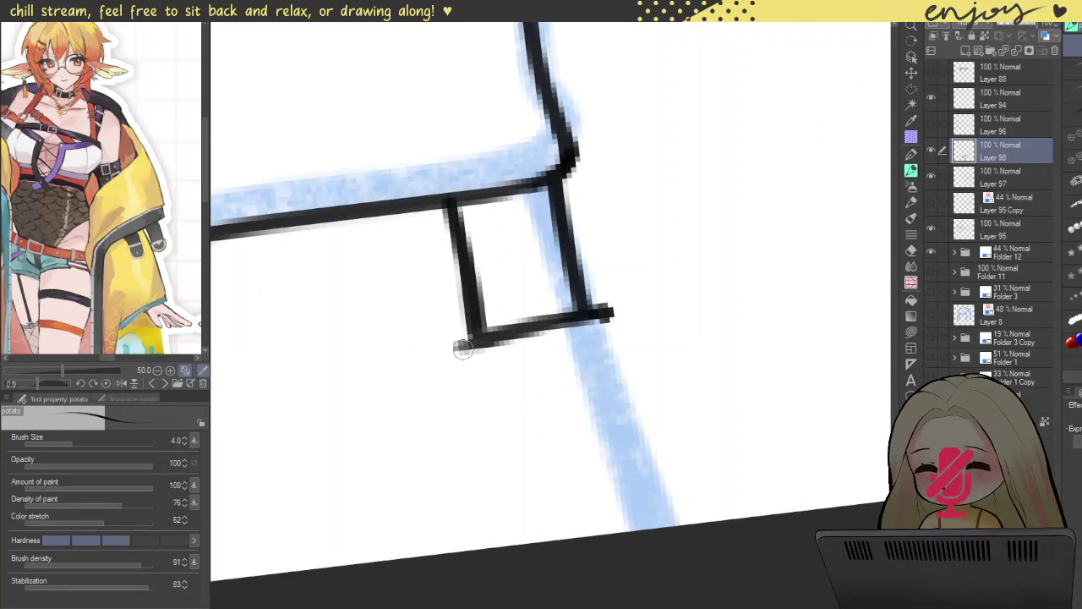
- Draw the U-shaped tip below the rectangle and join it to the corners
left_click_drag(464, 352, 623, 430)
left_click_drag(605, 324, 594, 442)
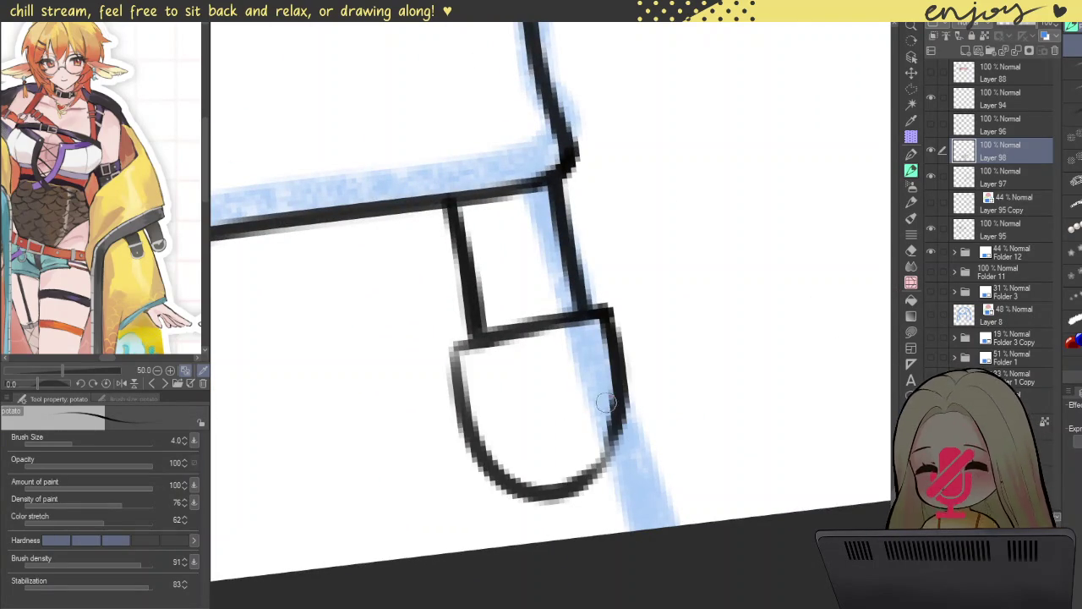
key("ctrl+z")
left_click_drag(607, 313, 594, 486)
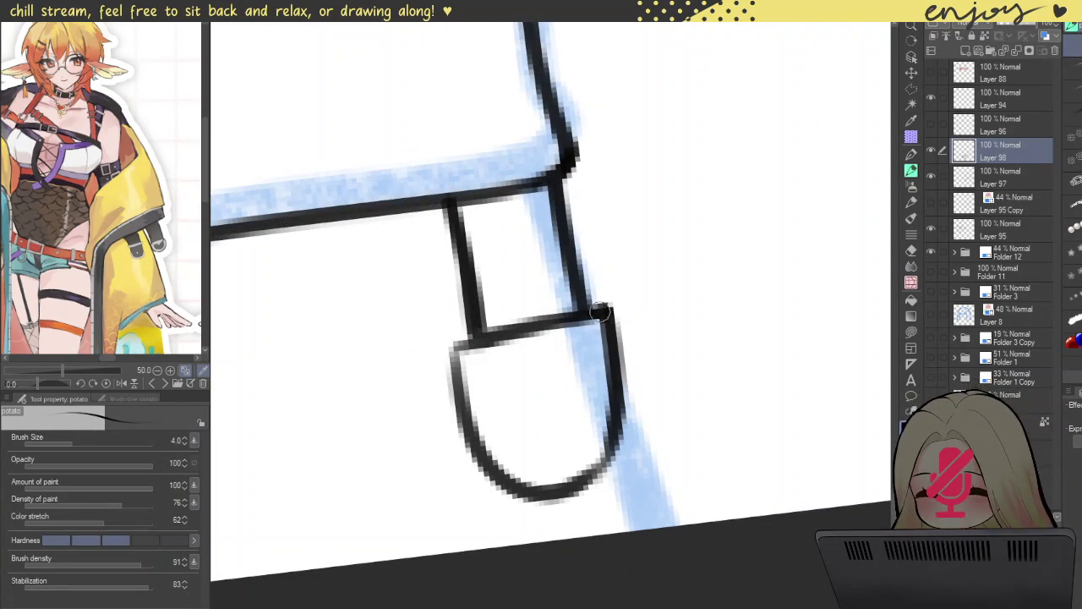
mouse_move(474, 335)
left_mouse_down()
mouse_move(453, 358)
mouse_move(458, 423)
left_mouse_up()
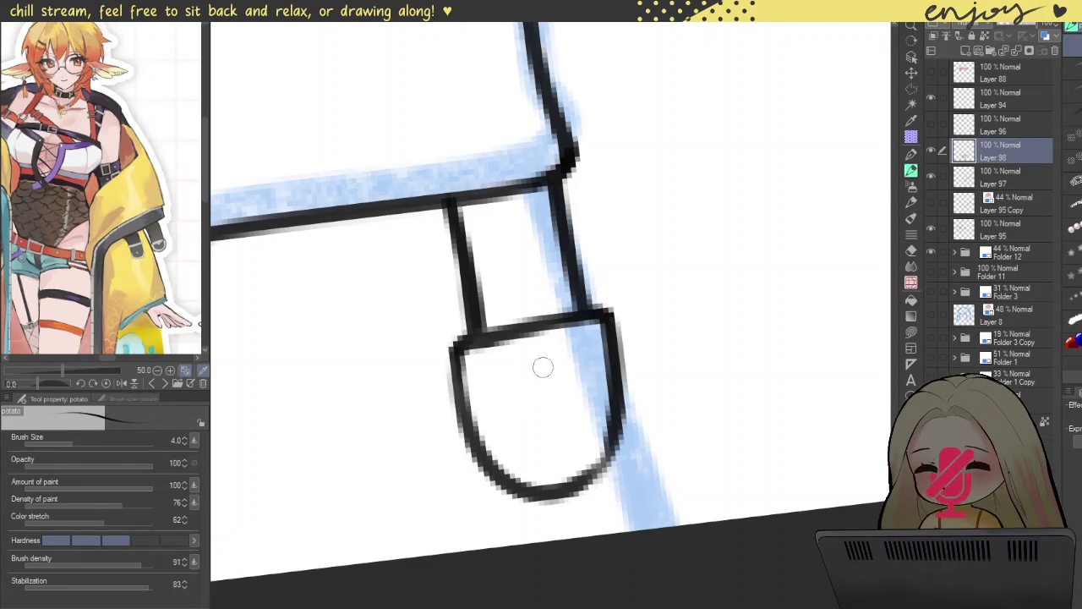
- Add grey inner lines along the U's bottom and inner left side
mouse_move(486, 363)
left_mouse_down()
mouse_move(507, 460)
mouse_move(574, 486)
mouse_move(600, 360)
mouse_move(586, 434)
left_mouse_up()
key("ctrl+z")
left_click_drag(592, 367, 596, 448)
key("ctrl+z")
left_click_drag(592, 371, 583, 465)
left_click_drag(486, 368, 545, 485)
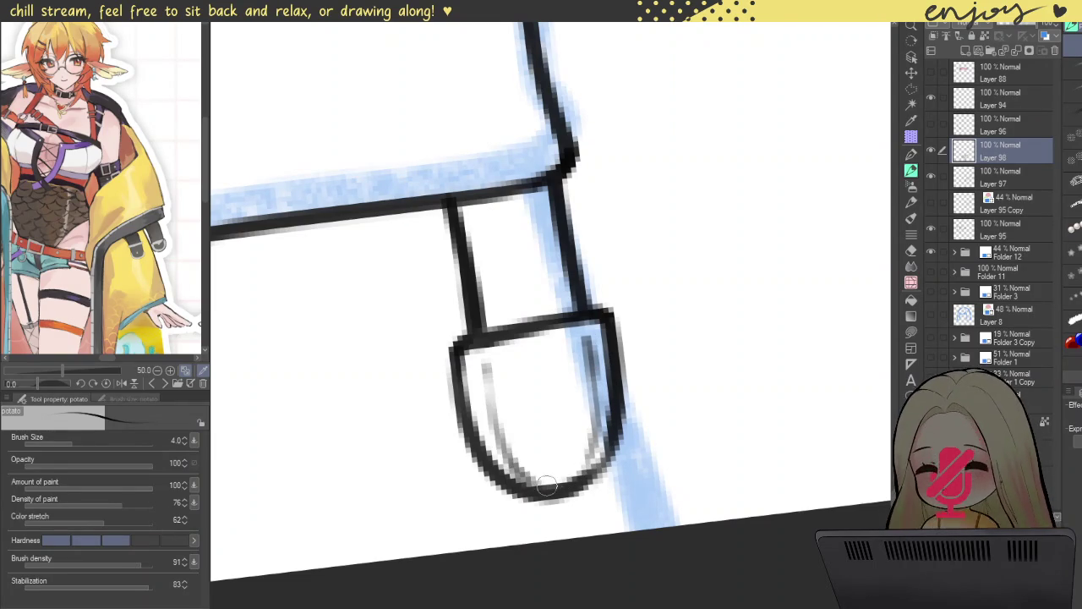
key("ctrl+z")
left_click_drag(484, 421, 596, 455)
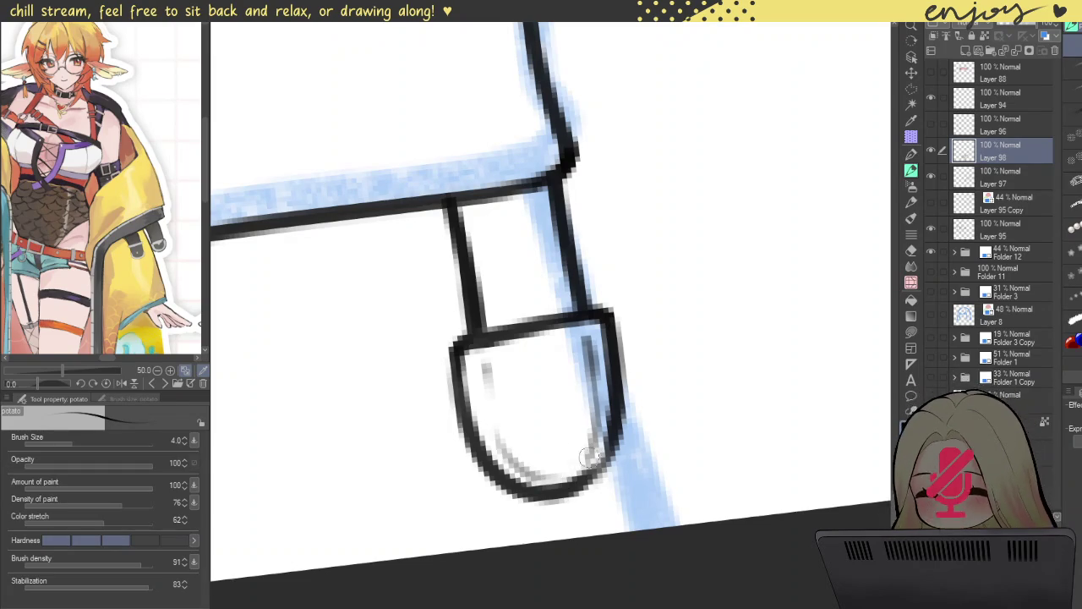
left_click_drag(483, 381, 505, 457)
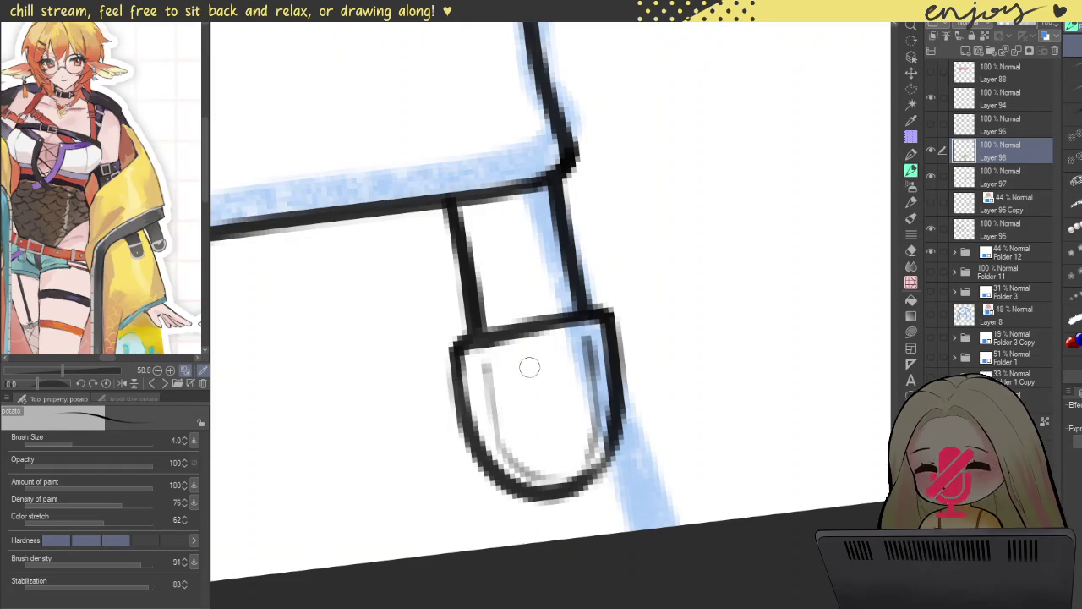
- Ink the dark inner outline across the U's top and sides, then zoom out
mouse_move(487, 369)
left_mouse_down()
mouse_move(549, 358)
mouse_move(541, 384)
mouse_move(560, 356)
left_mouse_up()
key("ctrl+z")
key("ctrl+z")
mouse_move(483, 369)
left_mouse_down()
mouse_move(590, 343)
mouse_move(503, 372)
left_mouse_up()
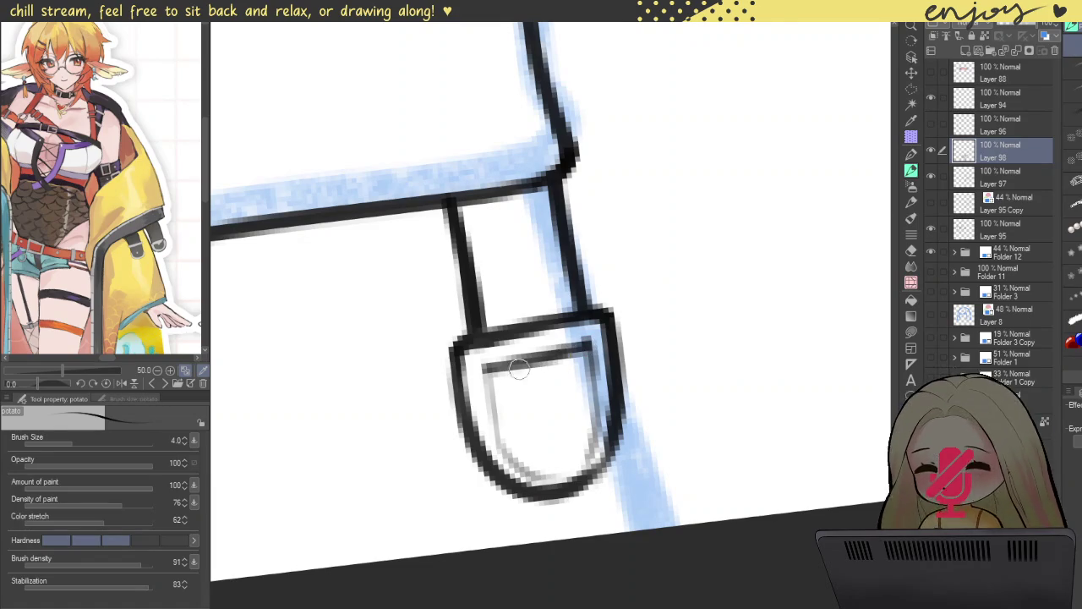
left_click_drag(592, 340, 585, 413)
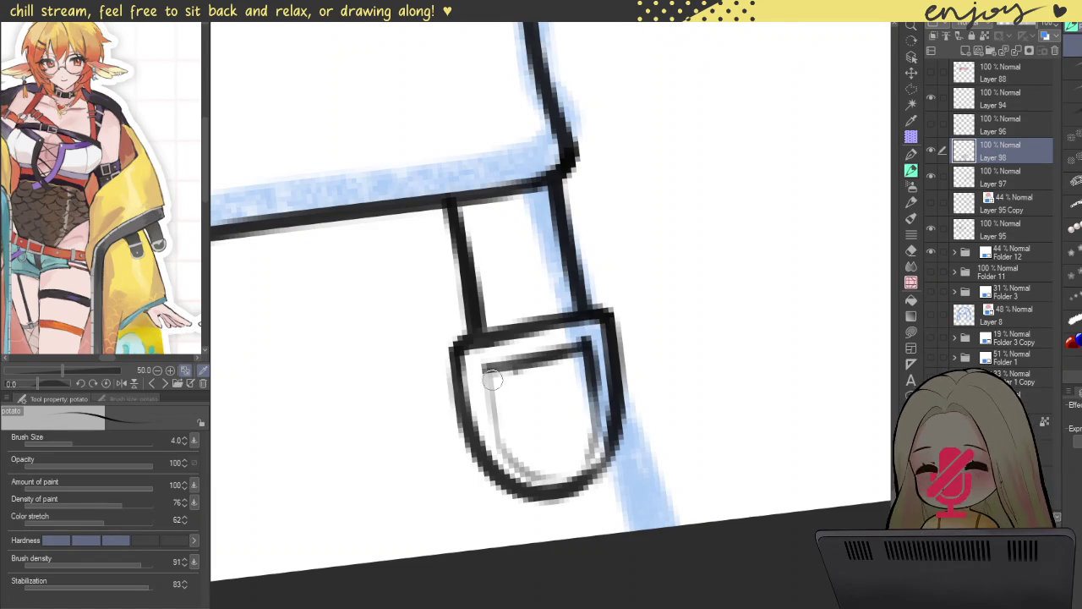
left_click_drag(494, 380, 512, 461)
scroll(532, 372, "down", 3)
left_click_drag(516, 349, 610, 349)
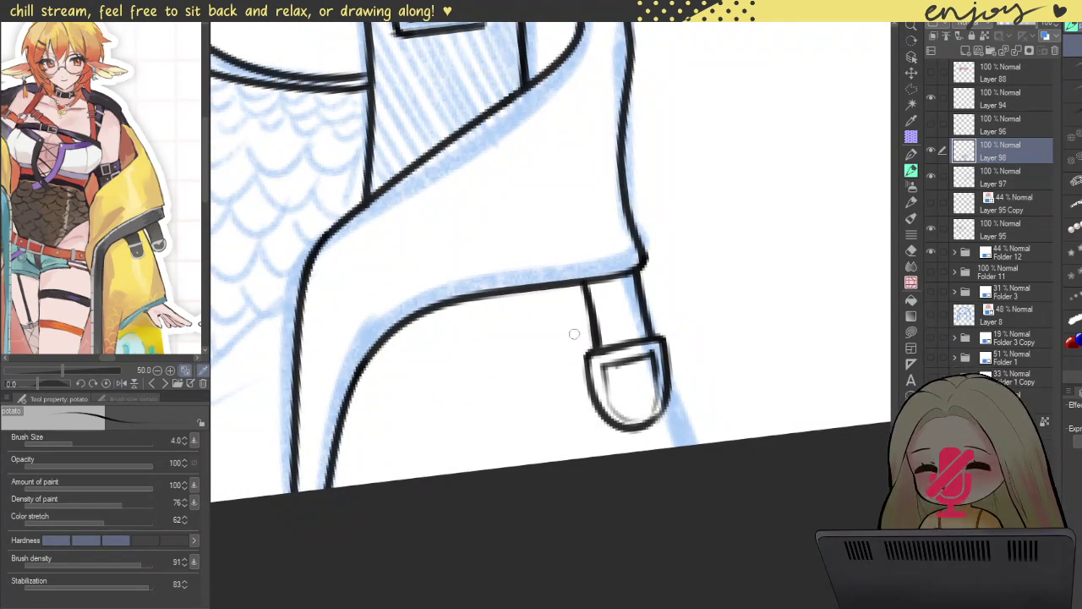
- Polygon-select the strap-end loop and paste a copy onto a new layer
scroll(583, 341, "down", 2)
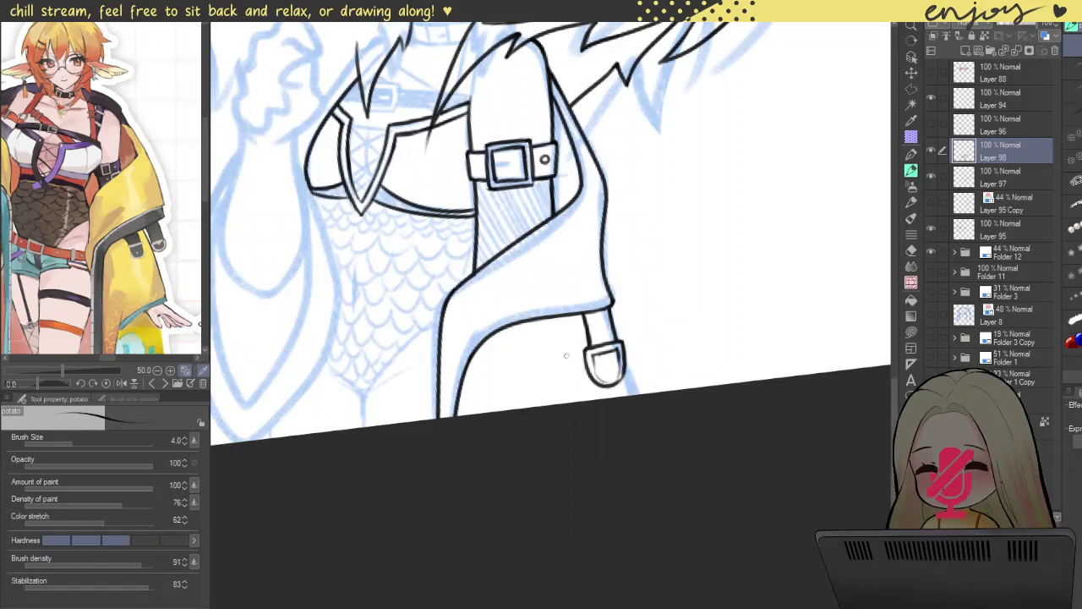
key("m")
left_click(563, 353)
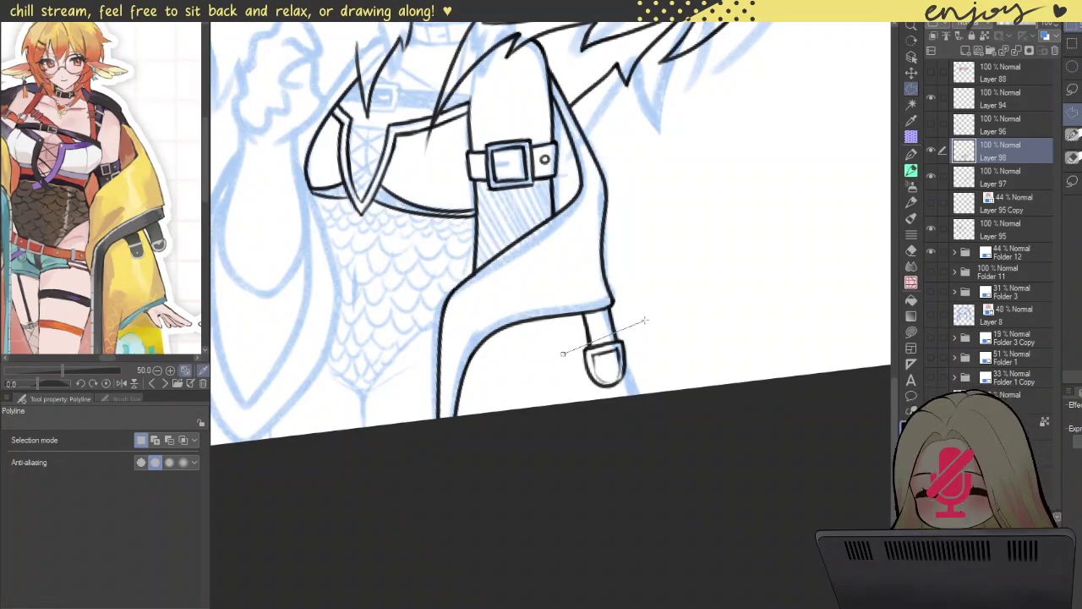
left_click(614, 425)
left_click(555, 419)
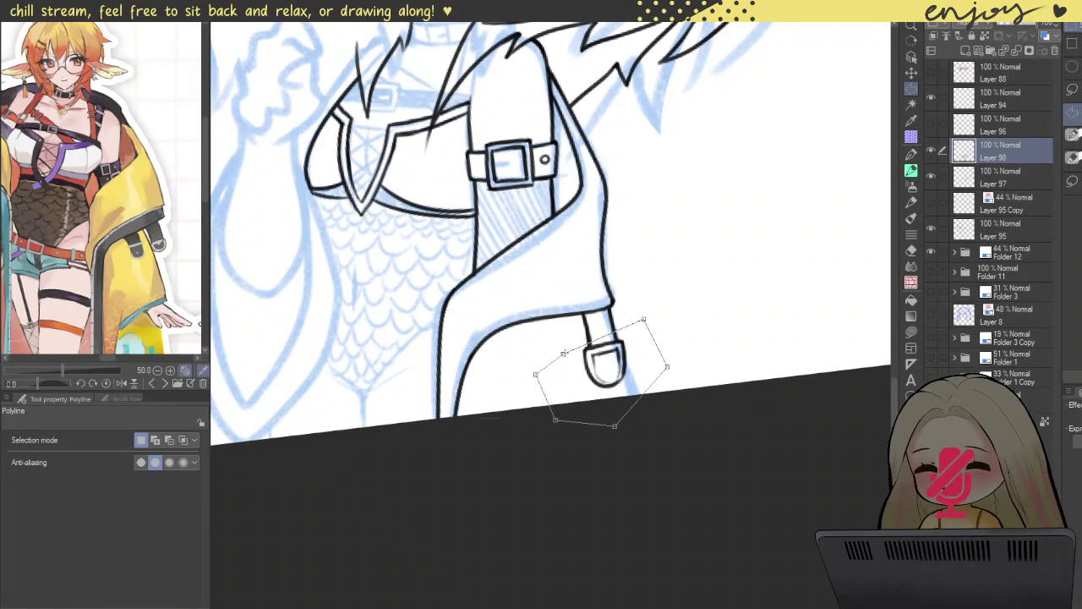
left_click(563, 353)
key("Delete")
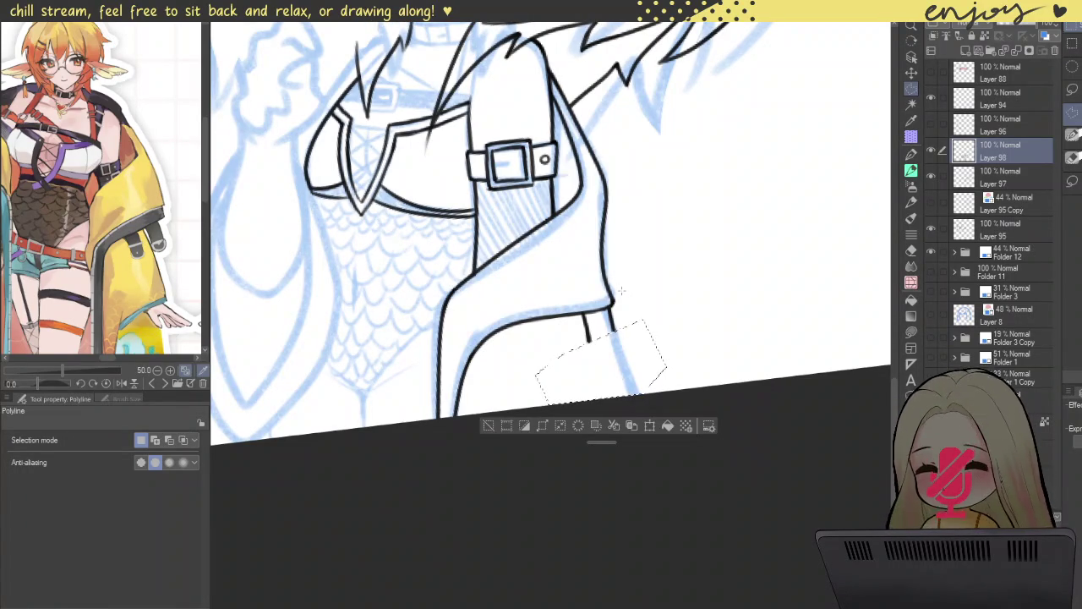
key("ctrl+z")
key("ctrl+d")
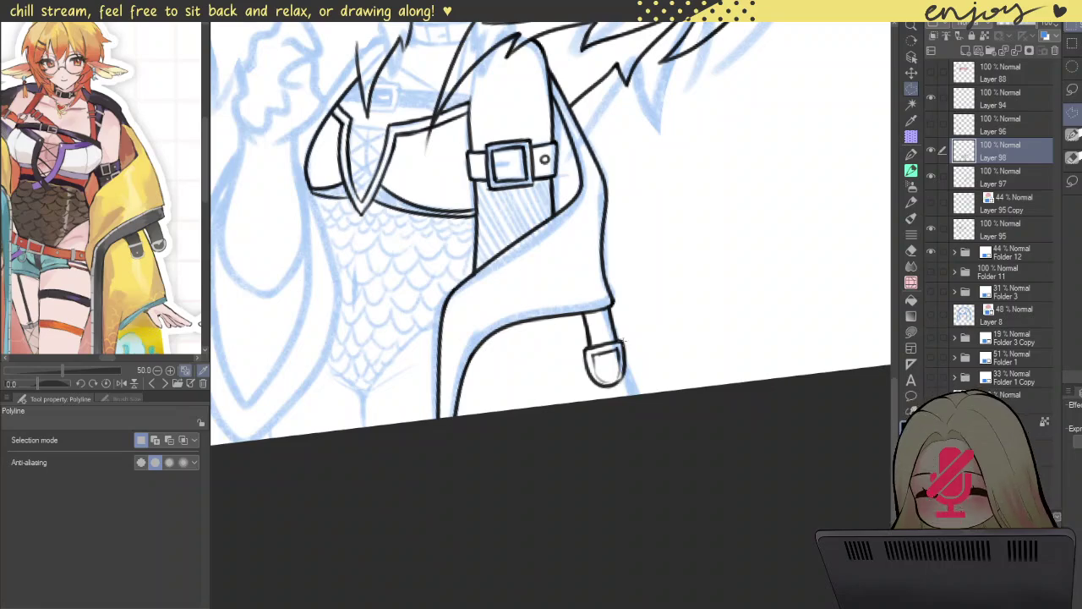
key("ctrl+c")
key("ctrl+v")
- Move the copied loop left of the original and tilt it about 8.8°
key("ctrl+t")
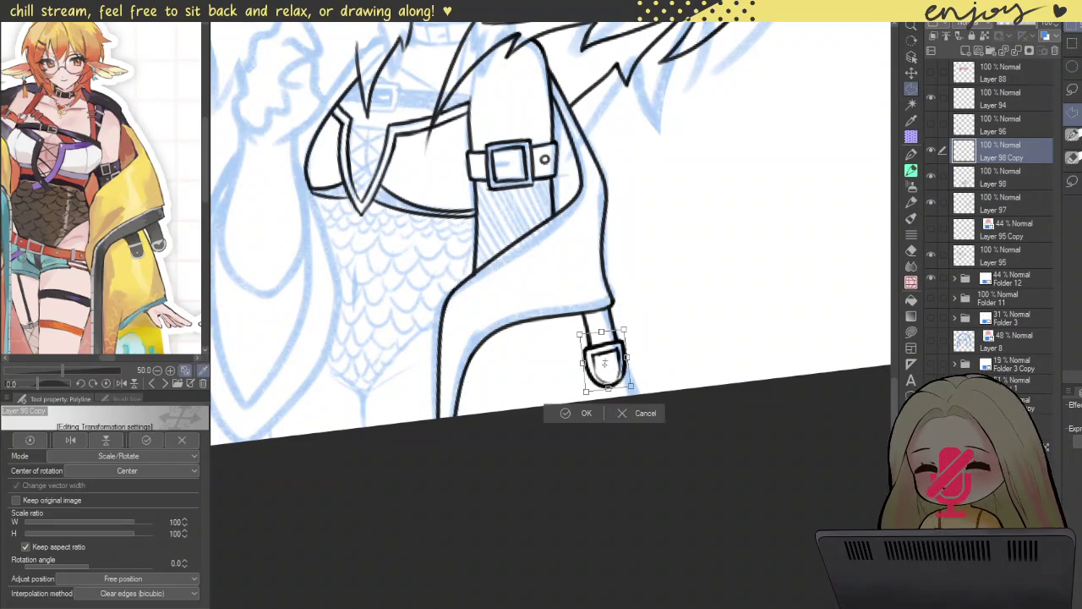
left_click_drag(606, 369, 542, 368)
mouse_move(599, 325)
left_mouse_down()
mouse_move(557, 343)
mouse_move(545, 335)
left_mouse_up()
left_click_drag(551, 359, 571, 337)
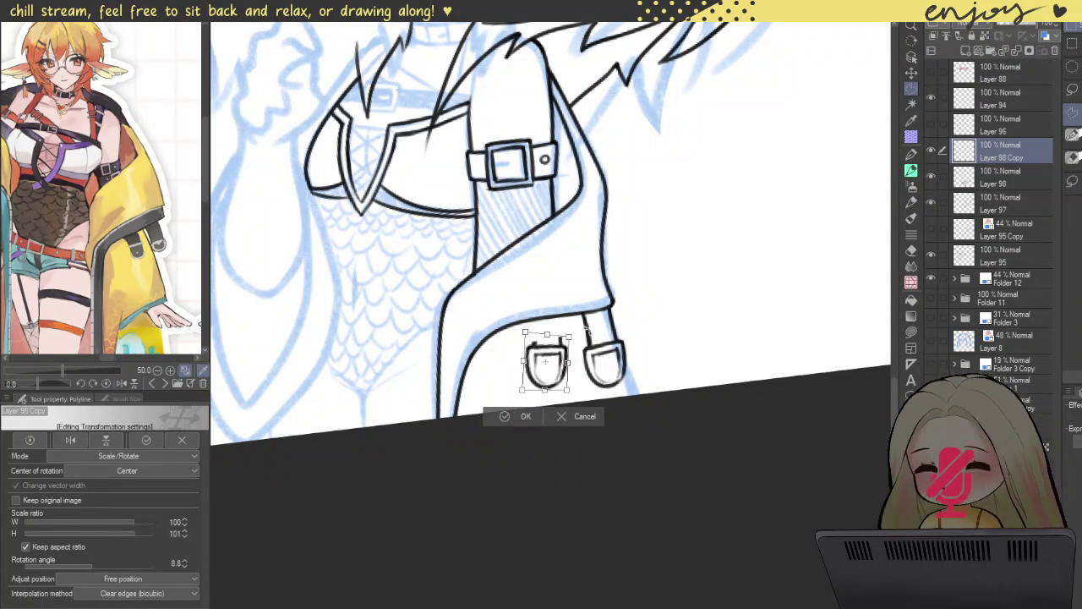
key("Return")
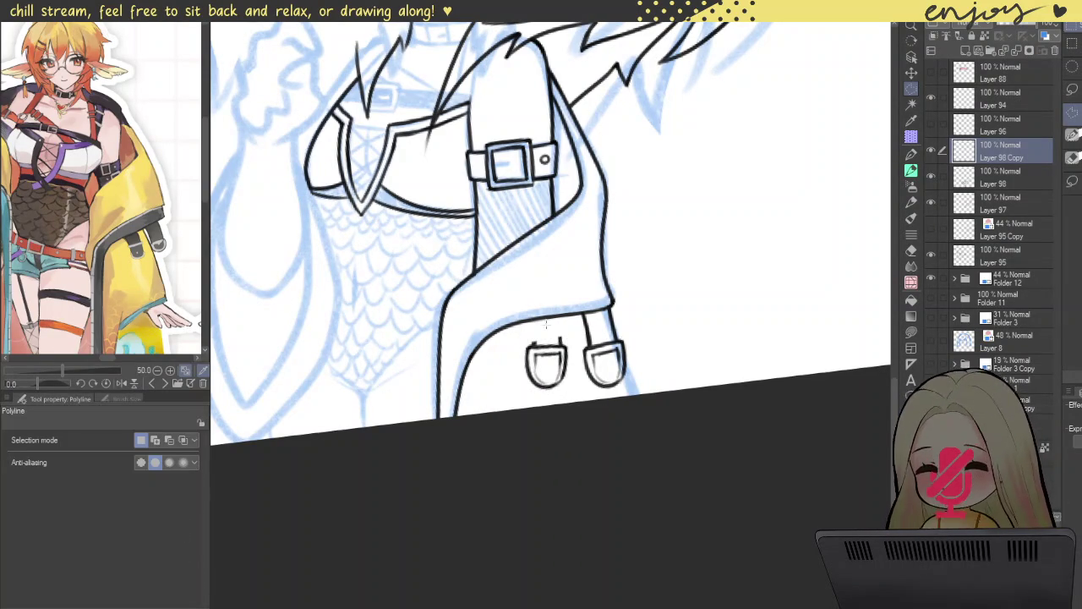
- Erase the stray bump on top of the left loop
scroll(565, 330, "up", 3)
scroll(564, 330, "up", 2)
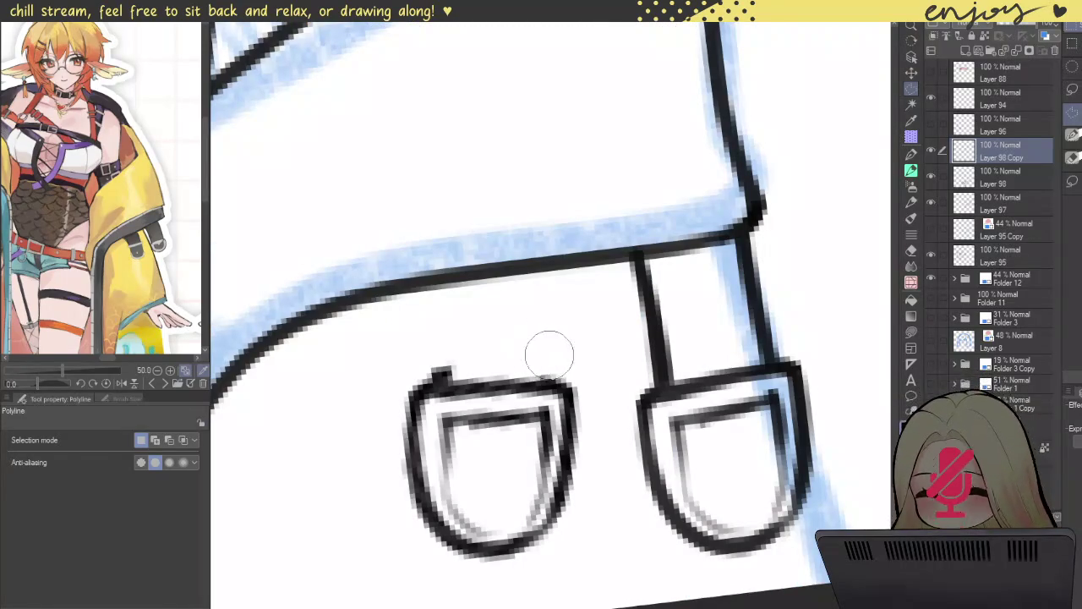
left_click_drag(431, 355, 440, 355)
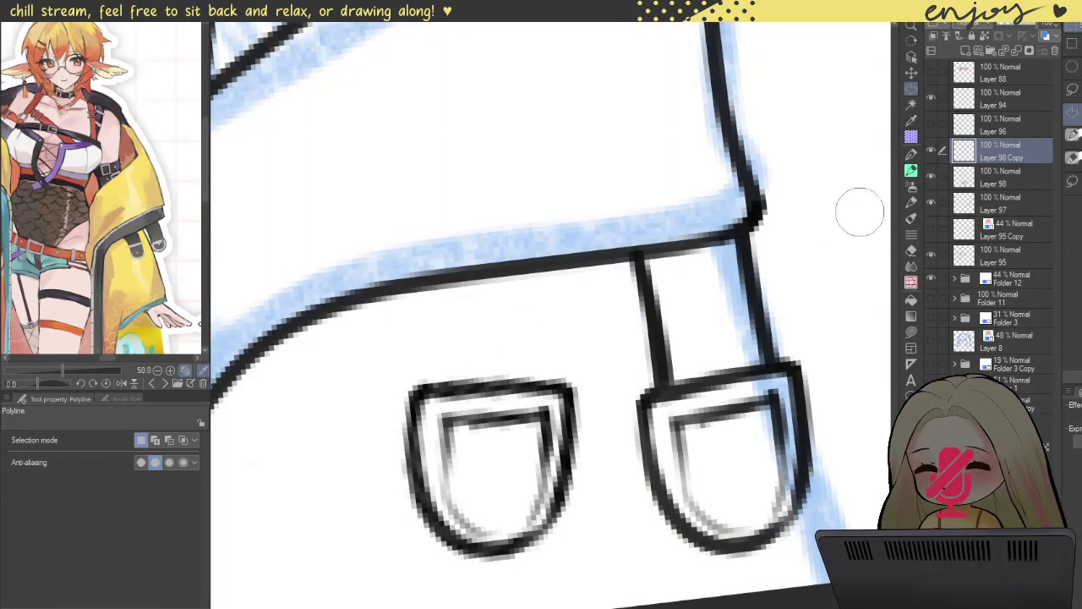
key("b")
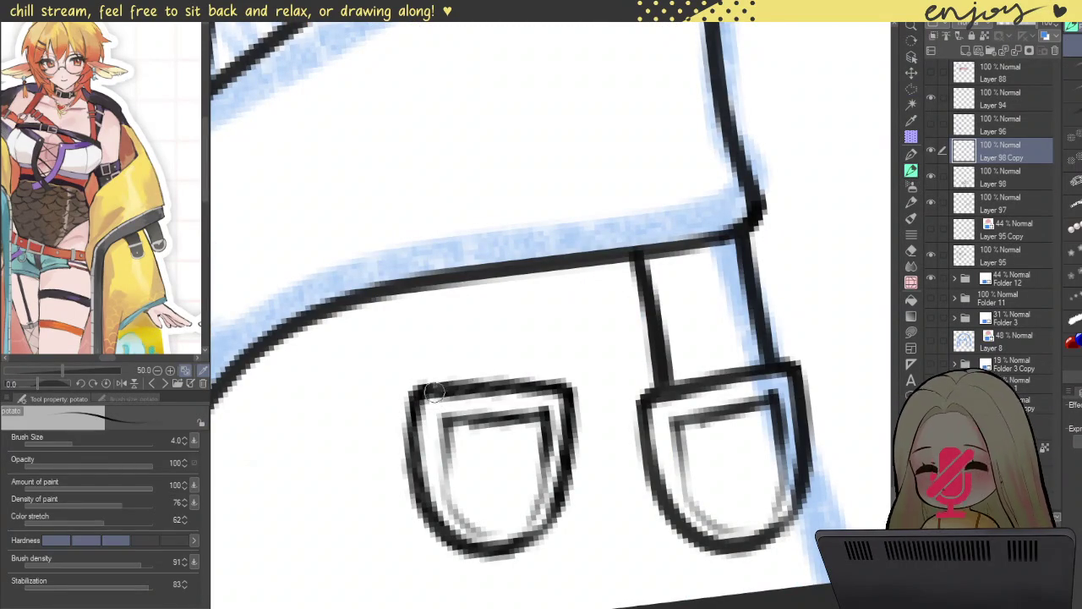
- Ink and darken the two vertical strap lines from the hem to the left loop
mouse_move(446, 388)
left_mouse_down()
mouse_move(429, 287)
mouse_move(441, 370)
left_mouse_up()
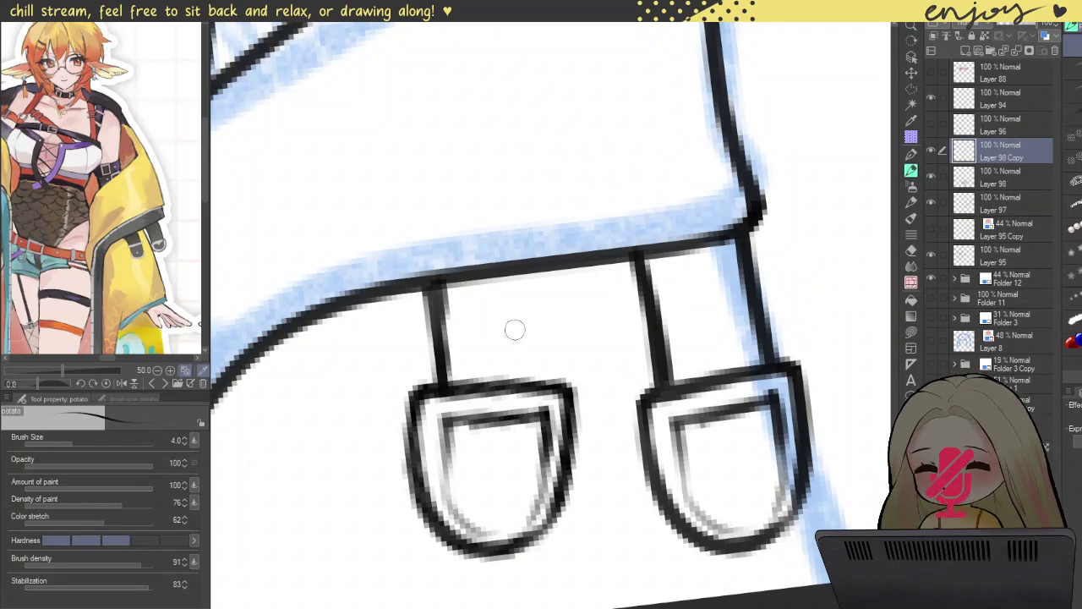
left_click_drag(555, 385, 542, 293)
mouse_move(548, 393)
left_mouse_down()
mouse_move(532, 279)
mouse_move(543, 391)
left_mouse_up()
left_click_drag(538, 292, 545, 372)
left_click_drag(539, 269, 543, 360)
left_click_drag(540, 270, 545, 359)
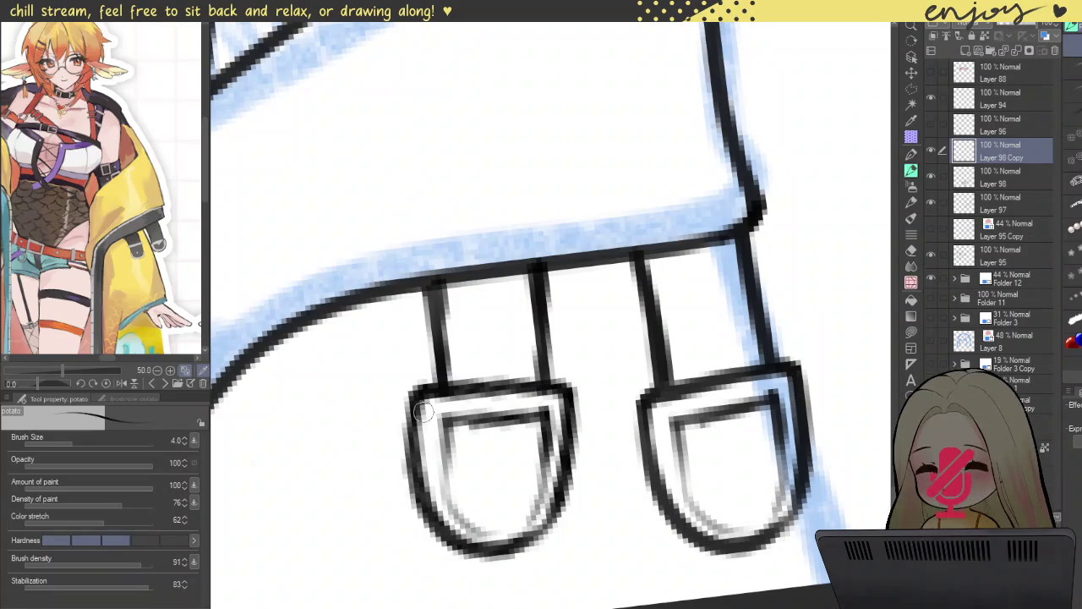
left_click_drag(431, 268, 443, 377)
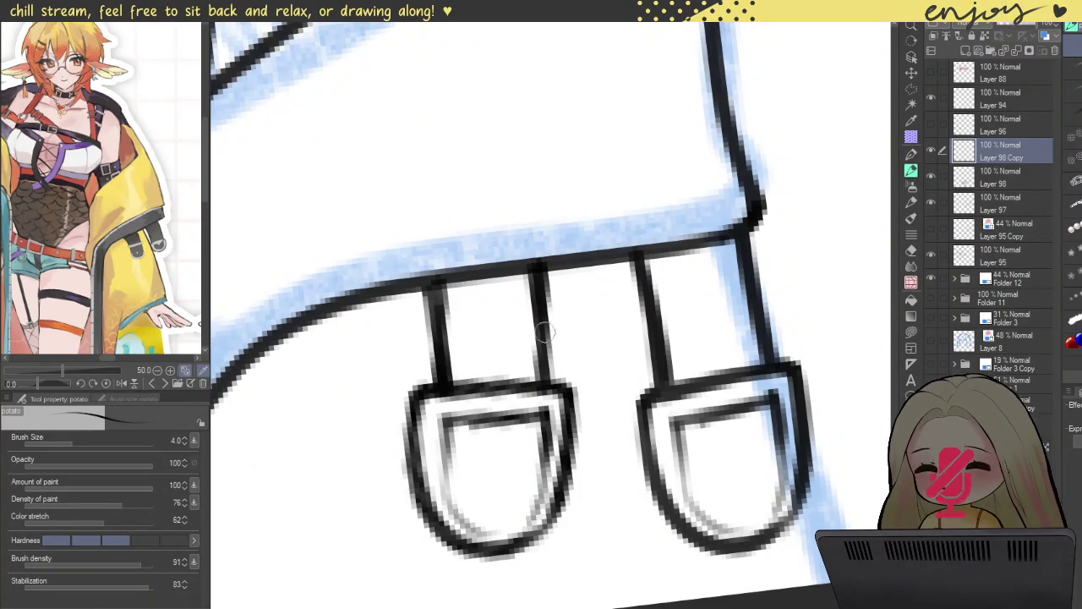
left_click_drag(541, 278, 539, 409)
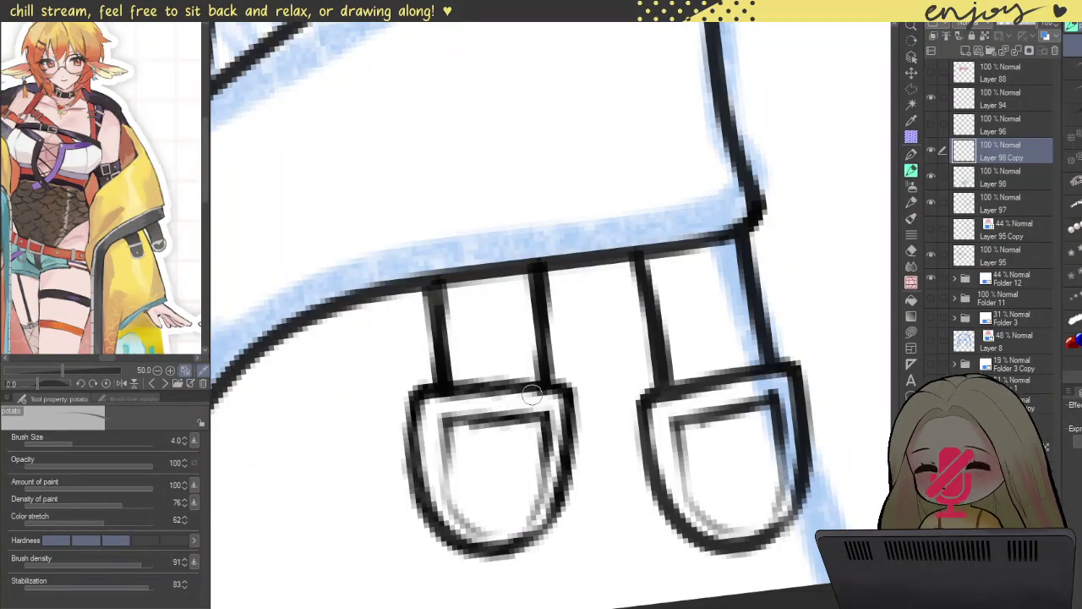
scroll(485, 408, "down", 5)
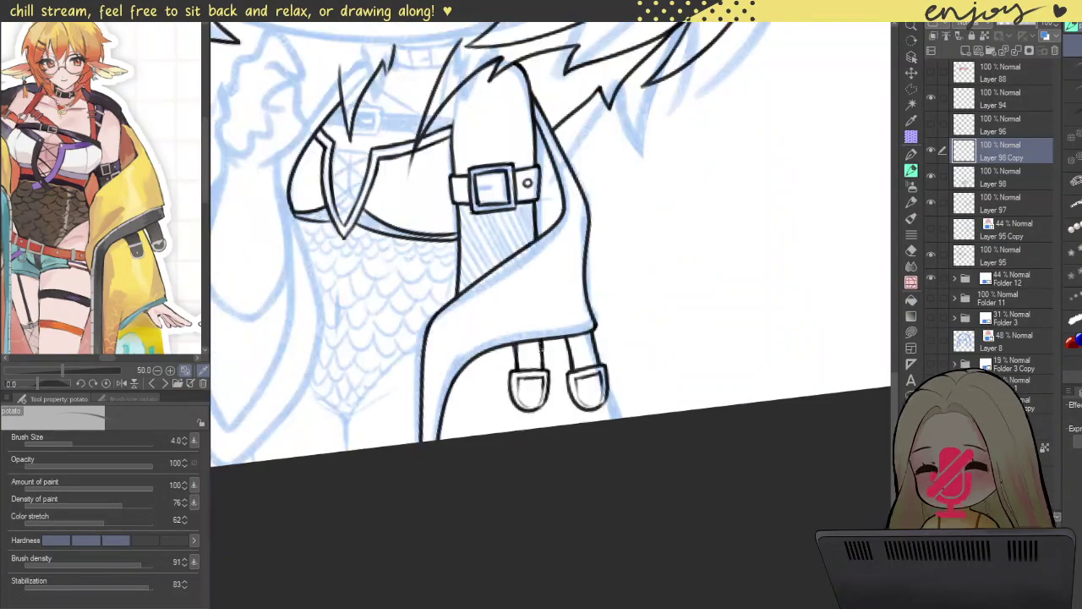
- Ink a clean jacket edge line beside the right strap loop, redrawing failed attempts
scroll(606, 359, "down", 2)
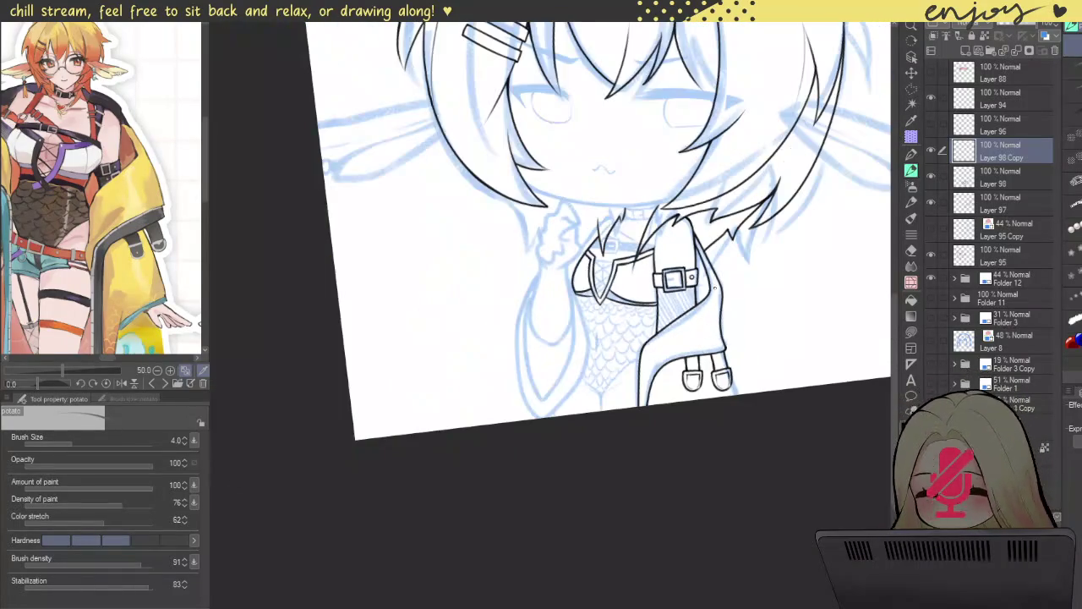
left_click_drag(684, 236, 673, 207)
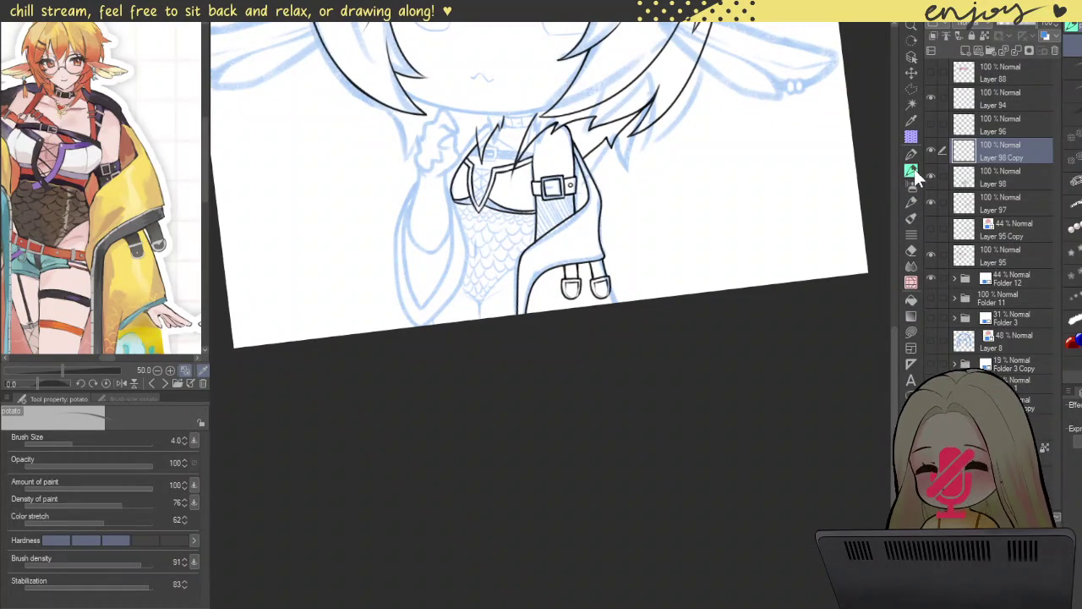
scroll(584, 320, "up", 3)
scroll(623, 299, "up", 3)
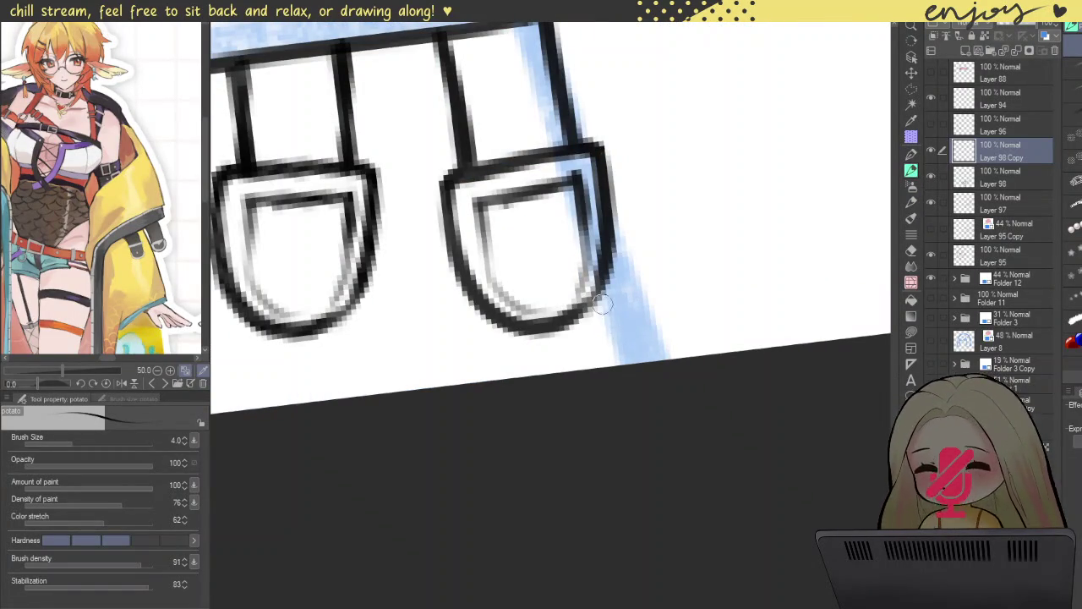
left_click_drag(604, 279, 623, 362)
key("ctrl+z")
left_click_drag(605, 264, 628, 355)
left_click_drag(611, 285, 631, 362)
left_click_drag(609, 245, 628, 350)
key("ctrl+z")
left_click_drag(605, 266, 623, 363)
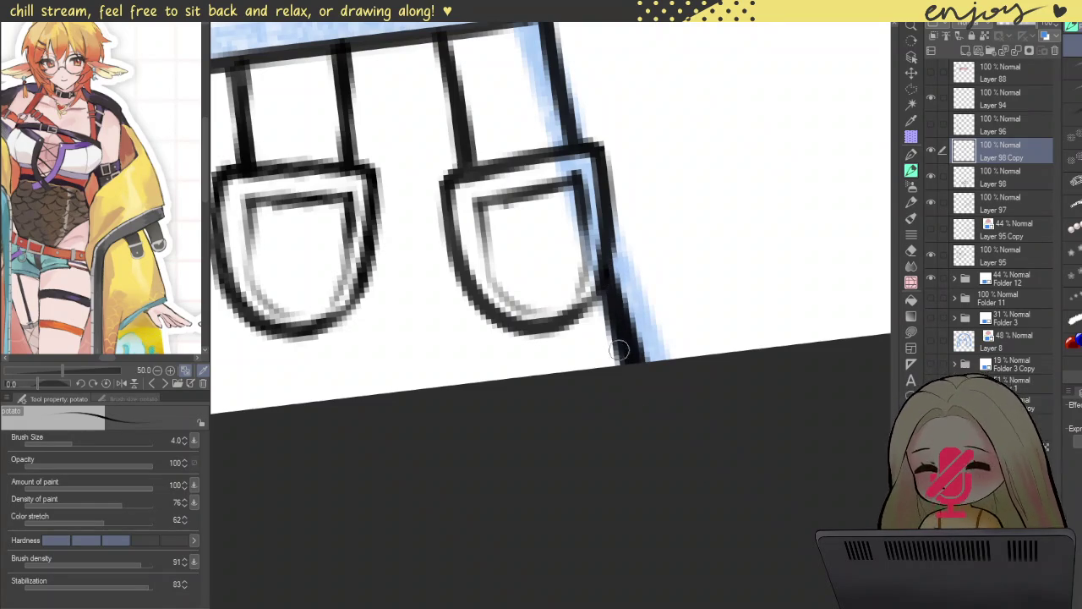
- Zoom out and scroll over the whole garment to check the jacket edge
key("ctrl+minus")
scroll(587, 129, "down", 1)
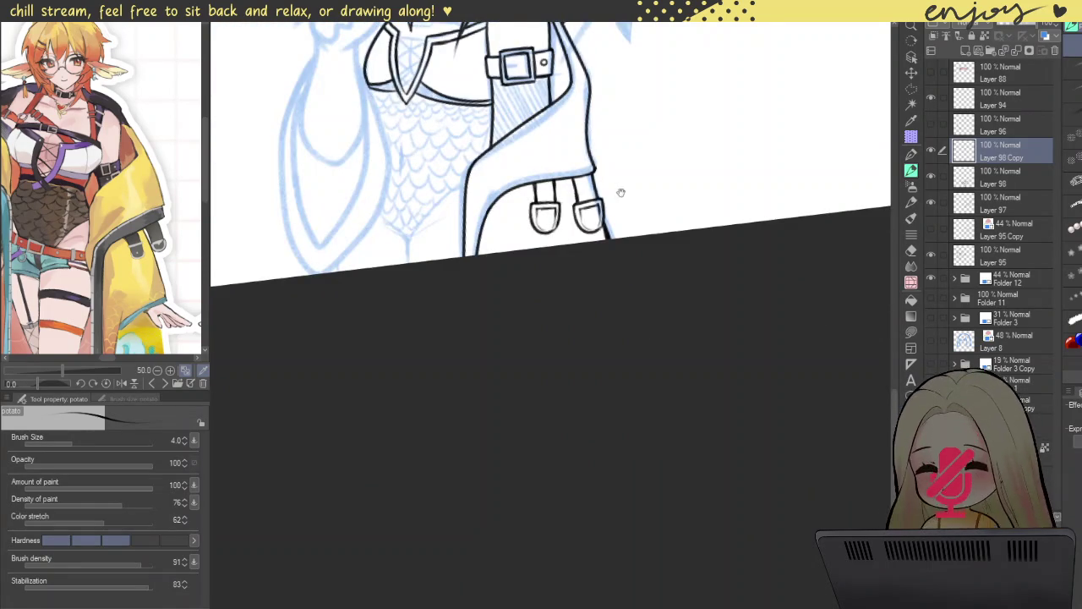
scroll(626, 185, "up", 2)
scroll(626, 185, "up", 2)
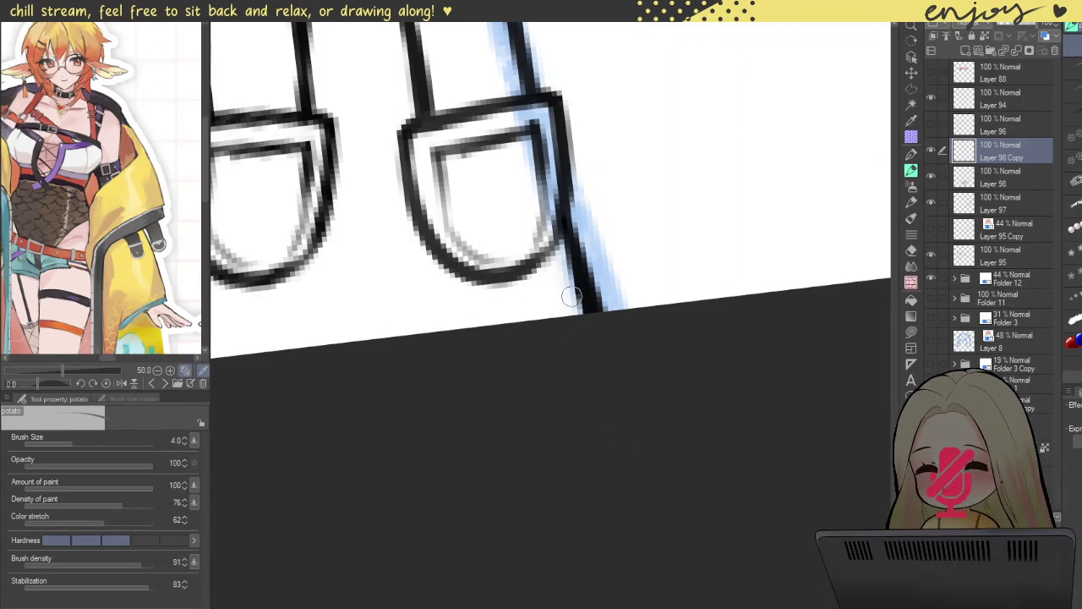
scroll(611, 132, "down", 4)
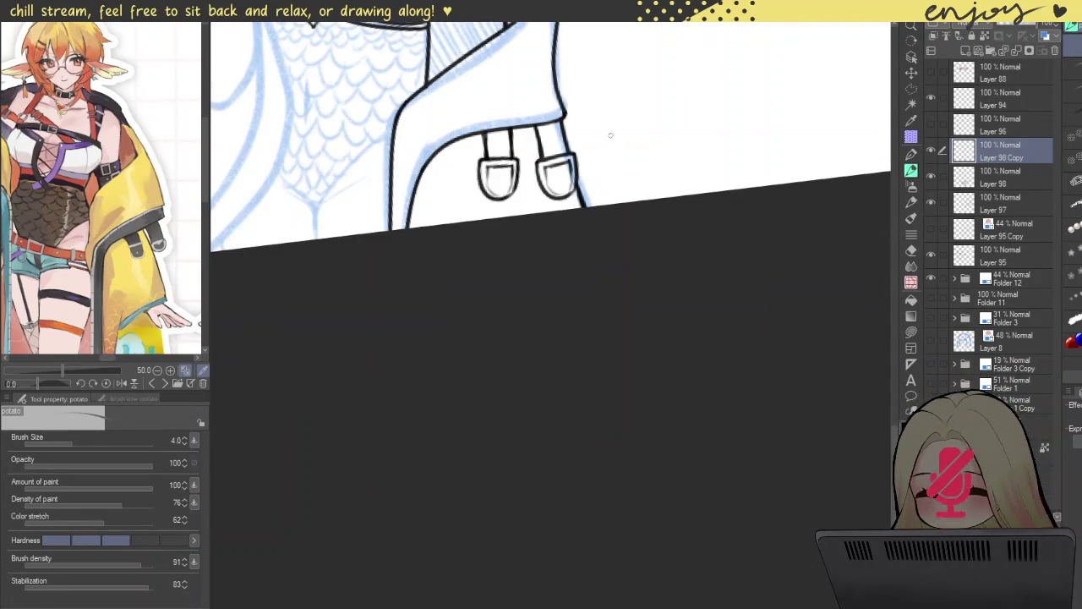
scroll(611, 132, "up", 2)
scroll(616, 301, "up", 3)
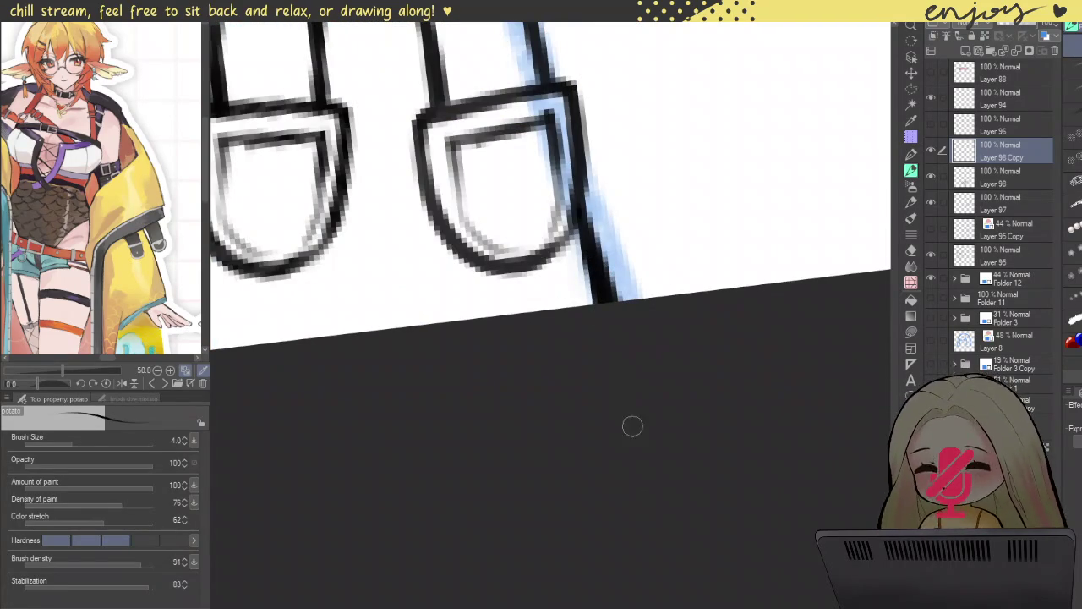
scroll(628, 230, "down", 4)
scroll(630, 241, "up", 2)
scroll(621, 258, "up", 2)
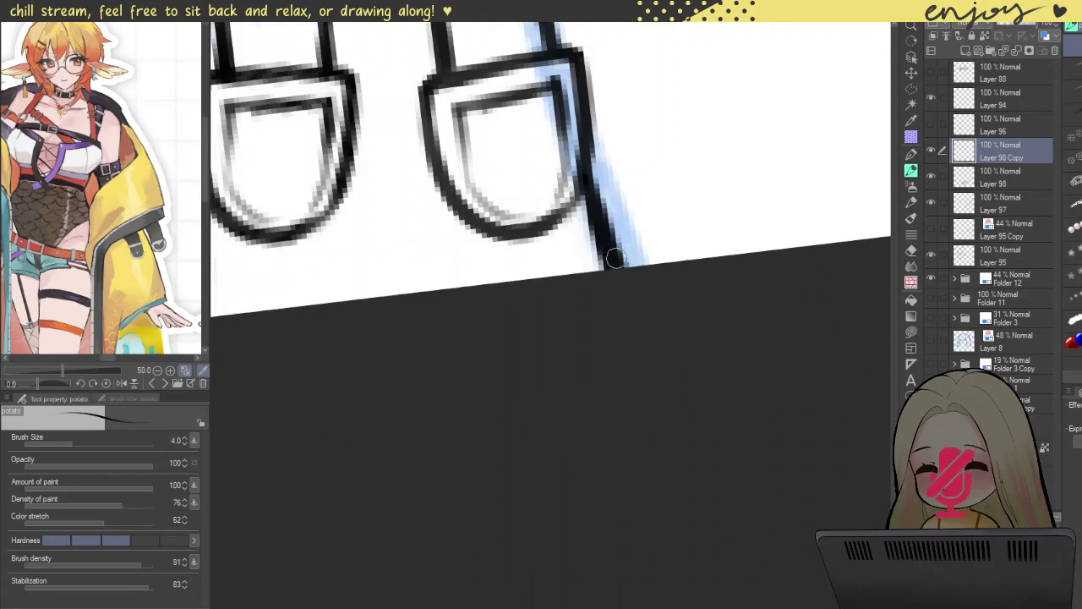
scroll(610, 269, "down", 4)
scroll(616, 243, "down", 2)
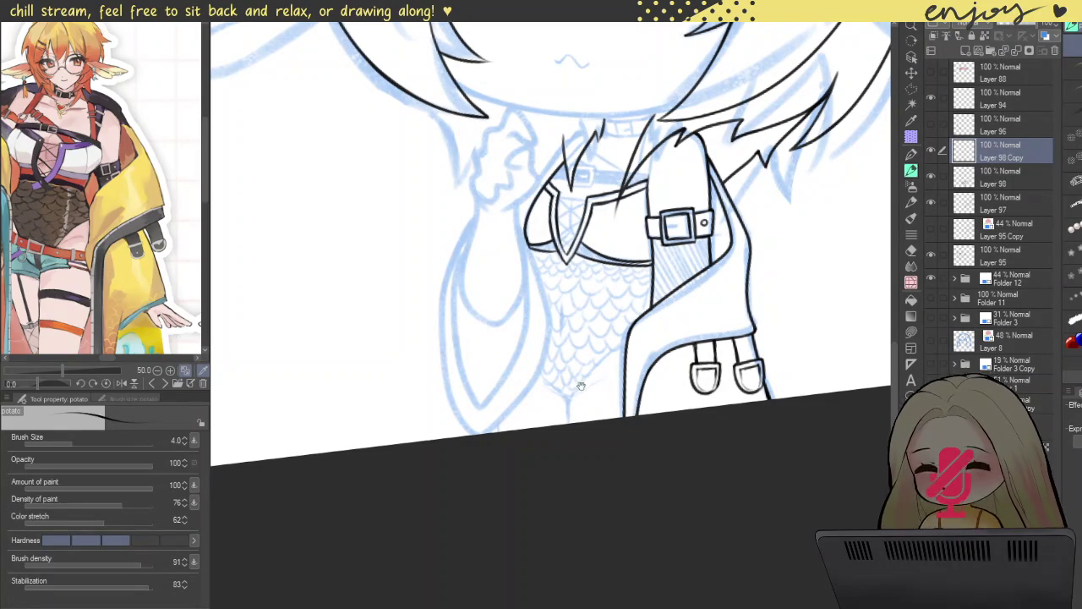
- Add a short line below the right strap loop and shift the view lower
scroll(713, 372, "up", 2)
scroll(664, 262, "up", 2)
scroll(664, 262, "up", 2)
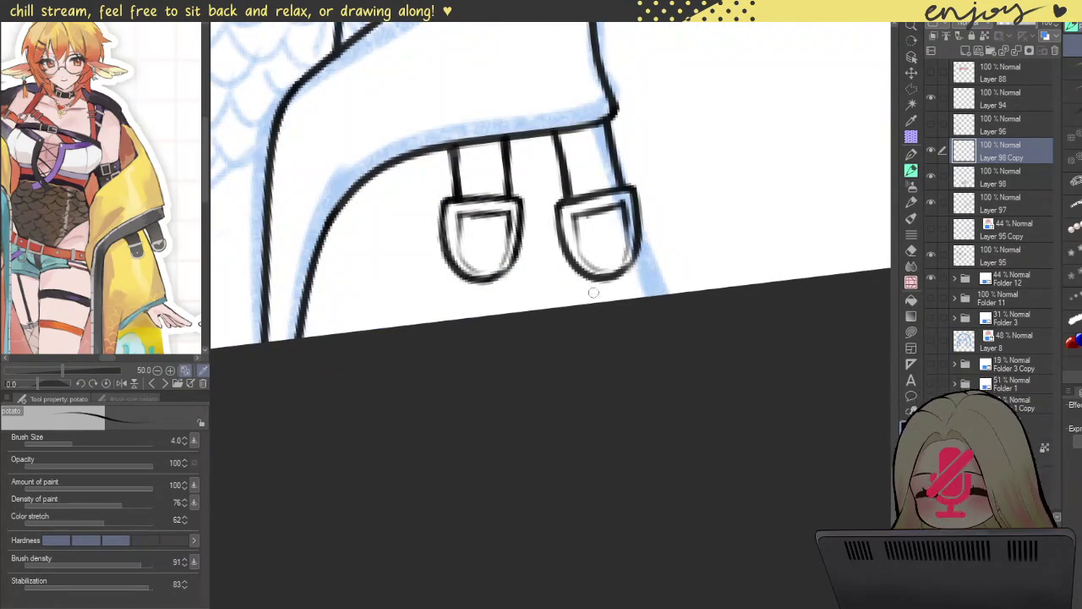
scroll(596, 301, "down", 3)
mouse_move(590, 272)
left_mouse_down()
mouse_move(596, 300)
mouse_move(623, 298)
left_mouse_up()
scroll(601, 316, "up", 3)
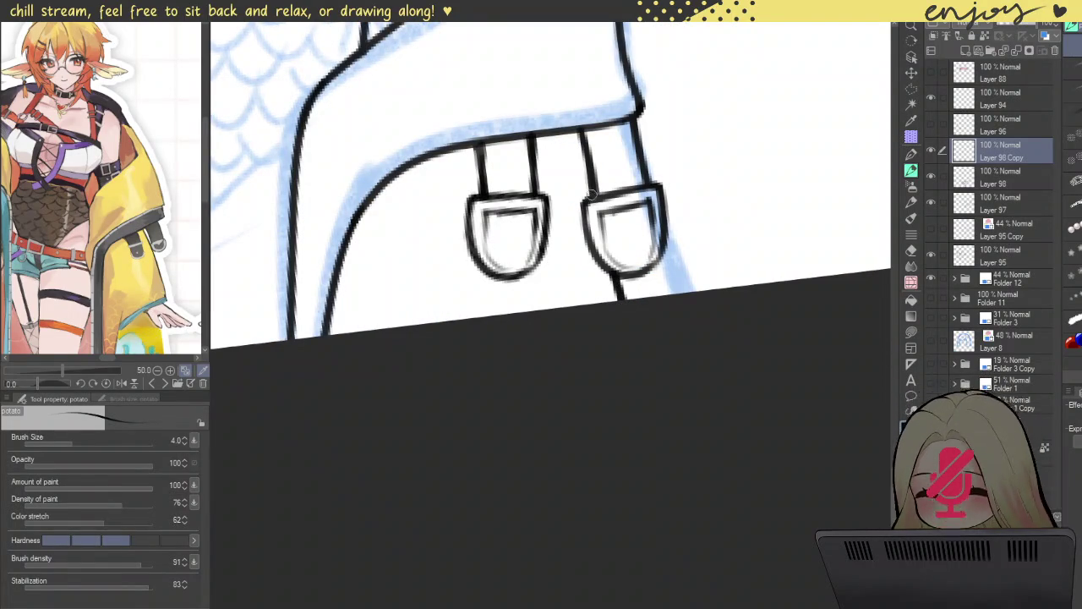
scroll(620, 296, "down", 3)
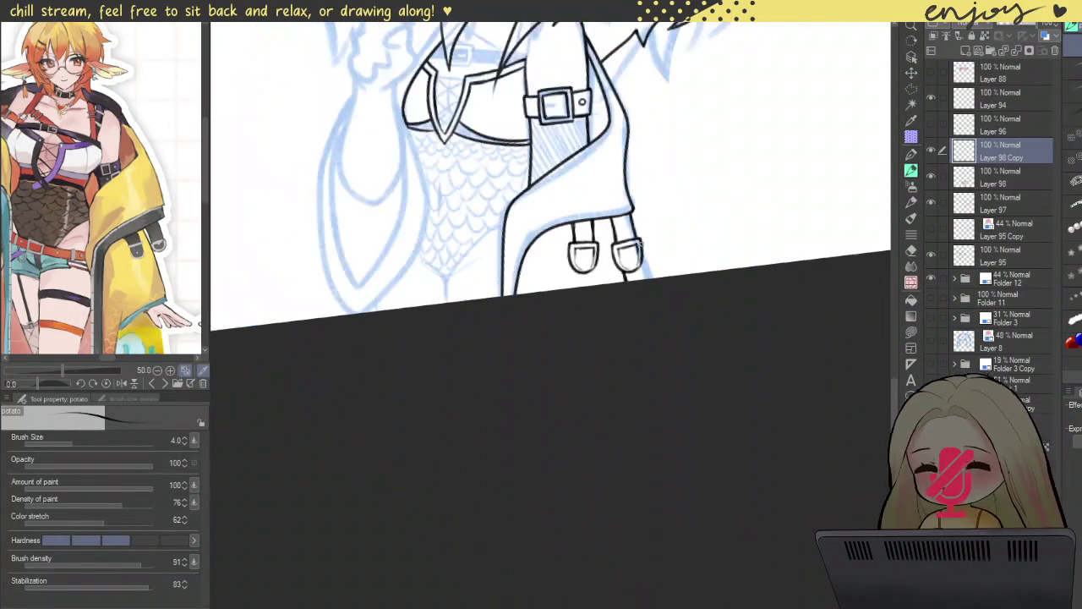
left_click_drag(596, 326, 595, 396)
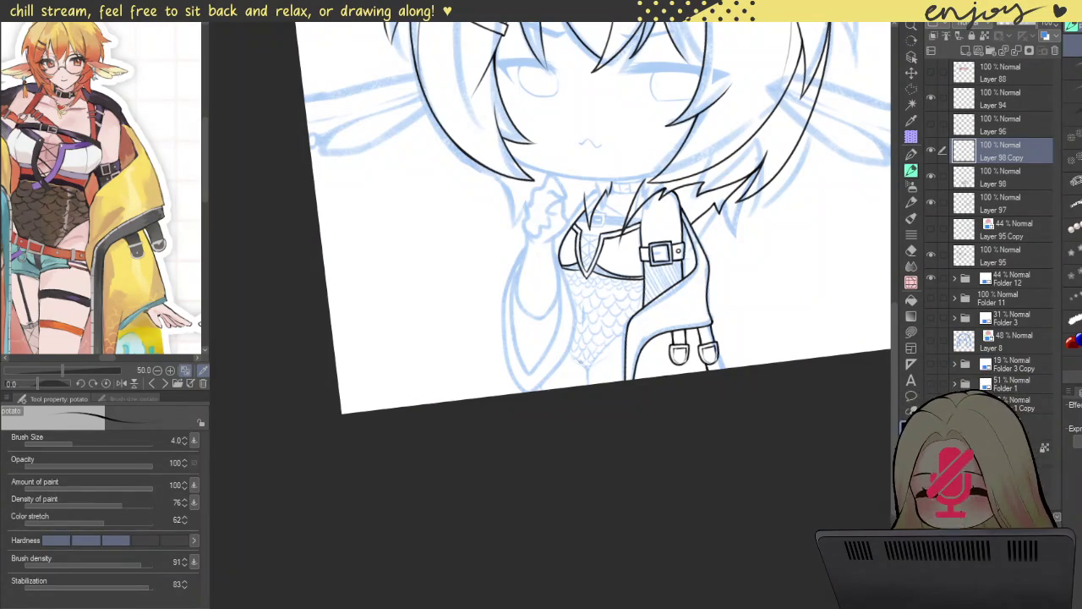
left_click_drag(644, 317, 655, 340)
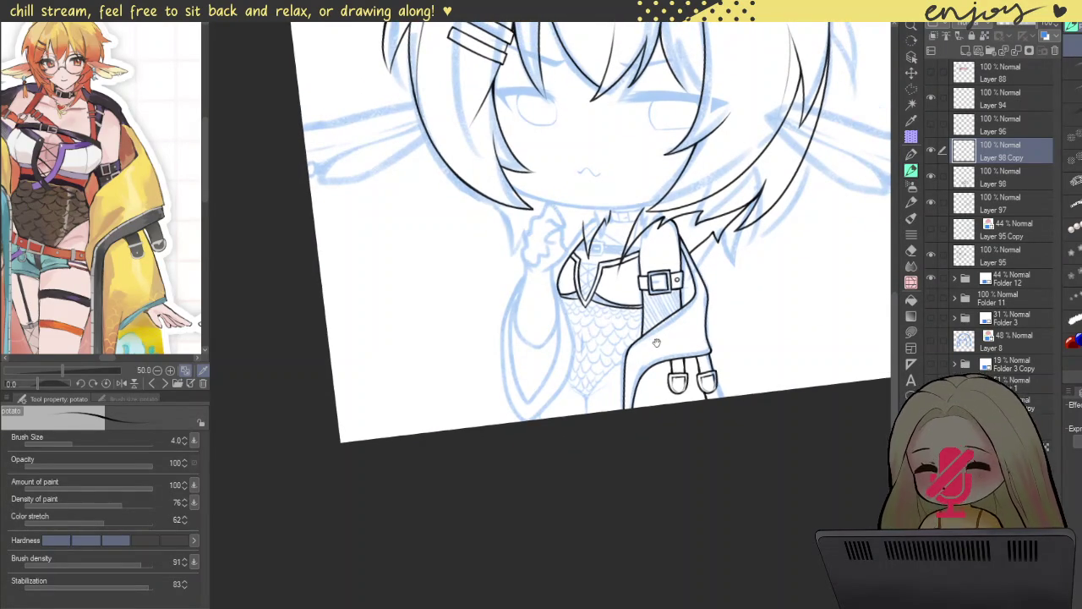
mouse_move(655, 323)
left_mouse_down()
mouse_move(666, 347)
mouse_move(652, 356)
left_mouse_up()
- Reset canvas rotation, zoom in on the top of the head, and pick Layer 95
key("ctrl+at")
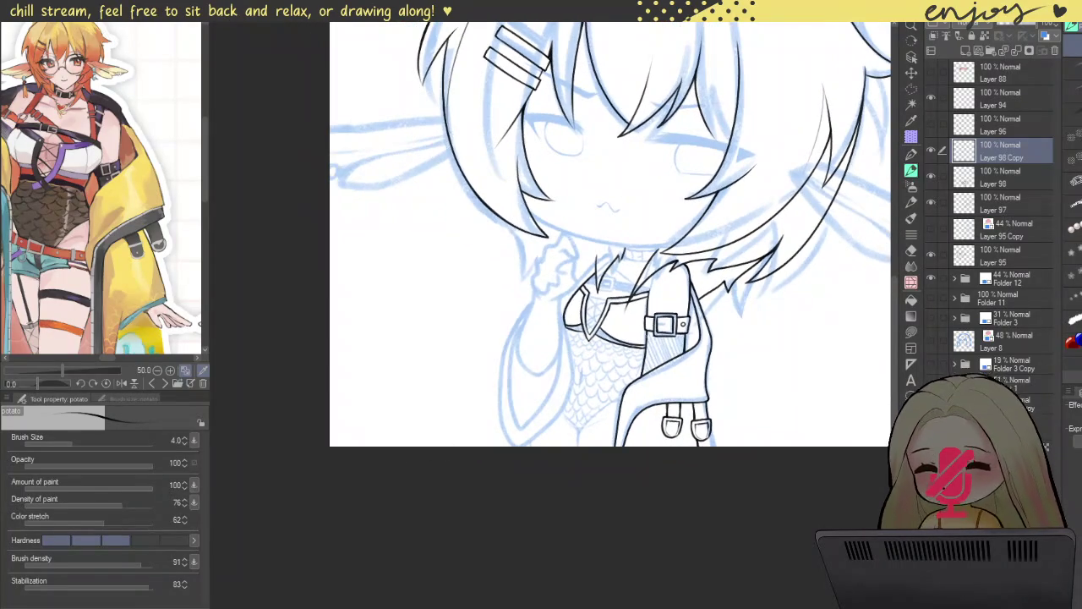
scroll(604, 294, "down", 3)
left_click_drag(712, 266, 692, 304)
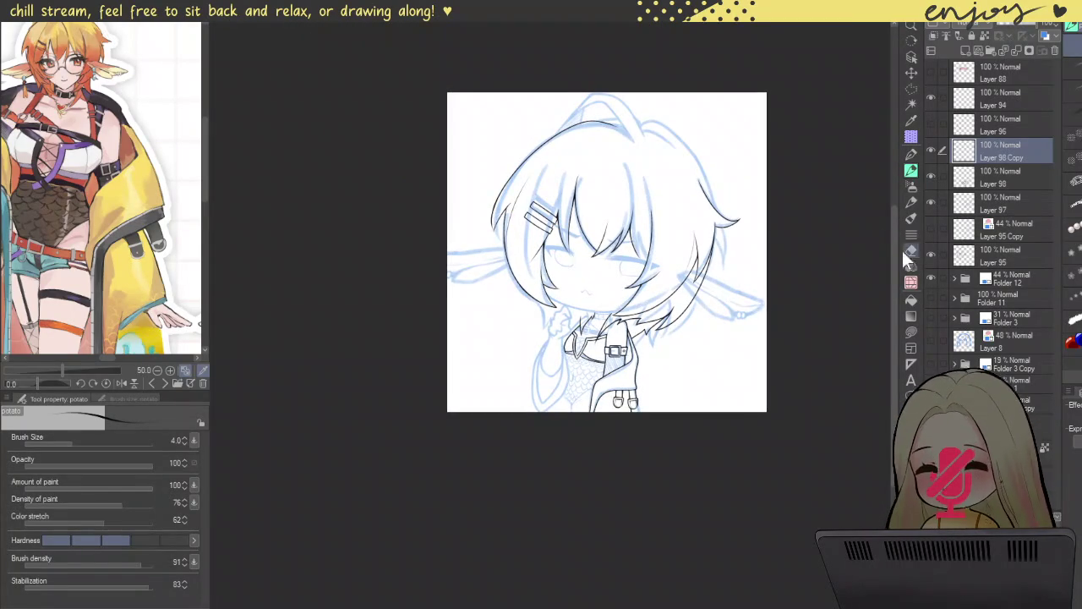
scroll(690, 229, "up", 2)
scroll(642, 220, "up", 2)
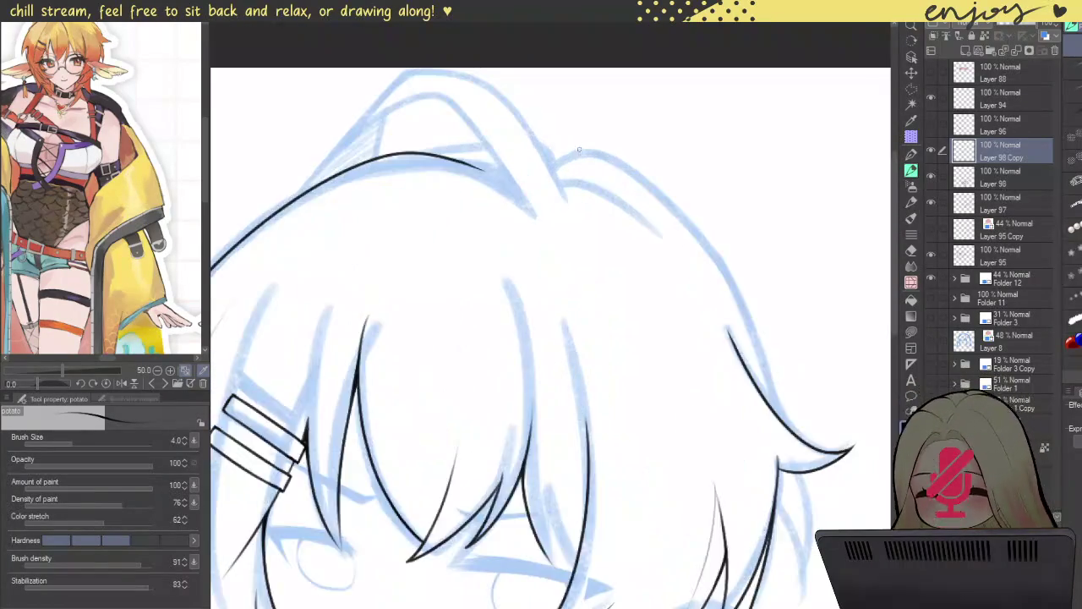
scroll(586, 153, "up", 2)
scroll(739, 413, "up", 2)
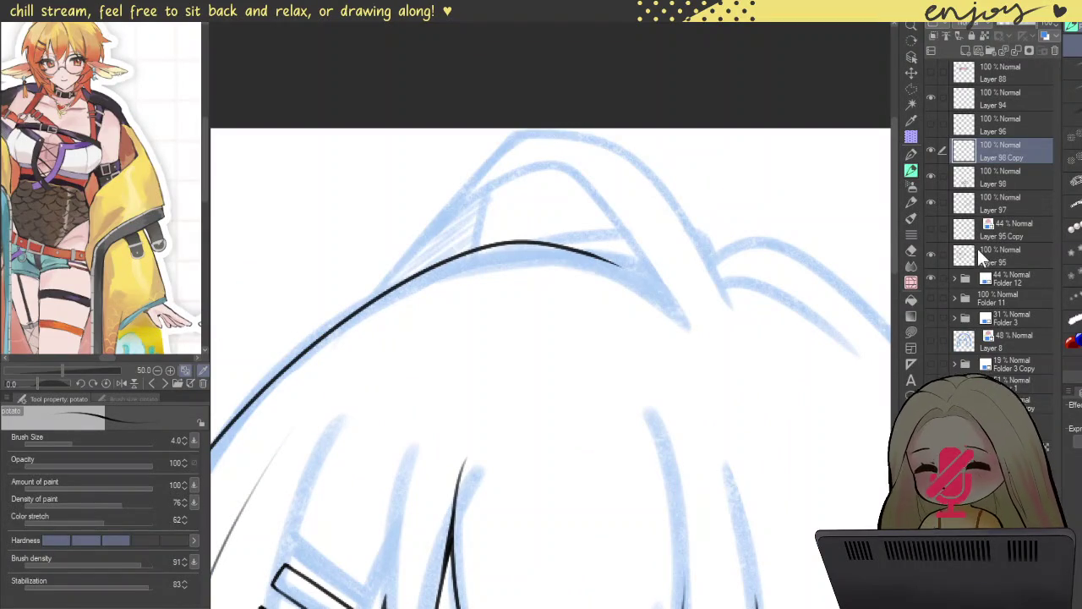
left_click(978, 254)
- Ink the ahoge's left outer line on Layer 95, redrawing until clean
left_click(931, 254)
key("e")
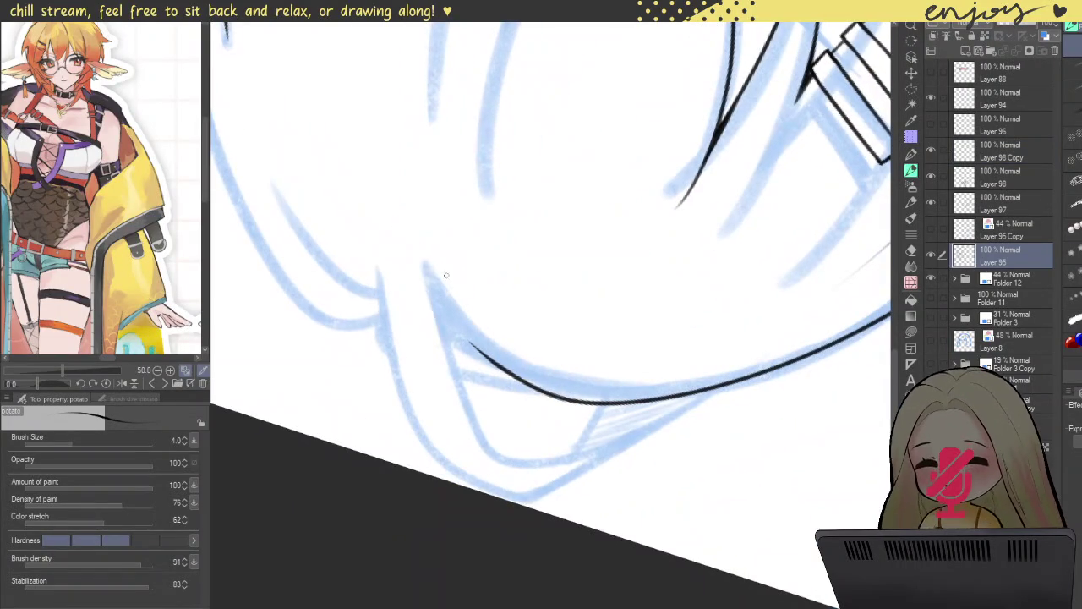
mouse_move(421, 258)
left_mouse_down()
mouse_move(439, 348)
mouse_move(691, 424)
left_mouse_up()
left_click_drag(515, 329, 386, 361)
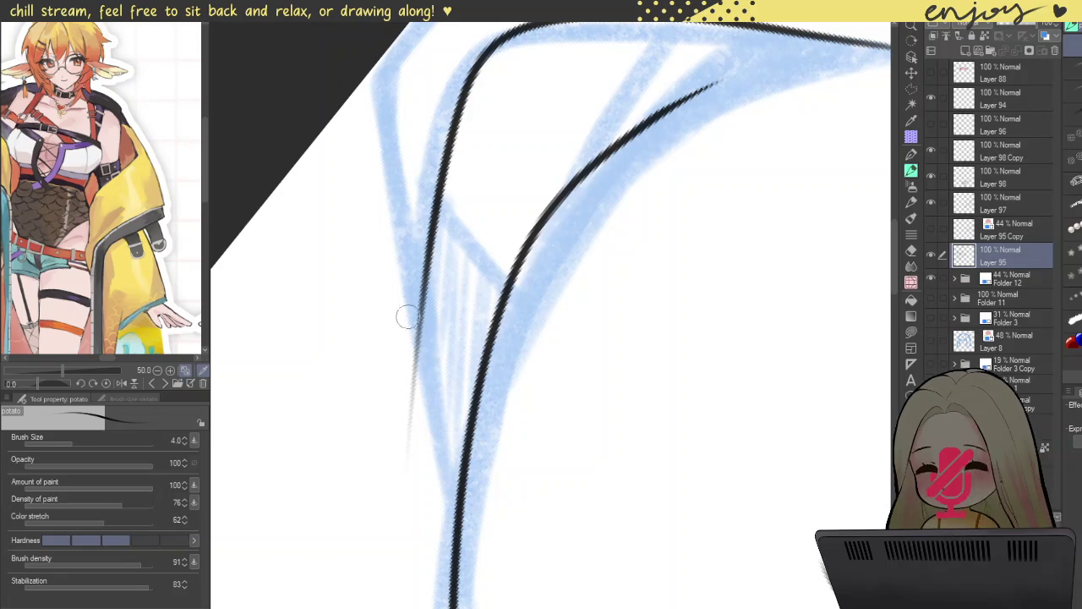
left_click_drag(443, 205, 502, 273)
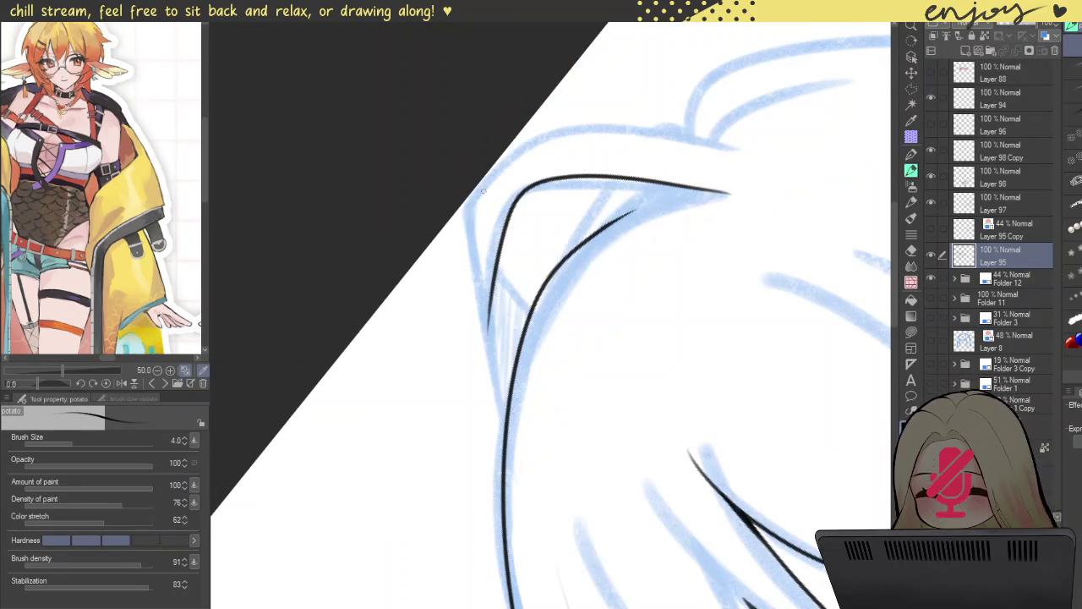
mouse_move(491, 133)
left_mouse_down()
mouse_move(470, 161)
mouse_move(528, 598)
left_mouse_up()
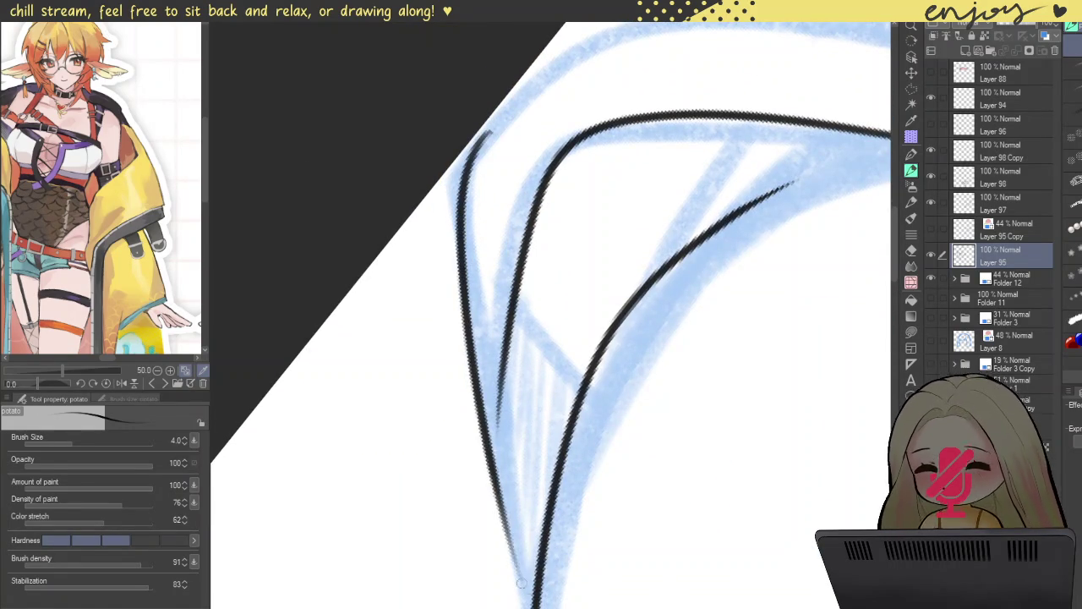
key("ctrl+z")
mouse_move(507, 108)
left_mouse_down()
mouse_move(465, 211)
mouse_move(542, 549)
left_mouse_up()
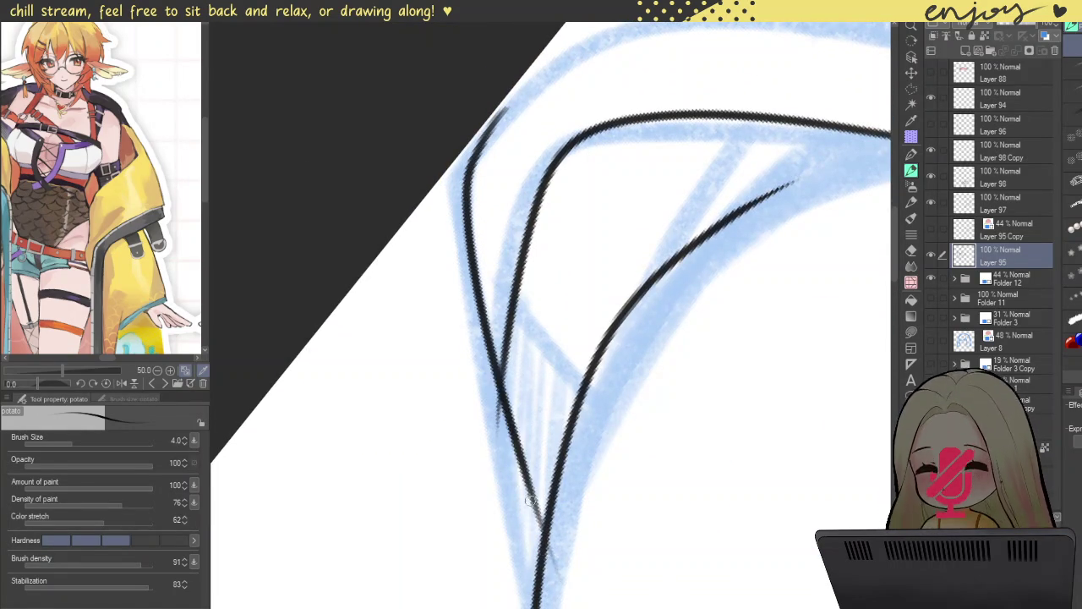
key("ctrl+z")
mouse_move(519, 91)
left_mouse_down()
mouse_move(463, 245)
mouse_move(513, 507)
left_mouse_up()
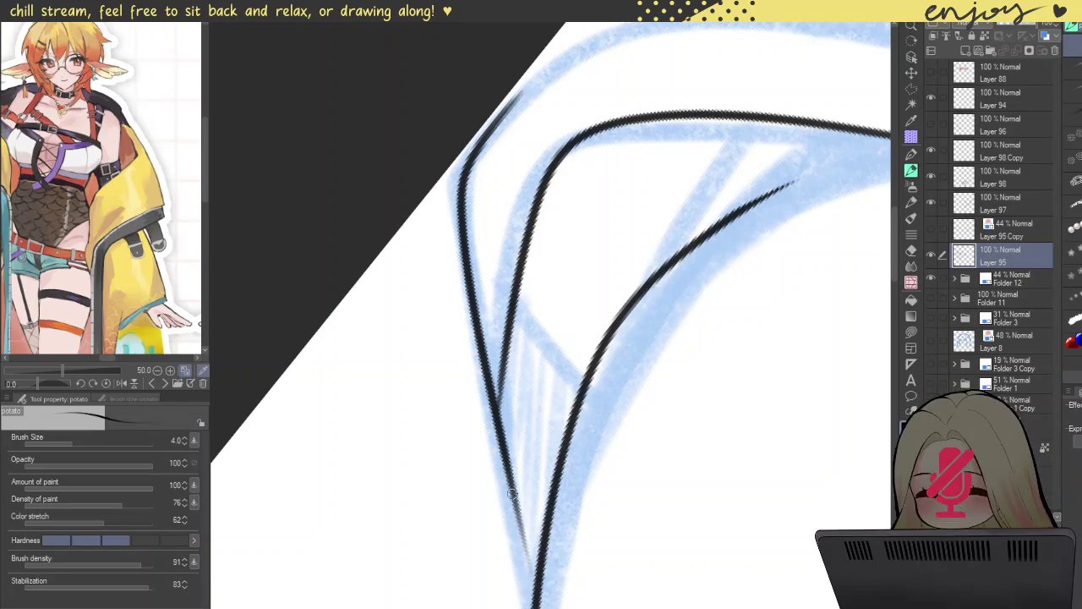
- Ink the ahoge's middle line, darken the left line, and add a shorter diagonal inner line
left_click_drag(537, 451, 512, 303)
left_click_drag(491, 201, 484, 334)
left_click_drag(477, 260, 488, 323)
left_click_drag(512, 457, 468, 316)
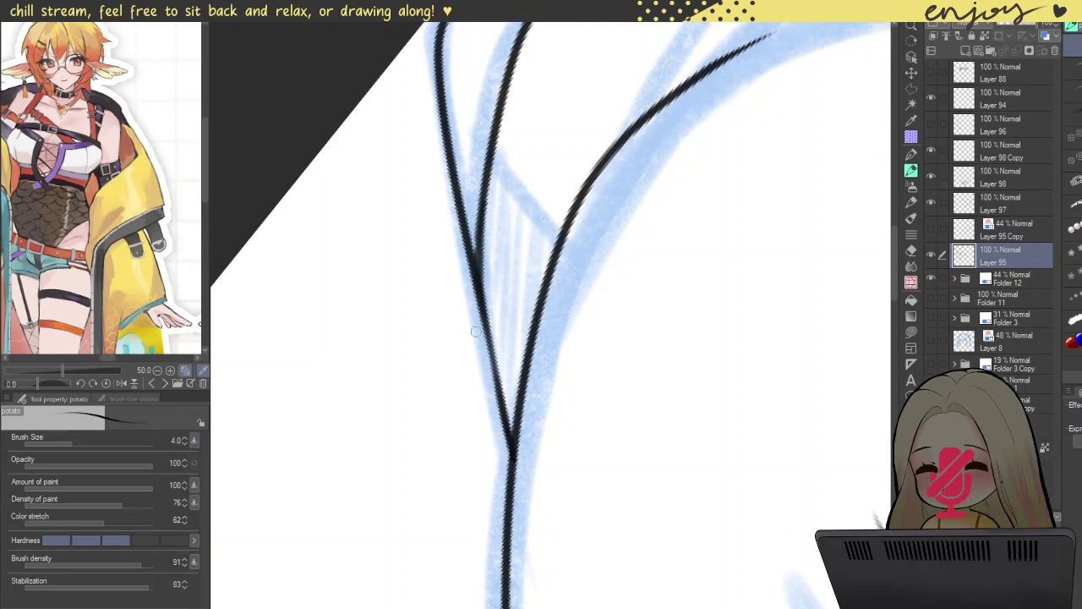
left_click_drag(510, 450, 460, 266)
left_click_drag(514, 438, 474, 273)
mouse_move(546, 207)
left_mouse_down()
mouse_move(486, 344)
mouse_move(570, 433)
left_mouse_up()
key("ctrl+z")
left_click_drag(483, 373, 548, 429)
key("ctrl+z")
left_click_drag(487, 363, 547, 441)
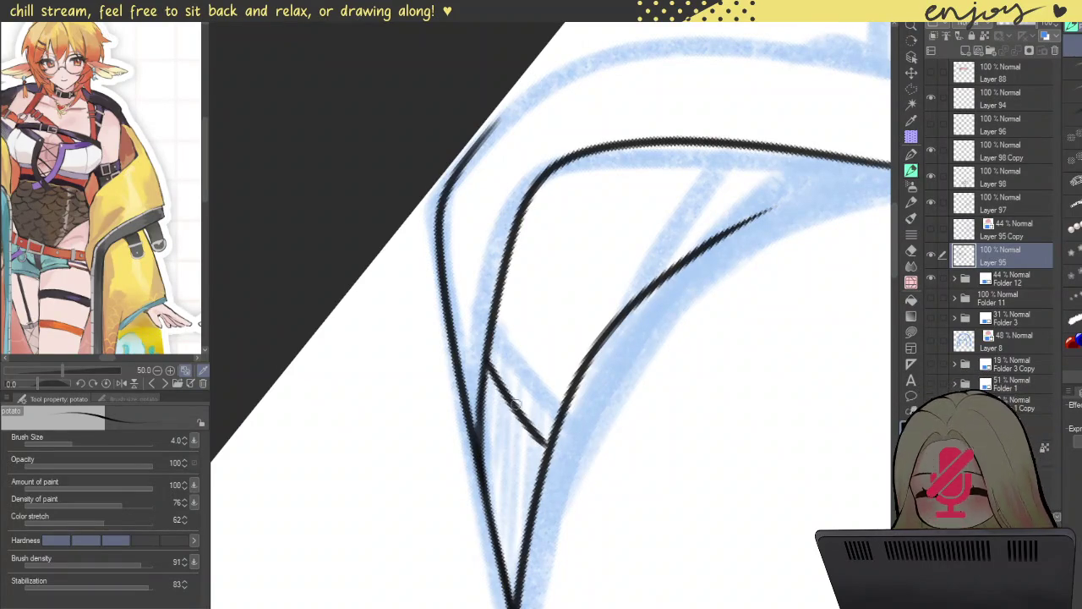
key("ctrl+z")
mouse_move(488, 363)
left_mouse_down()
mouse_move(535, 434)
mouse_move(521, 414)
left_mouse_up()
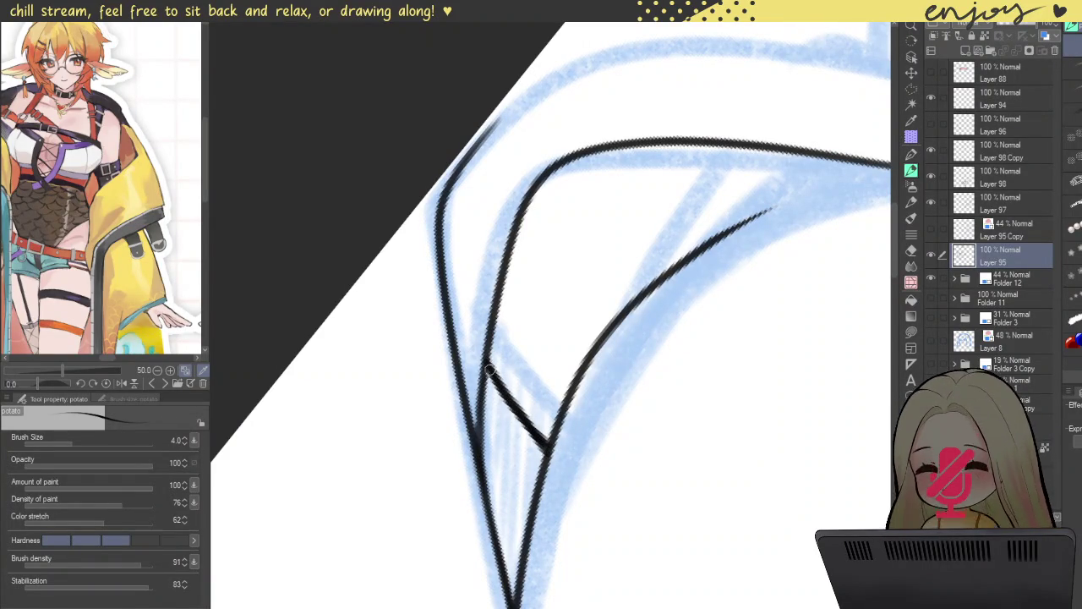
- Ink a long curved hair line along the sketch
scroll(512, 382, "down", 2)
scroll(527, 434, "down", 2)
mouse_move(536, 309)
left_mouse_down()
mouse_move(421, 332)
mouse_move(473, 279)
left_mouse_up()
scroll(501, 242, "up", 2)
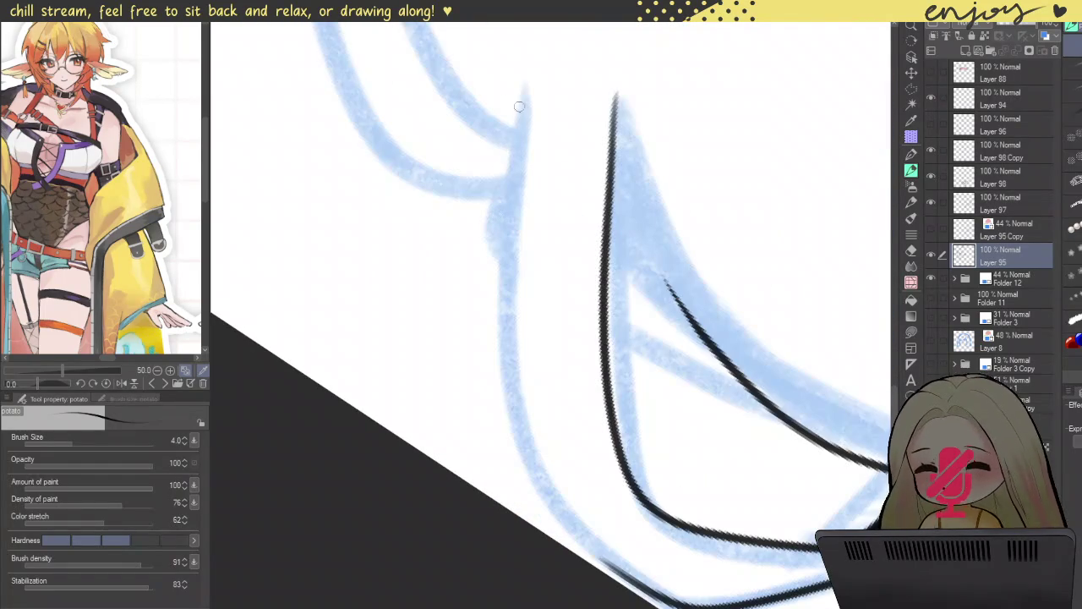
mouse_move(524, 88)
left_mouse_down()
mouse_move(514, 434)
mouse_move(638, 575)
left_mouse_up()
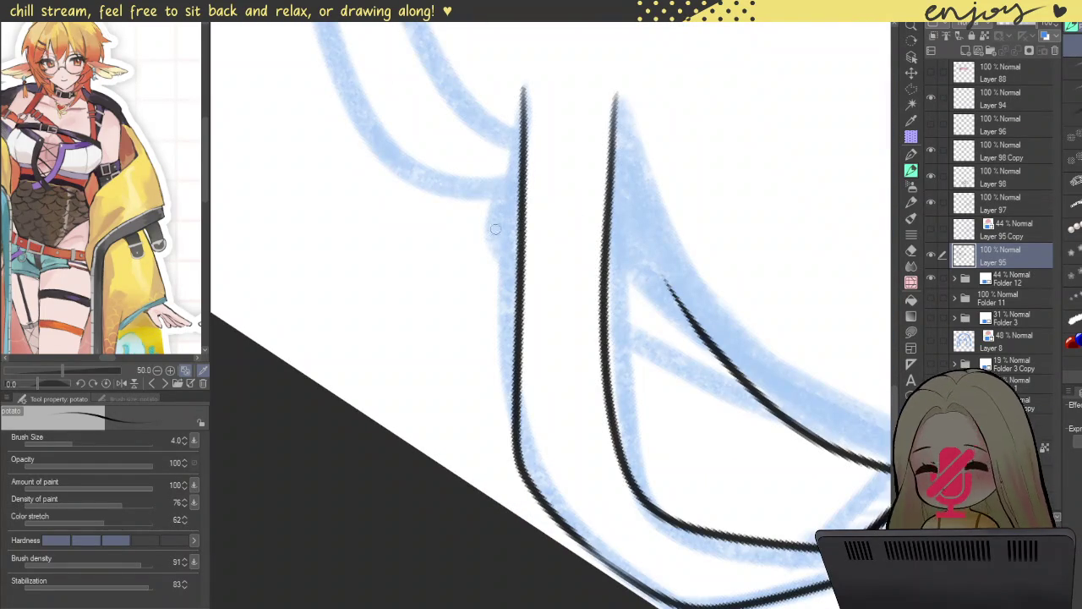
- Draw a shorter diagonal line across the ahoge after discarding a thin trial stroke
scroll(523, 340, "down", 2)
left_click_drag(561, 152, 732, 268)
scroll(734, 360, "up", 2)
left_click_drag(733, 360, 727, 381)
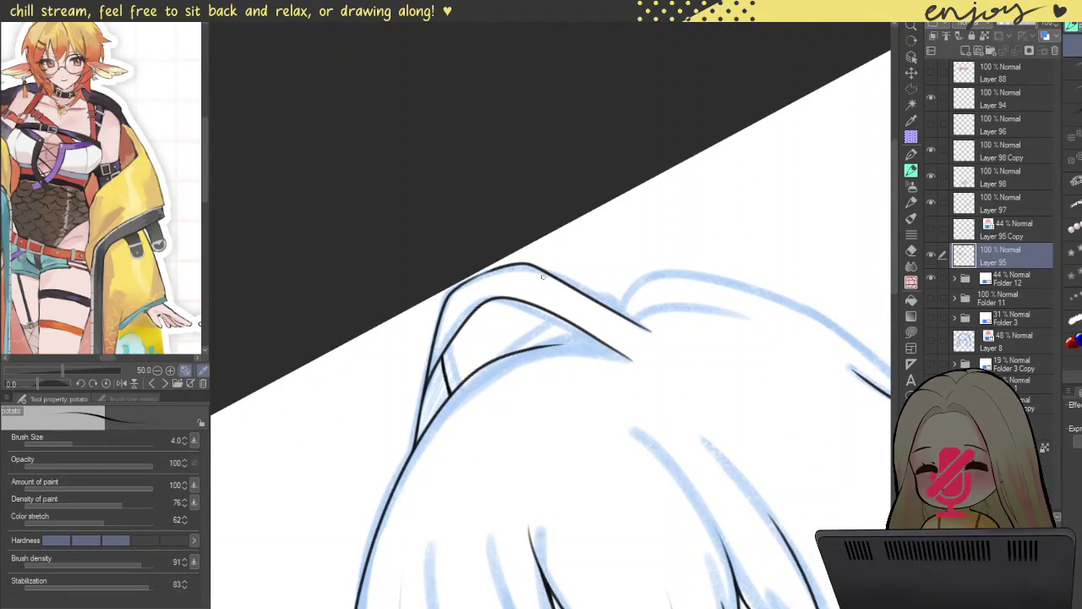
scroll(514, 281, "up", 1)
left_click_drag(507, 260, 589, 353)
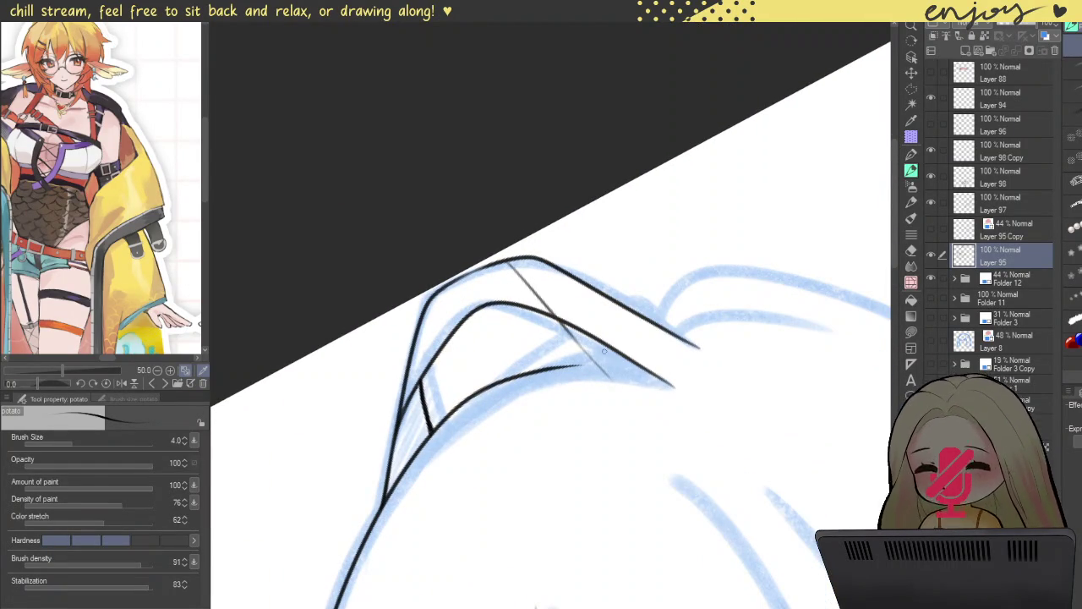
key("ctrl+z")
key("ctrl+z")
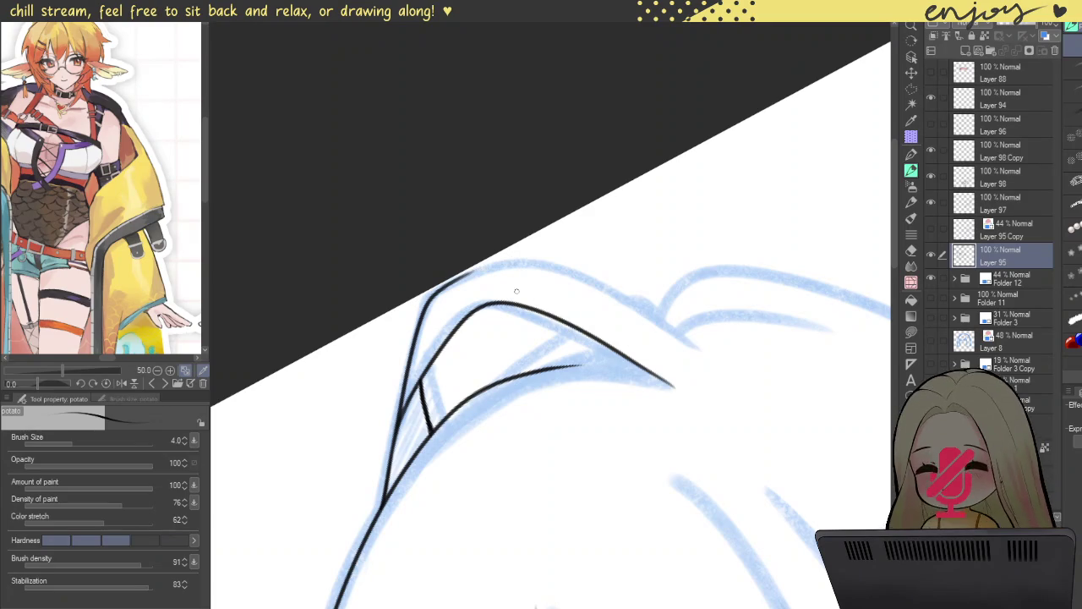
scroll(526, 300, "up", 1)
left_click_drag(550, 336, 684, 463)
key("ctrl+z")
left_click_drag(547, 333, 653, 438)
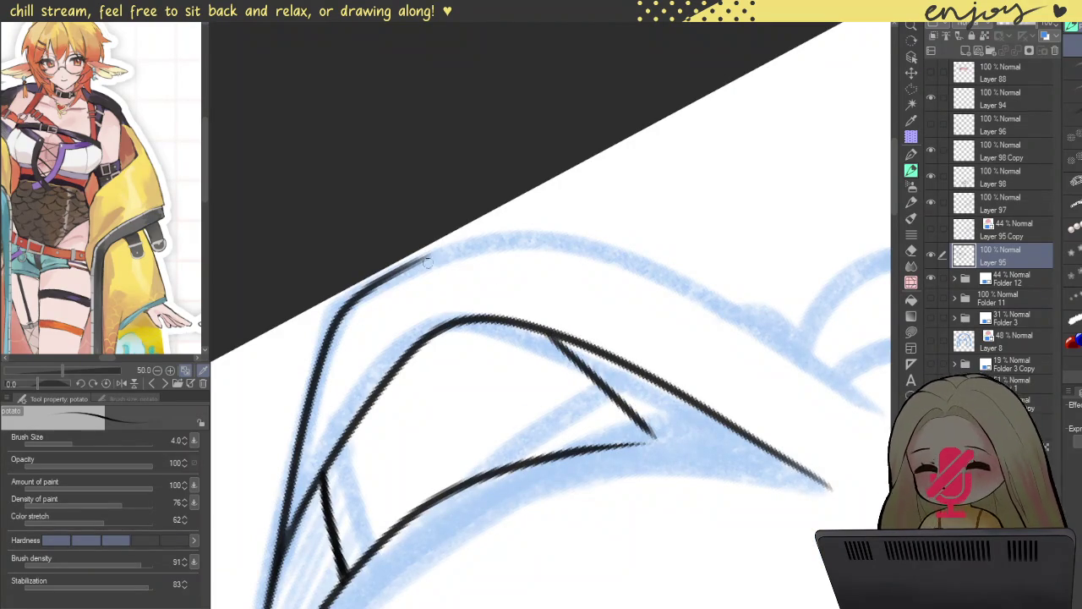
- Ink the ahoge's right side with an outward curve down to the junction
left_click_drag(447, 193, 652, 176)
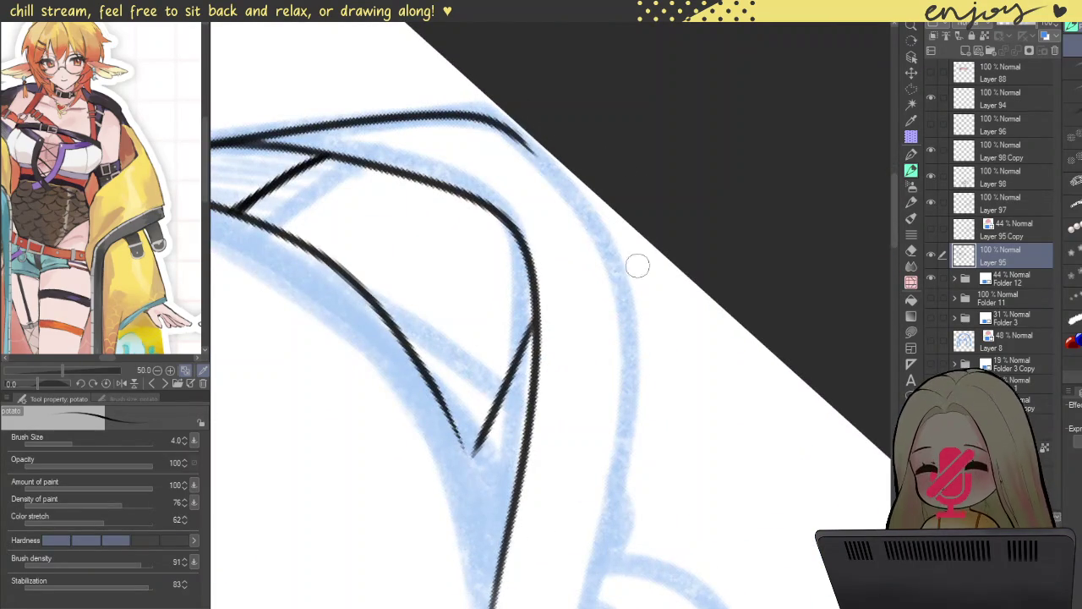
left_click_drag(511, 131, 547, 360)
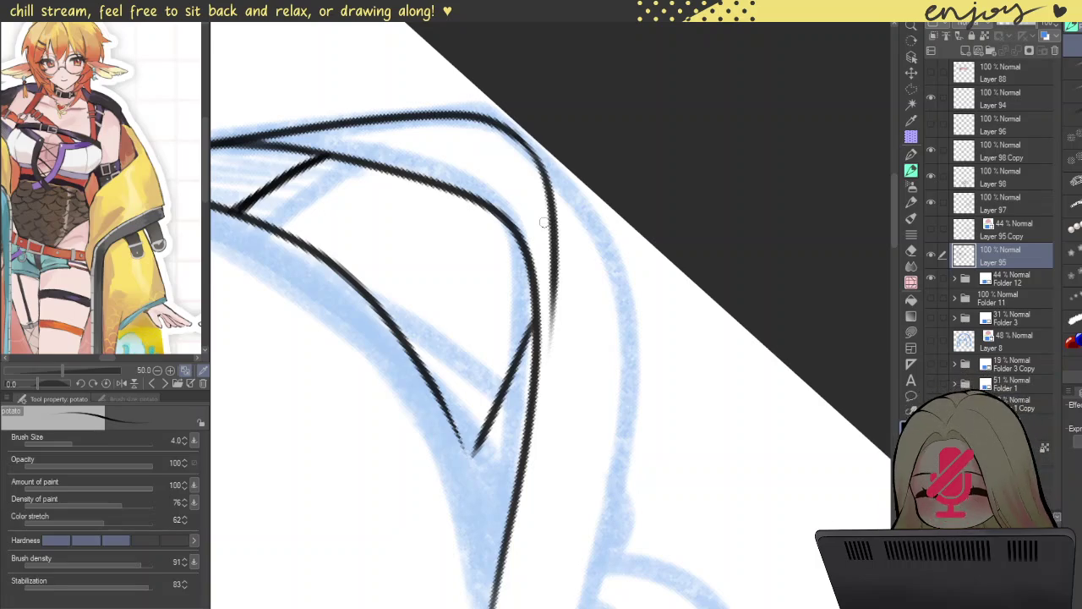
key("ctrl+z")
left_click_drag(512, 132, 526, 361)
key("ctrl+z")
left_click_drag(513, 132, 529, 366)
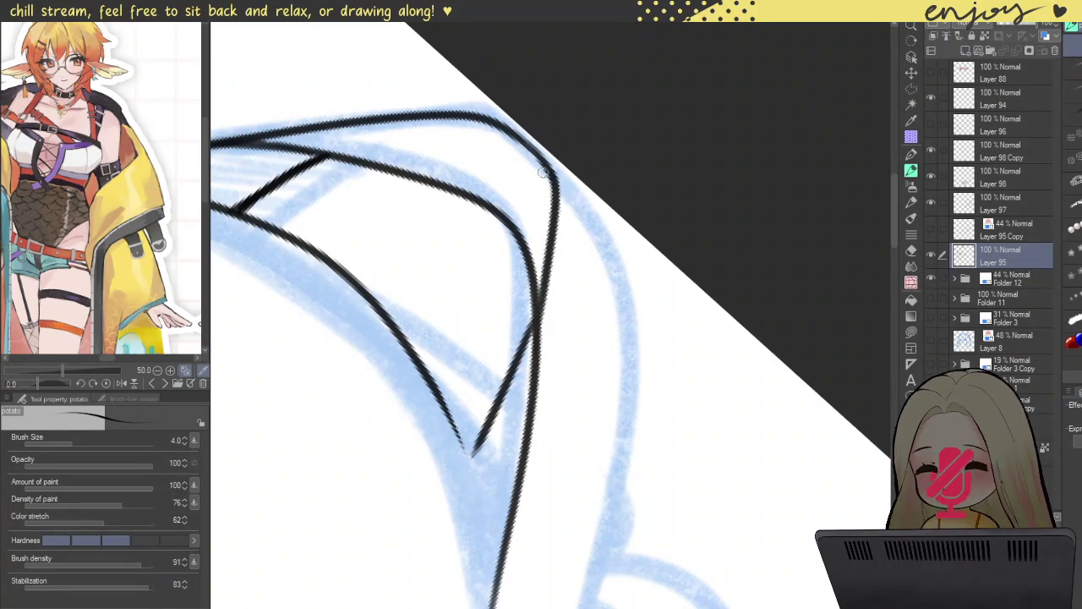
left_click_drag(554, 226, 528, 461)
key("ctrl+z")
left_click_drag(558, 215, 524, 457)
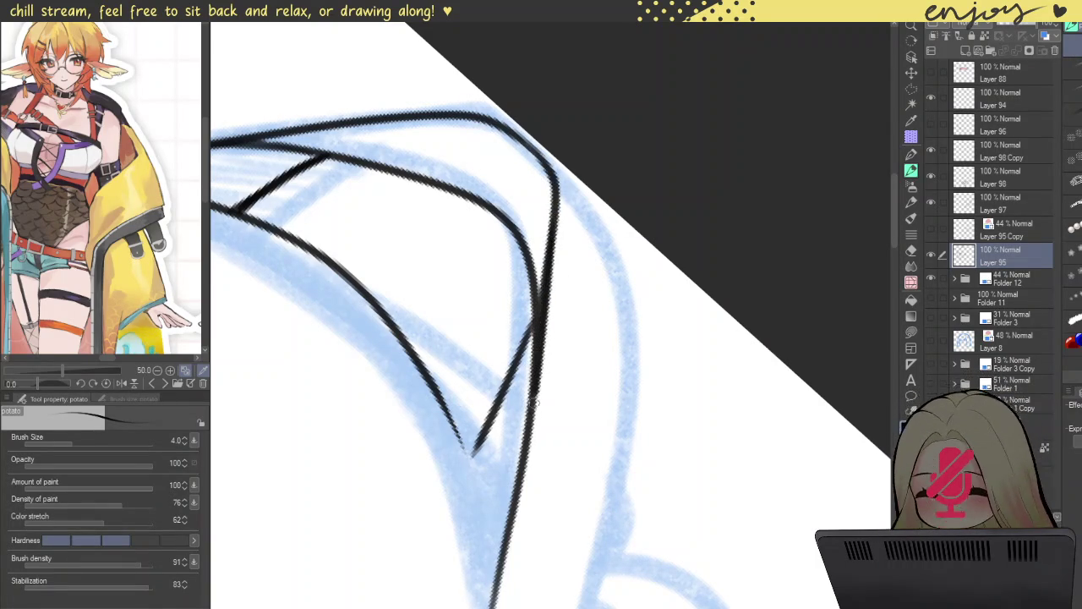
key("ctrl+z")
left_click_drag(558, 207, 511, 488)
key("ctrl+z")
left_click_drag(558, 207, 531, 441)
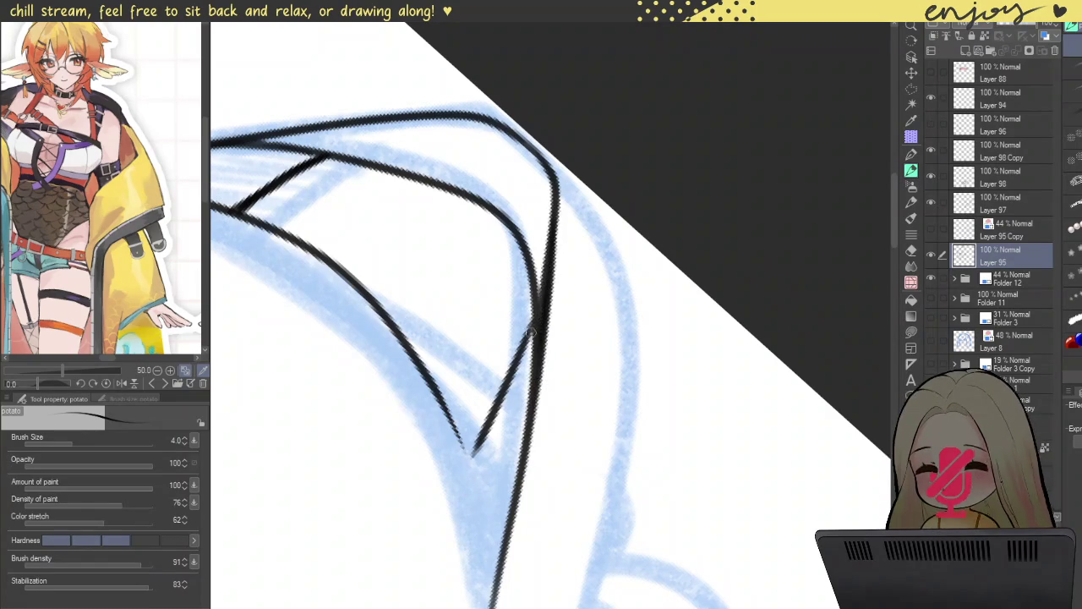
- Touch up the right line at the crossing and darken the ahoge's upper curve
scroll(545, 281, "up", 2)
key("ctrl+z")
left_click_drag(541, 296, 544, 345)
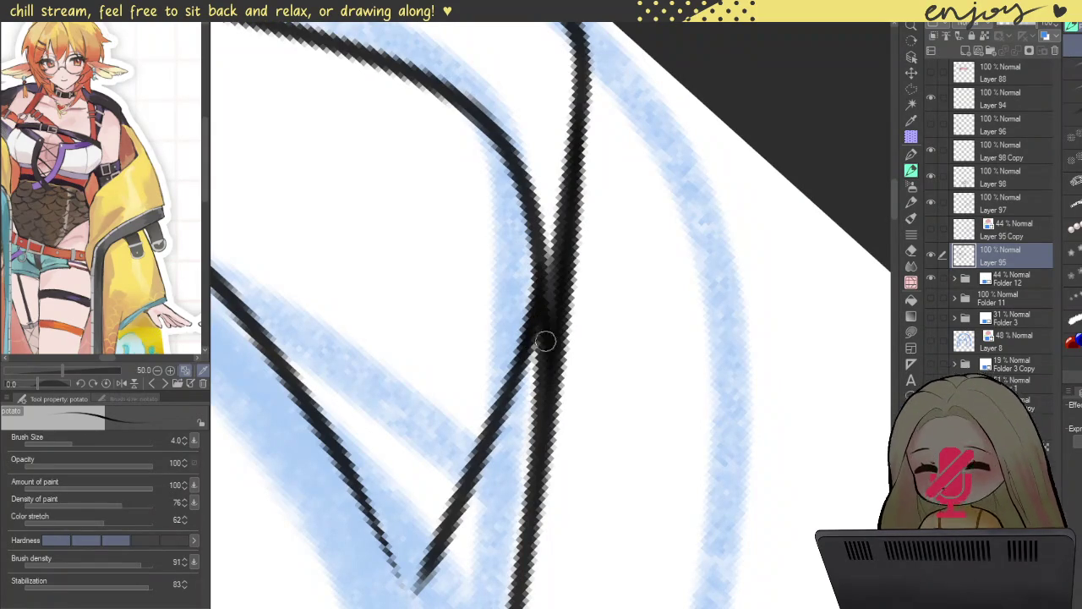
scroll(575, 167, "down", 2)
scroll(575, 167, "down", 2)
scroll(580, 165, "up", 4)
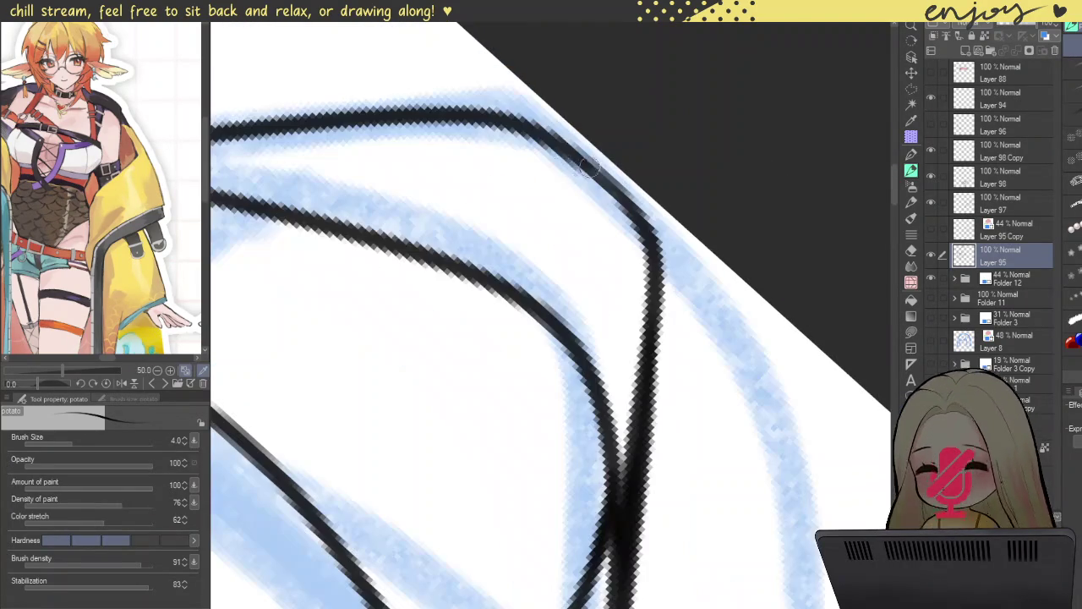
left_click_drag(584, 165, 623, 207)
scroll(648, 263, "down", 5)
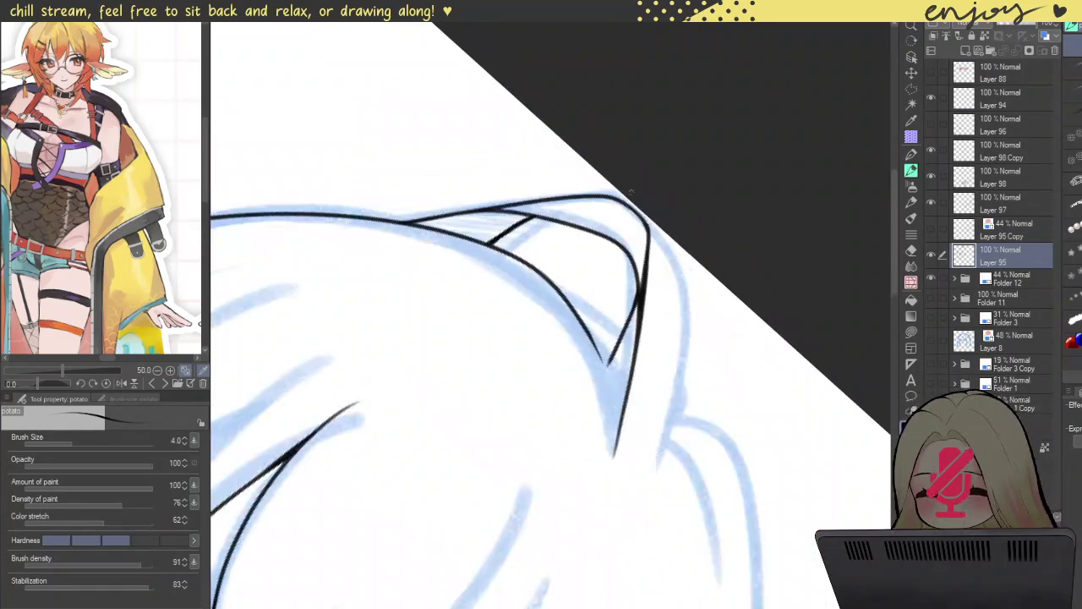
- Rotate the canvas onto the hair outline and undo a short stray stroke
scroll(647, 262, "down", 2)
mouse_move(461, 189)
left_mouse_down()
mouse_move(414, 213)
mouse_move(452, 125)
mouse_move(441, 110)
left_mouse_up()
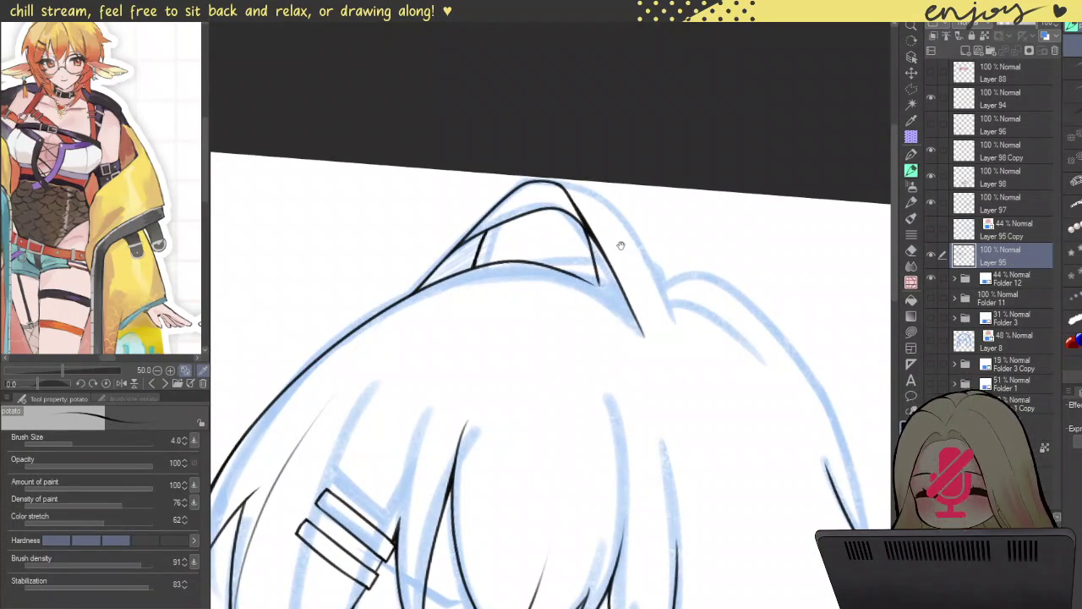
scroll(617, 244, "down", 2)
left_click_drag(557, 152, 441, 171)
scroll(441, 171, "up", 3)
scroll(441, 172, "down", 1)
scroll(457, 157, "down", 2)
scroll(486, 128, "down", 1)
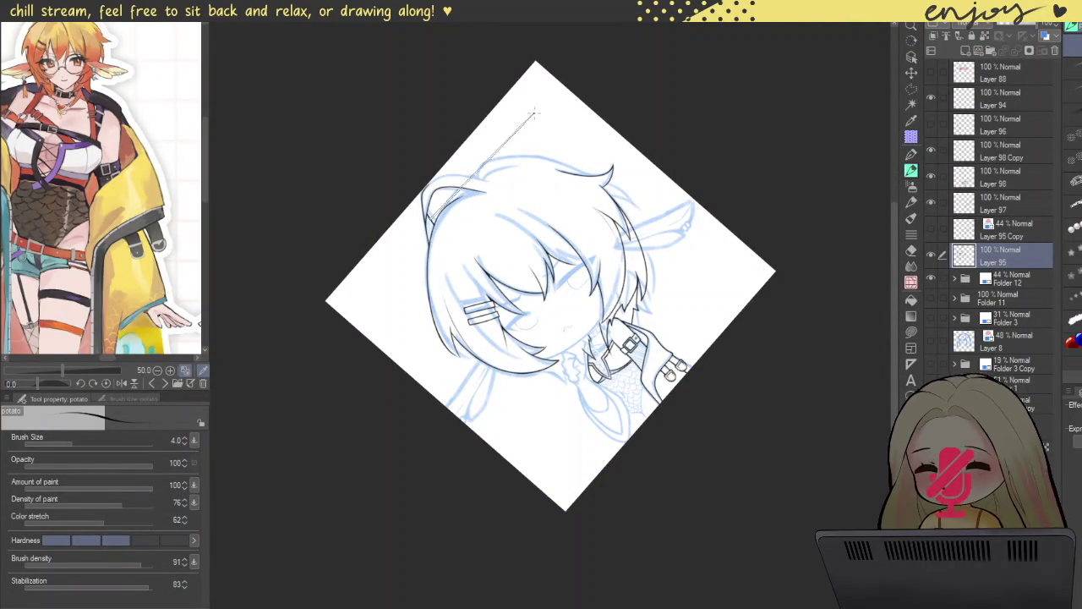
left_click_drag(554, 148, 507, 222)
scroll(507, 221, "up", 2)
scroll(583, 169, "up", 2)
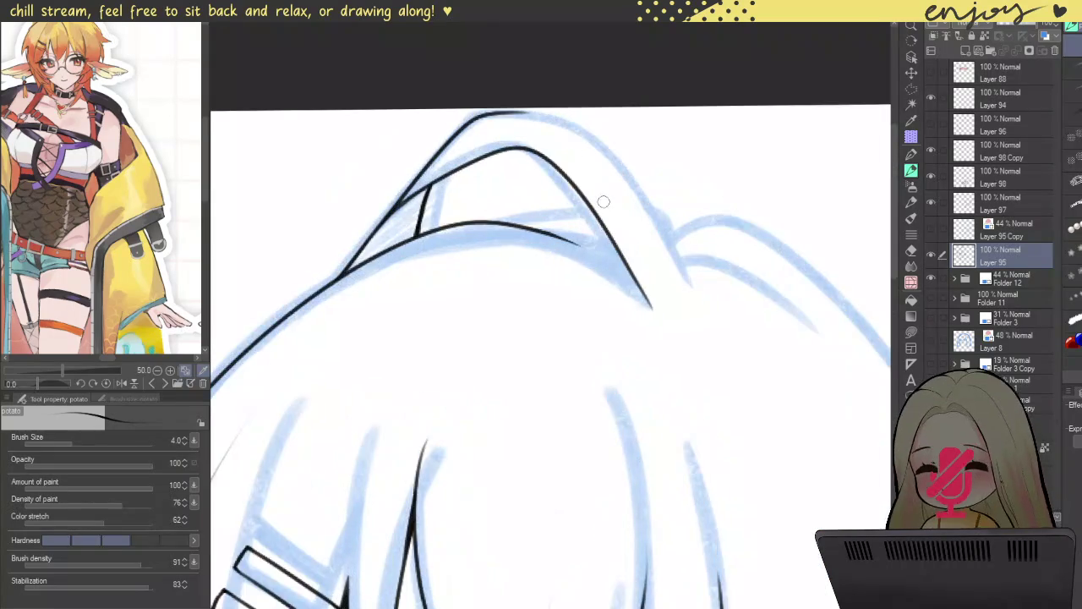
scroll(563, 158, "up", 2)
key("ctrl+z")
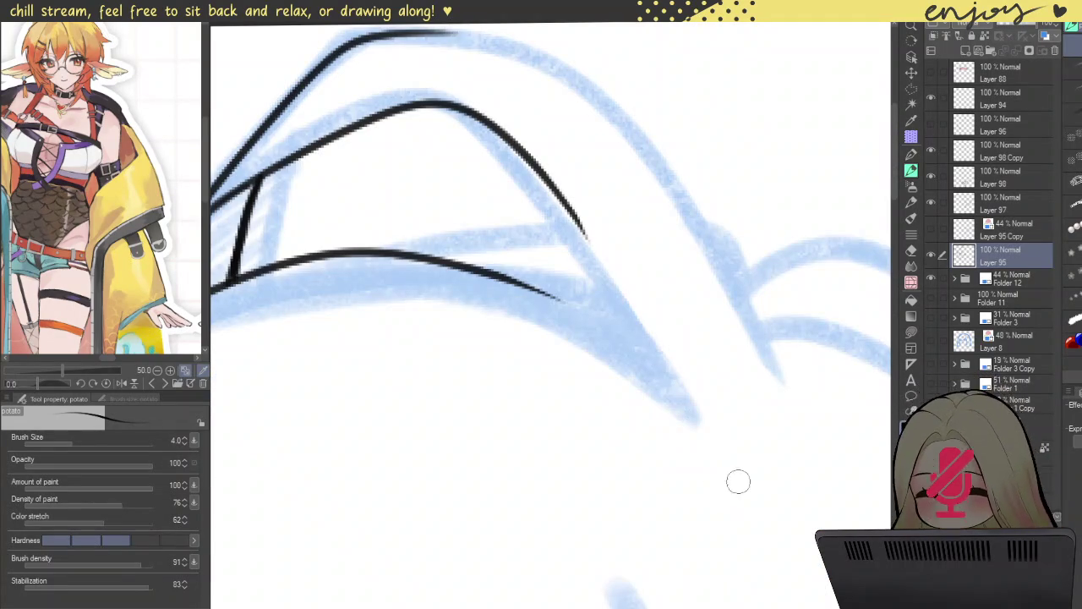
scroll(562, 207, "up", 2)
- Extend the hair strand downward and rework the upper ahoge line, erasing and redrawing it
left_click_drag(591, 262, 689, 511)
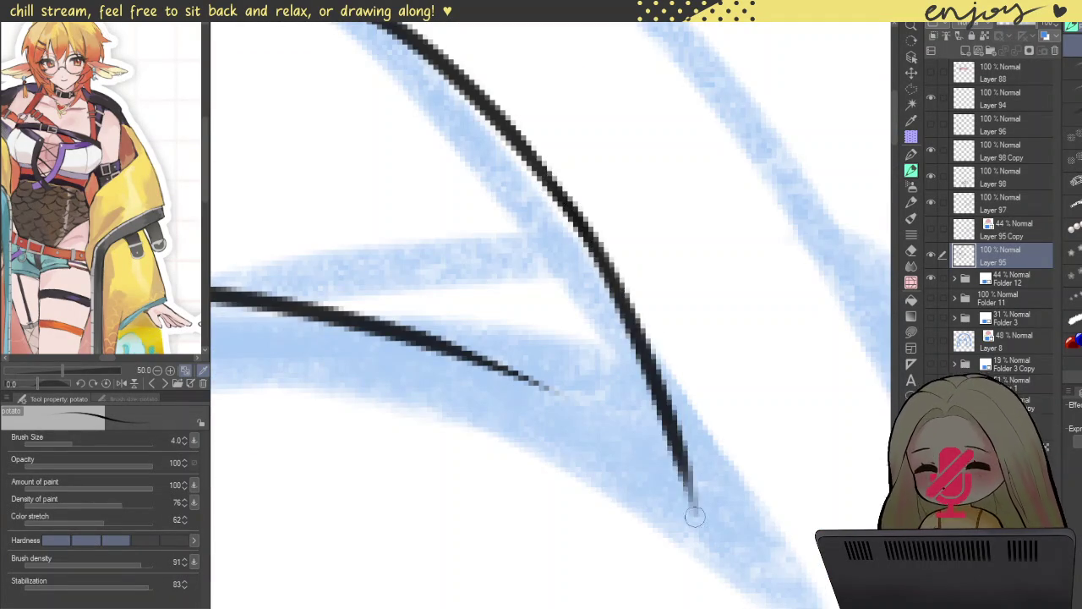
scroll(598, 250, "down", 2)
left_click_drag(534, 233, 631, 443)
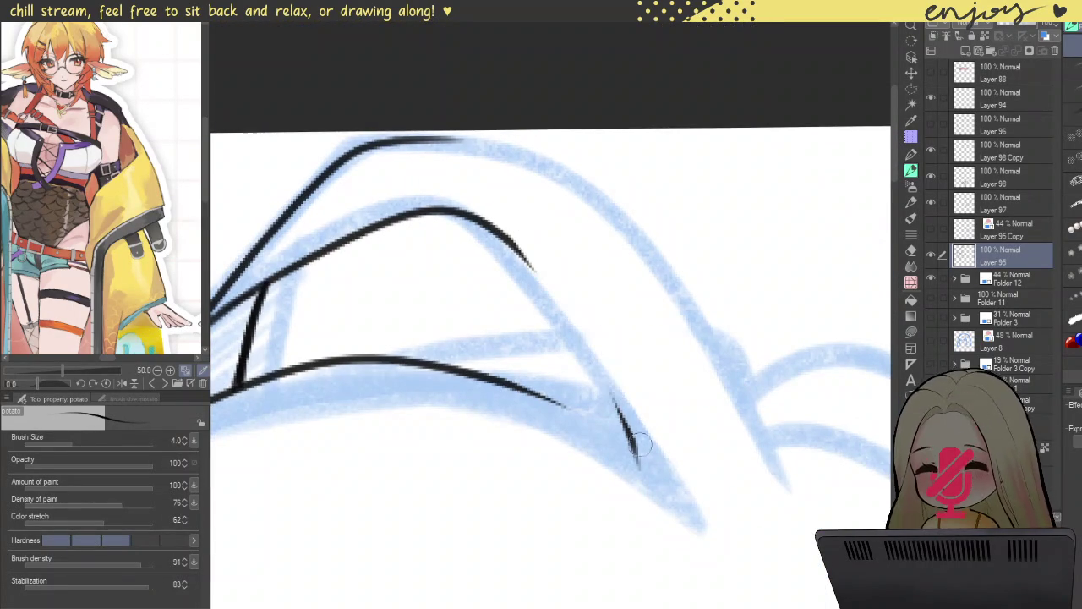
left_click_drag(518, 228, 605, 387)
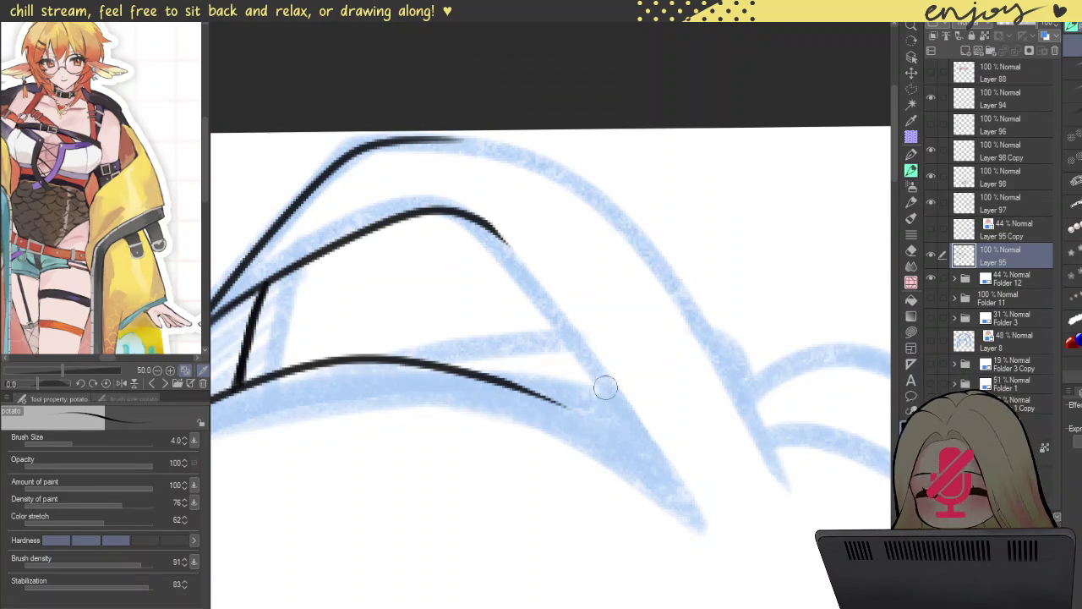
mouse_move(495, 227)
left_mouse_down()
mouse_move(596, 404)
mouse_move(634, 497)
left_mouse_up()
key("ctrl+z")
mouse_move(486, 222)
left_mouse_down()
mouse_move(536, 285)
mouse_move(636, 474)
left_mouse_up()
left_click_drag(488, 225, 571, 347)
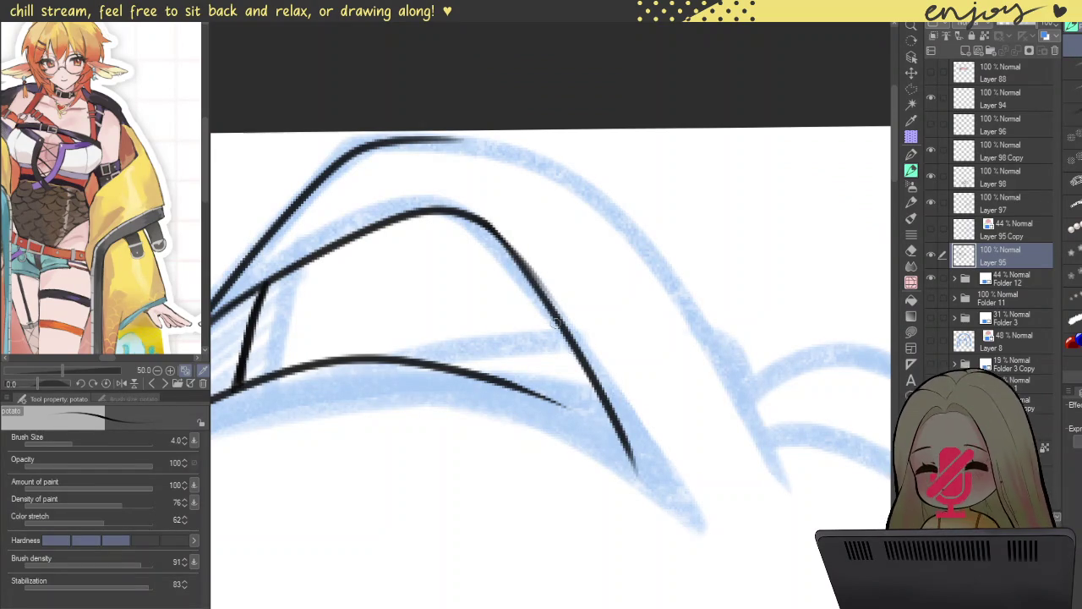
left_click_drag(488, 225, 526, 269)
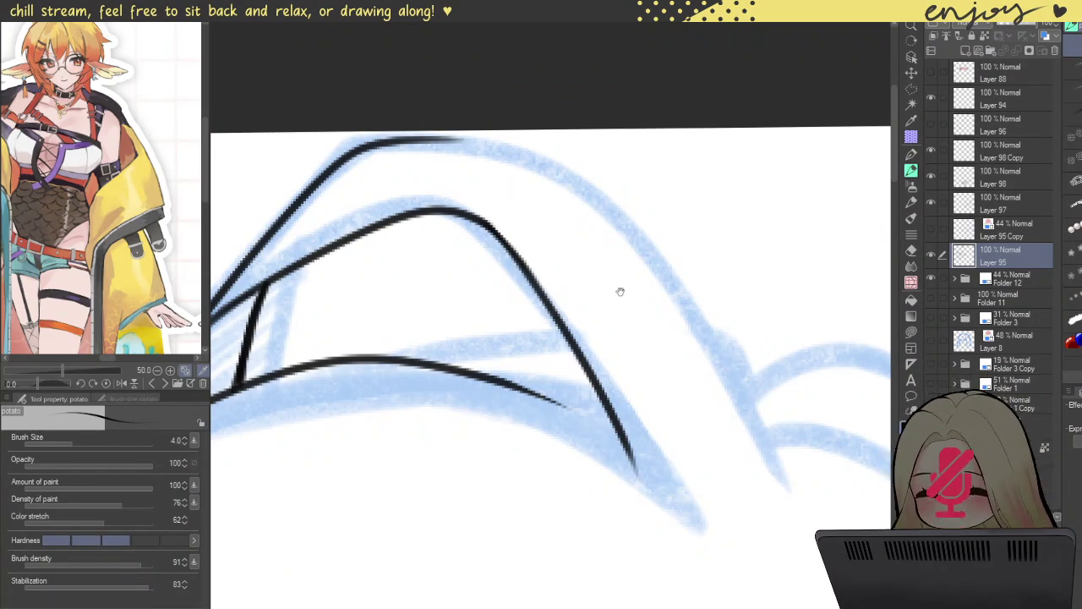
- Draw the long outer ahoge line, redrawing it until it continues cleanly
left_click_drag(617, 288, 491, 270)
left_click_drag(471, 177, 717, 490)
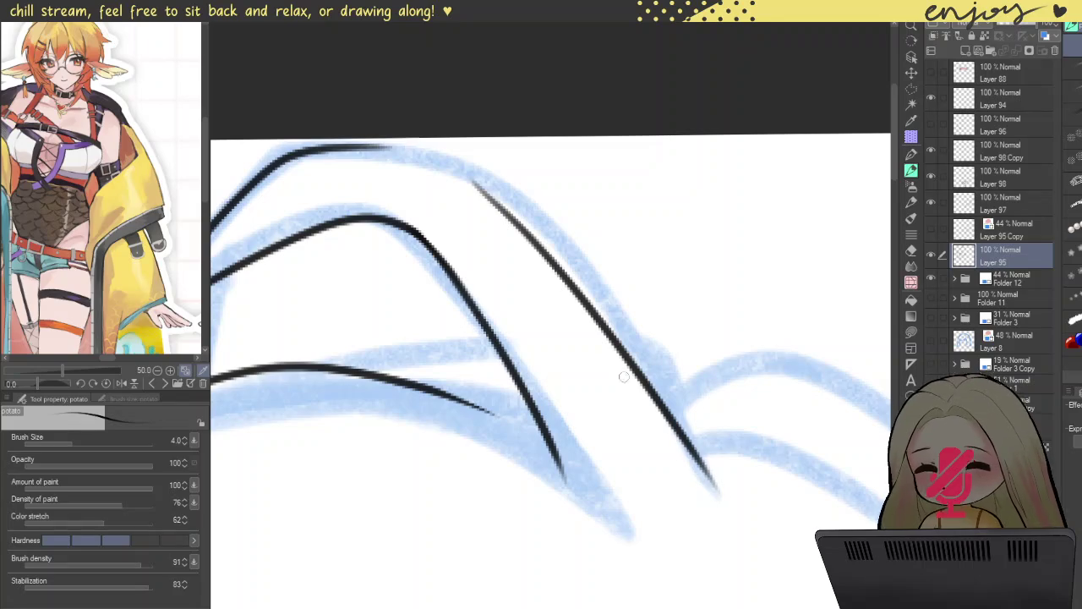
mouse_move(469, 225)
left_mouse_down()
mouse_move(372, 508)
mouse_move(389, 380)
mouse_move(520, 212)
left_mouse_up()
key("ctrl+z")
mouse_move(363, 567)
left_mouse_down()
mouse_move(380, 406)
mouse_move(520, 216)
left_mouse_up()
key("ctrl+z")
mouse_move(365, 575)
left_mouse_down()
mouse_move(372, 431)
mouse_move(604, 169)
left_mouse_up()
left_click_drag(507, 209, 702, 43)
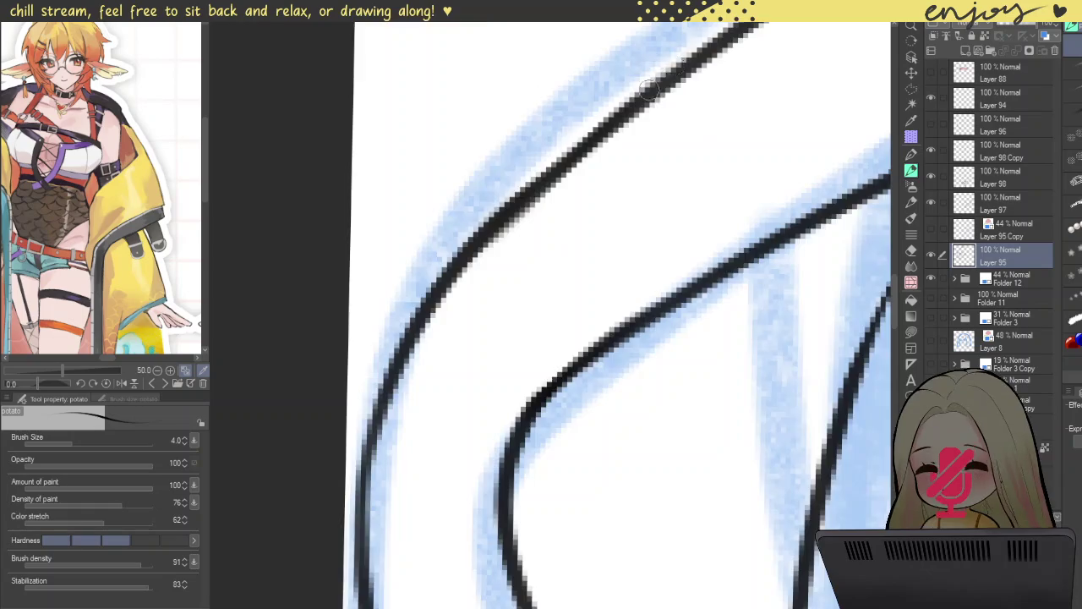
- Add an arched inner strand inside the pointed ahoge tip
scroll(617, 312, "down", 3)
left_click_drag(554, 99, 585, 279)
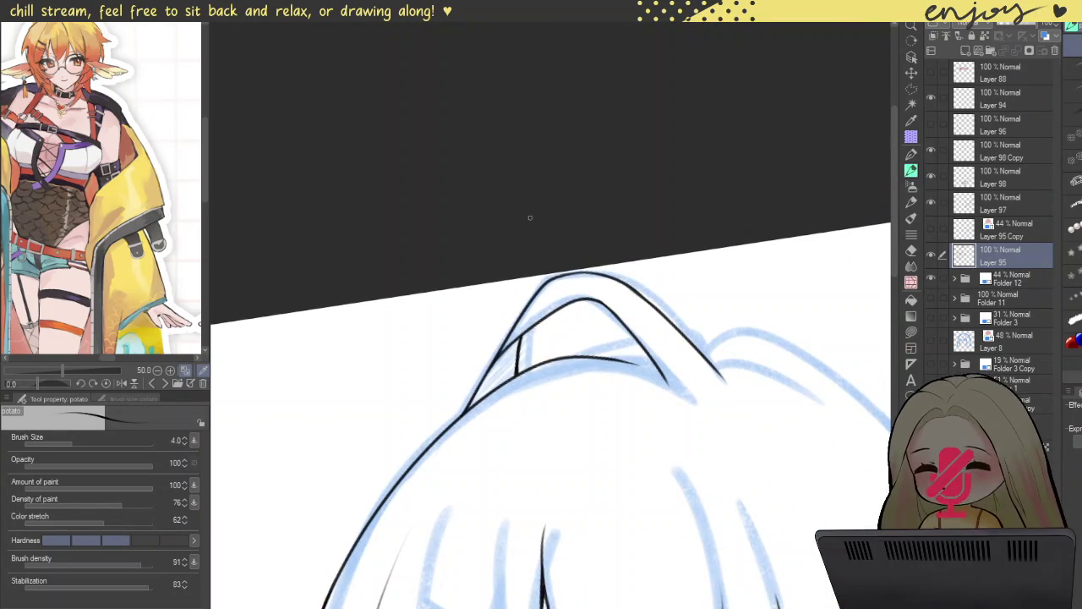
scroll(635, 271, "down", 3)
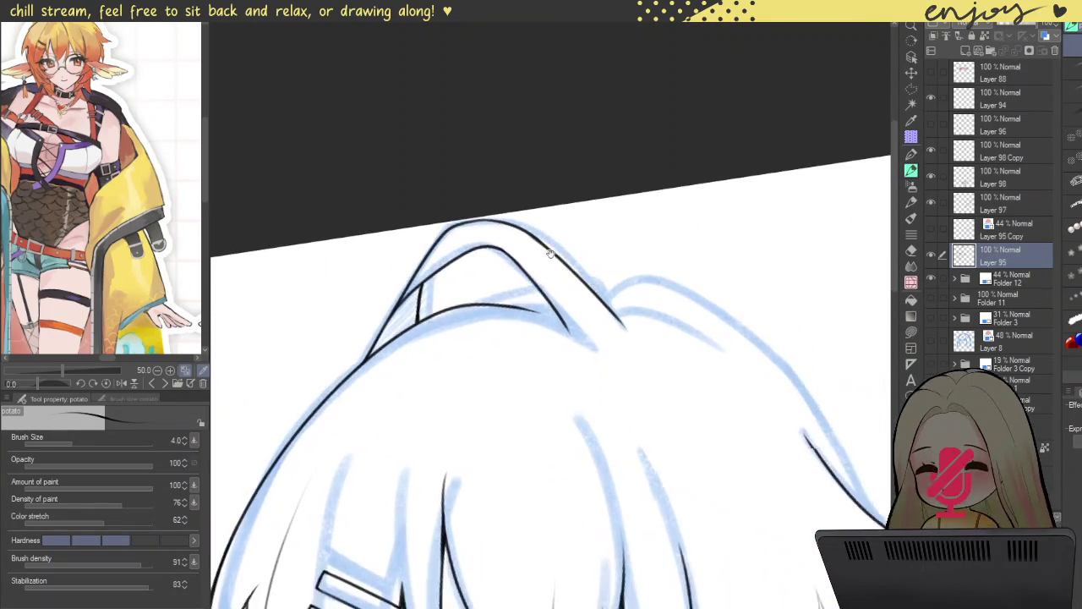
scroll(592, 279, "down", 3)
scroll(522, 277, "up", 5)
scroll(523, 276, "up", 2)
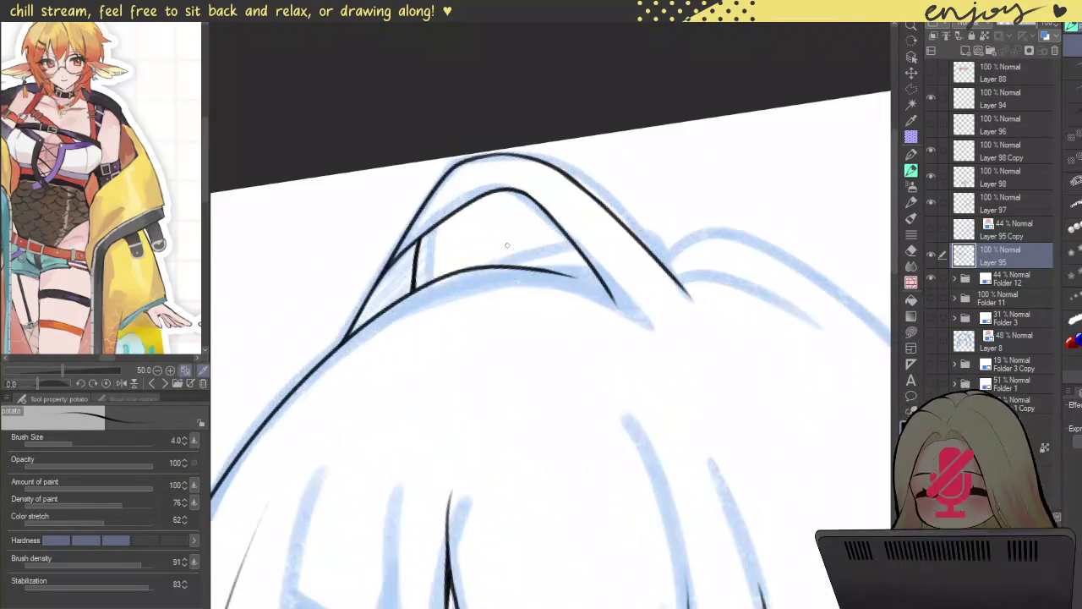
scroll(489, 259, "up", 3)
left_click_drag(449, 271, 668, 246)
scroll(668, 247, "down", 3)
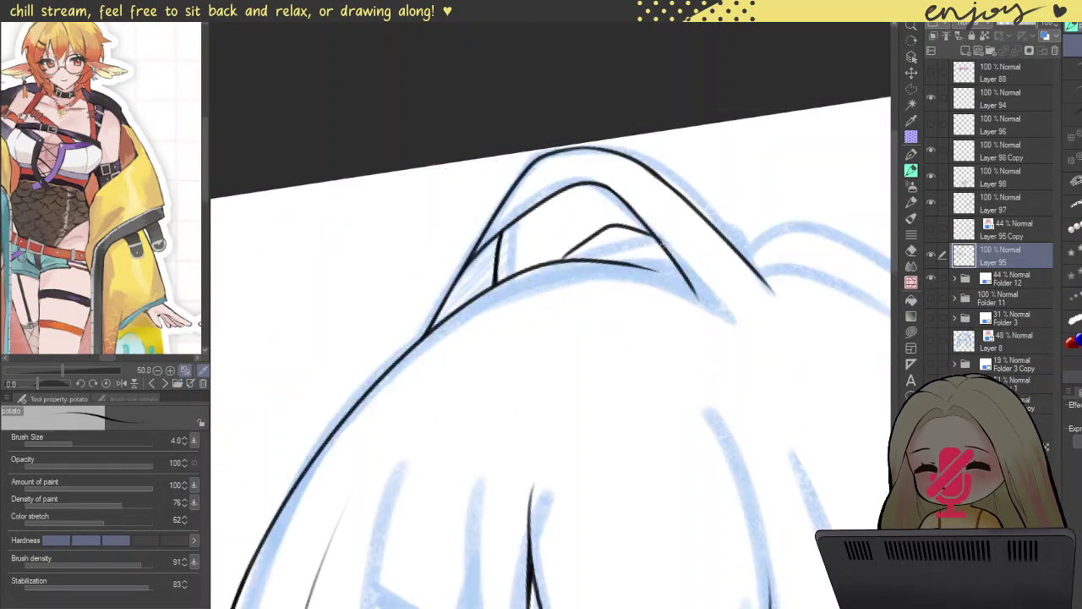
scroll(521, 234, "up", 3)
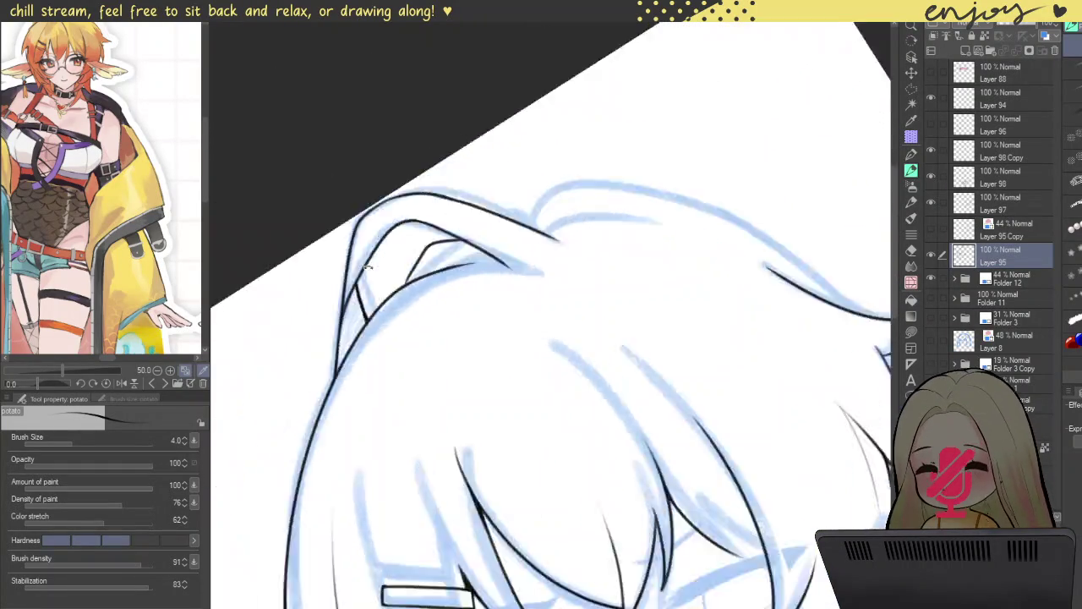
left_click_drag(508, 196, 580, 133)
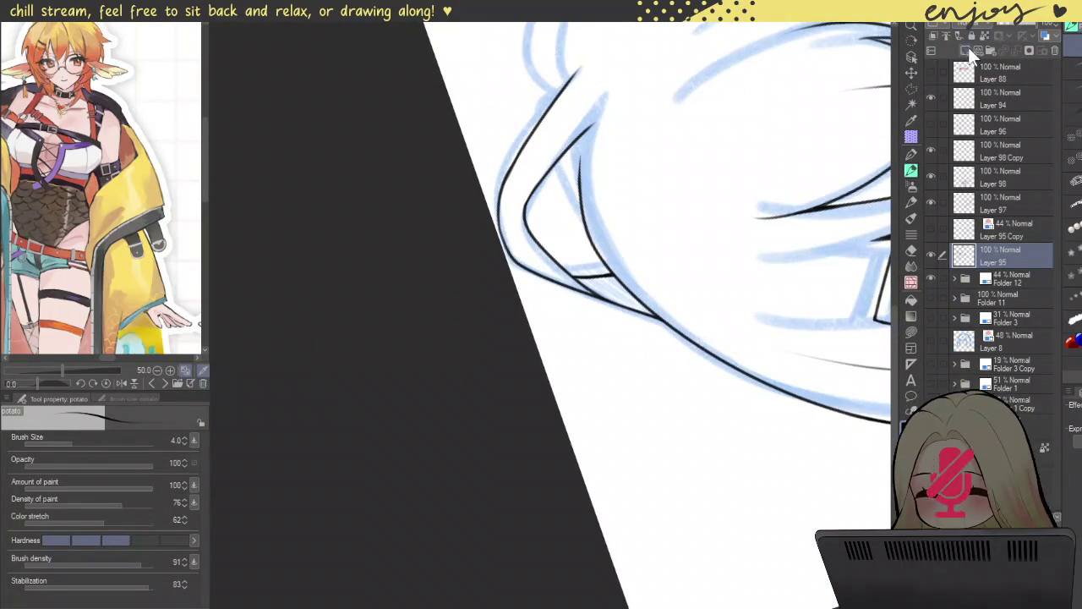
- On a new layer, draw the ahoge strand line, retrying until it sits cleanly
left_click(968, 47)
mouse_move(578, 113)
left_mouse_down()
mouse_move(528, 336)
mouse_move(593, 458)
left_mouse_up()
key("ctrl+z")
mouse_move(538, 243)
left_mouse_down()
mouse_move(517, 325)
mouse_move(657, 480)
left_mouse_up()
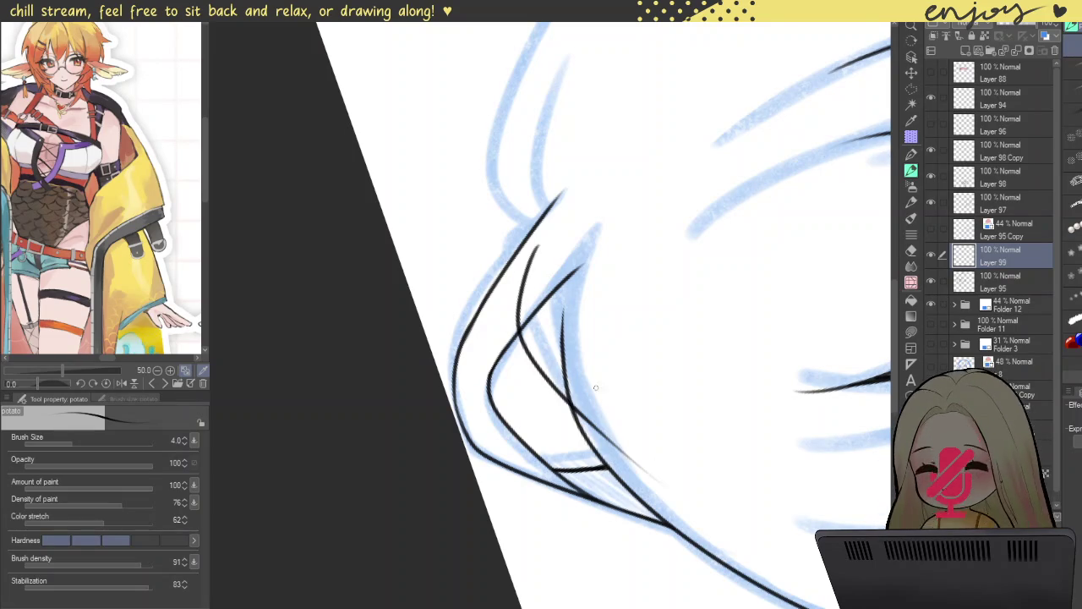
key("ctrl+z")
key("ctrl+z")
mouse_move(543, 245)
left_mouse_down()
mouse_move(589, 417)
mouse_move(658, 488)
left_mouse_up()
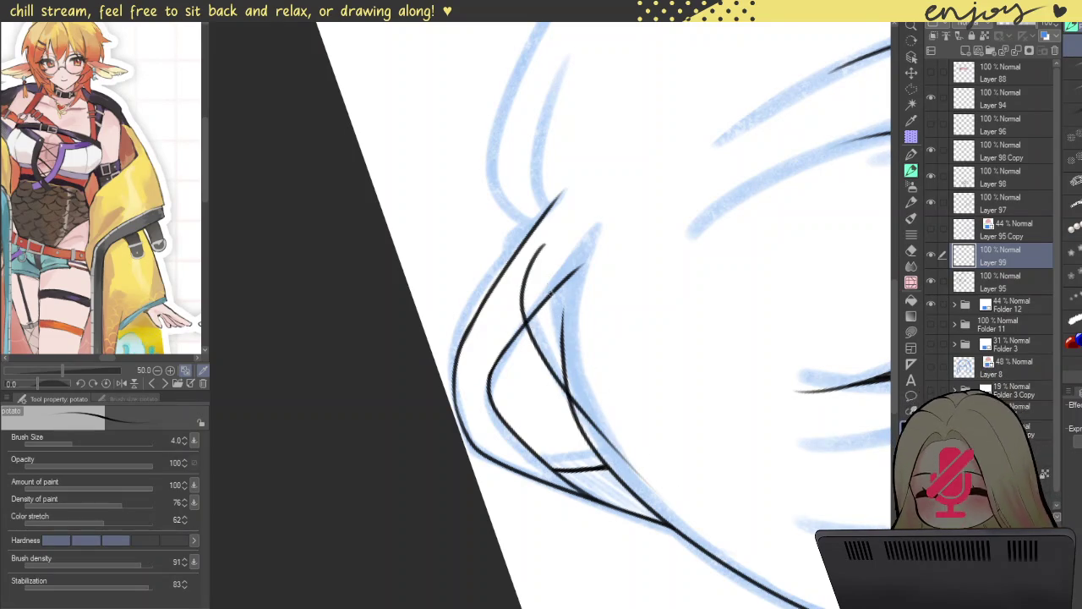
key("ctrl+z")
mouse_move(538, 245)
left_mouse_down()
mouse_move(519, 298)
mouse_move(662, 479)
left_mouse_up()
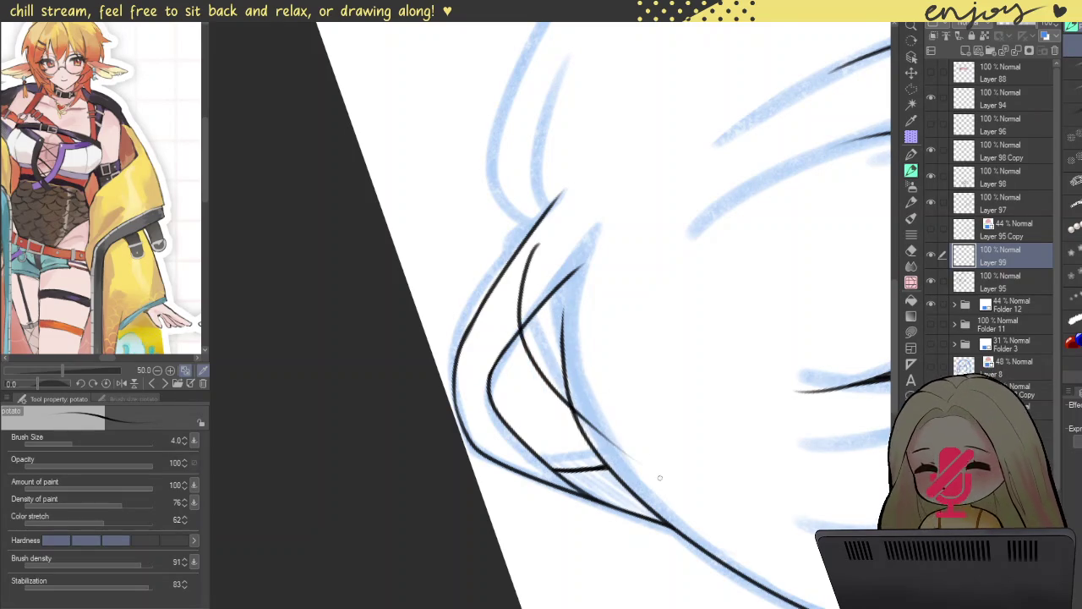
key("ctrl+z")
mouse_move(541, 247)
left_mouse_down()
mouse_move(543, 347)
mouse_move(643, 470)
left_mouse_up()
key("ctrl+z")
mouse_move(540, 244)
left_mouse_down()
mouse_move(559, 390)
mouse_move(646, 480)
left_mouse_up()
- Draw a curved strand continuing to the right along the ahoge
mouse_move(509, 230)
left_mouse_down()
mouse_move(623, 162)
mouse_move(758, 245)
mouse_move(434, 378)
left_mouse_up()
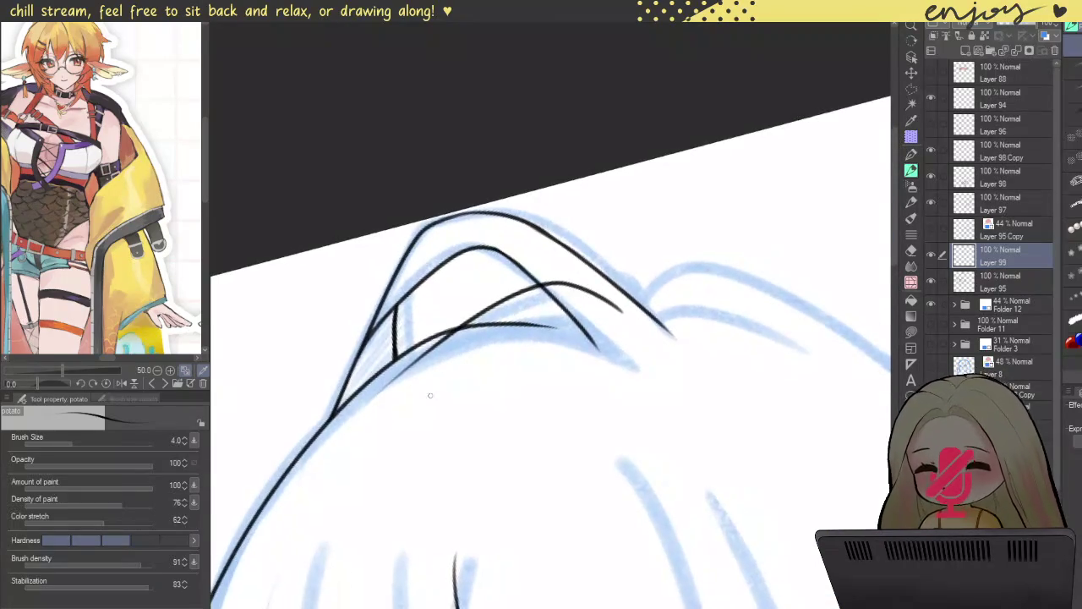
scroll(434, 379, "up", 3)
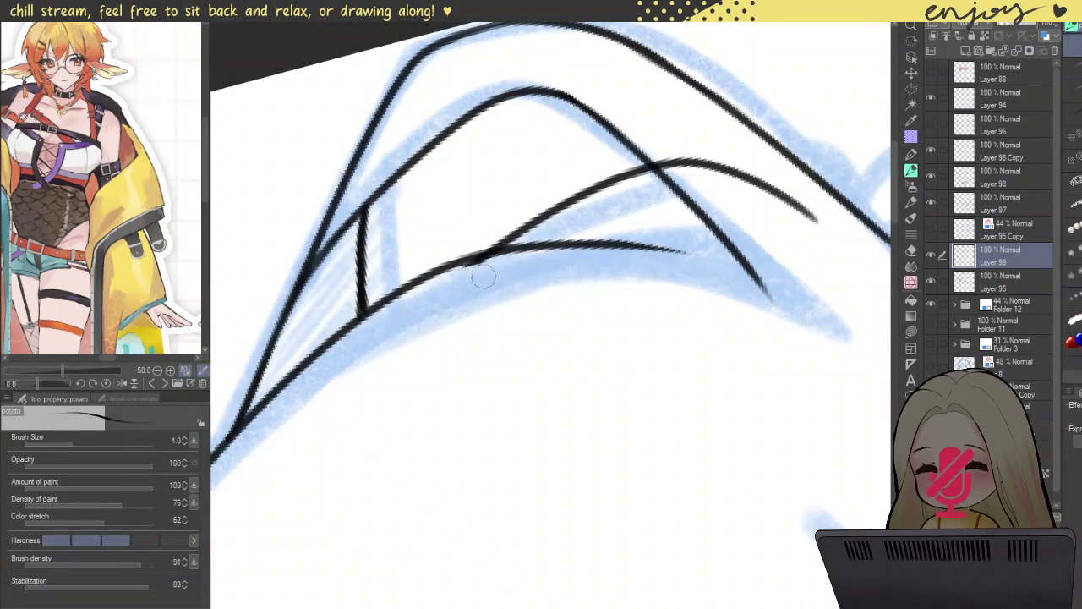
left_click_drag(668, 274, 517, 283)
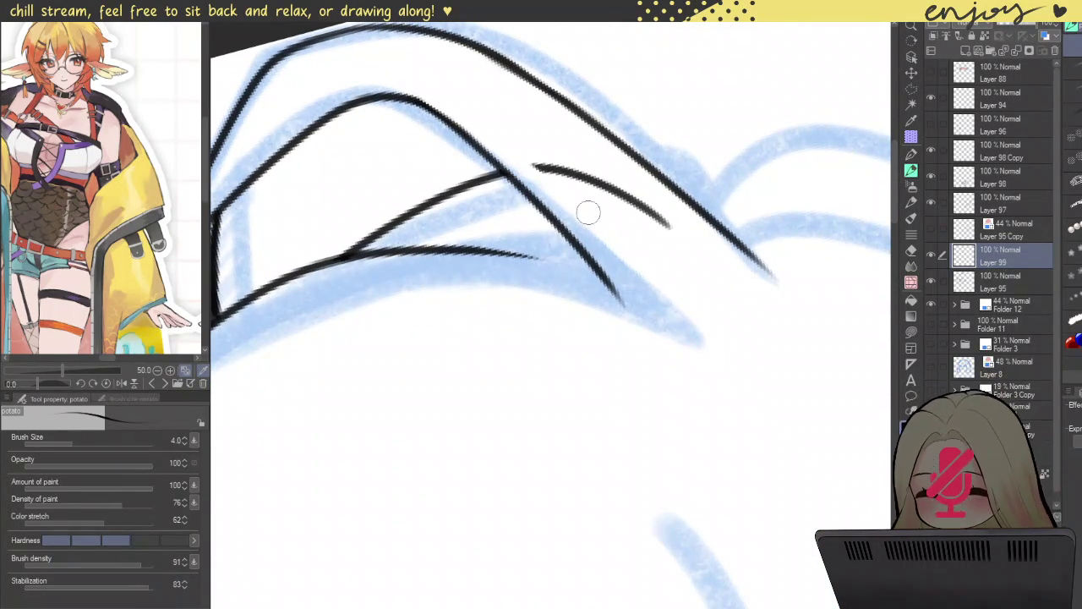
mouse_move(645, 203)
left_mouse_down()
mouse_move(534, 183)
mouse_move(876, 182)
left_mouse_up()
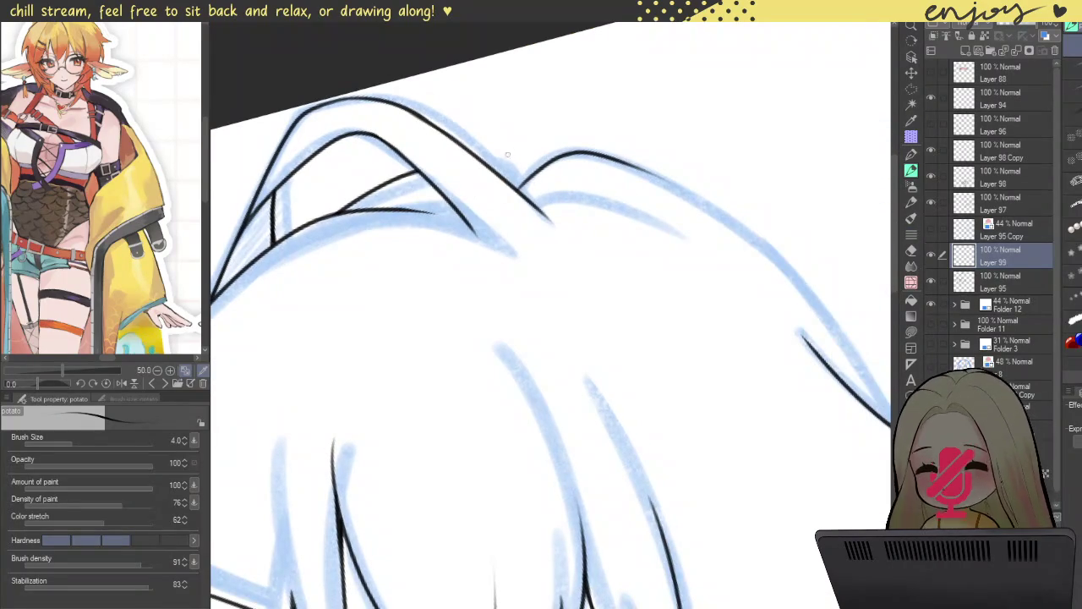
key("ctrl+z")
scroll(513, 177, "up", 3)
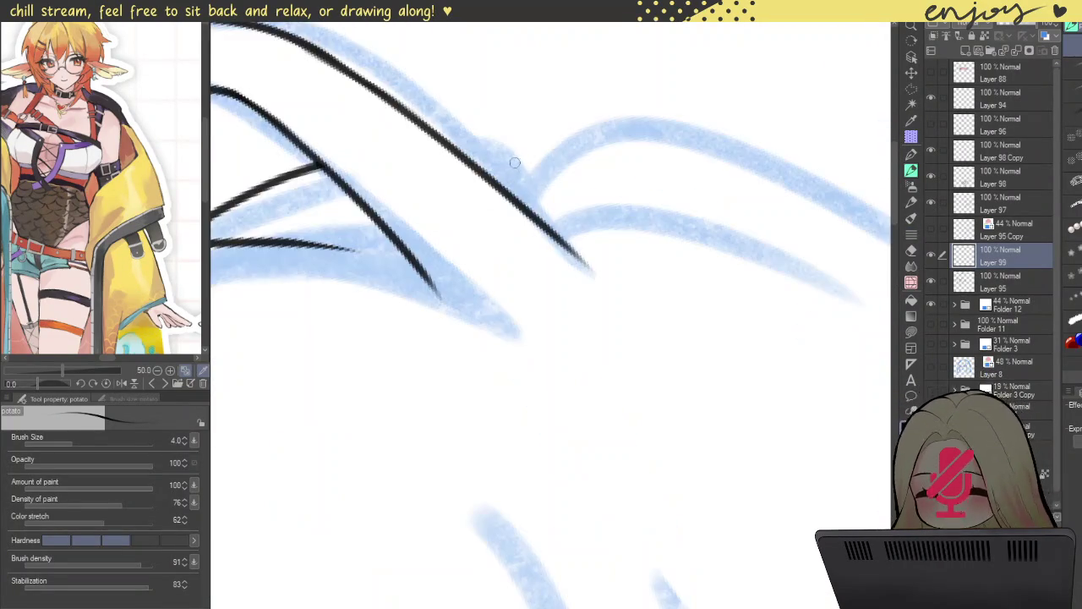
scroll(541, 182, "up", 2)
left_click_drag(523, 235, 886, 91)
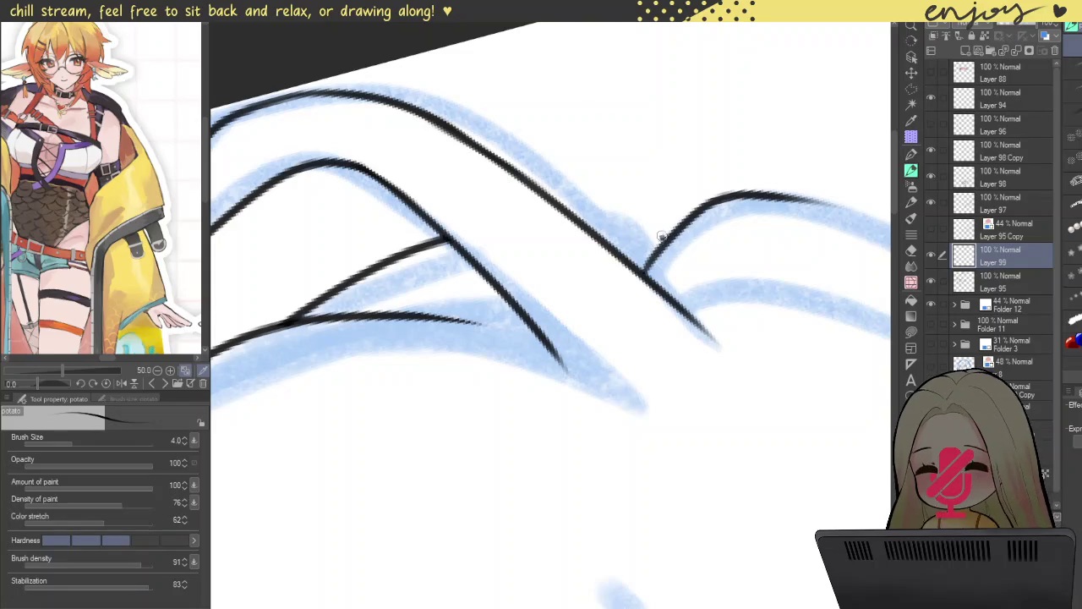
- Close the point where strands meet with a short connecting stroke
left_click_drag(660, 236, 551, 225)
key("ctrl+z")
left_click_drag(686, 221, 579, 210)
key("ctrl+z")
left_click_drag(679, 225, 562, 237)
key("ctrl+z")
left_click_drag(676, 230, 592, 219)
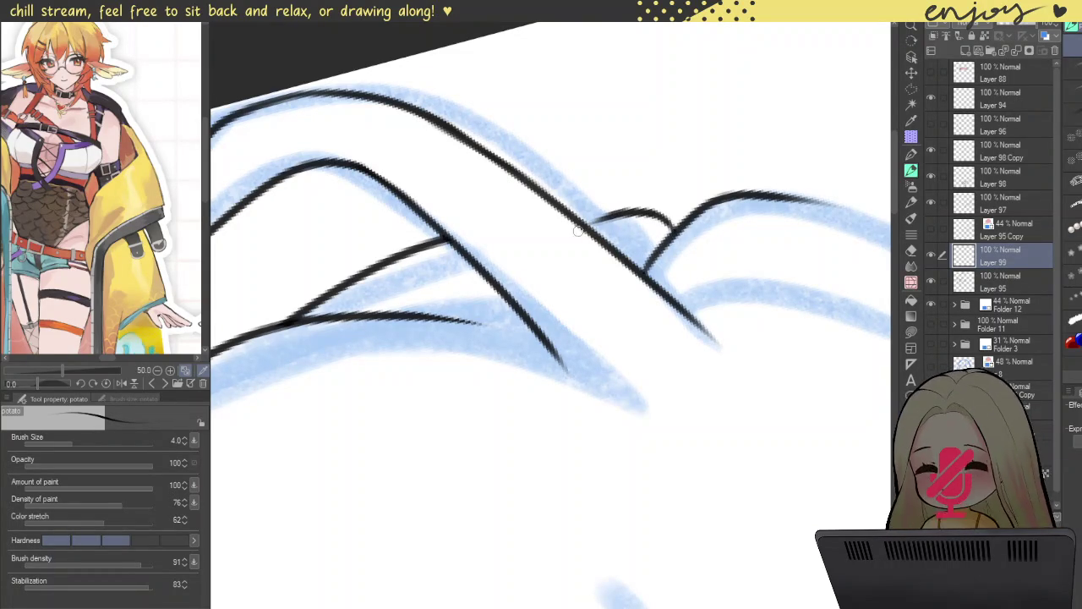
key("ctrl+z")
left_click_drag(677, 232, 606, 215)
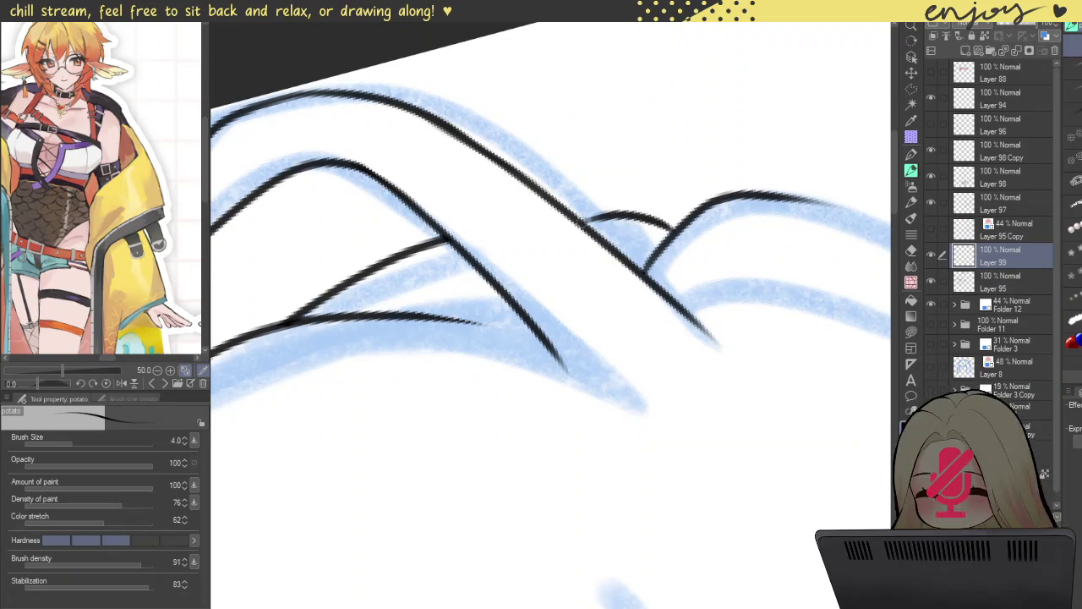
- Join and thicken the right curve of the hair line
scroll(635, 220, "down", 2)
scroll(647, 221, "down", 2)
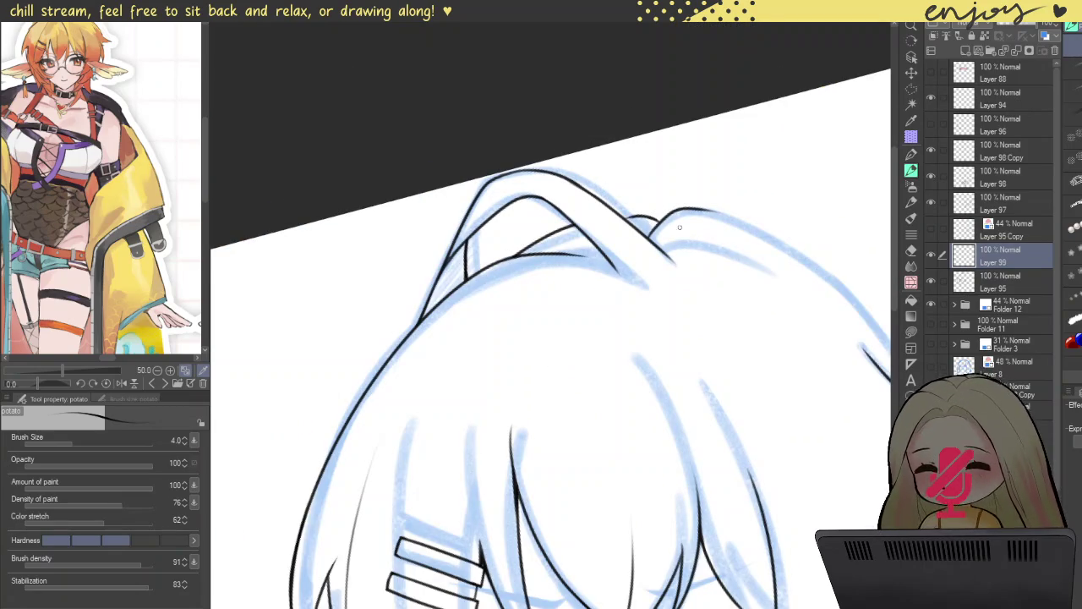
scroll(668, 211, "up", 2)
scroll(677, 237, "up", 2)
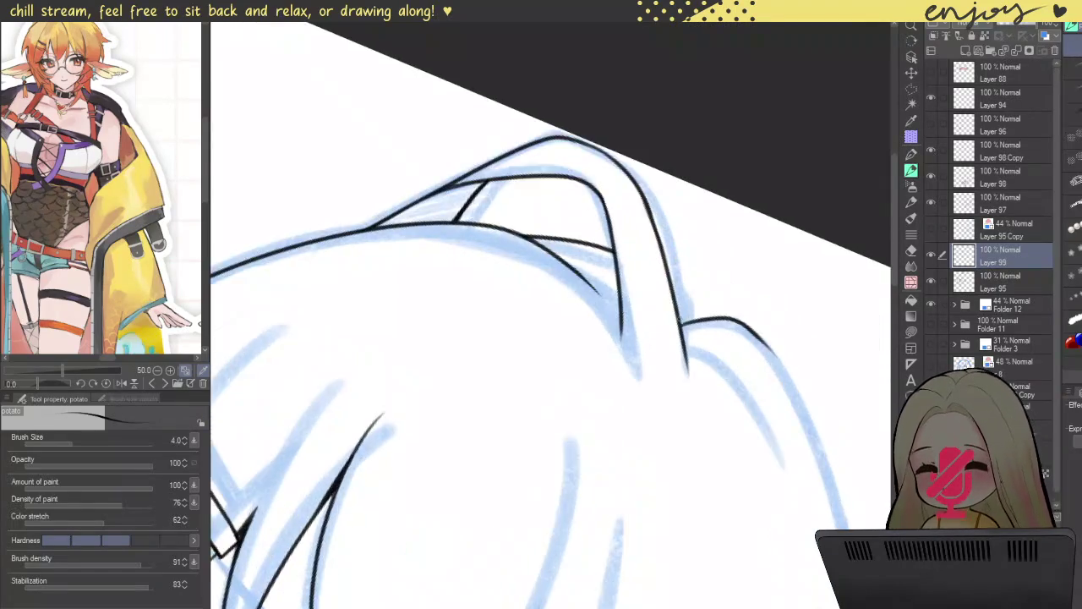
scroll(693, 271, "up", 2)
mouse_move(715, 318)
left_mouse_down()
mouse_move(676, 253)
mouse_move(698, 287)
left_mouse_up()
mouse_move(658, 240)
left_mouse_down()
mouse_move(686, 272)
mouse_move(671, 254)
left_mouse_up()
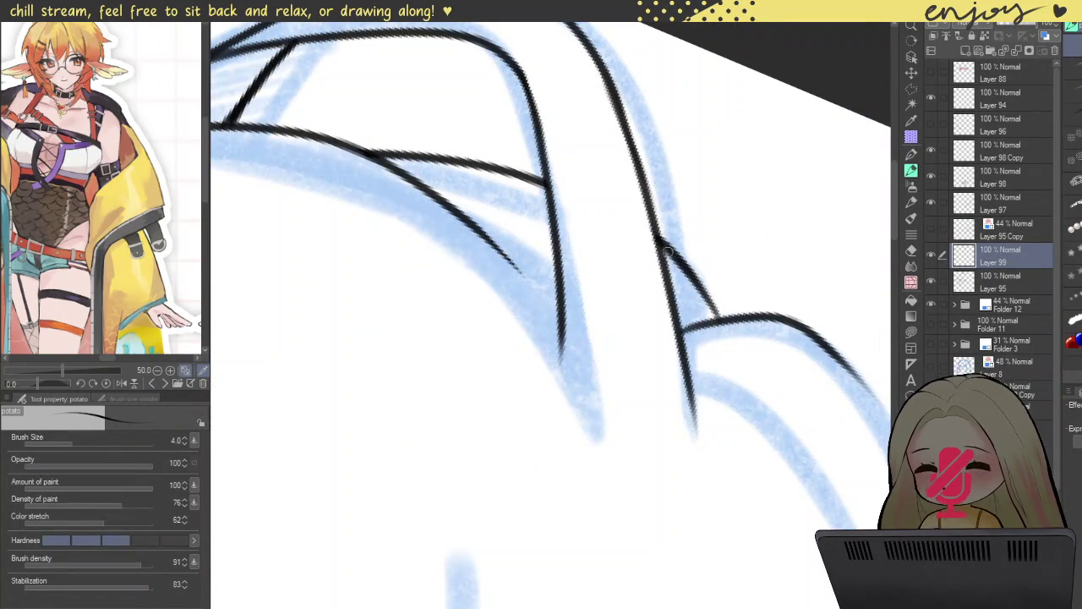
scroll(700, 283, "down", 5)
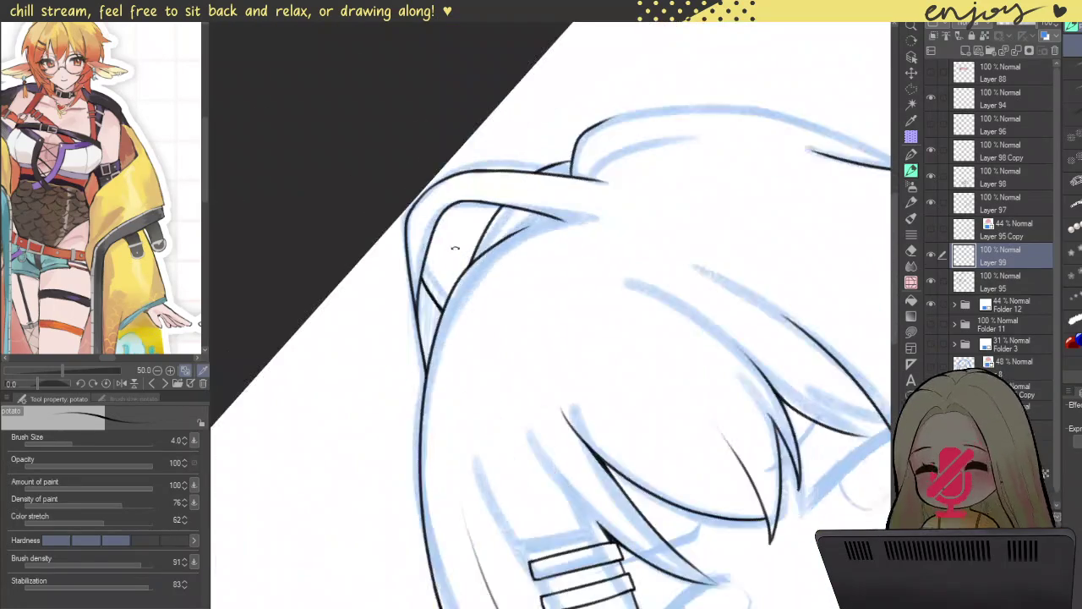
scroll(572, 135, "up", 5)
scroll(573, 135, "up", 3)
- Ink a strand along the blue guide line and extend it upward at the junction
mouse_move(539, 206)
left_mouse_down()
mouse_move(566, 150)
mouse_move(803, 58)
left_mouse_up()
scroll(546, 205, "up", 2)
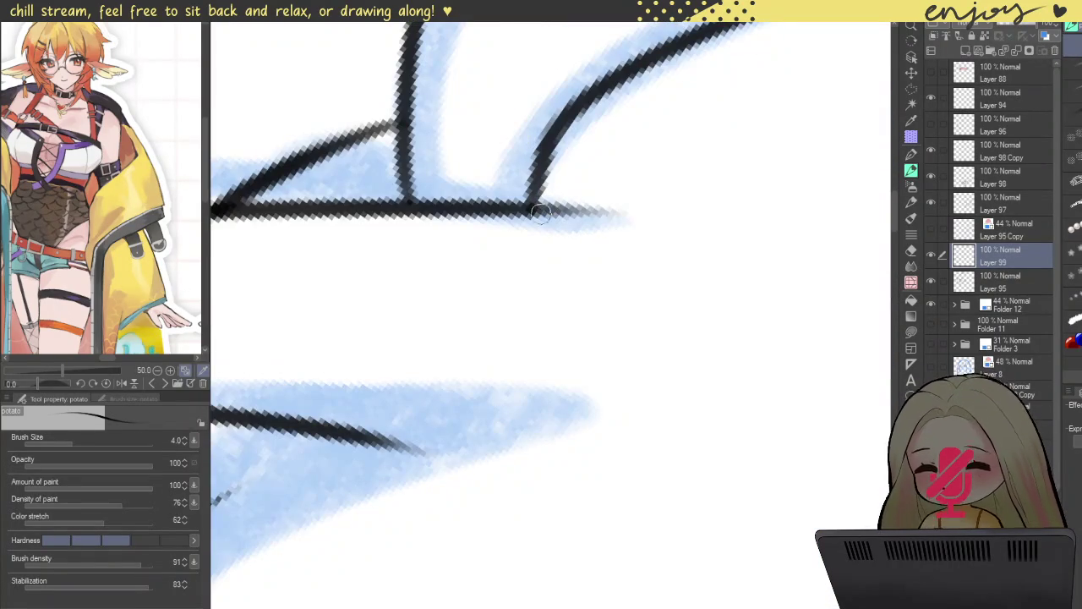
left_click_drag(541, 213, 565, 103)
left_click_drag(542, 203, 564, 103)
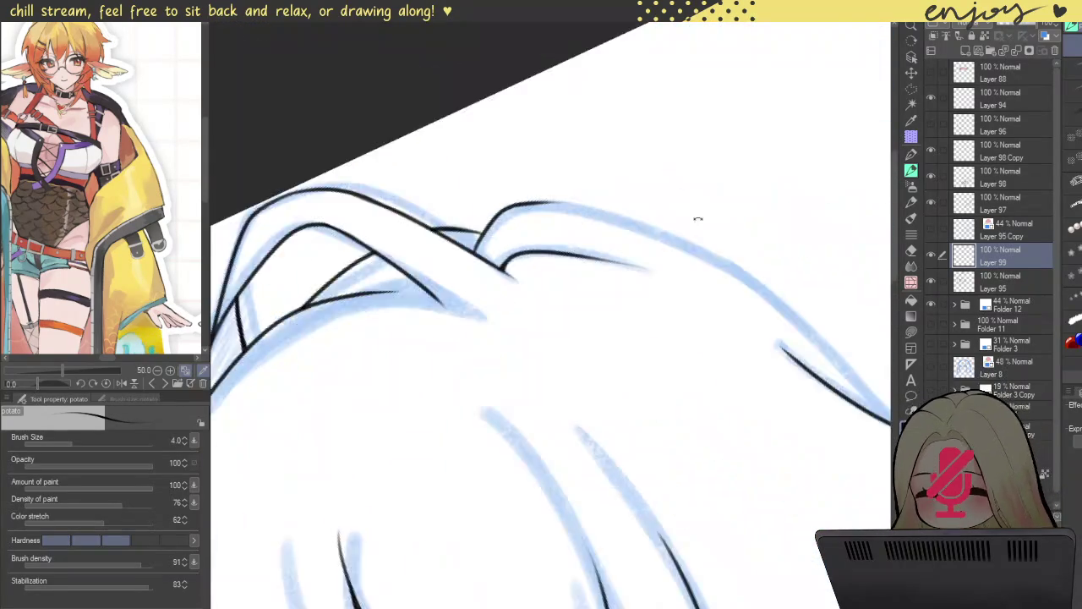
scroll(544, 169, "up", 2)
scroll(507, 143, "up", 2)
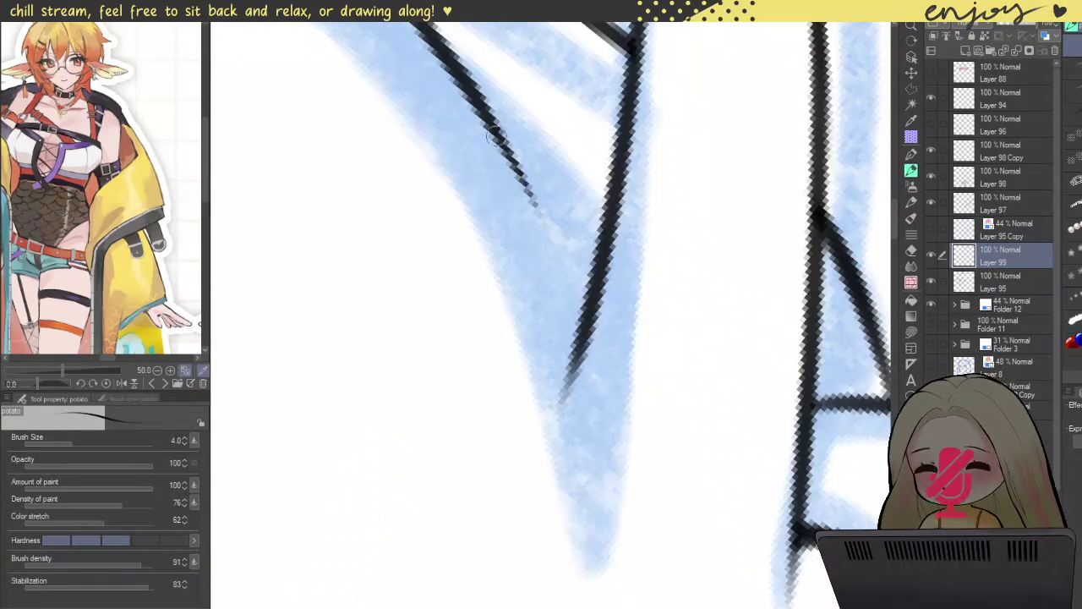
- Ink the diagonal hair line down to its V-shaped point
left_click_drag(490, 125, 565, 305)
left_click_drag(486, 119, 541, 237)
left_click_drag(520, 199, 553, 359)
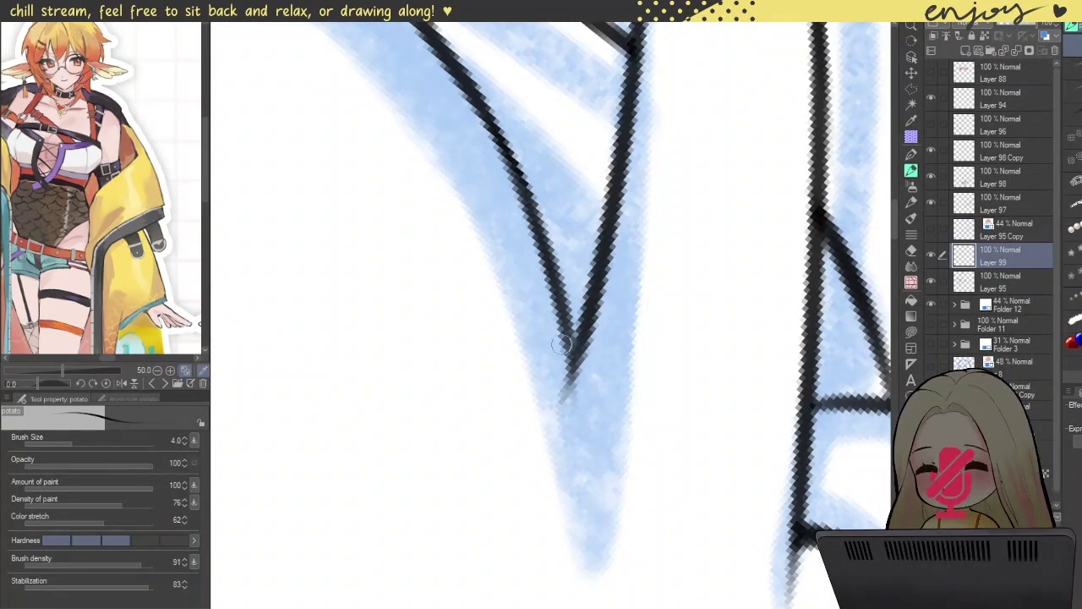
left_click_drag(557, 317, 564, 376)
scroll(586, 296, "down", 5)
scroll(586, 296, "down", 3)
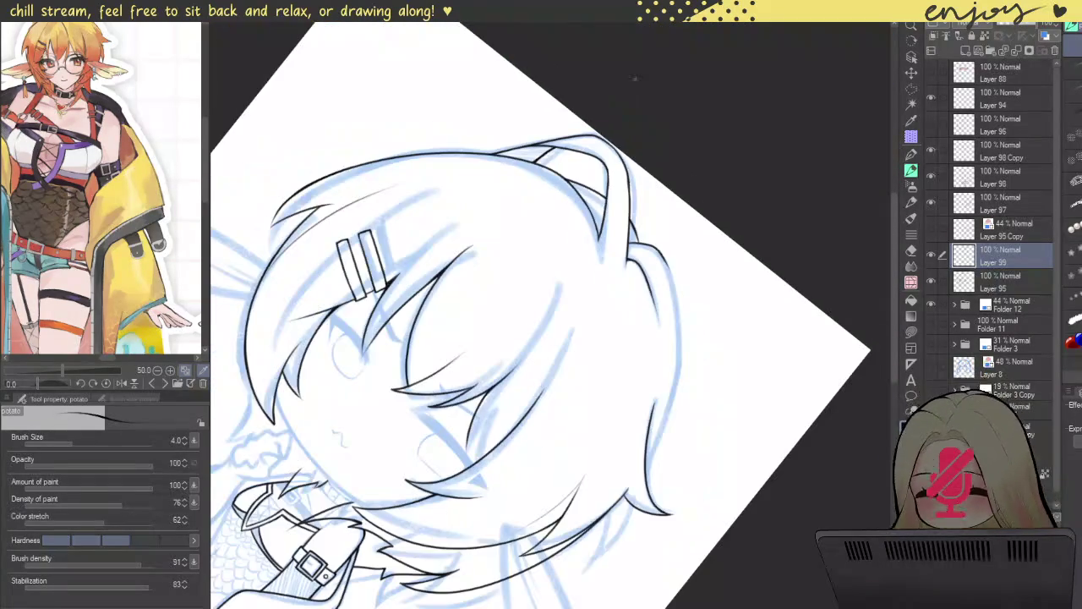
- Draw a thin strand line across the hair, redrawing it on a better path
scroll(417, 103, "up", 2)
mouse_move(417, 104)
left_mouse_down()
mouse_move(374, 138)
mouse_move(366, 108)
left_mouse_up()
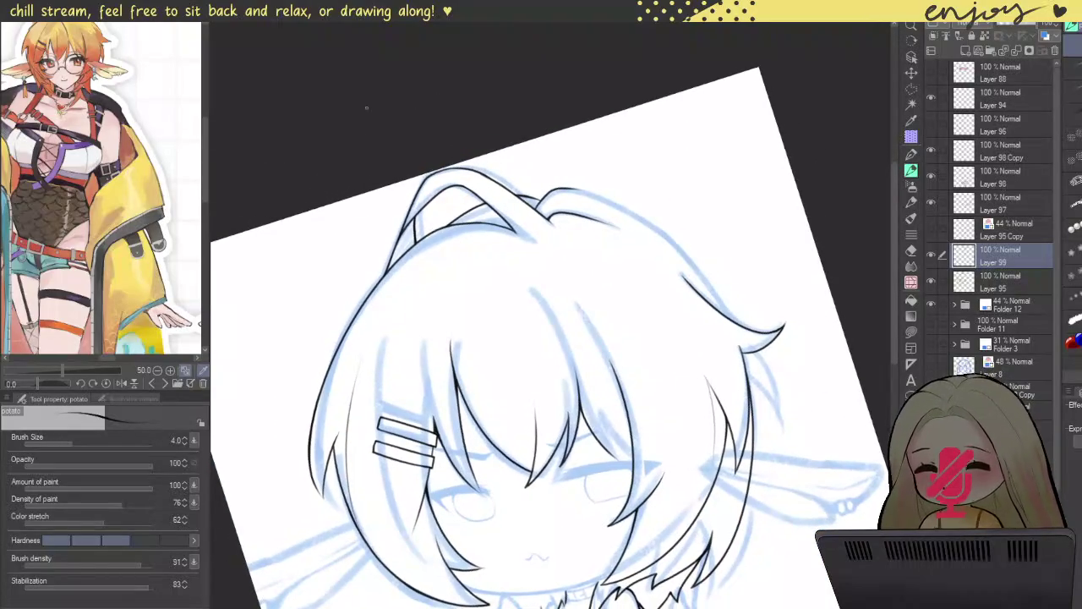
left_click_drag(612, 235, 554, 229)
scroll(498, 313, "up", 3)
left_click_drag(446, 200, 585, 364)
key("ctrl+z")
mouse_move(455, 218)
left_mouse_down()
mouse_move(495, 255)
mouse_move(580, 380)
left_mouse_up()
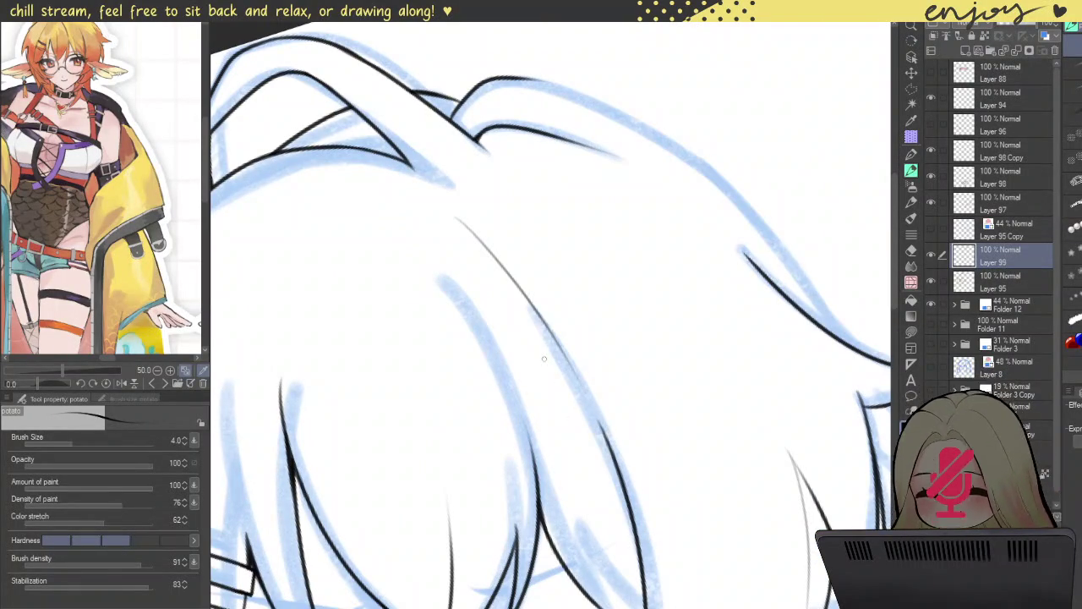
- Draw a thin strand line up the bangs, undoing and redrawing it darker
left_click_drag(454, 356, 519, 279)
scroll(464, 316, "up", 3)
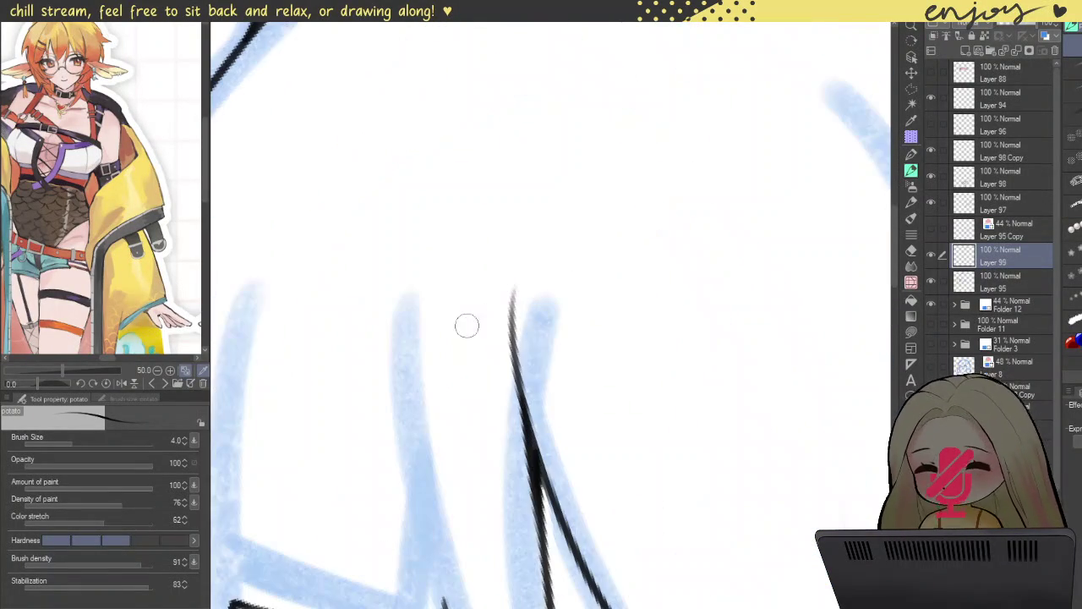
scroll(498, 222, "down", 3)
scroll(497, 222, "down", 3)
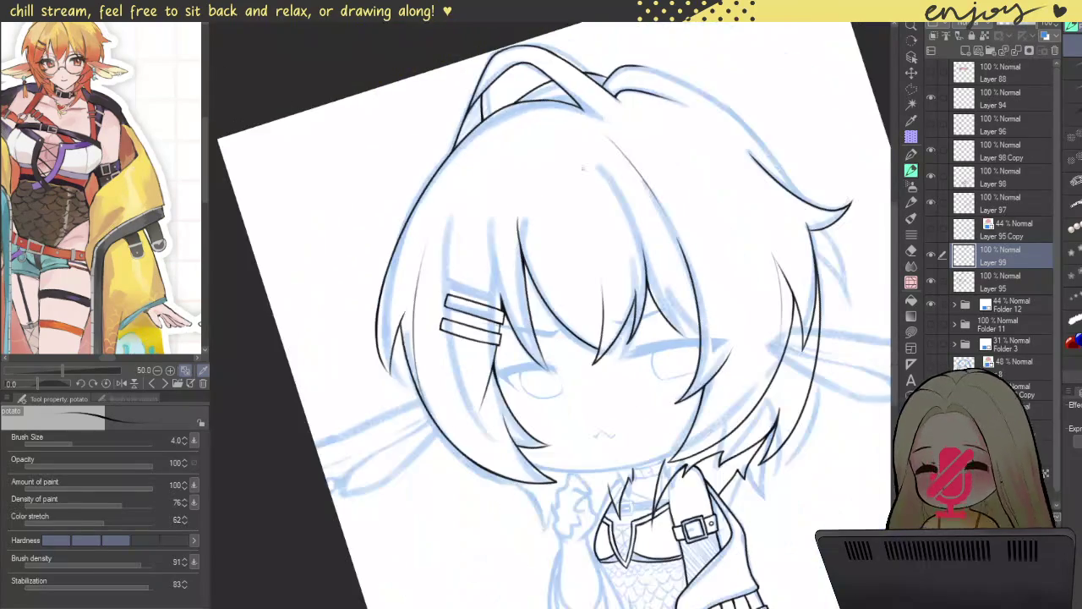
left_click_drag(675, 199, 639, 206)
scroll(615, 199, "up", 1)
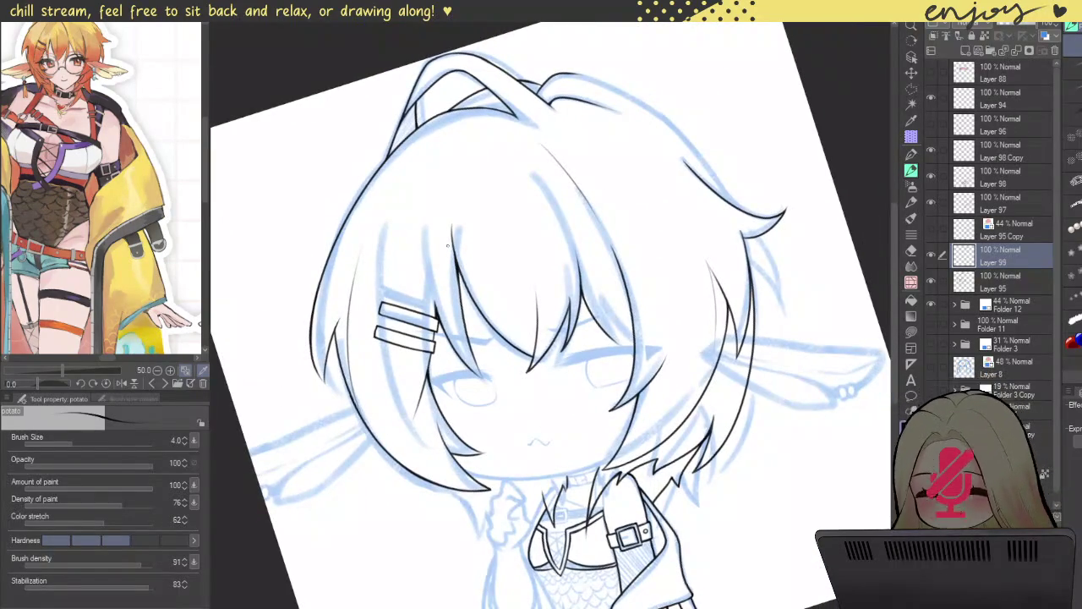
scroll(448, 246, "up", 2)
left_click_drag(423, 328, 481, 85)
key("ctrl+z")
left_click_drag(424, 328, 488, 117)
key("ctrl+z")
left_click_drag(427, 336, 473, 108)
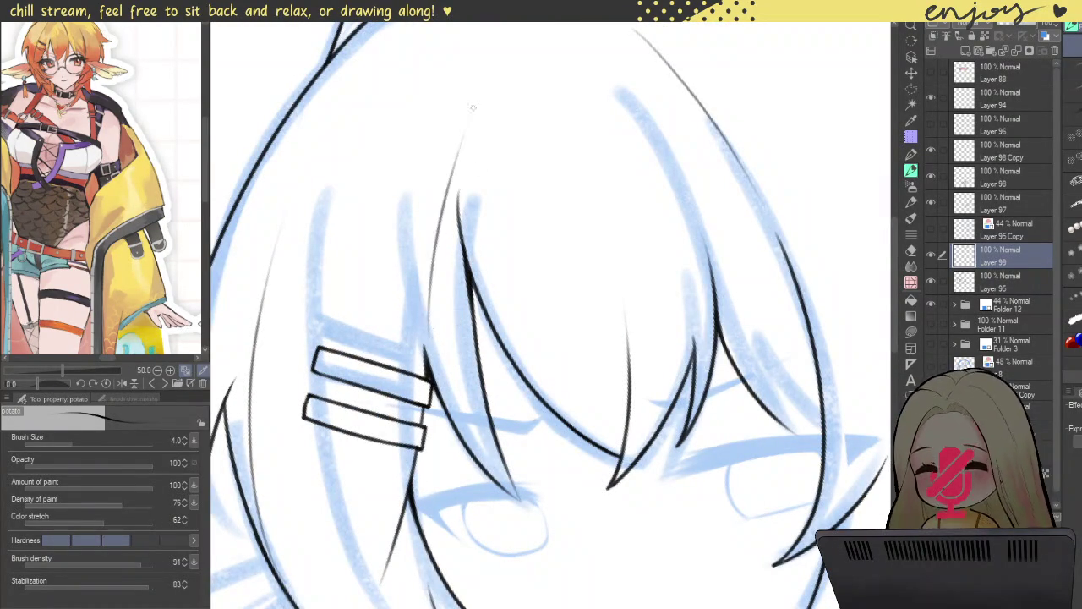
- Retry the bangs strand from the lower hair upward, discarding each attempt
key("ctrl+z")
left_click_drag(425, 336, 470, 118)
key("ctrl+z")
left_click_drag(424, 359, 466, 128)
key("ctrl+z")
left_click_drag(426, 372, 435, 193)
key("ctrl+z")
left_click_drag(429, 377, 464, 152)
key("ctrl+z")
- On Layer 95, ink a strand running up-right from the hair clip, redrawing it until clean
left_click(985, 283)
scroll(414, 371, "up", 3)
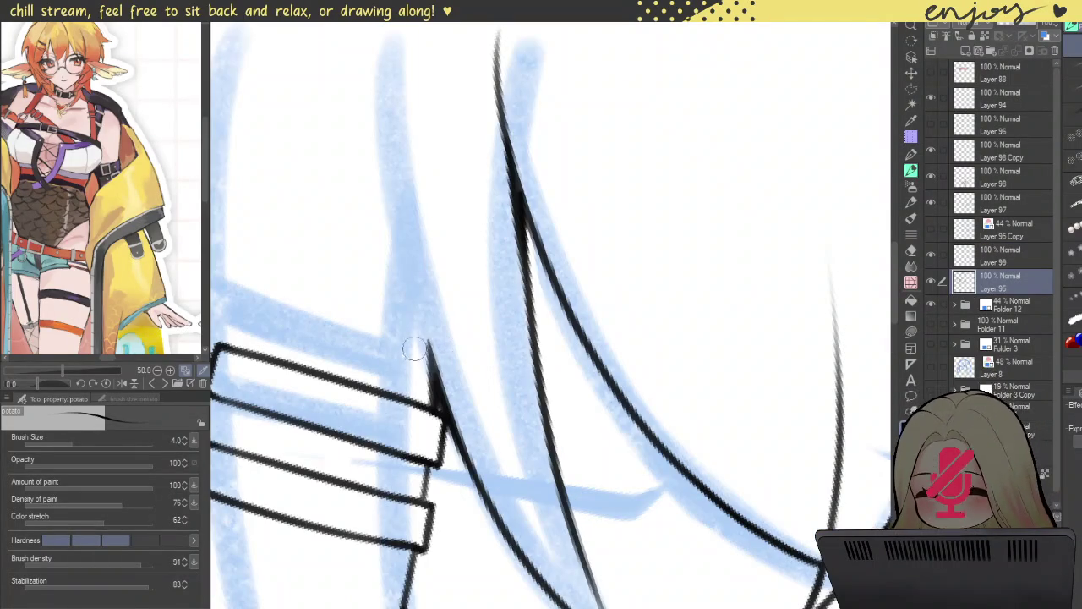
scroll(502, 246, "down", 3)
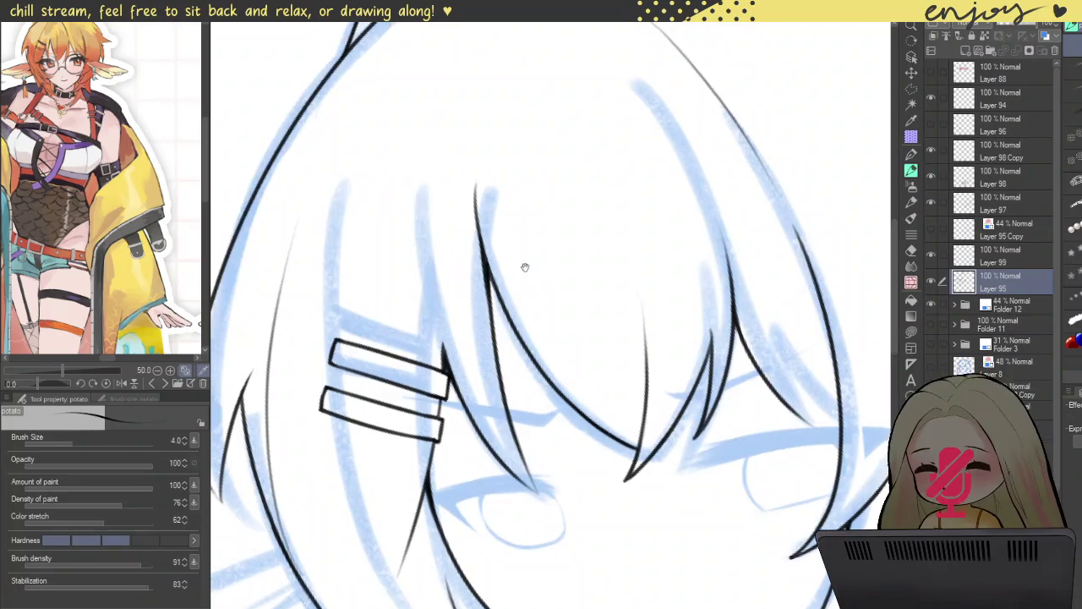
left_click_drag(527, 155, 474, 279)
scroll(445, 319, "up", 3)
left_click_drag(446, 320, 624, 145)
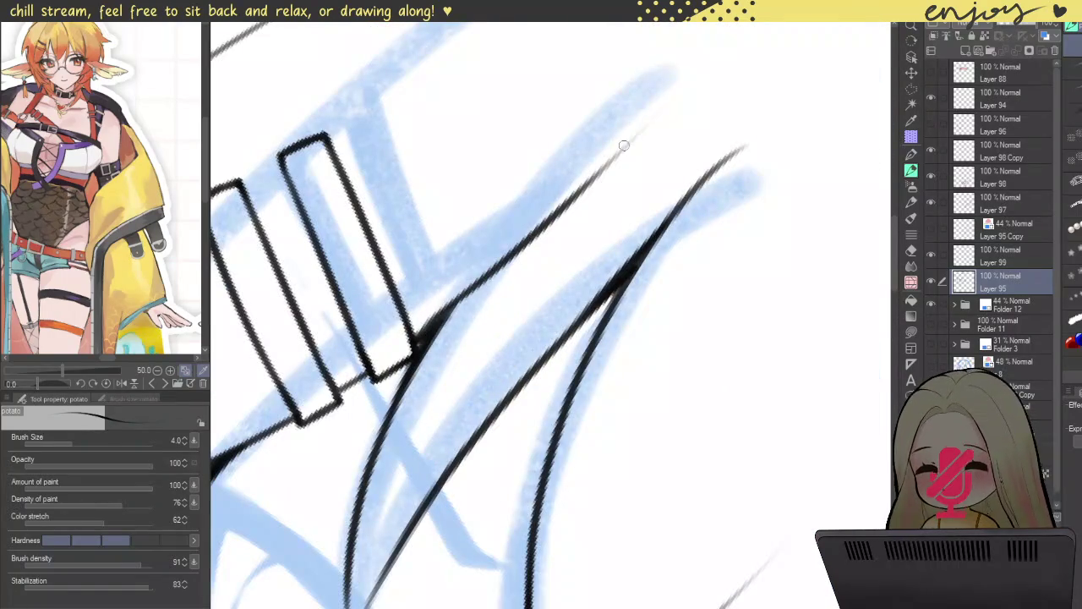
key("ctrl+z")
left_click_drag(536, 169, 472, 342)
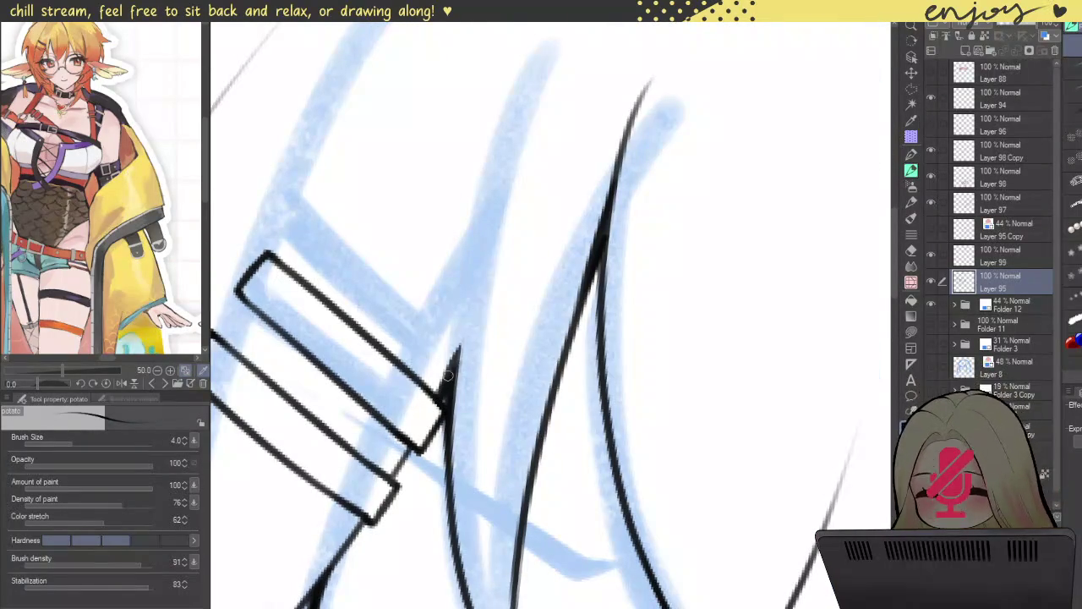
left_click_drag(441, 388, 626, 75)
key("ctrl+z")
left_click_drag(444, 389, 651, 80)
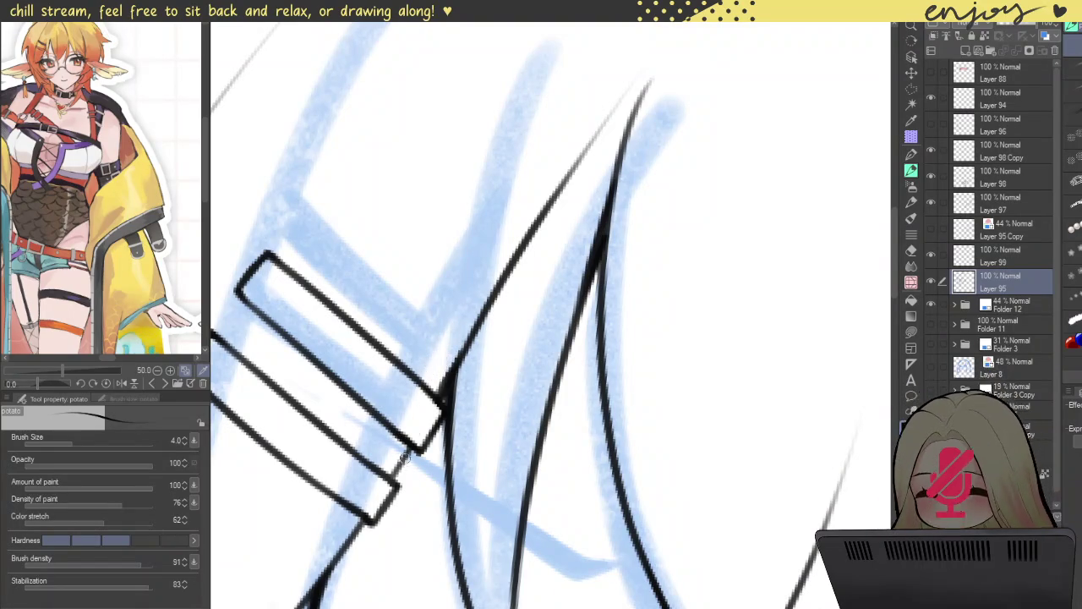
- Ink the short line and the longer line running down from the hair clip corner
scroll(404, 459, "up", 2)
scroll(404, 459, "up", 2)
scroll(440, 406, "up", 2)
scroll(473, 355, "up", 2)
left_click_drag(503, 289, 478, 363)
key("ctrl+z")
mouse_move(503, 286)
left_mouse_down()
mouse_move(483, 353)
mouse_move(533, 235)
mouse_move(556, 126)
left_mouse_up()
mouse_move(556, 166)
left_mouse_down()
mouse_move(550, 121)
mouse_move(546, 252)
left_mouse_up()
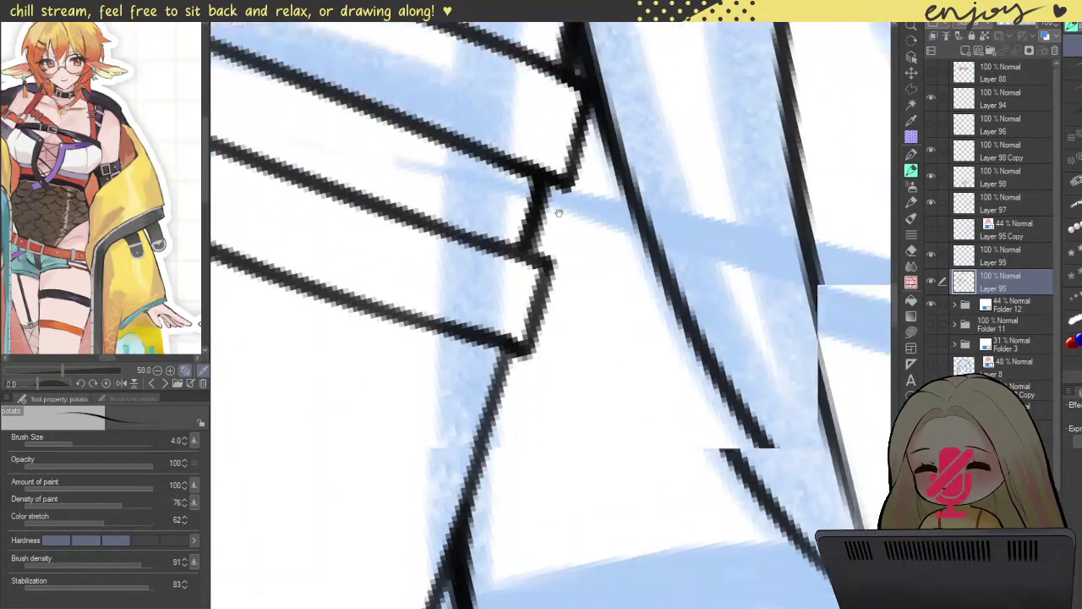
left_click_drag(526, 292, 471, 529)
key("ctrl+z")
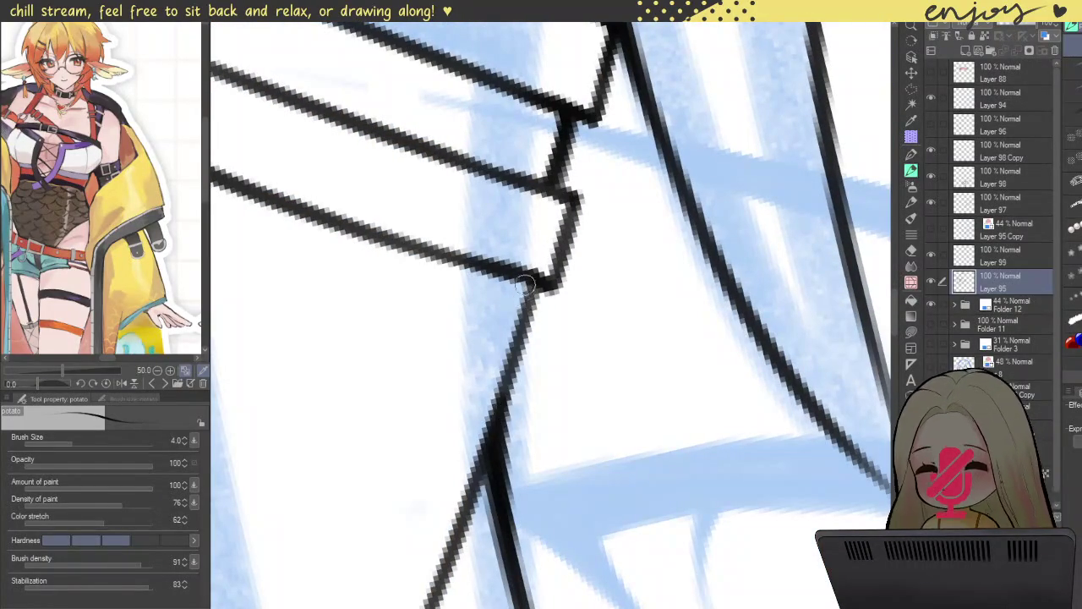
left_click_drag(524, 284, 434, 541)
- Reposition and rotate the canvas to view the whole character
scroll(530, 292, "down", 2)
scroll(558, 295, "down", 2)
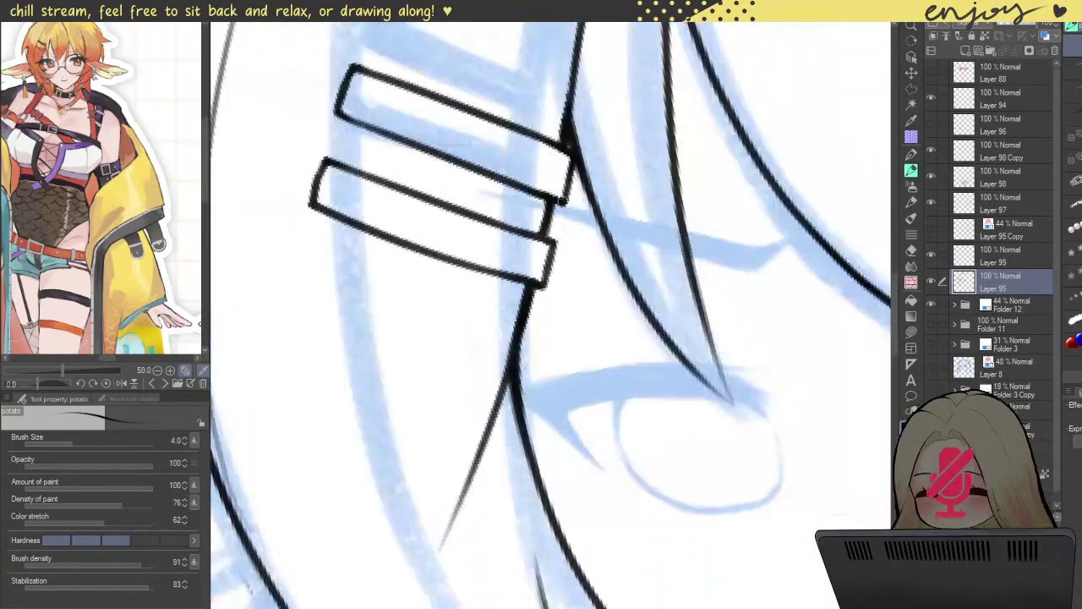
scroll(584, 300, "down", 2)
scroll(603, 302, "up", 2)
left_click_drag(602, 302, 543, 381)
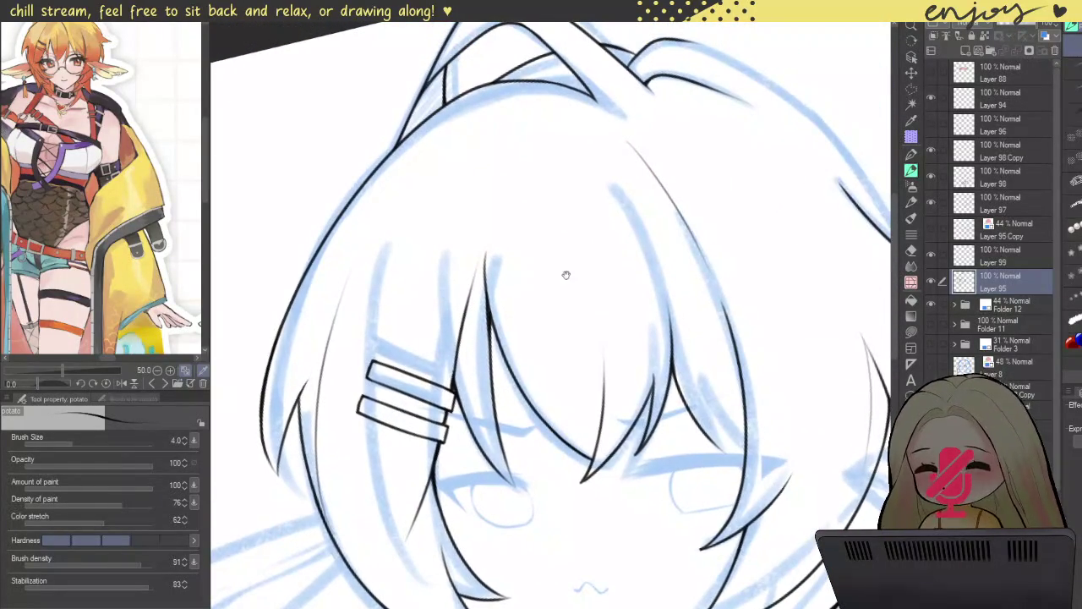
scroll(438, 281, "down", 2)
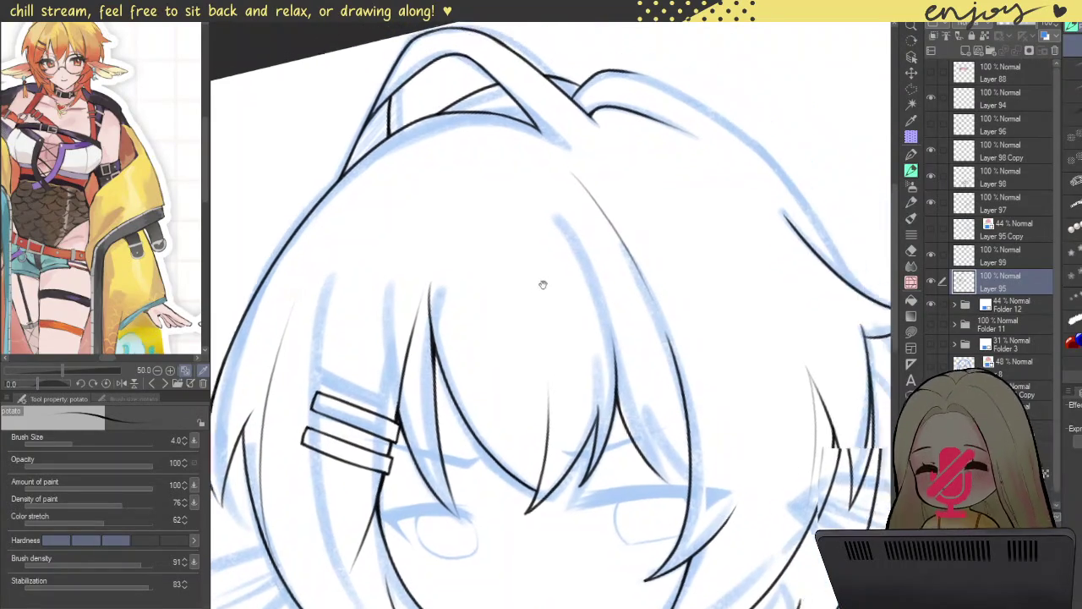
scroll(543, 282, "down", 3)
mouse_move(544, 282)
left_mouse_down()
mouse_move(594, 177)
mouse_move(668, 181)
mouse_move(592, 144)
mouse_move(349, 362)
left_mouse_up()
scroll(349, 362, "up", 5)
- Ink the left face-edge hair contour from the lower left up to the top spikes, retrying it several times
mouse_move(467, 518)
left_mouse_down()
mouse_move(499, 218)
mouse_move(610, 82)
left_mouse_up()
key("ctrl+z")
left_click_drag(463, 505, 601, 176)
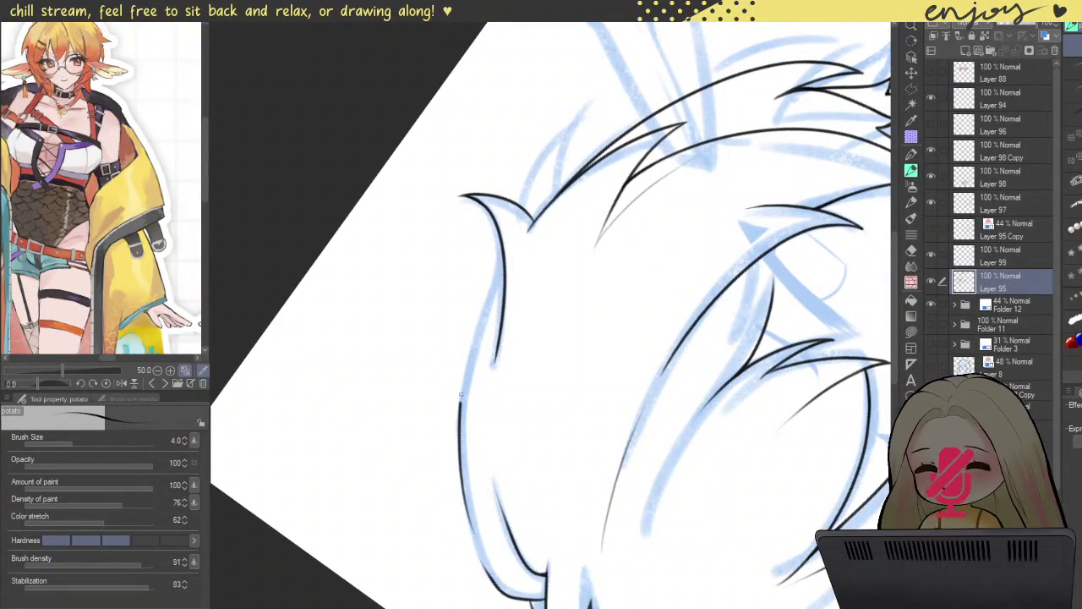
key("ctrl+z")
mouse_move(469, 534)
left_mouse_down()
mouse_move(524, 191)
mouse_move(624, 86)
left_mouse_up()
key("ctrl+z")
mouse_move(469, 546)
left_mouse_down()
mouse_move(472, 507)
mouse_move(637, 93)
left_mouse_up()
key("ctrl+z")
left_click_drag(463, 500, 626, 91)
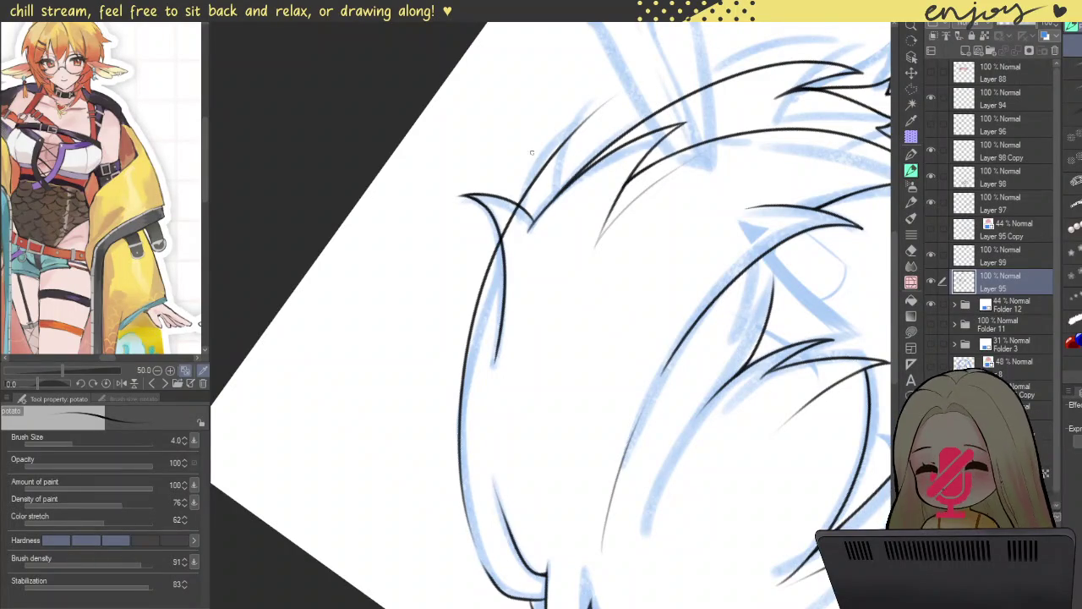
- Ink a long strand down from the top hair, then rotate the view back toward upright
scroll(592, 124, "up", 3)
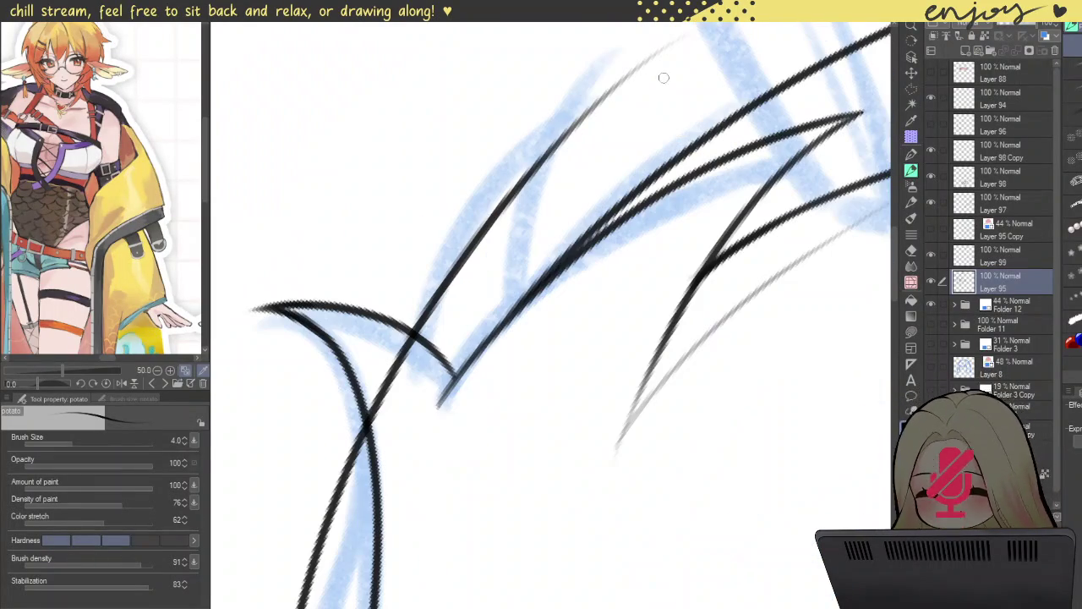
left_click_drag(678, 51, 661, 74)
scroll(668, 59, "up", 2)
left_click_drag(681, 39, 477, 457)
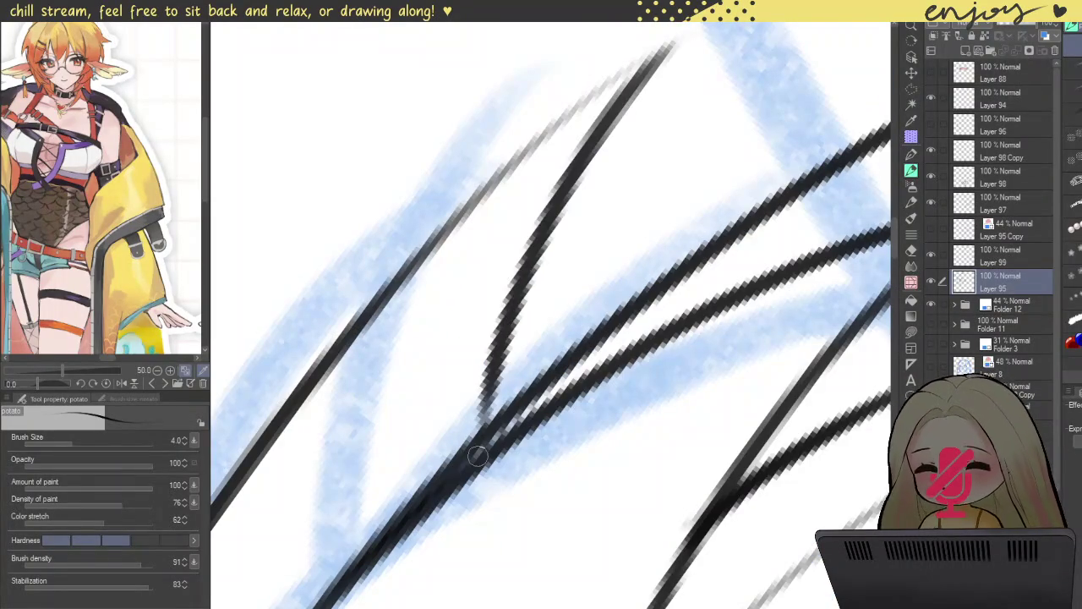
scroll(583, 219, "down", 2)
scroll(583, 220, "down", 2)
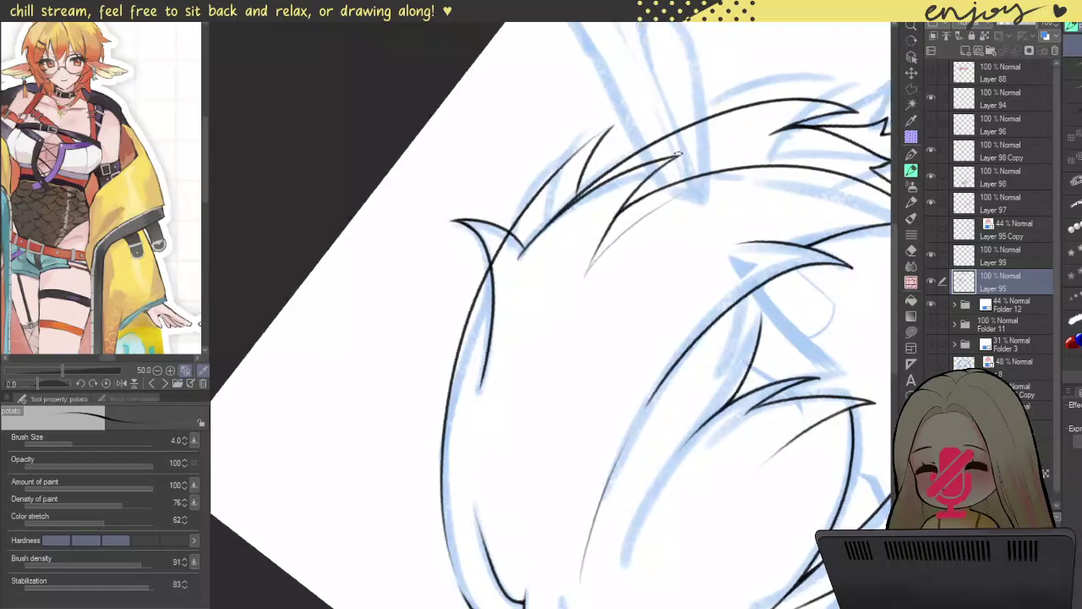
scroll(664, 446, "up", 3)
mouse_move(664, 445)
left_mouse_down()
mouse_move(532, 335)
mouse_move(601, 239)
left_mouse_up()
- Ink a long hair strand down the left side lock, redrawing it several times
scroll(614, 198, "up", 2)
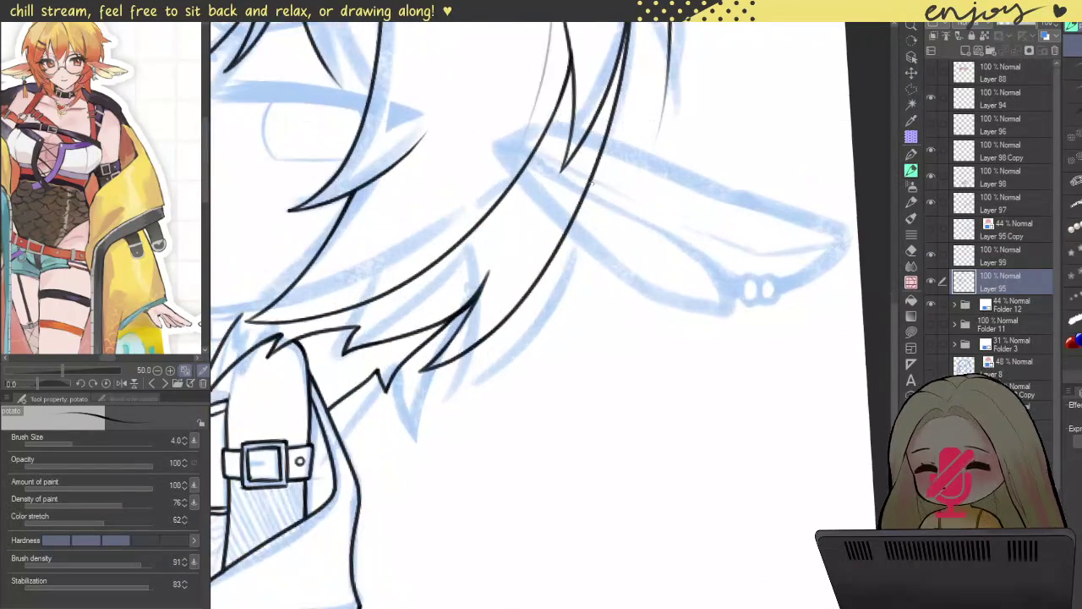
mouse_move(649, 95)
left_mouse_down()
mouse_move(664, 164)
mouse_move(625, 272)
mouse_move(461, 504)
left_mouse_up()
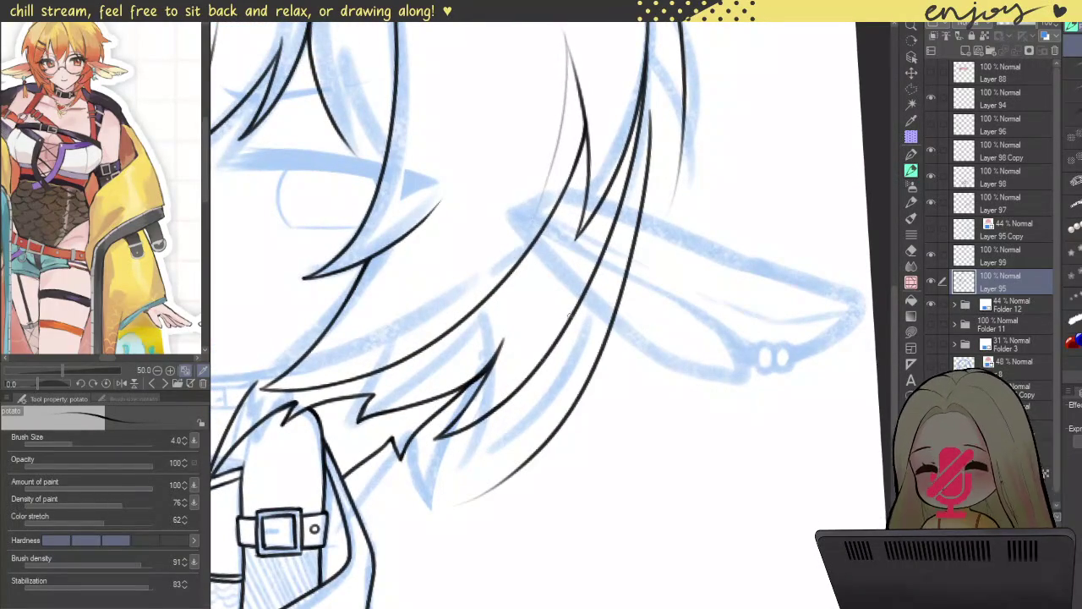
key("ctrl+z")
mouse_move(649, 110)
left_mouse_down()
mouse_move(640, 195)
mouse_move(475, 464)
left_mouse_up()
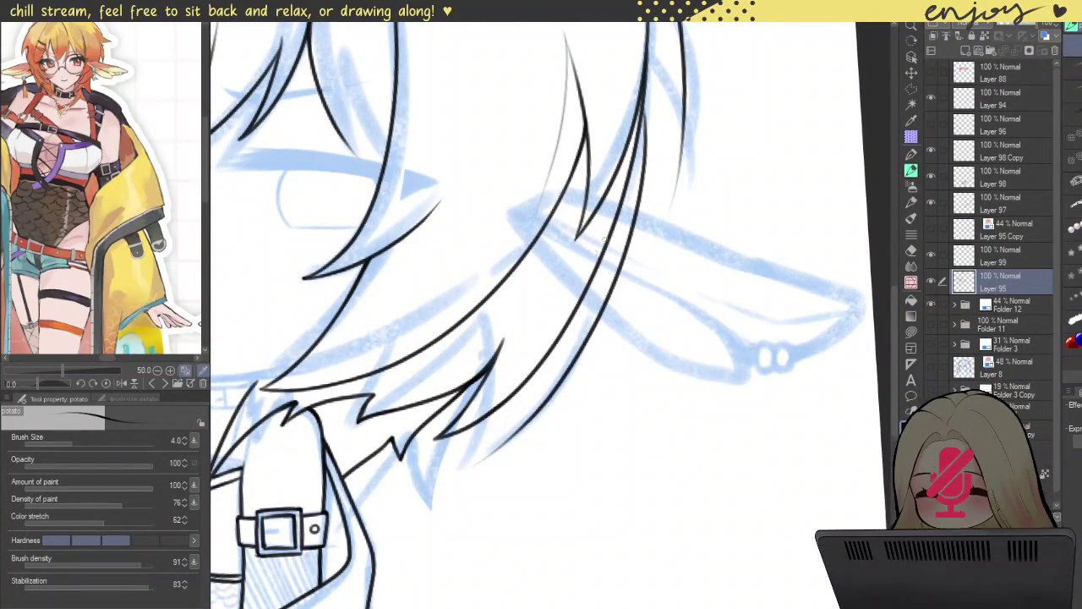
key("ctrl+z")
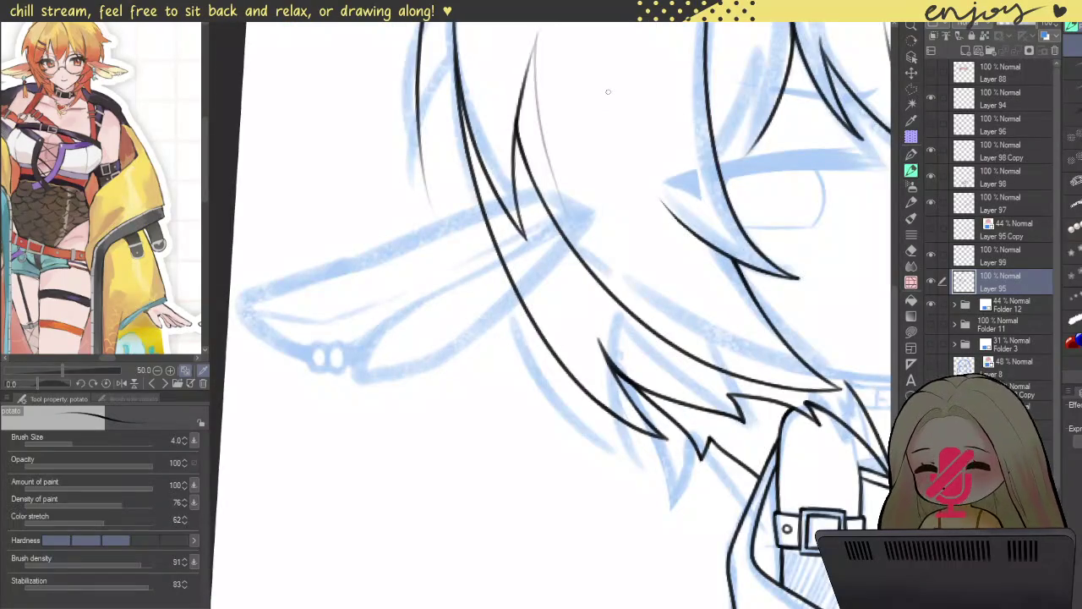
left_click_drag(441, 108, 655, 444)
key("ctrl+z")
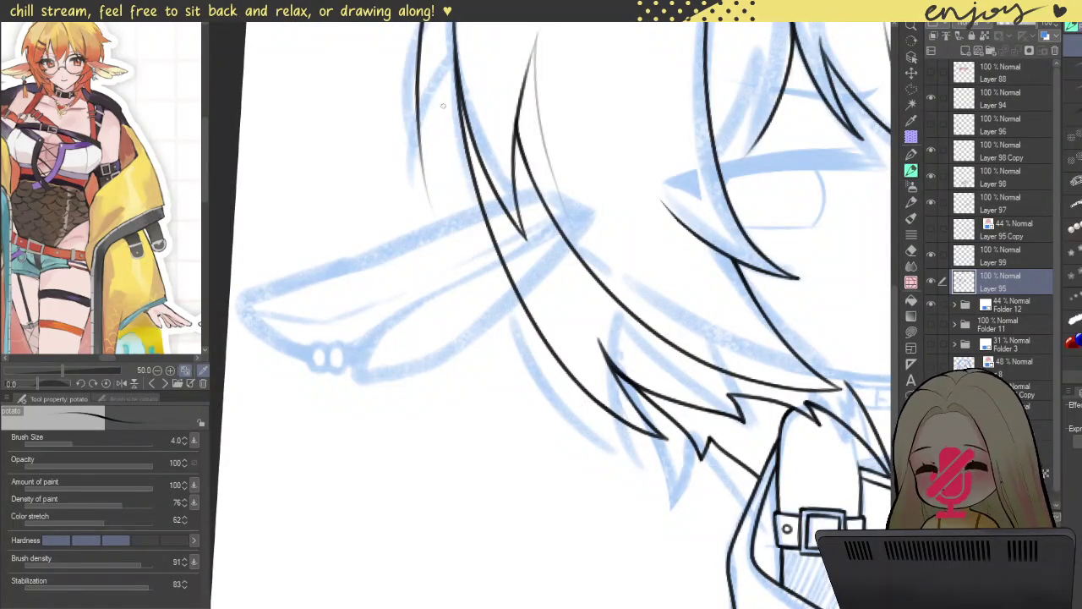
left_click_drag(443, 106, 632, 453)
key("ctrl+z")
mouse_move(448, 100)
left_mouse_down()
mouse_move(540, 379)
mouse_move(636, 463)
left_mouse_up()
key("ctrl+z")
left_click_drag(446, 98, 636, 453)
key("ctrl+z")
mouse_move(448, 83)
left_mouse_down()
mouse_move(470, 210)
mouse_move(634, 459)
left_mouse_up()
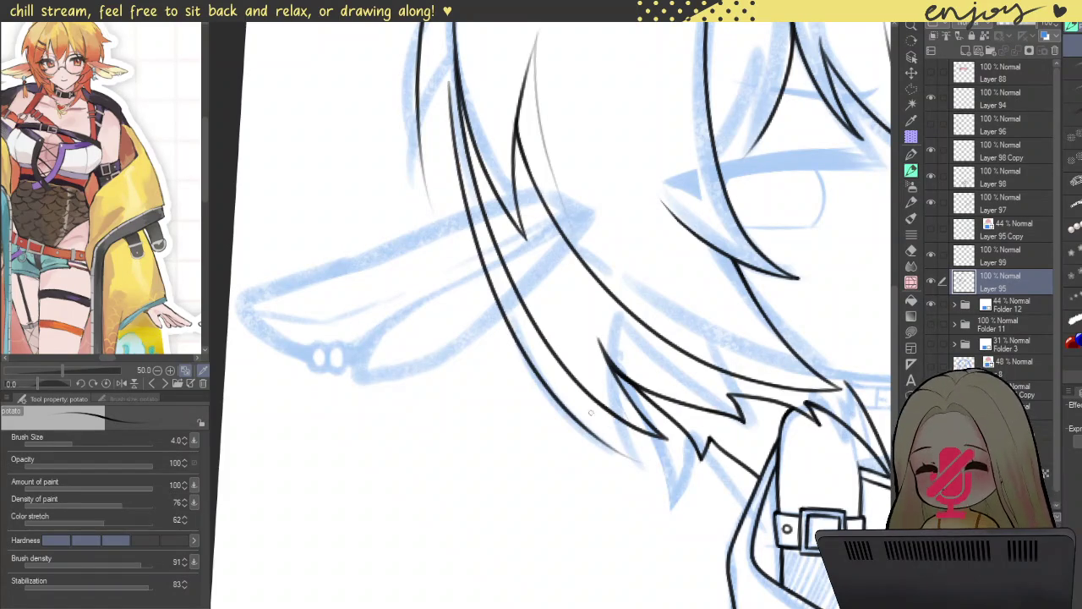
- Add a thin strand beside the thick hair lines and erase a stray vertical line
scroll(425, 125, "up", 3)
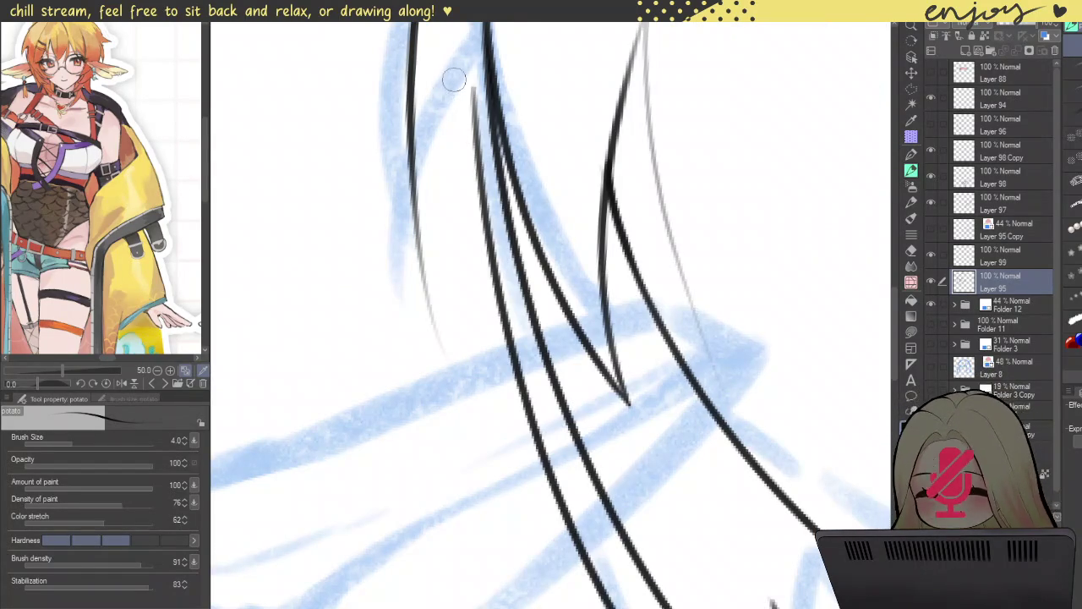
left_click_drag(470, 85, 487, 262)
scroll(433, 114, "down", 3)
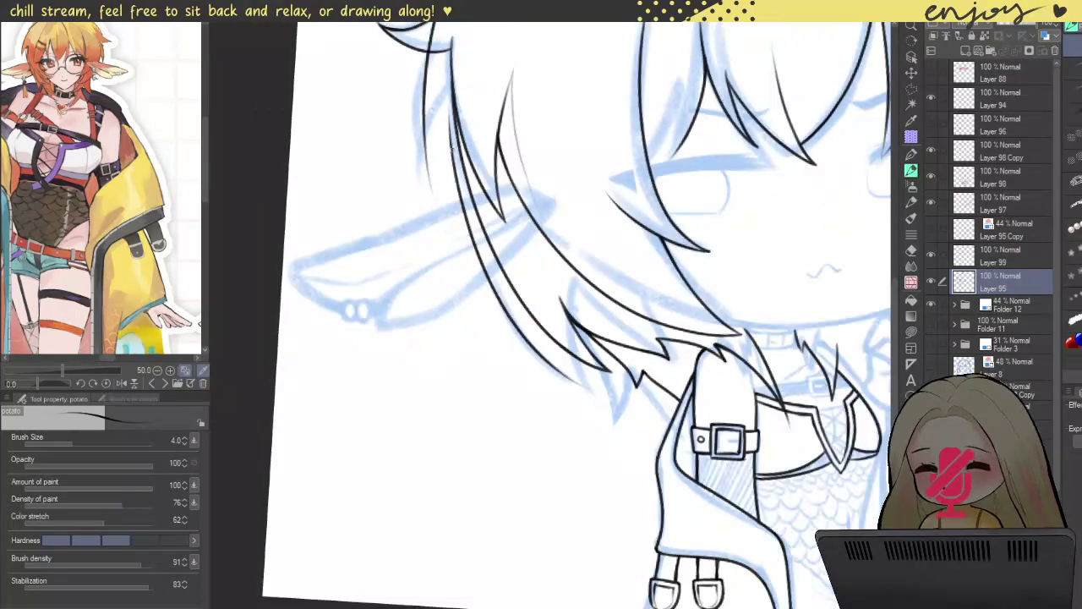
left_click_drag(561, 334, 457, 314)
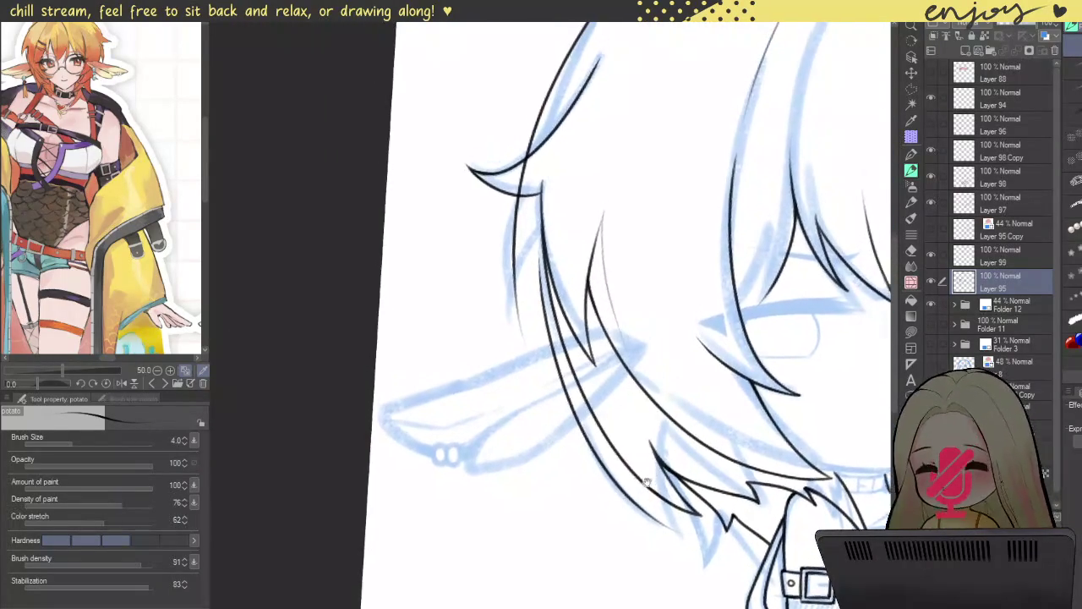
scroll(458, 314, "up", 3)
scroll(443, 253, "up", 3)
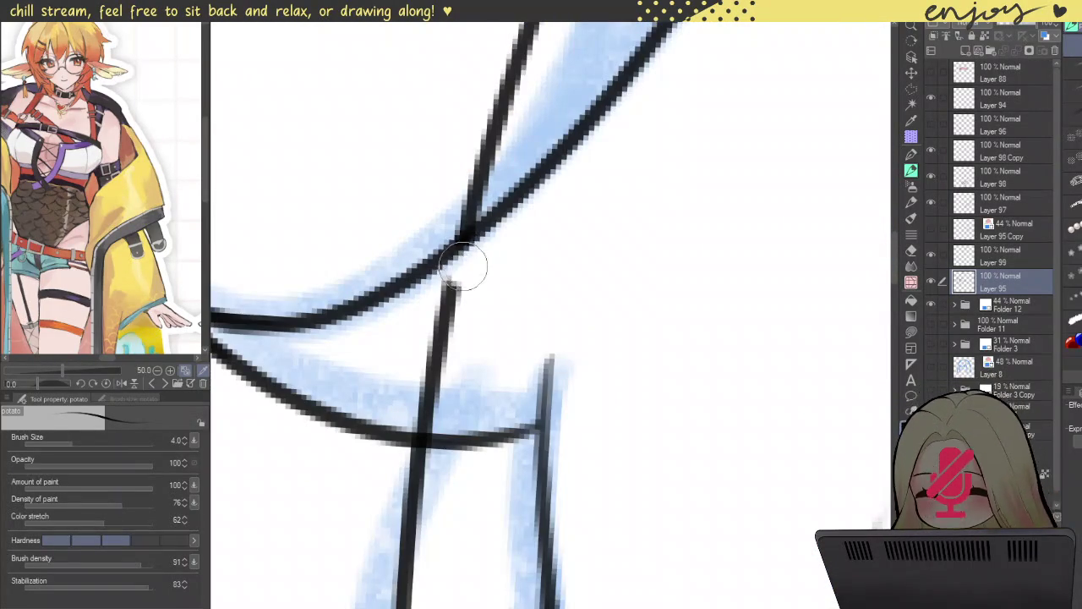
left_click_drag(457, 280, 428, 359)
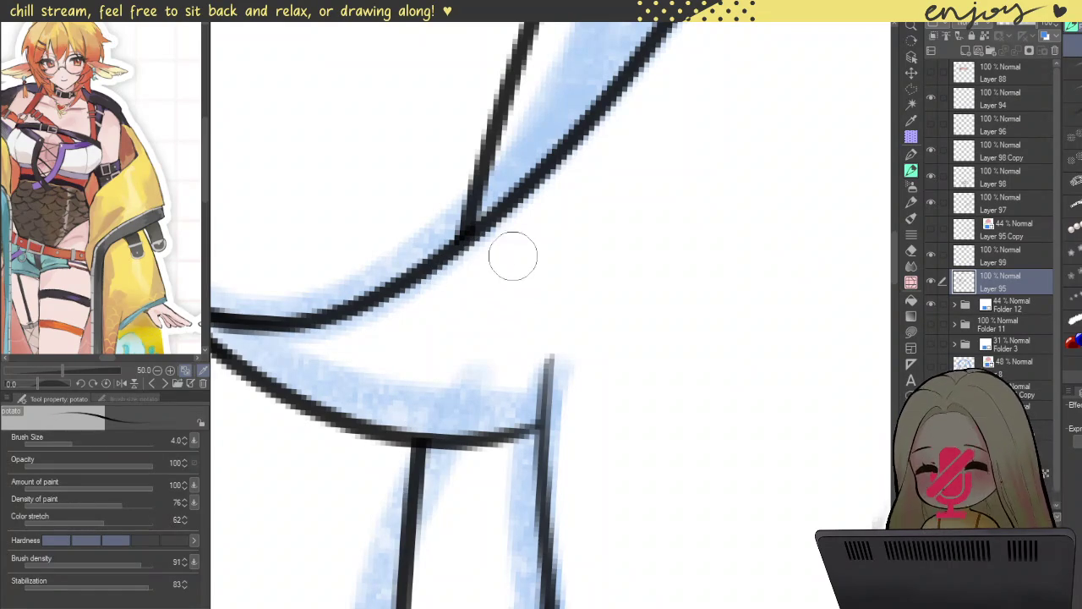
scroll(502, 243, "down", 3)
scroll(499, 247, "down", 3)
scroll(478, 254, "up", 1)
mouse_move(478, 253)
left_mouse_down()
mouse_move(451, 284)
mouse_move(456, 263)
left_mouse_up()
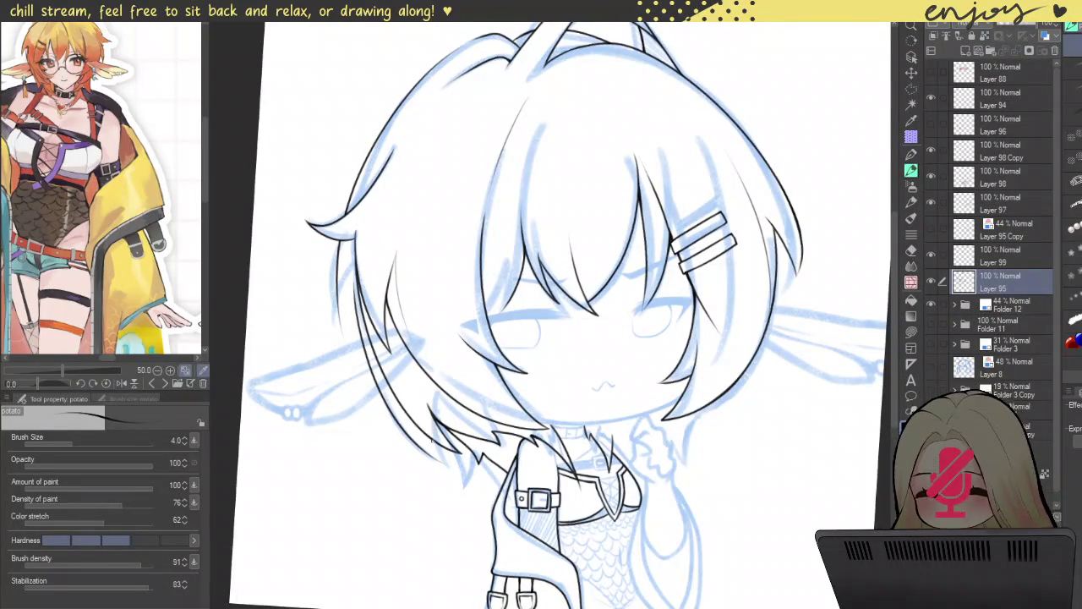
- Ink a long strand-tip line, then toggle the hair lineart off and on to compare with the sketch
scroll(491, 486, "up", 3)
scroll(491, 486, "up", 3)
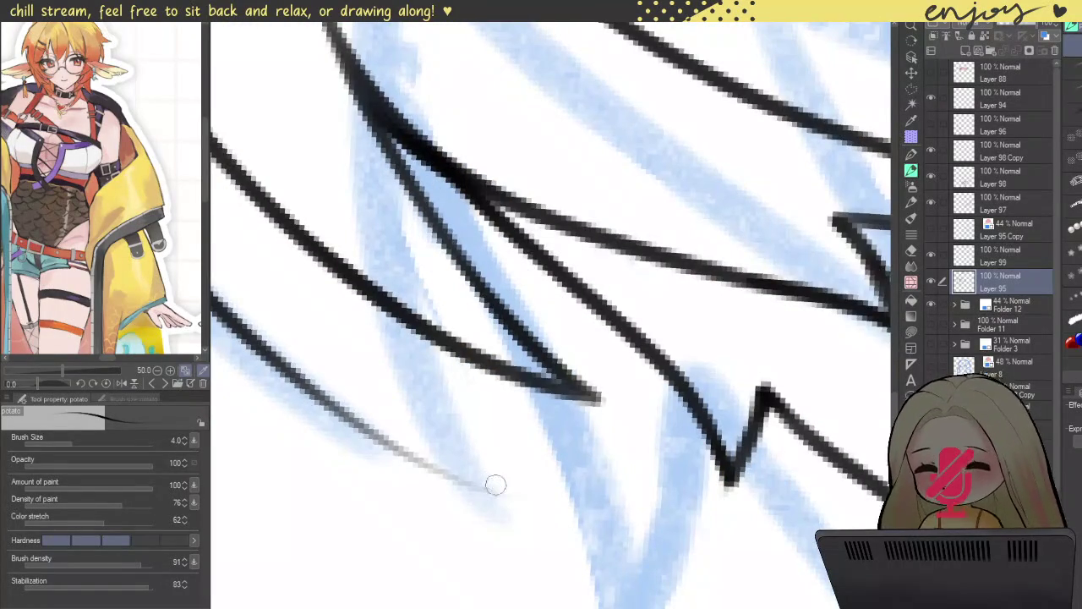
left_click_drag(495, 483, 443, 382)
key("ctrl+z")
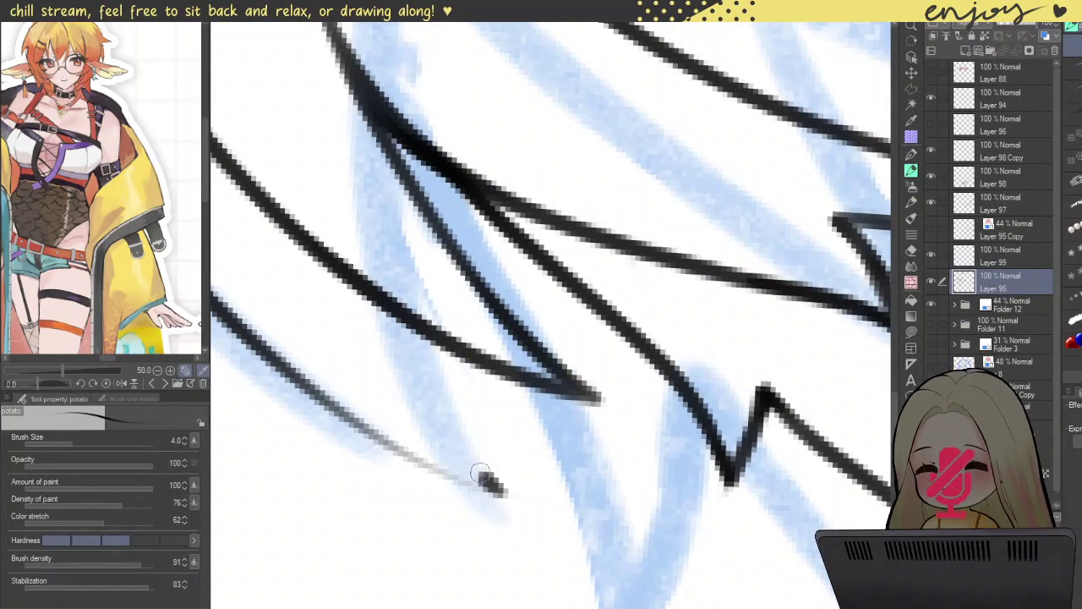
left_click_drag(497, 488, 442, 129)
scroll(459, 254, "down", 3)
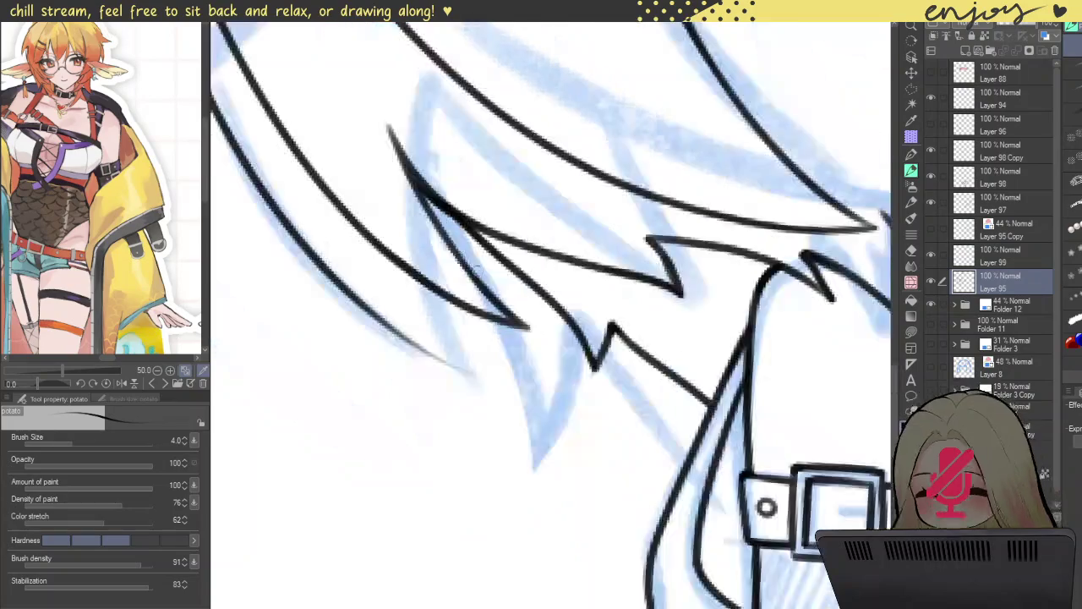
scroll(460, 254, "down", 3)
left_click(933, 279)
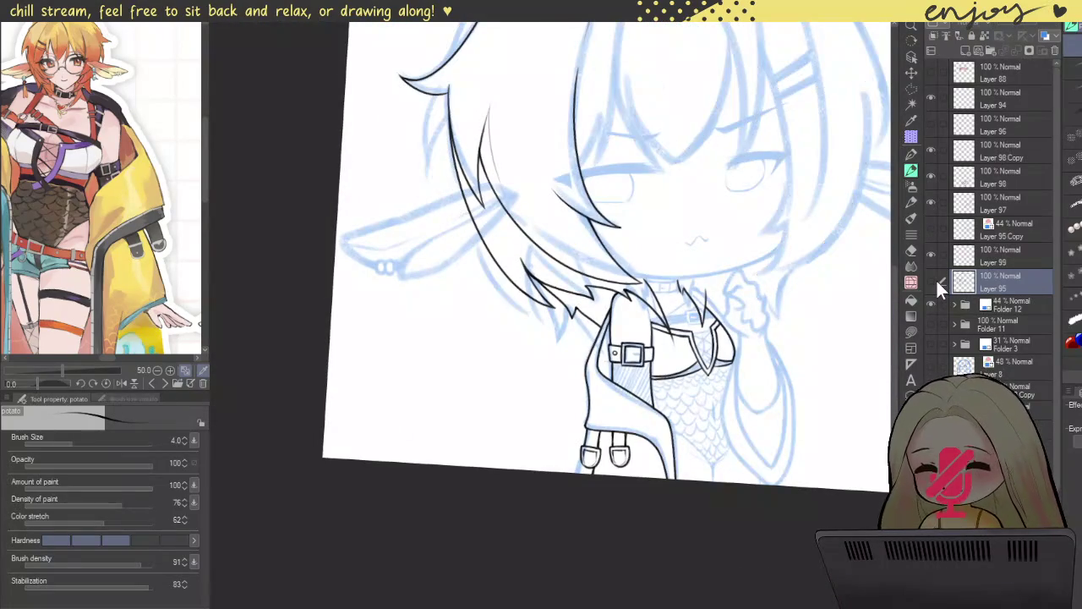
left_click(933, 283)
- Ink another strand line along the pointed hair tips
scroll(514, 395, "up", 3)
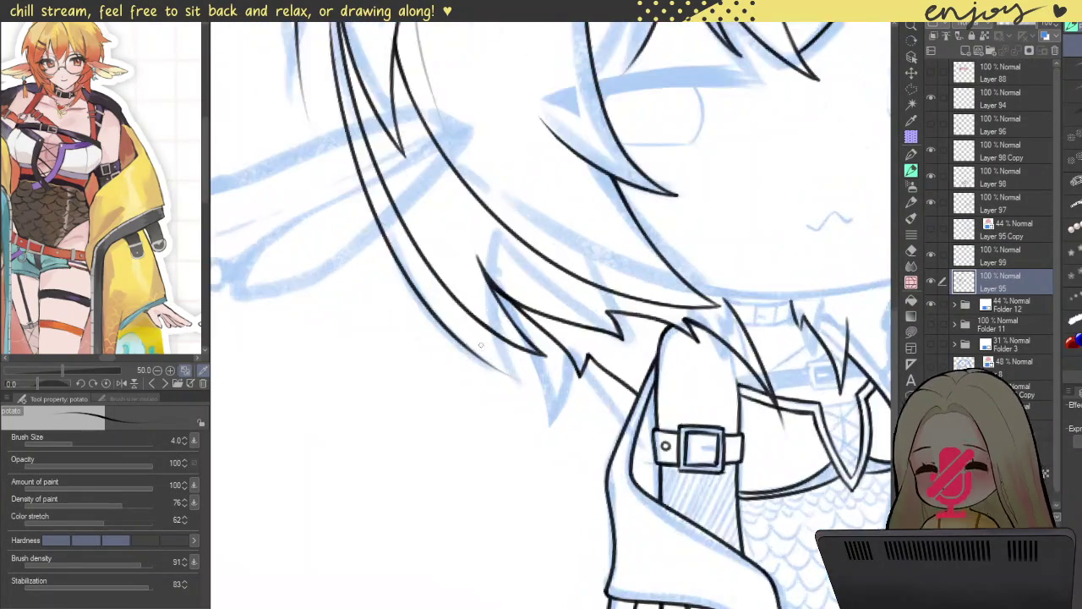
scroll(514, 396, "up", 3)
scroll(520, 395, "down", 5)
scroll(548, 385, "down", 1)
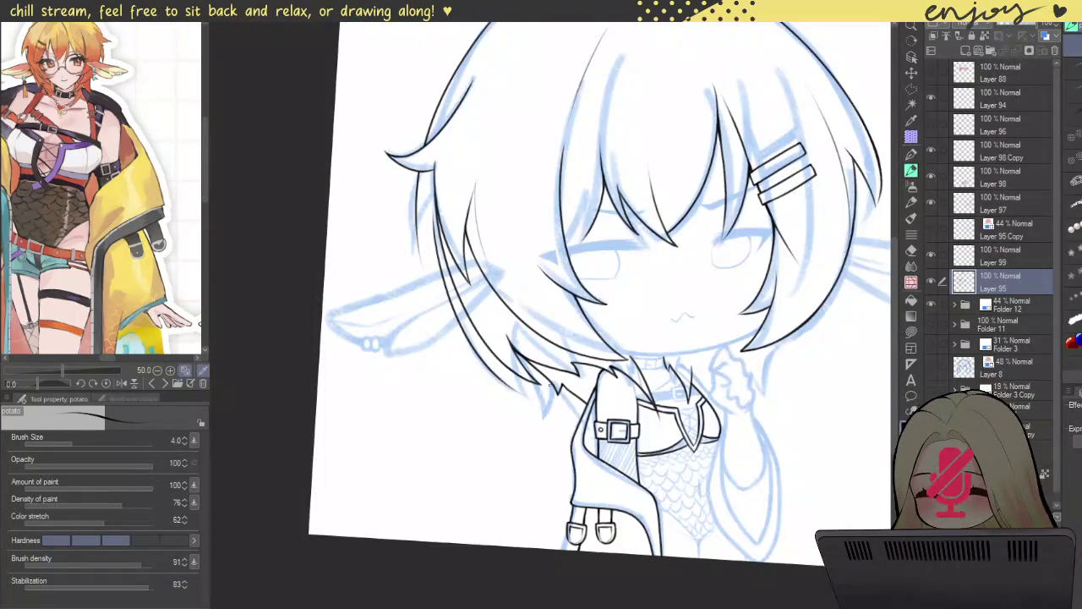
scroll(523, 376, "up", 3)
scroll(487, 380, "up", 2)
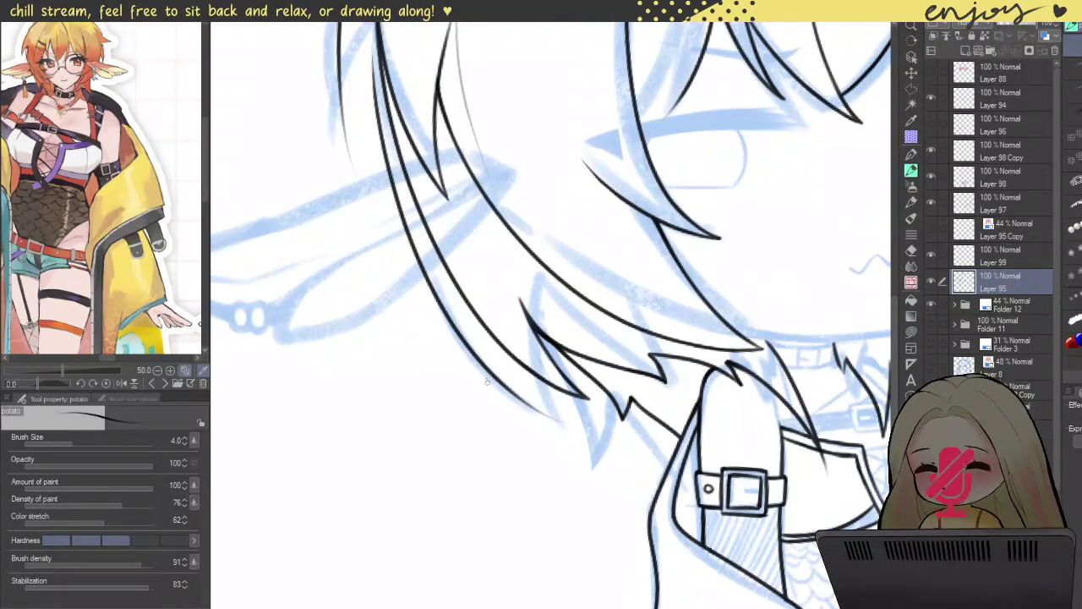
scroll(491, 393, "up", 2)
scroll(648, 405, "up", 2)
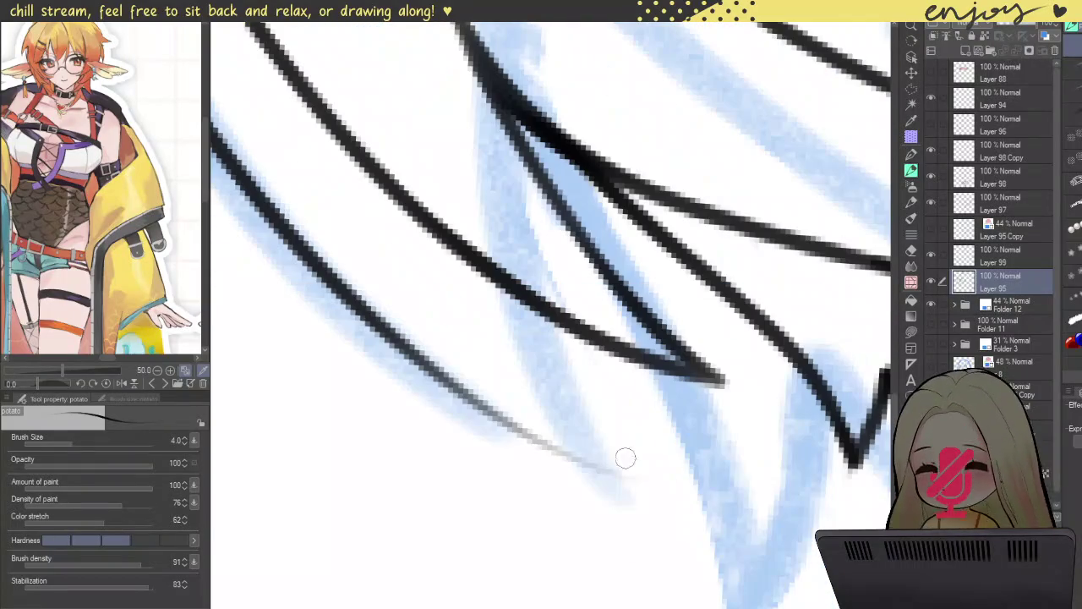
left_click_drag(635, 468, 551, 325)
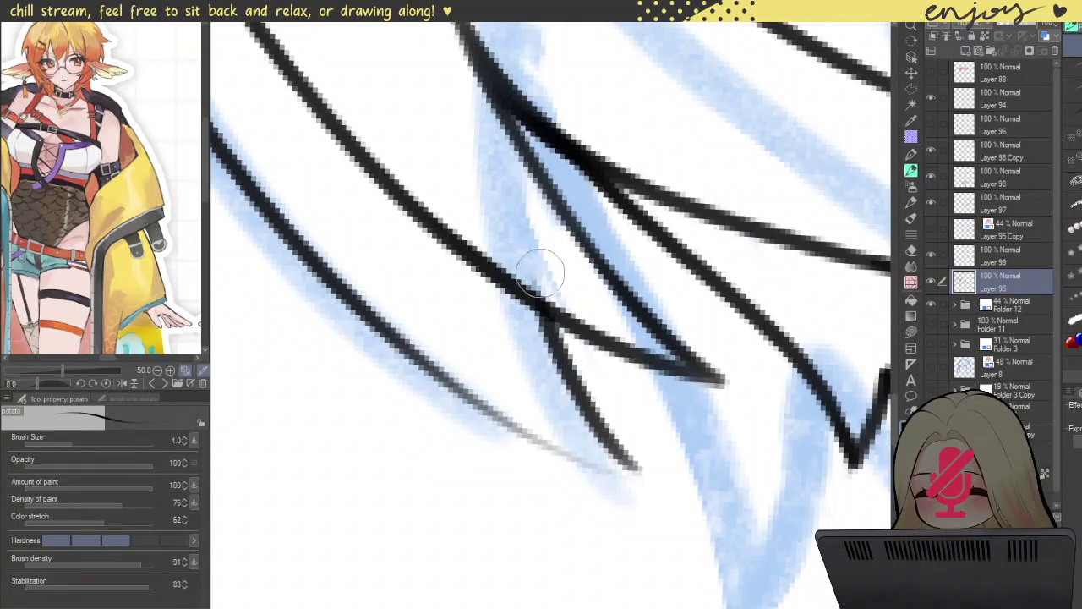
scroll(460, 120, "down", 2)
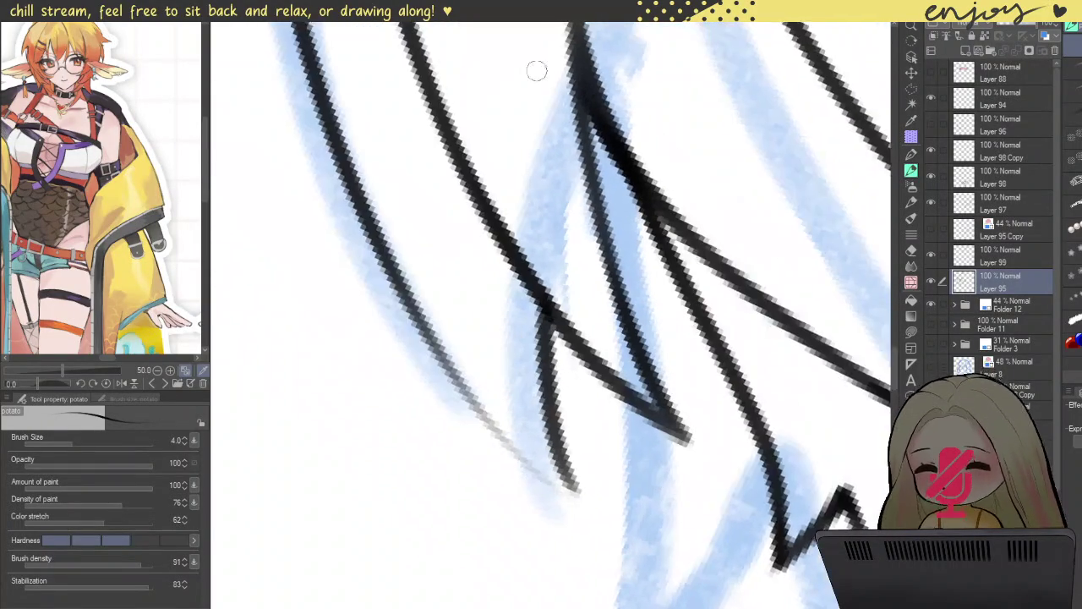
scroll(507, 211, "down", 3)
left_click_drag(549, 321, 585, 351)
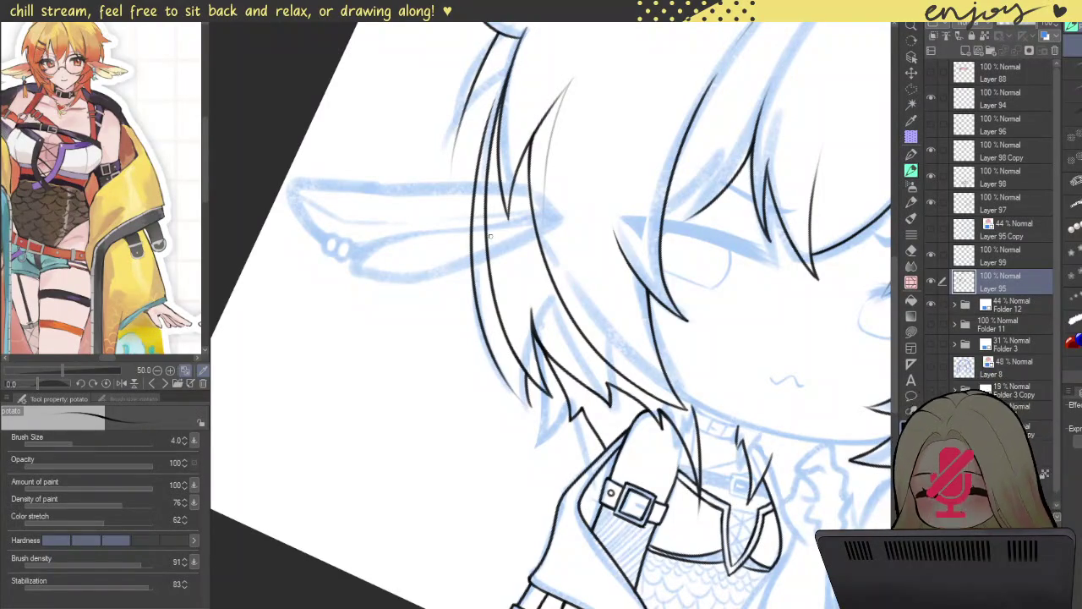
- Replace the long left hair stroke with a new strand drawn upward
key("ctrl+z")
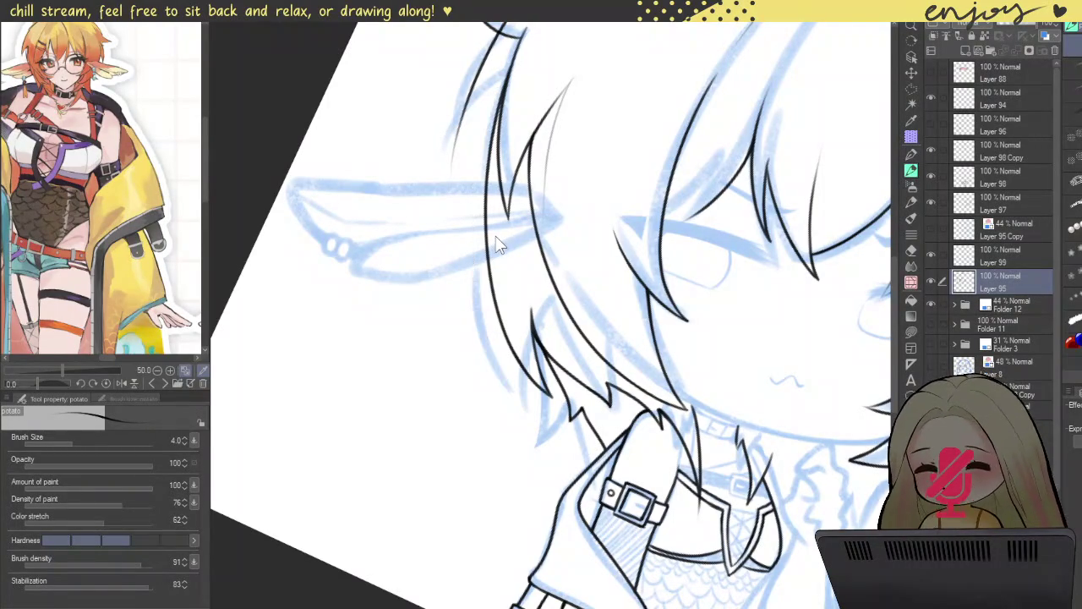
scroll(495, 235, "up", 2)
scroll(456, 249, "up", 2)
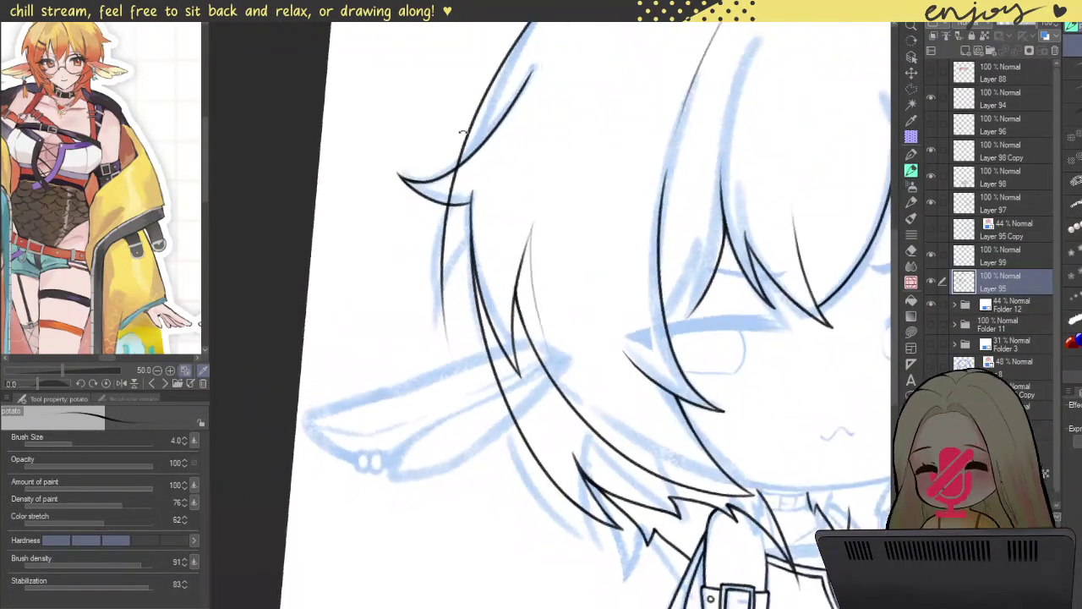
scroll(443, 256, "up", 2)
scroll(445, 444, "up", 2)
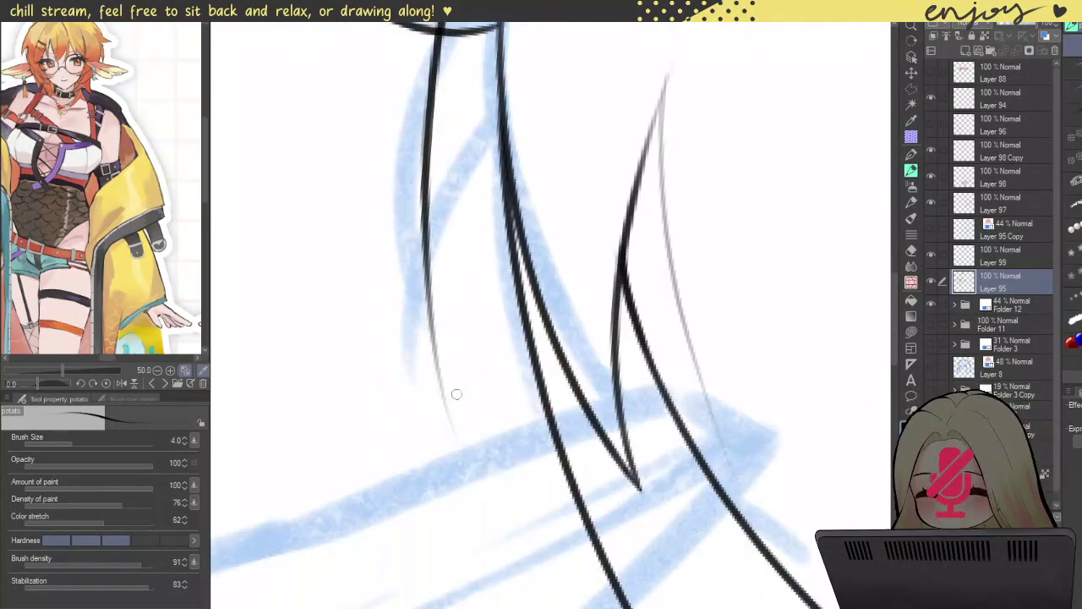
scroll(453, 439, "up", 2)
mouse_move(452, 438)
left_mouse_down()
mouse_move(536, 169)
mouse_move(588, 93)
left_mouse_up()
- Swap that stroke for a thin strand line running up the hair
scroll(592, 97, "down", 3)
scroll(657, 96, "down", 2)
scroll(532, 297, "up", 2)
scroll(539, 287, "up", 2)
scroll(512, 272, "up", 1)
scroll(380, 316, "up", 2)
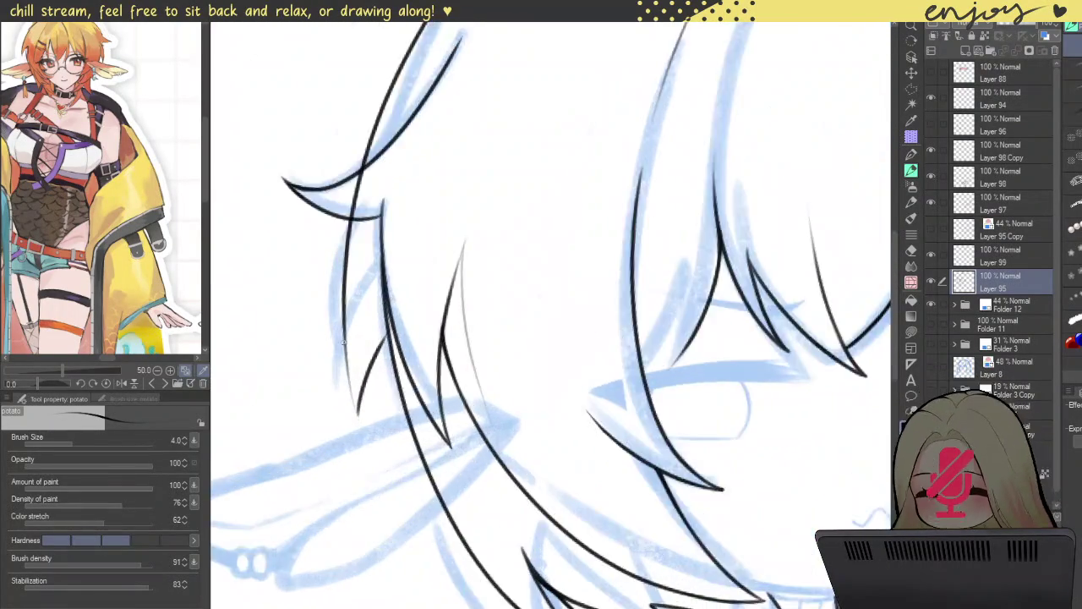
scroll(380, 316, "up", 2)
key("ctrl+z")
left_click_drag(371, 489, 434, 126)
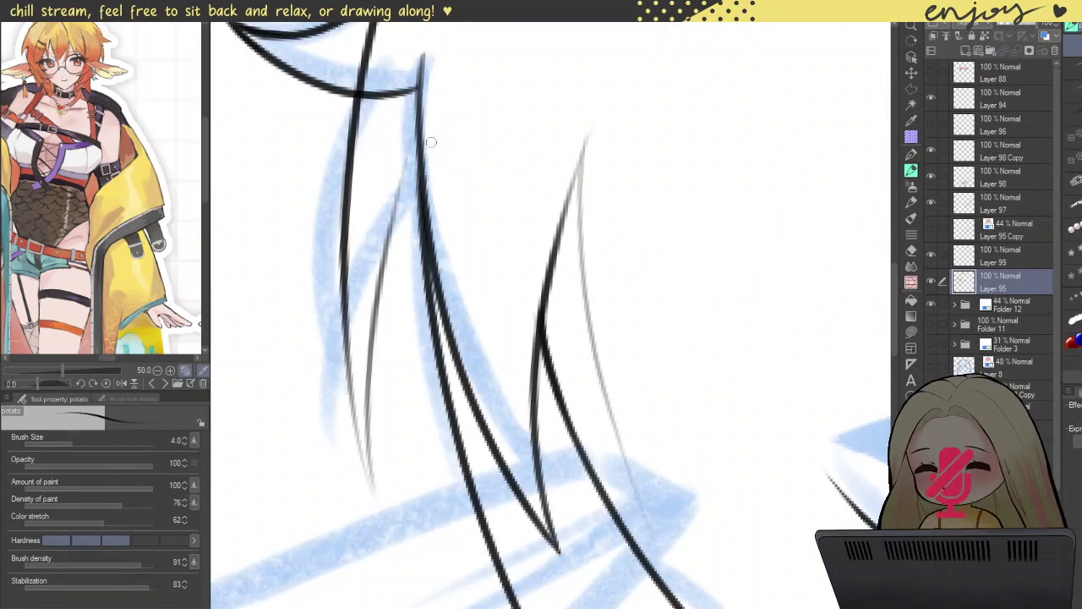
- Try a pointed inverted-V strand tip in place of the thin strand, then undo it
scroll(413, 212, "down", 3)
scroll(406, 237, "down", 1)
scroll(398, 262, "up", 1)
scroll(388, 288, "up", 2)
scroll(388, 287, "up", 2)
key("ctrl+z")
mouse_move(396, 362)
left_mouse_down()
mouse_move(415, 229)
mouse_move(488, 471)
left_mouse_up()
scroll(497, 471, "down", 3)
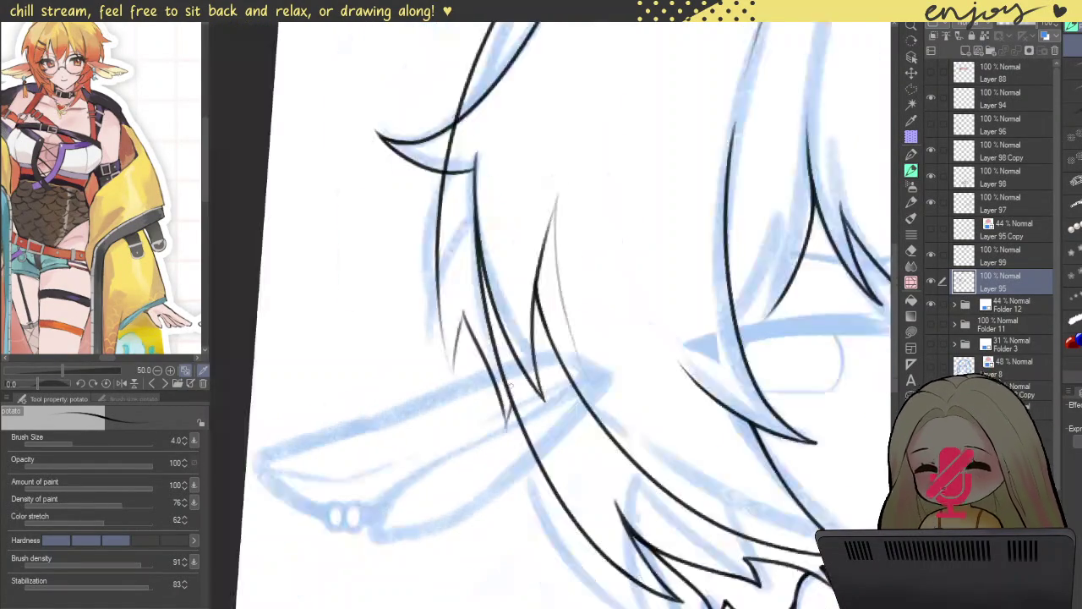
scroll(542, 329, "down", 2)
scroll(523, 313, "up", 2)
scroll(506, 309, "up", 2)
scroll(505, 310, "up", 1)
key("ctrl+z")
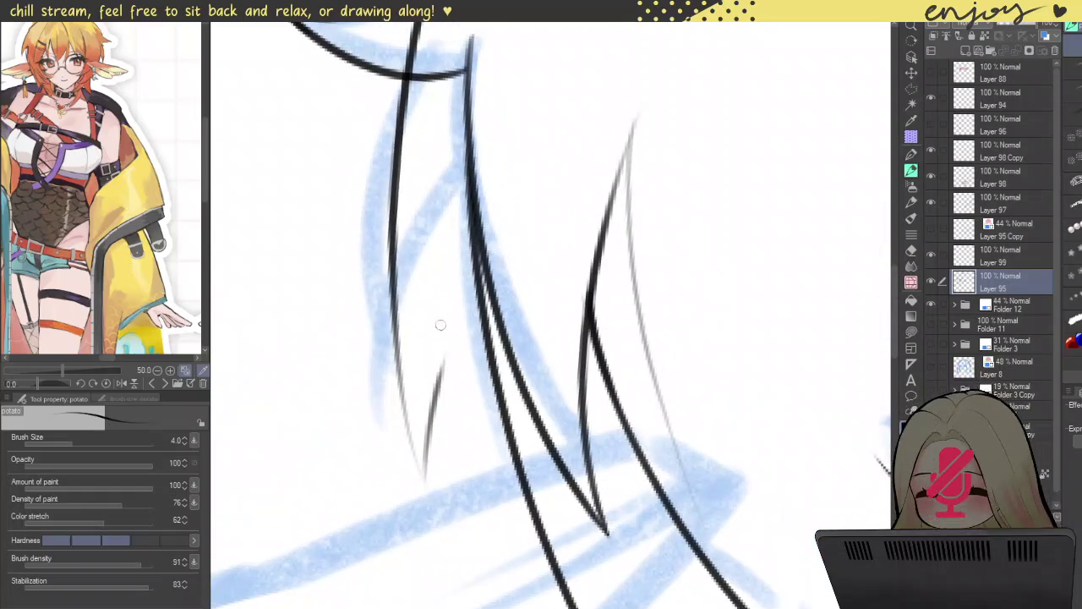
- Test short strand lines reaching up into the hair, undoing each one
left_click_drag(442, 375, 483, 245)
key("ctrl+z")
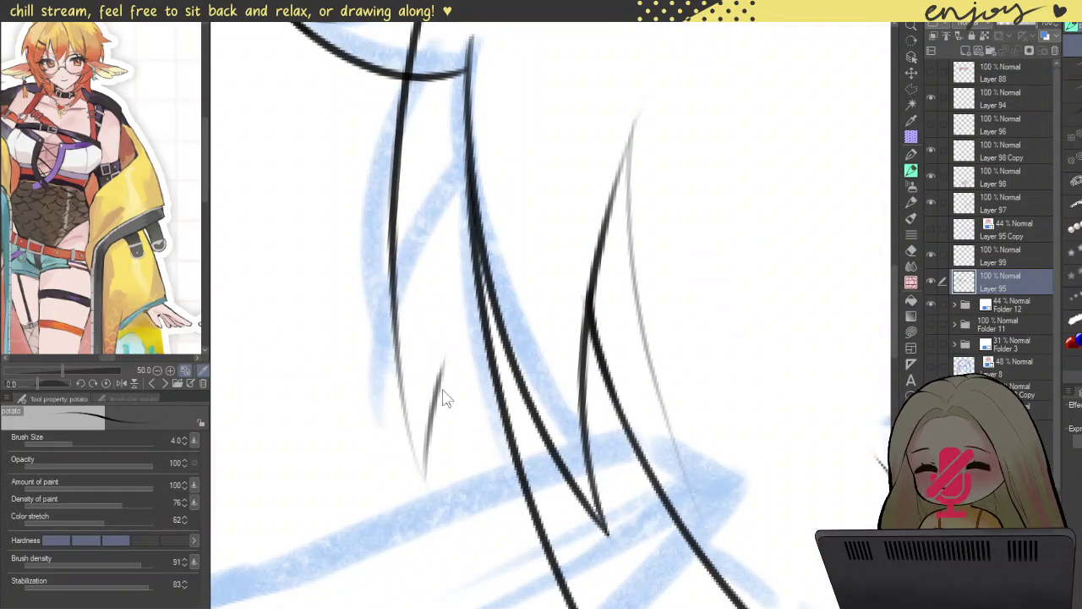
key("ctrl+z")
left_click_drag(427, 487, 483, 276)
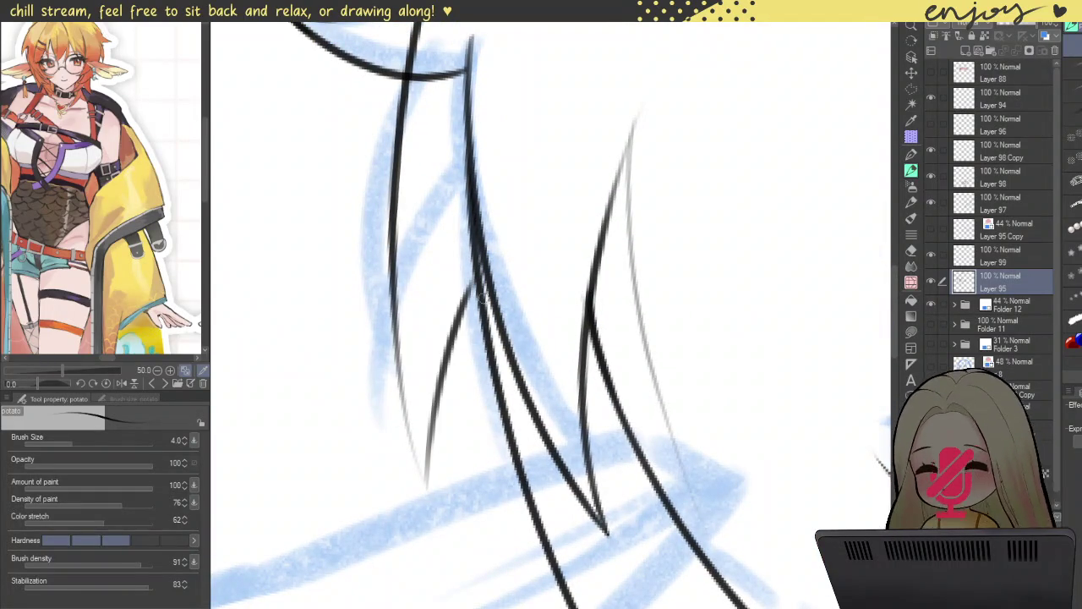
key("ctrl+z")
- Ink the tapered strand down the left side lock and another up the left hair edge
left_click_drag(436, 135, 533, 474)
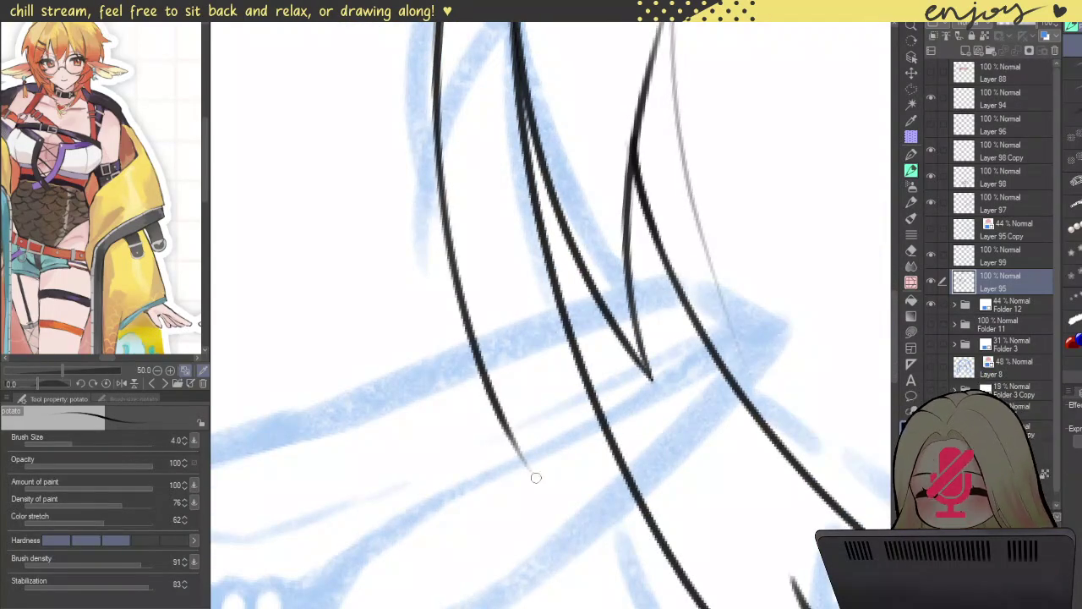
key("ctrl+z")
left_click_drag(438, 139, 594, 505)
key("ctrl+z")
left_click_drag(433, 95, 563, 464)
mouse_move(586, 514)
left_mouse_down()
mouse_move(536, 380)
mouse_move(536, 221)
left_mouse_up()
scroll(541, 254, "down", 4)
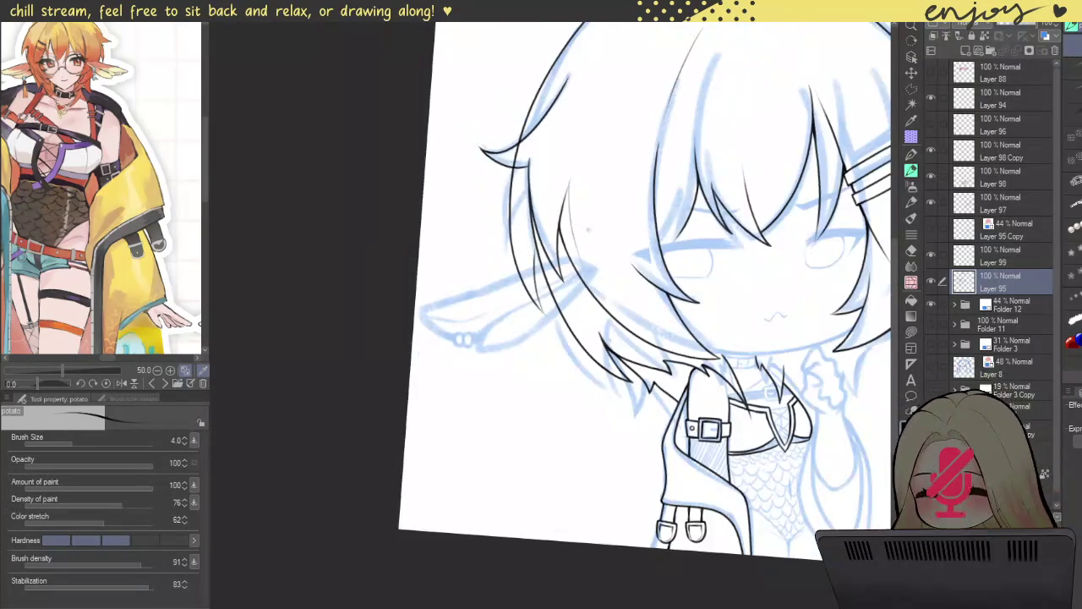
scroll(449, 389, "up", 5)
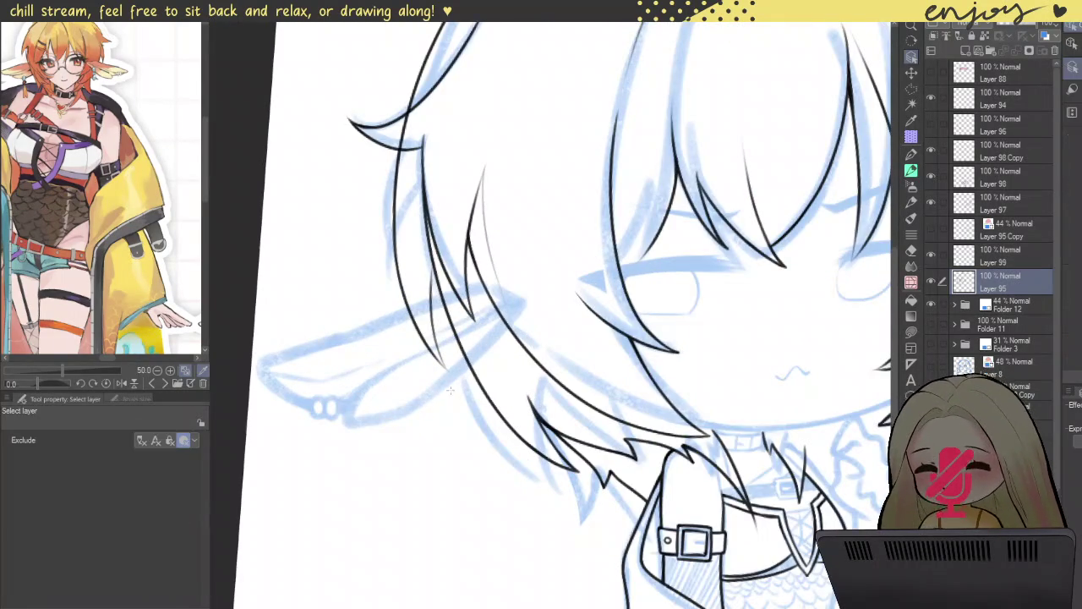
scroll(449, 389, "up", 2)
- Erase part of the thin hair line, keeping only Layer 98 selected
left_click(490, 225)
left_click_drag(490, 226, 518, 289)
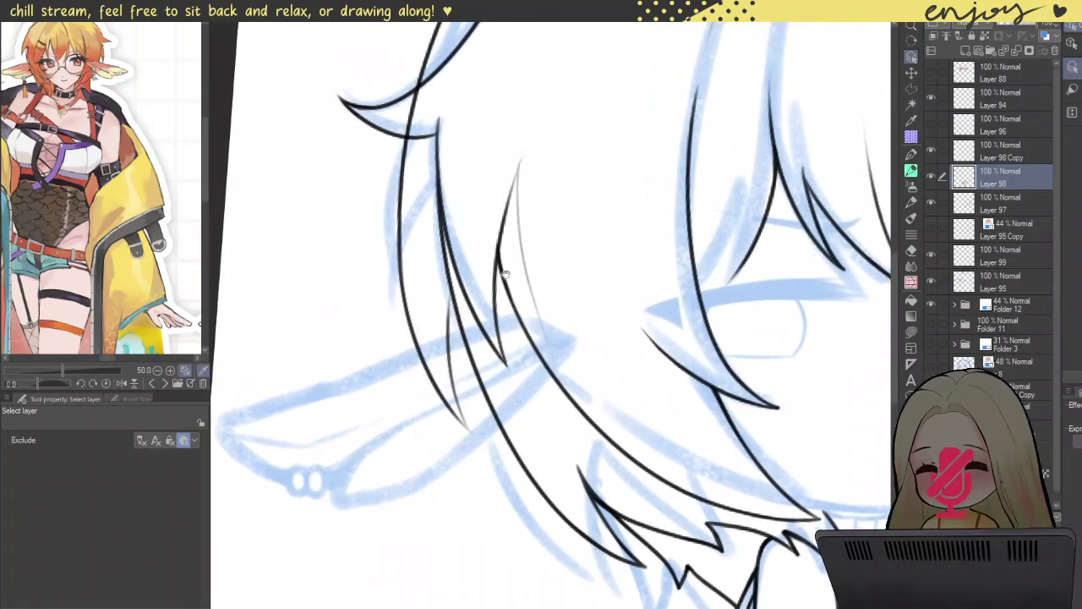
left_click_drag(477, 338, 541, 475)
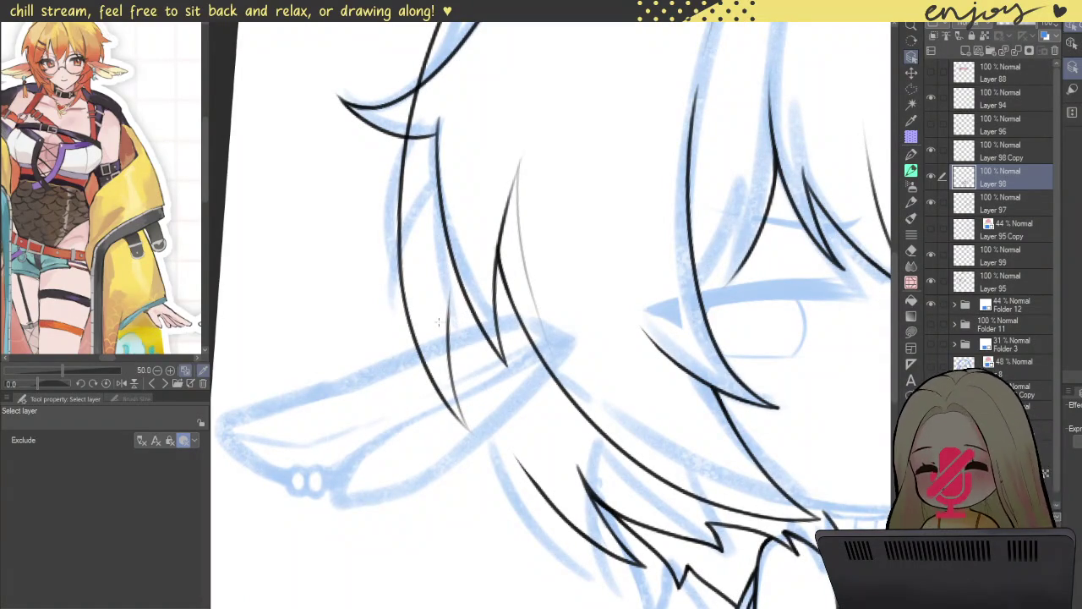
scroll(468, 204, "up", 3)
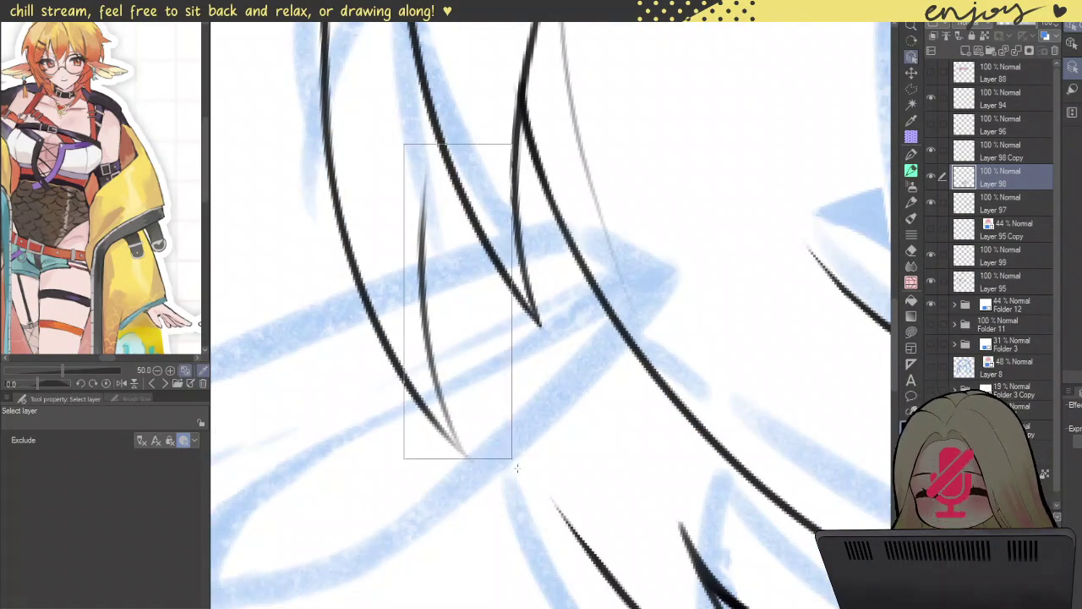
left_click_drag(406, 144, 498, 426)
left_click(1001, 178)
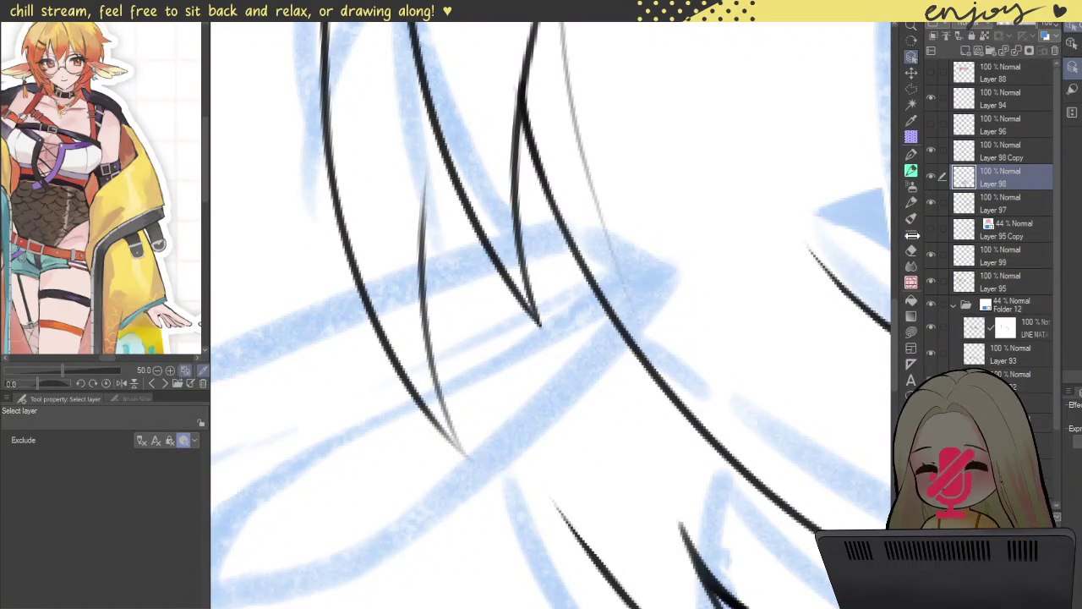
key("b")
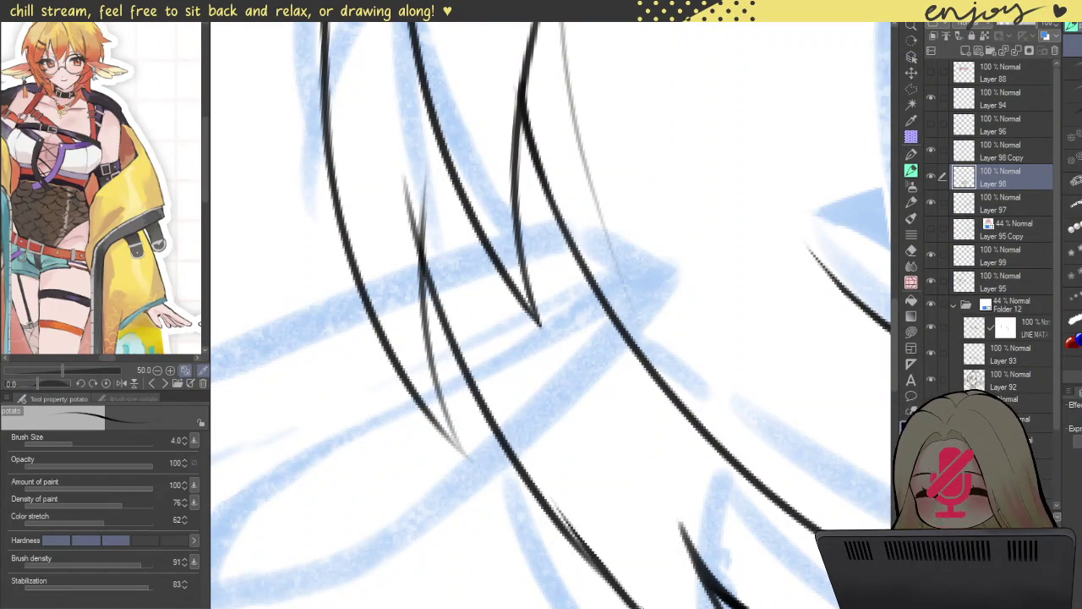
- Ink a long side hair strand on Layer 98, redrawing it until clean
left_click_drag(406, 161, 651, 607)
key("ctrl+z")
mouse_move(405, 173)
left_mouse_down()
mouse_move(541, 483)
mouse_move(638, 594)
left_mouse_up()
key("ctrl+z")
left_click_drag(403, 179, 615, 600)
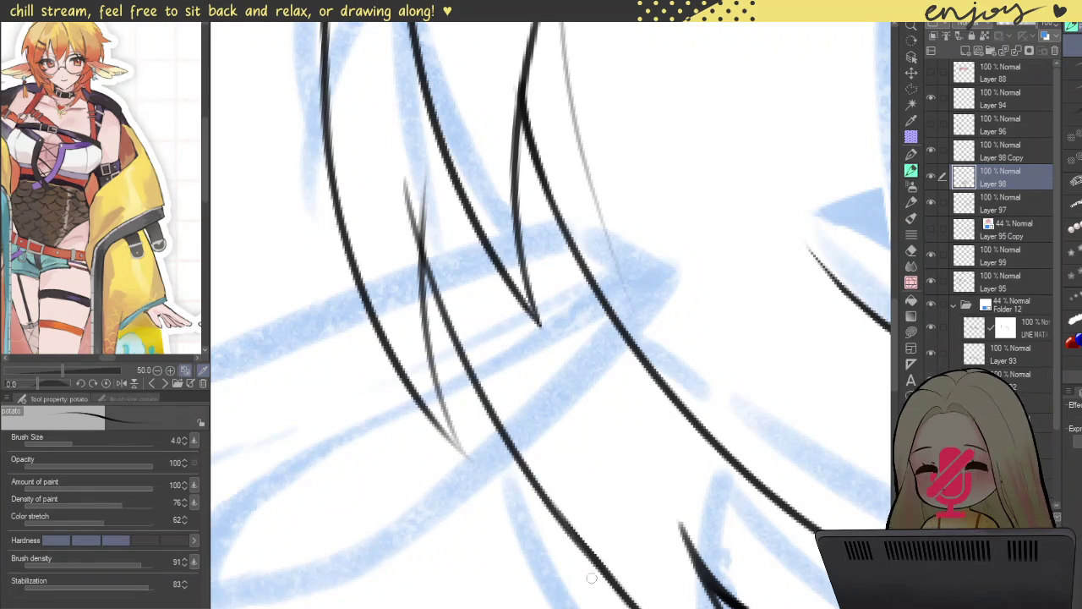
- Erase the lower hair strand line and redraw it darker along the sketch
left_click_drag(495, 333, 396, 173)
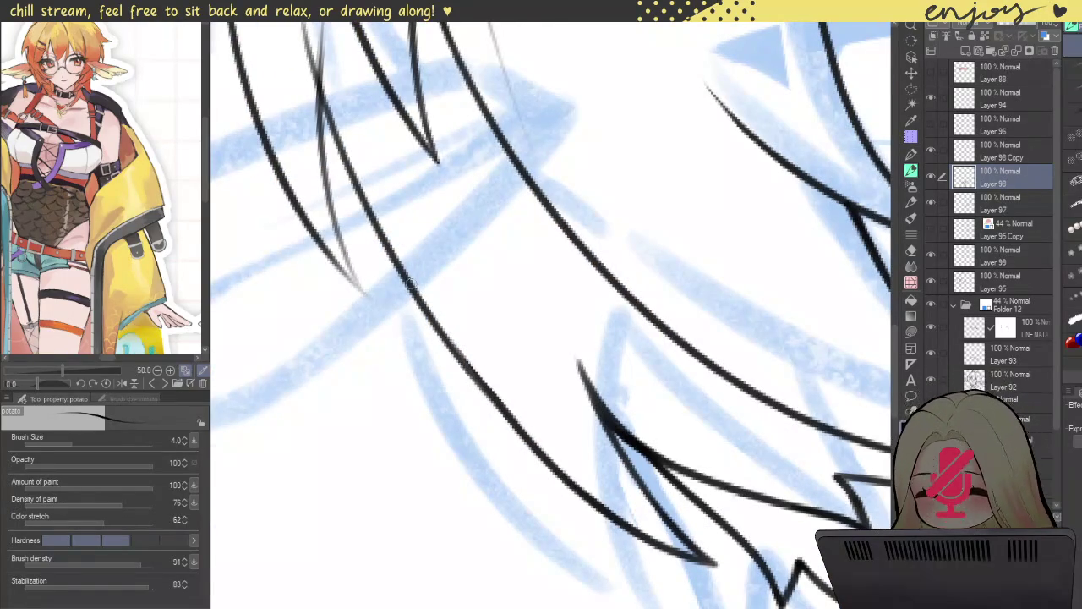
left_click_drag(419, 247, 420, 285)
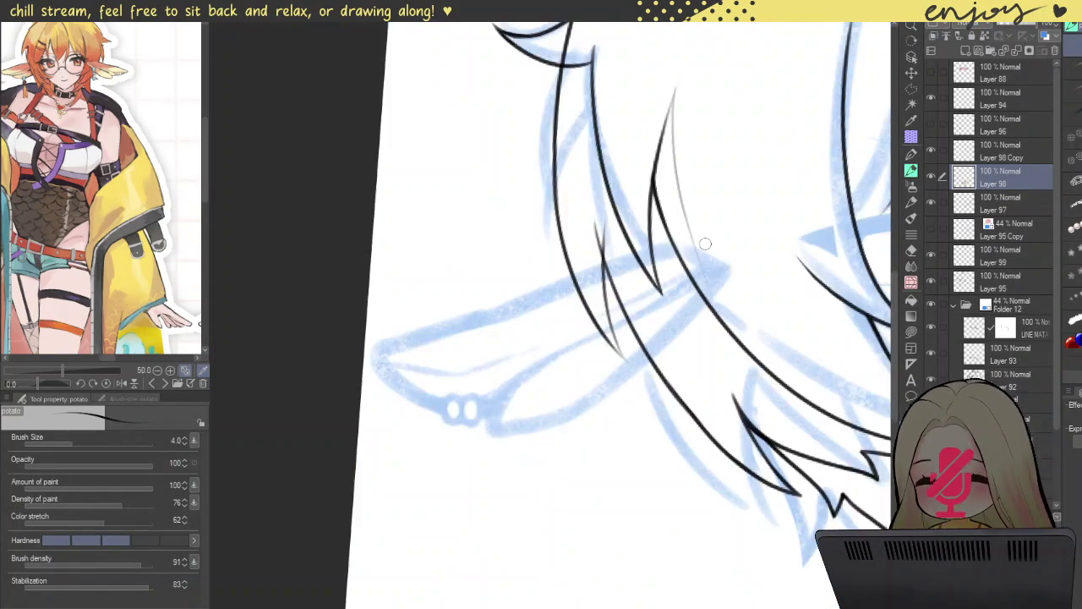
left_click_drag(904, 252, 541, 388)
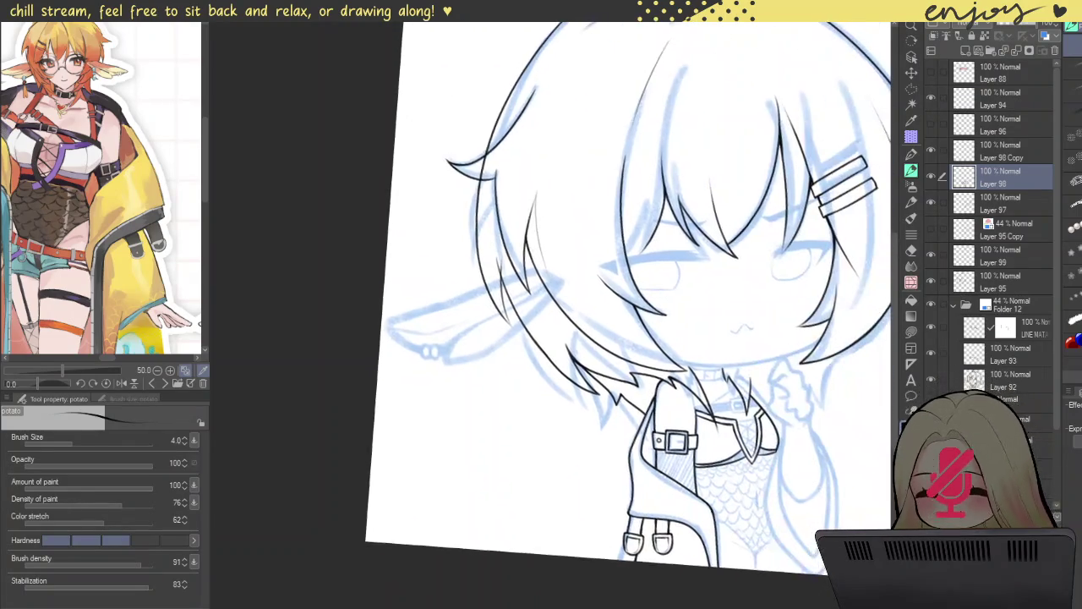
scroll(541, 387, "up", 1)
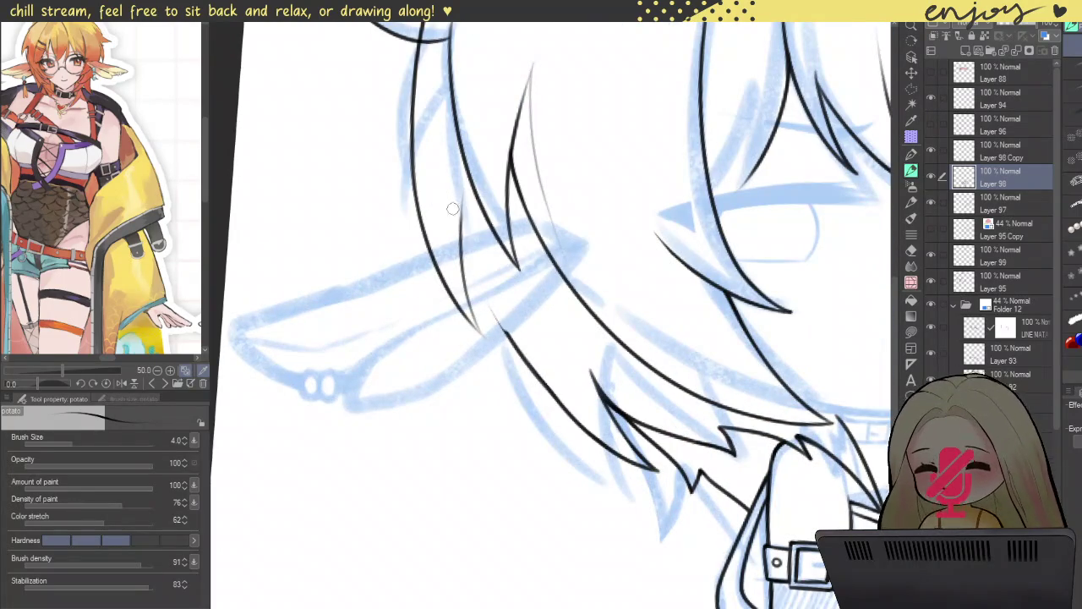
left_click_drag(551, 388, 647, 473)
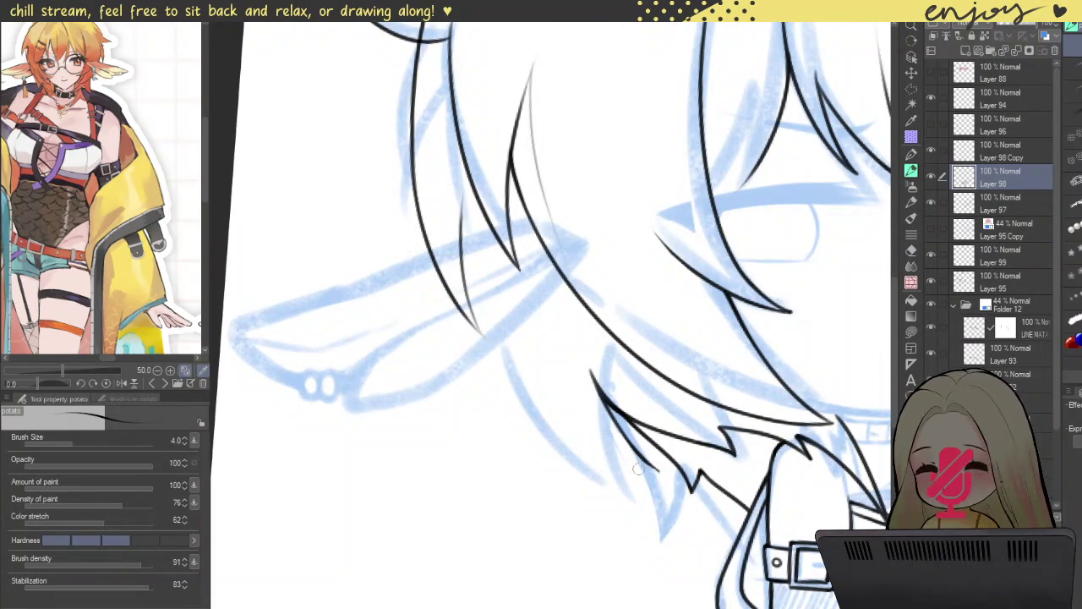
left_click_drag(439, 191, 668, 489)
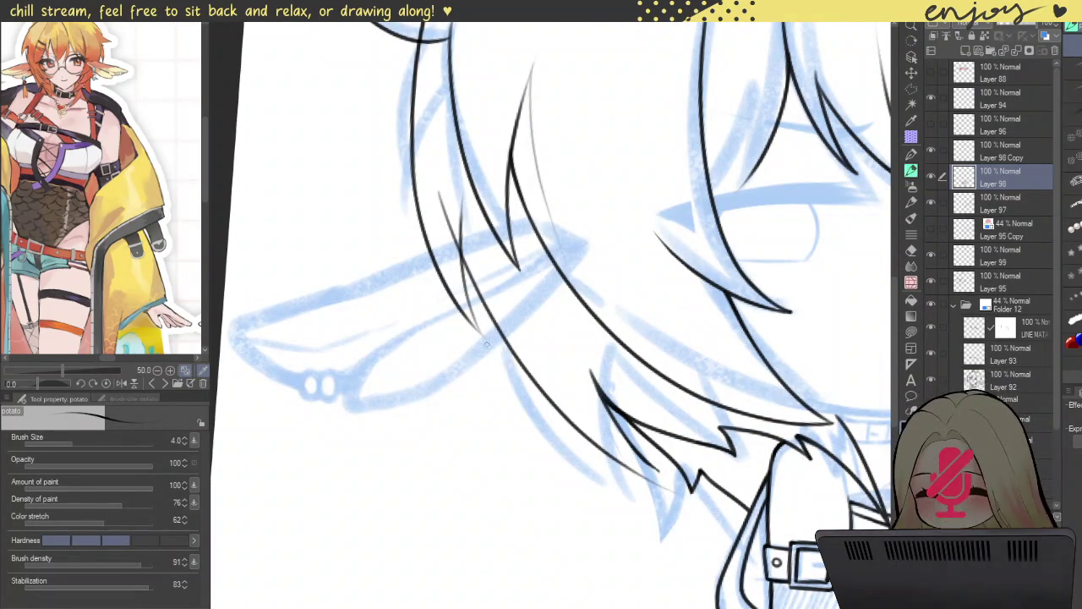
key("ctrl+z")
left_click_drag(443, 184, 650, 469)
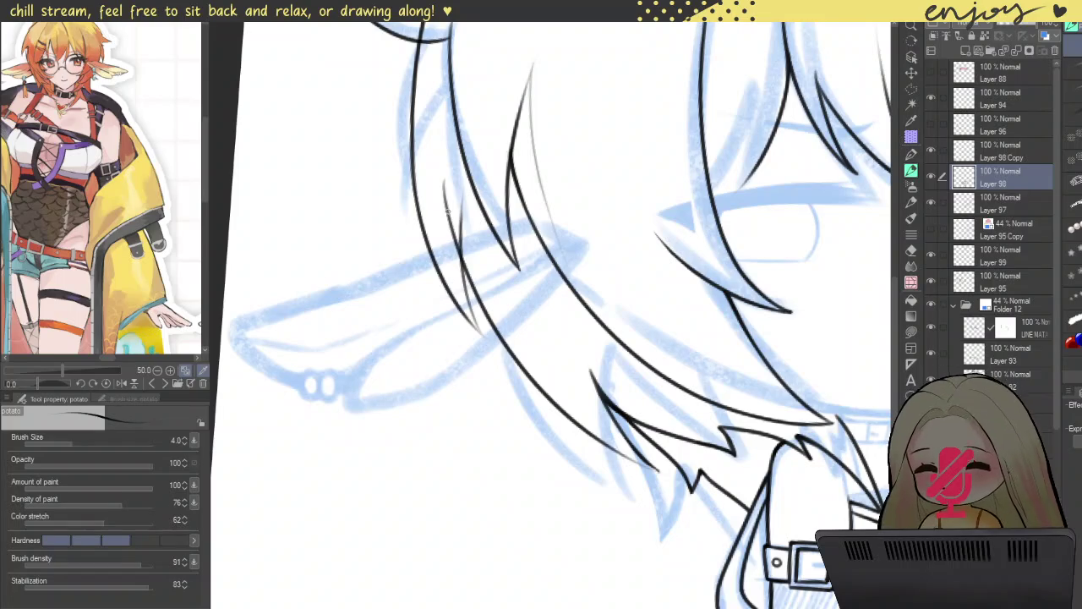
- Ink the left diagonal hair line on Layer 95
scroll(463, 199, "up", 2)
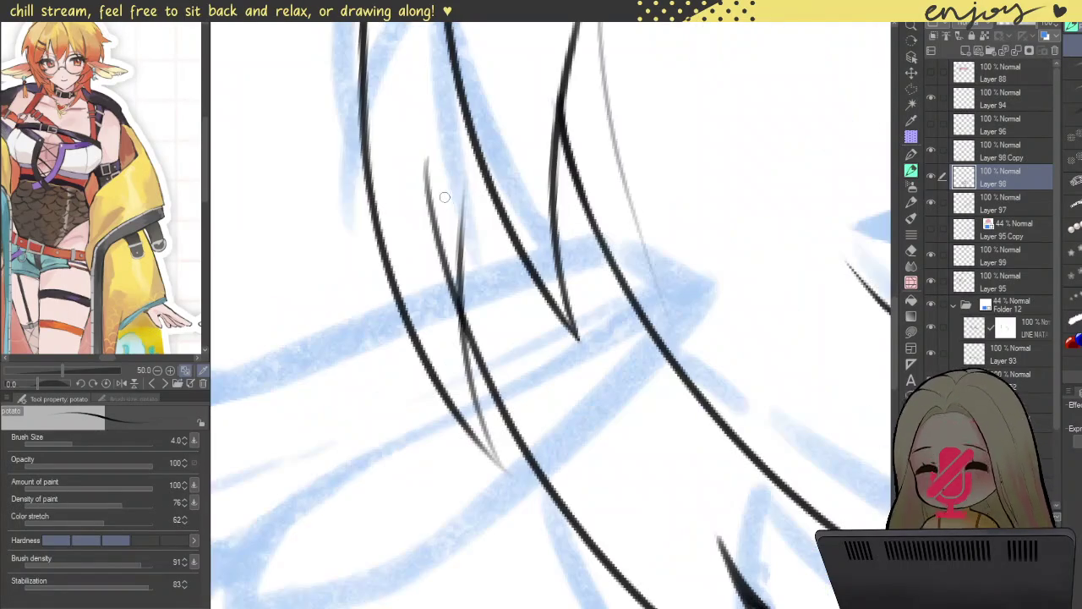
scroll(454, 208, "down", 3)
scroll(448, 203, "up", 1)
scroll(442, 200, "up", 2)
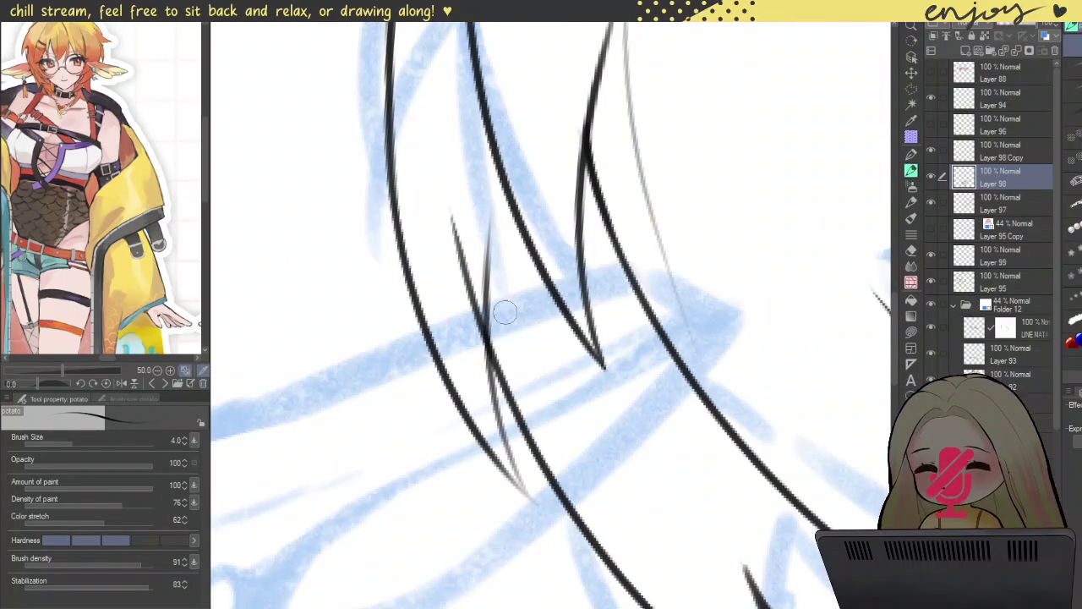
left_click_drag(550, 341, 471, 245)
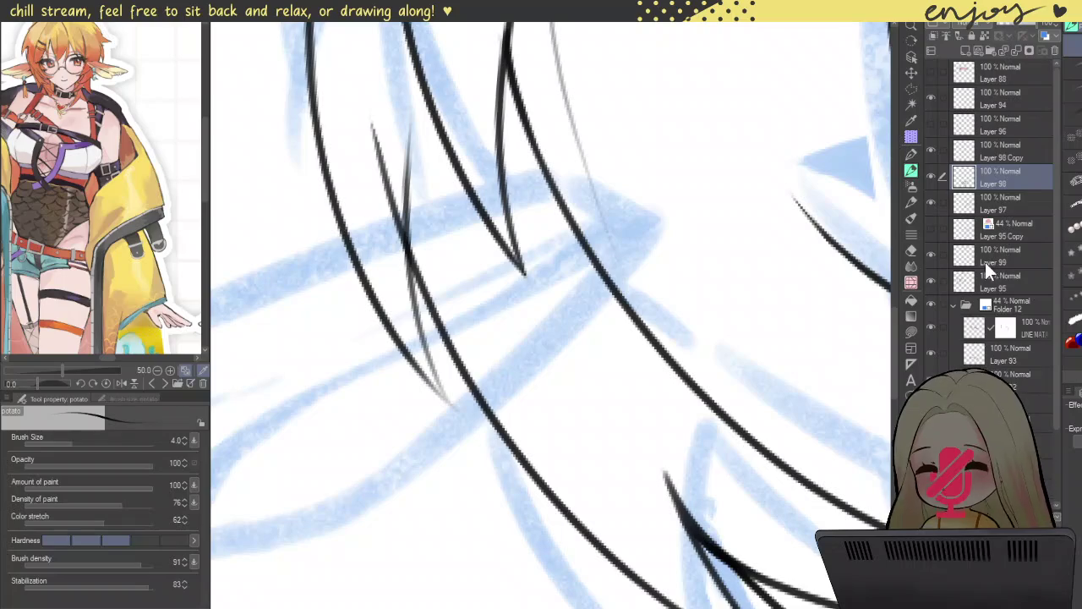
left_click(999, 285)
scroll(394, 226, "up", 2)
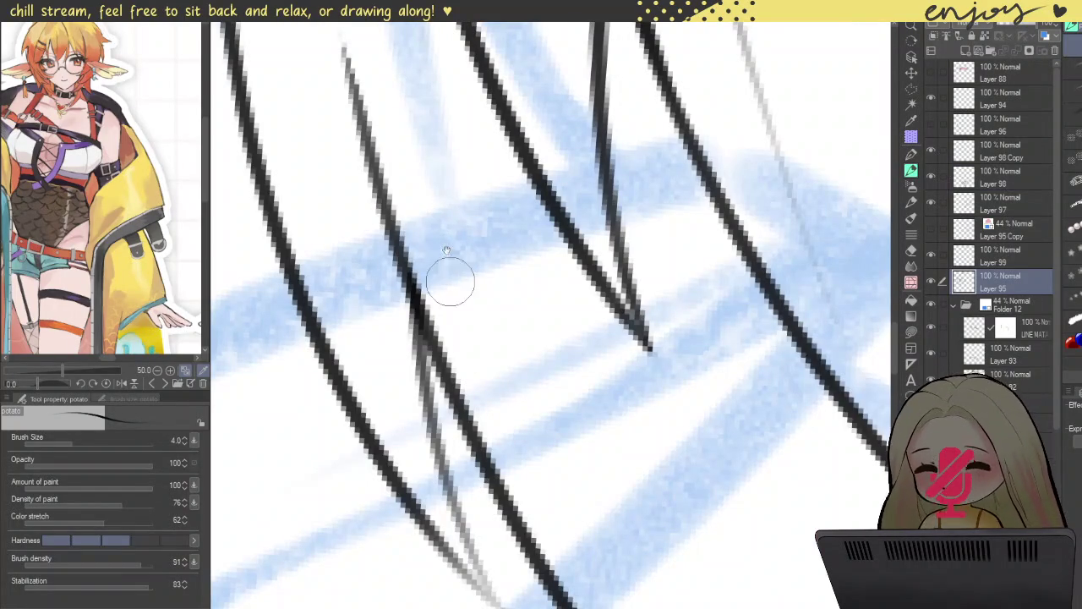
left_click_drag(454, 310, 461, 267)
left_click_drag(507, 406, 471, 282)
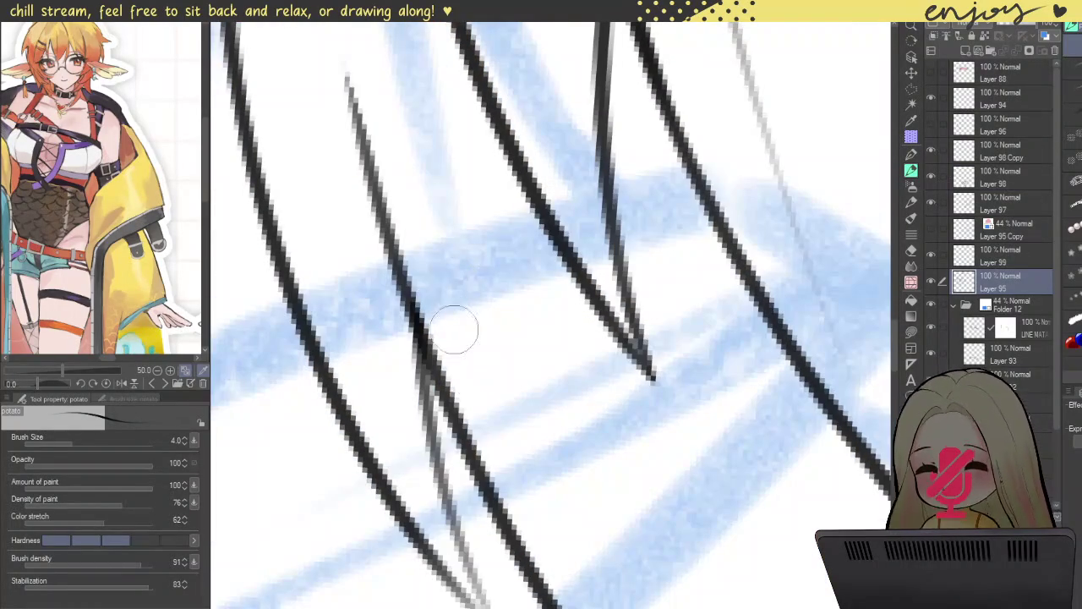
left_click_drag(408, 345, 415, 328)
left_click_drag(419, 199, 460, 405)
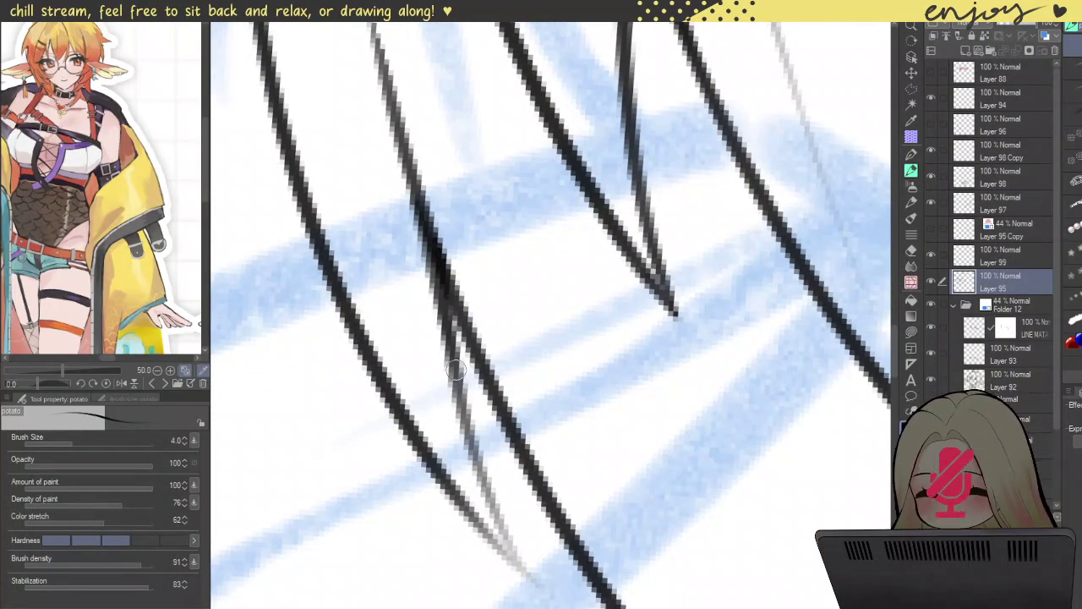
left_click_drag(431, 249, 500, 512)
- Ink the middle and lower diagonal hair lines, redoing the lower stroke
mouse_move(447, 286)
left_mouse_down()
mouse_move(488, 472)
mouse_move(548, 581)
left_mouse_up()
mouse_move(461, 360)
left_mouse_down()
mouse_move(486, 472)
mouse_move(537, 581)
mouse_move(507, 507)
left_mouse_up()
key("ctrl+z")
key("ctrl+z")
key("ctrl+z")
left_click_drag(448, 482, 524, 572)
left_click_drag(469, 392, 512, 546)
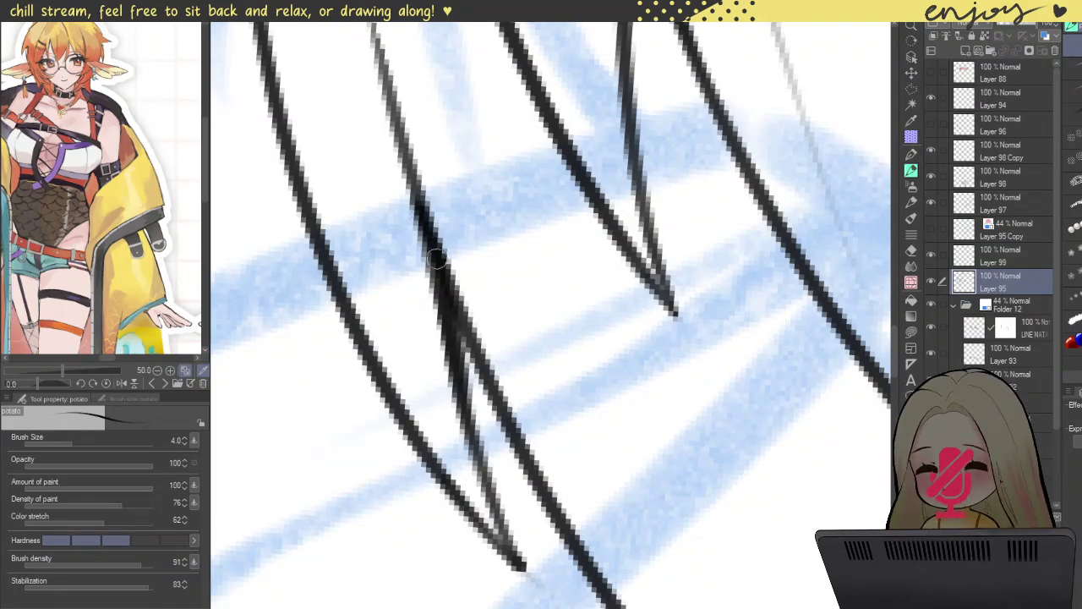
- Return to Layer 98 and zoom out from the side hair strands
scroll(418, 228, "down", 1)
scroll(414, 221, "down", 1)
scroll(408, 216, "down", 1)
scroll(408, 216, "up", 2)
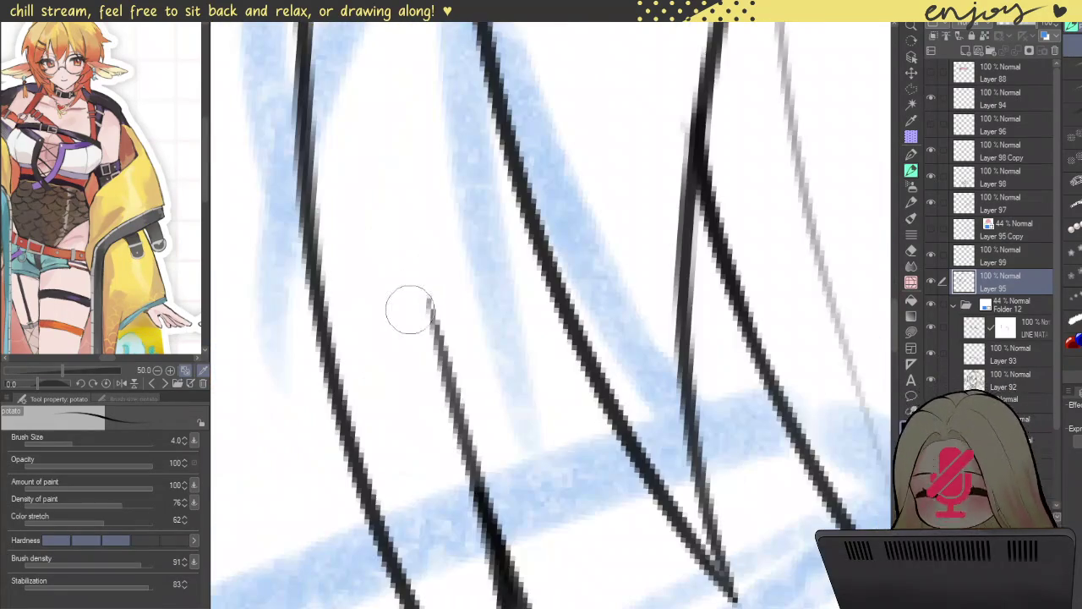
left_click(987, 156)
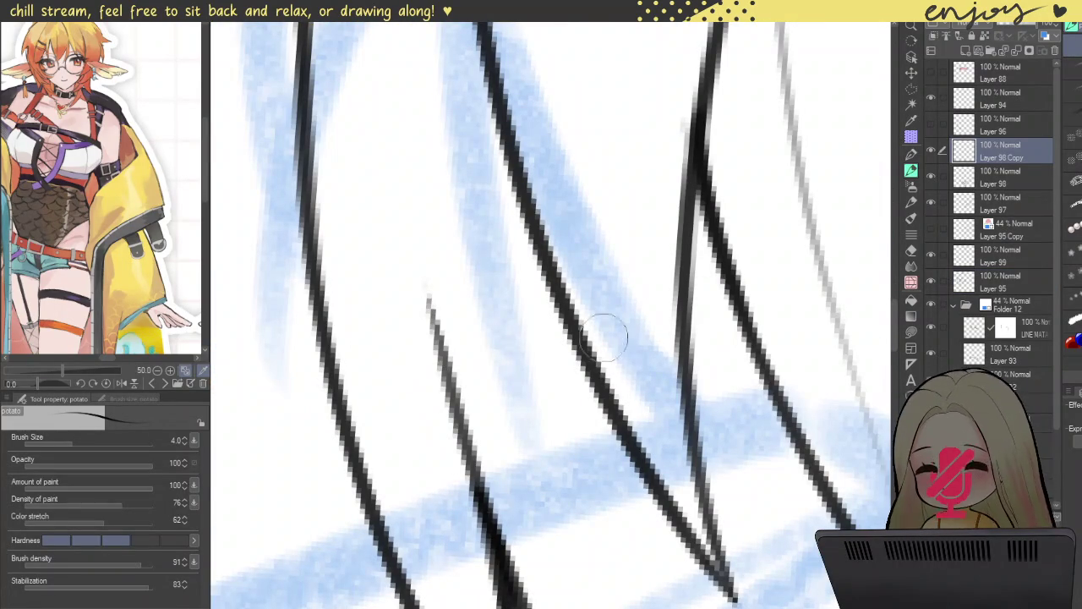
left_click(997, 178)
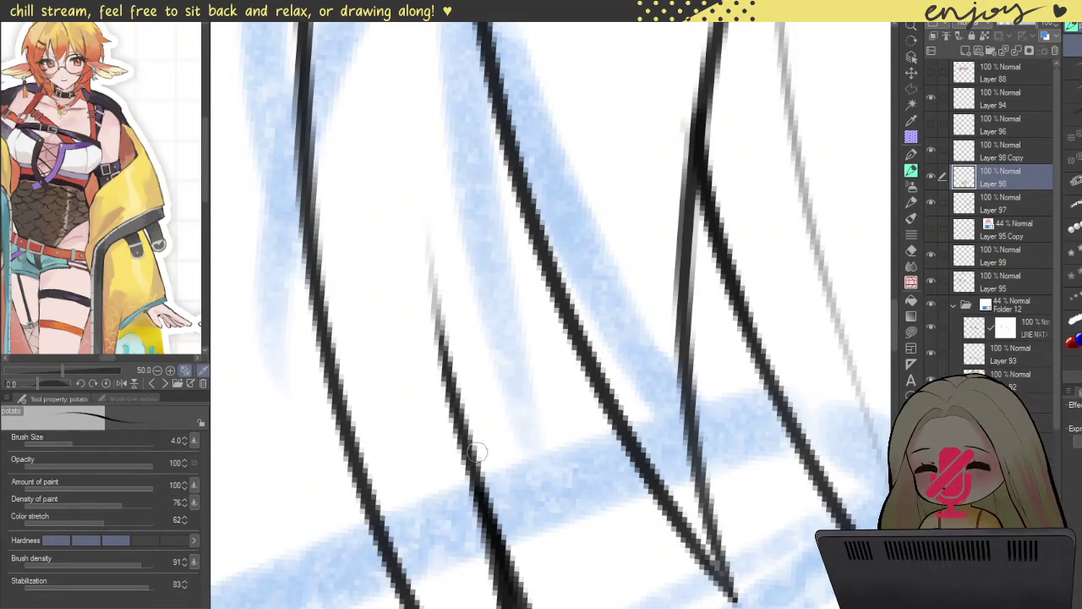
scroll(437, 290, "down", 1)
scroll(437, 290, "down", 3)
scroll(546, 283, "down", 2)
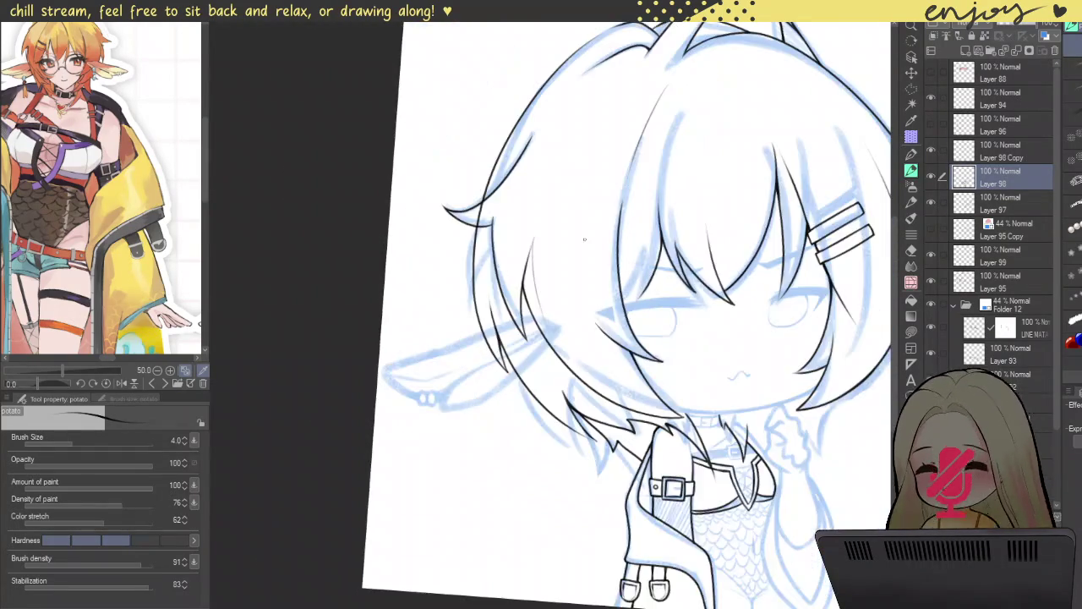
scroll(583, 239, "down", 2)
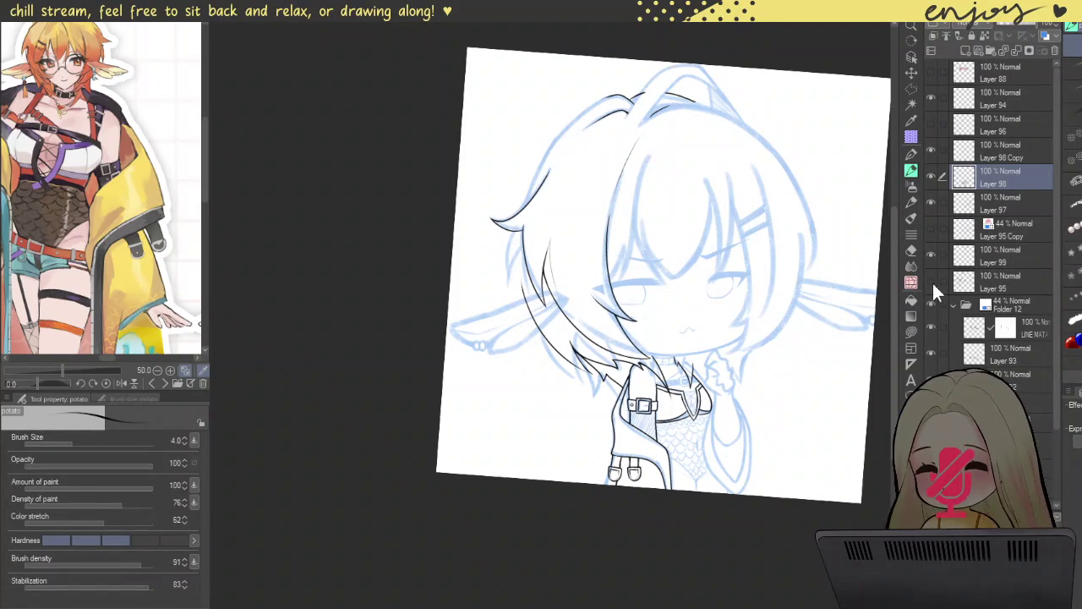
left_click(980, 281)
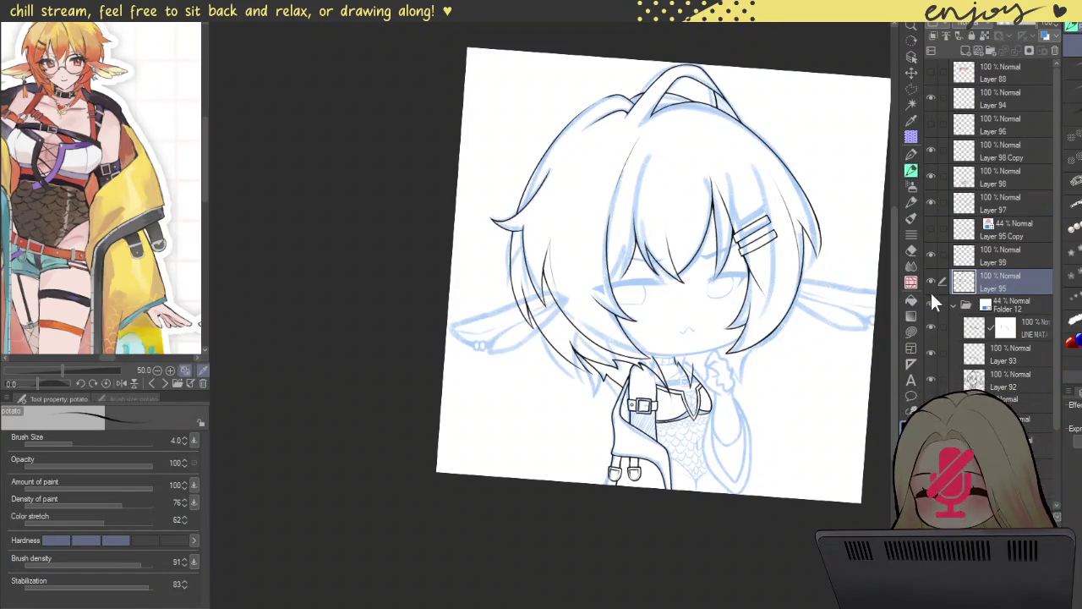
left_click(930, 303)
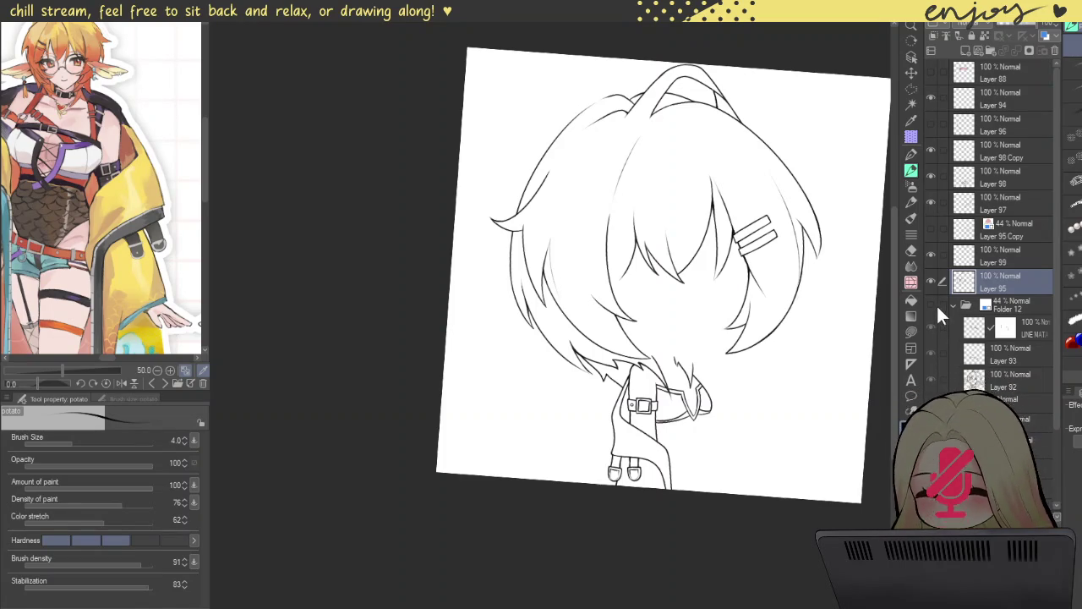
left_click(930, 302)
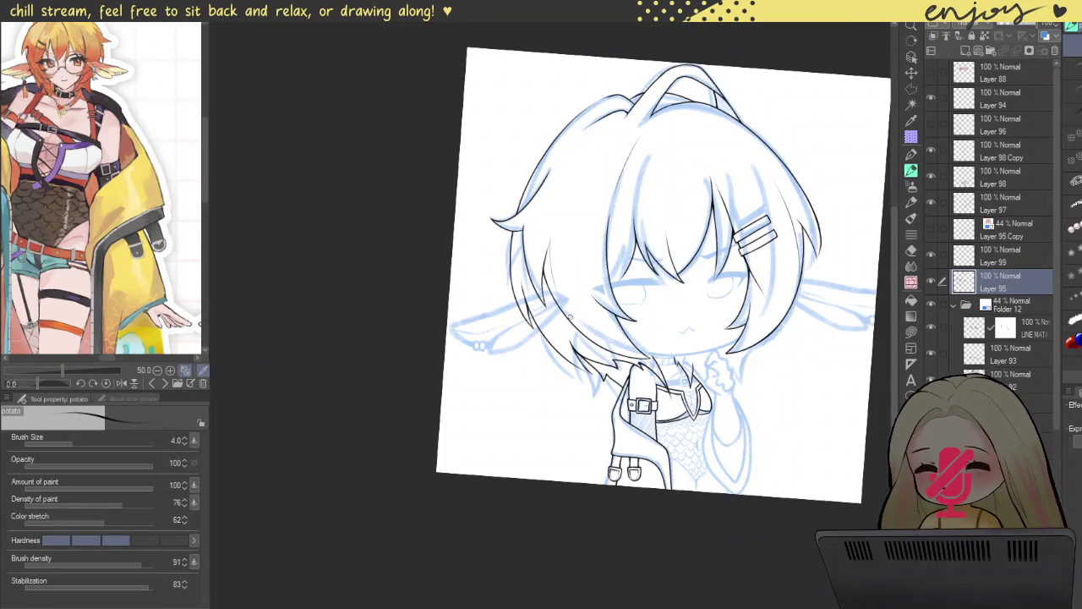
scroll(628, 334, "up", 3)
scroll(592, 351, "up", 3)
scroll(559, 370, "up", 3)
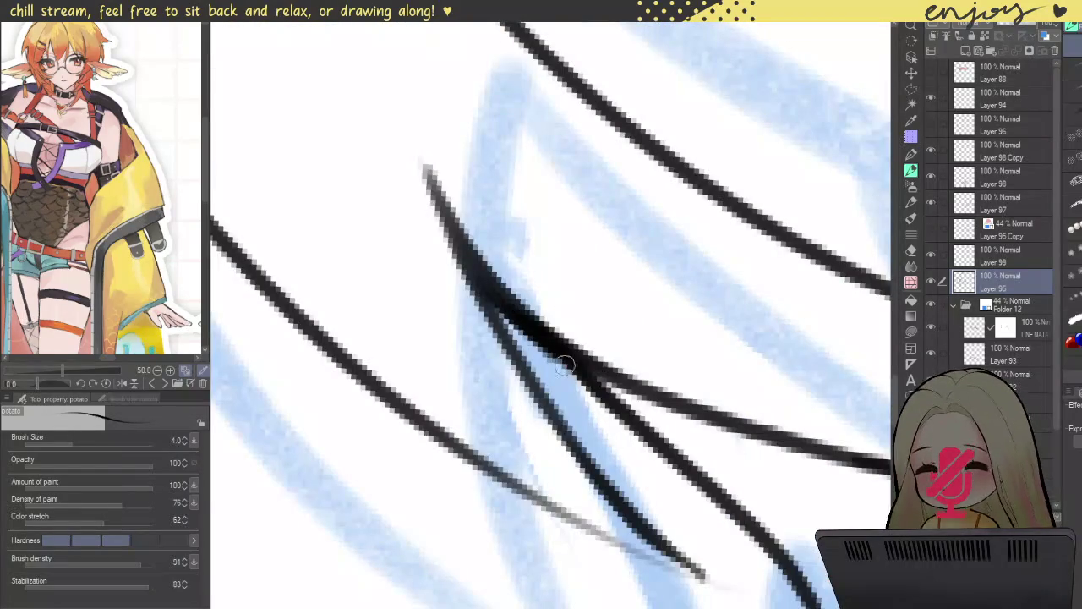
- Toggle Layers 95 and 98 off and on to check their strokes
scroll(580, 394, "down", 3)
scroll(580, 394, "down", 3)
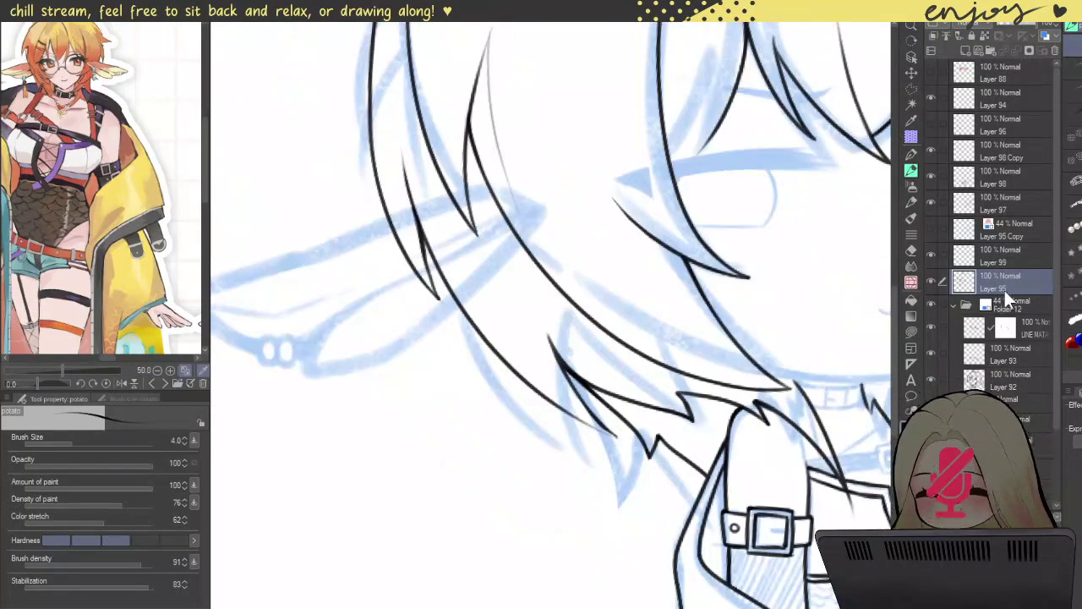
left_click(932, 279)
left_click(931, 281)
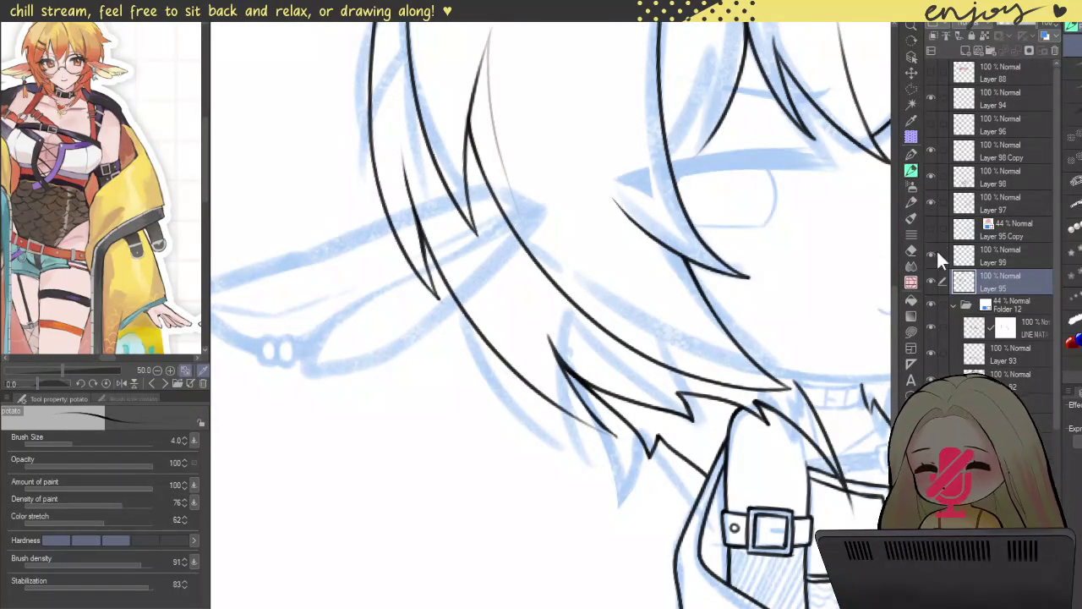
left_click(930, 177)
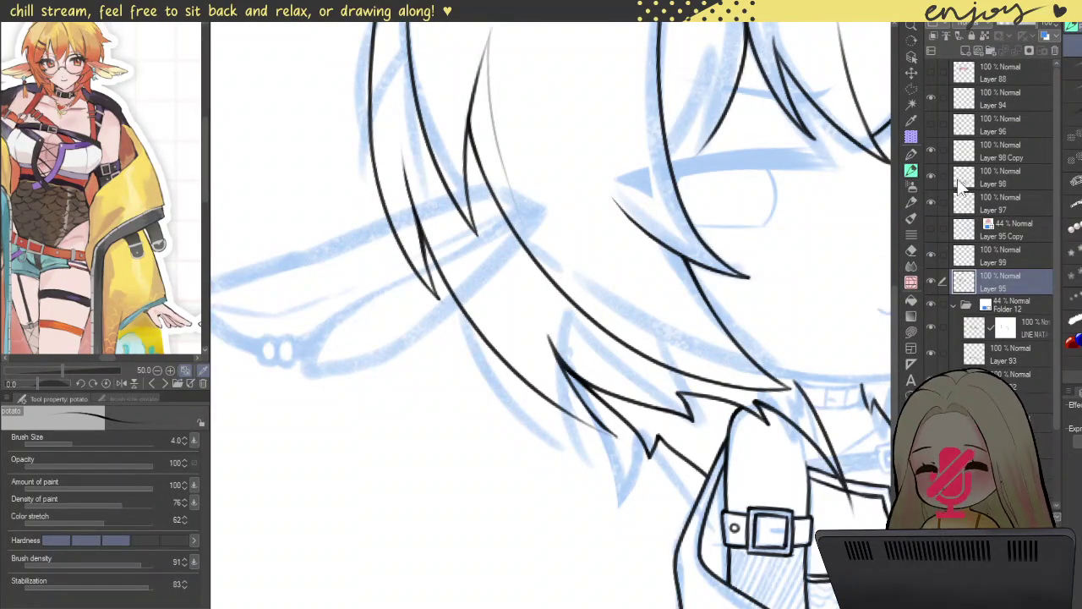
left_click(989, 177)
scroll(701, 240, "up", 3)
scroll(701, 240, "up", 2)
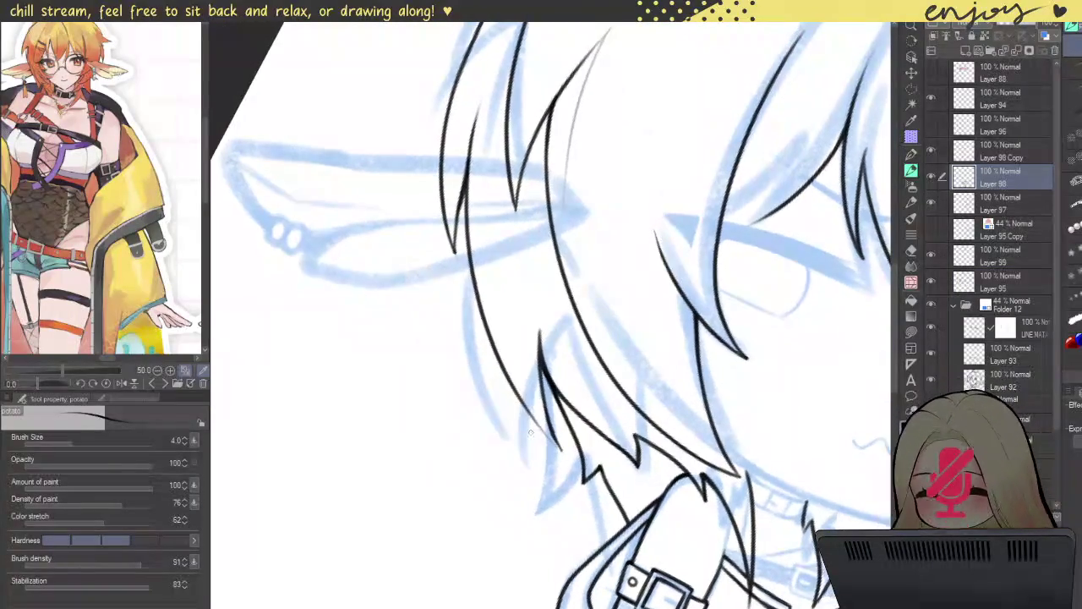
scroll(701, 240, "up", 3)
- Redraw the hair strand tail as a thick line, then view the head upright
key("ctrl+z")
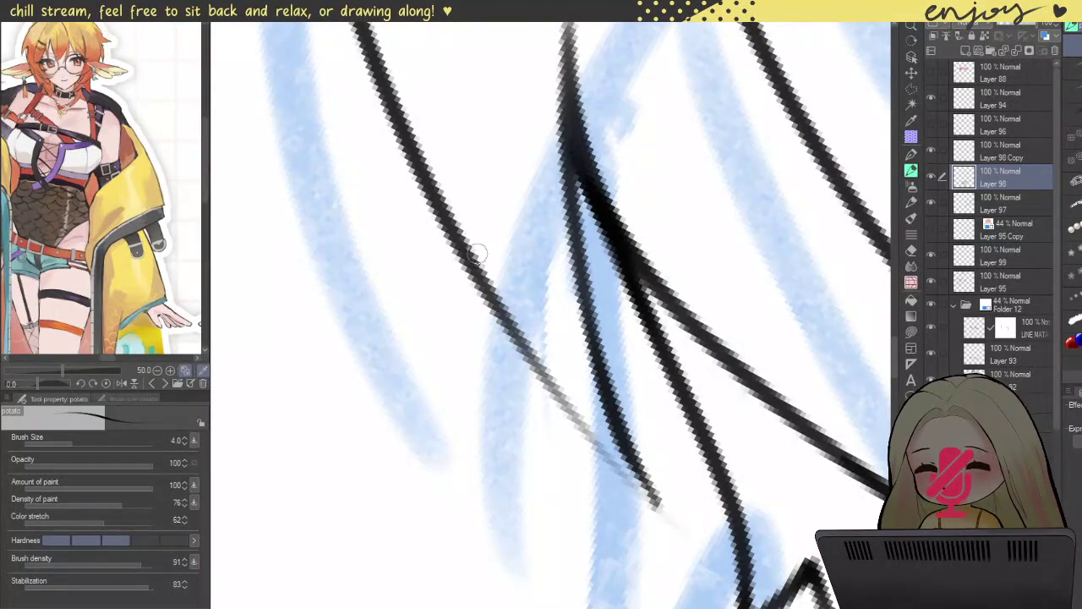
left_click_drag(475, 258, 688, 525)
key("ctrl+z")
left_click_drag(473, 258, 669, 515)
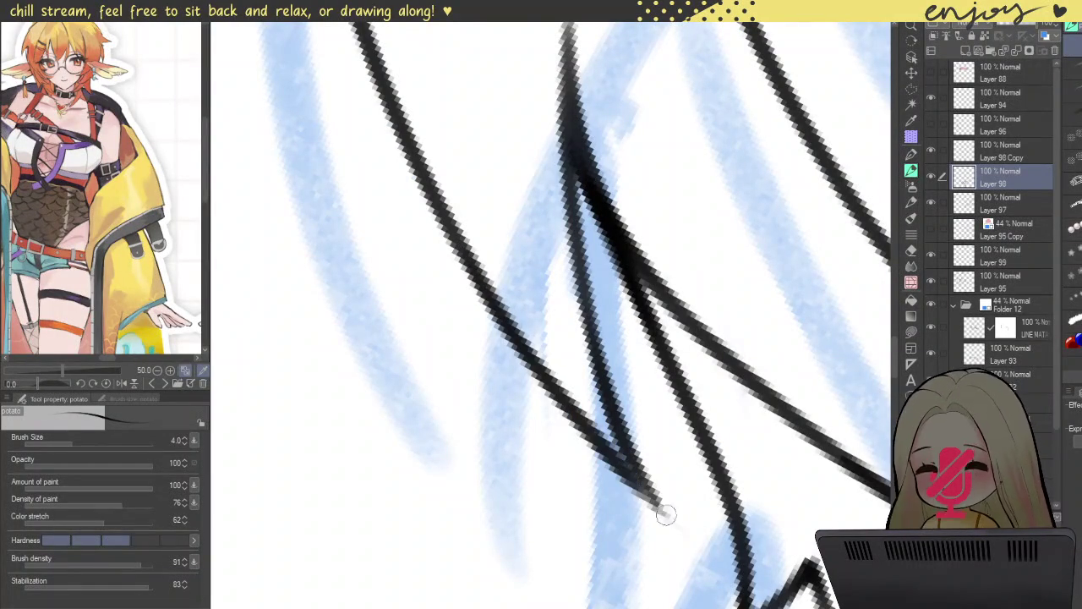
scroll(591, 338, "down", 3)
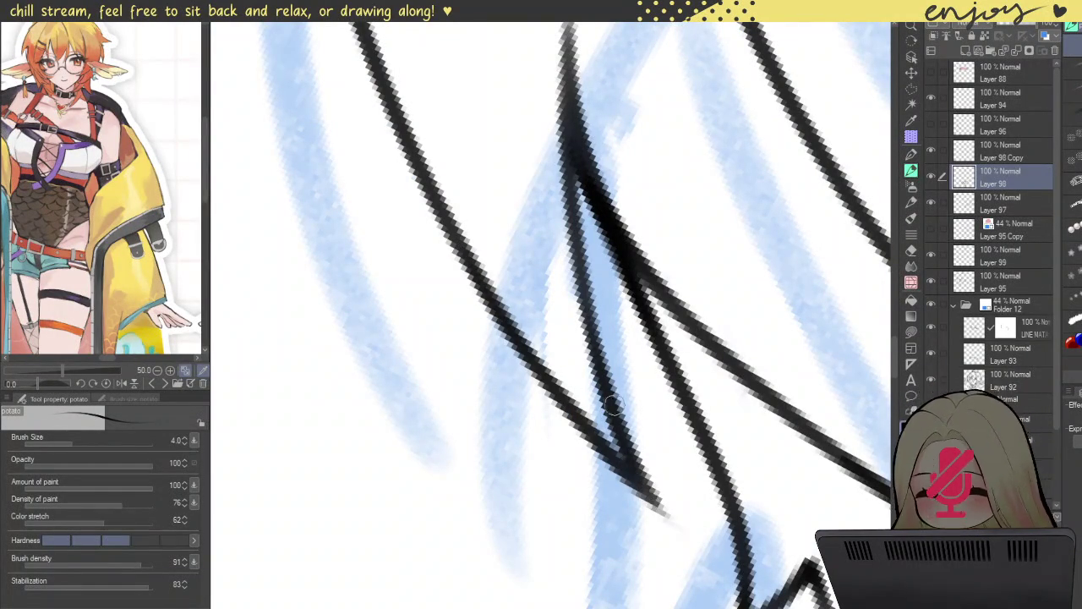
scroll(550, 313, "down", 3)
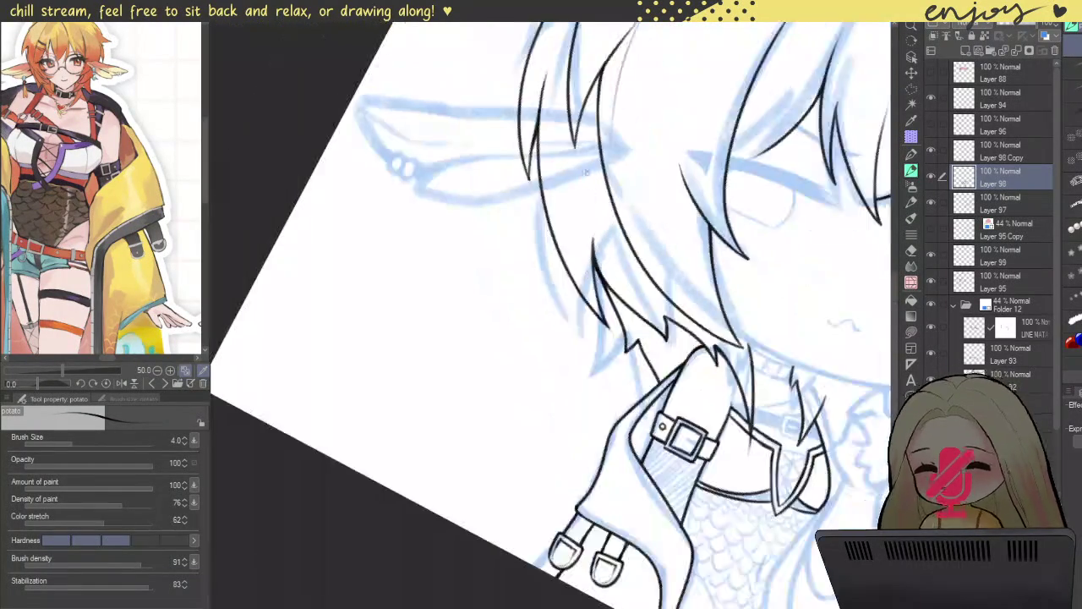
scroll(549, 312, "down", 2)
scroll(549, 313, "down", 2)
mouse_move(664, 96)
left_mouse_down()
mouse_move(676, 210)
mouse_move(675, 200)
left_mouse_up()
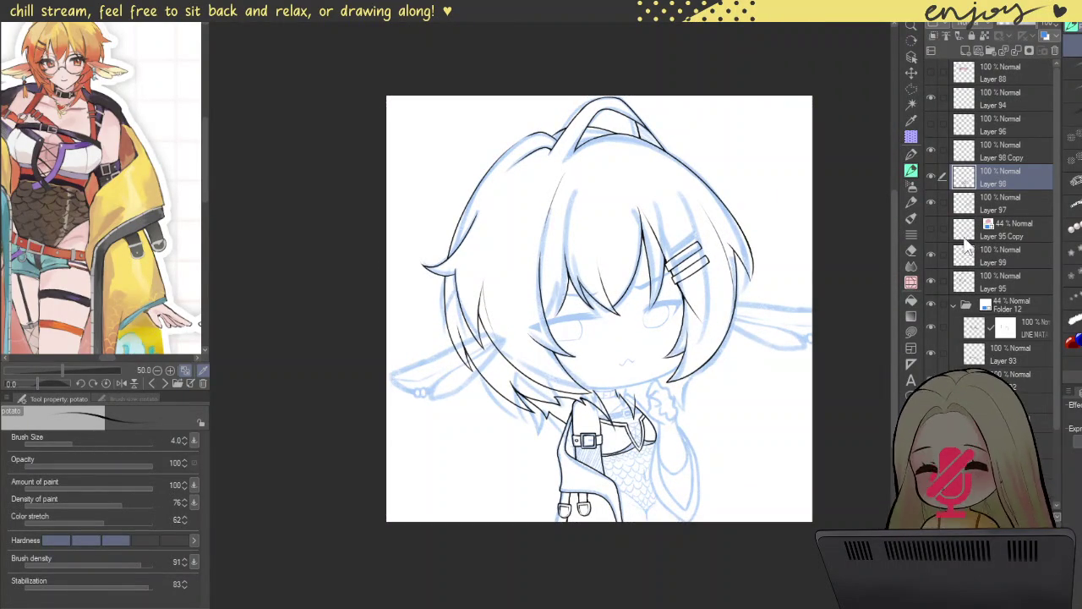
- Draw a thin strand line inside the bangs above the eye
scroll(544, 282, "up", 2)
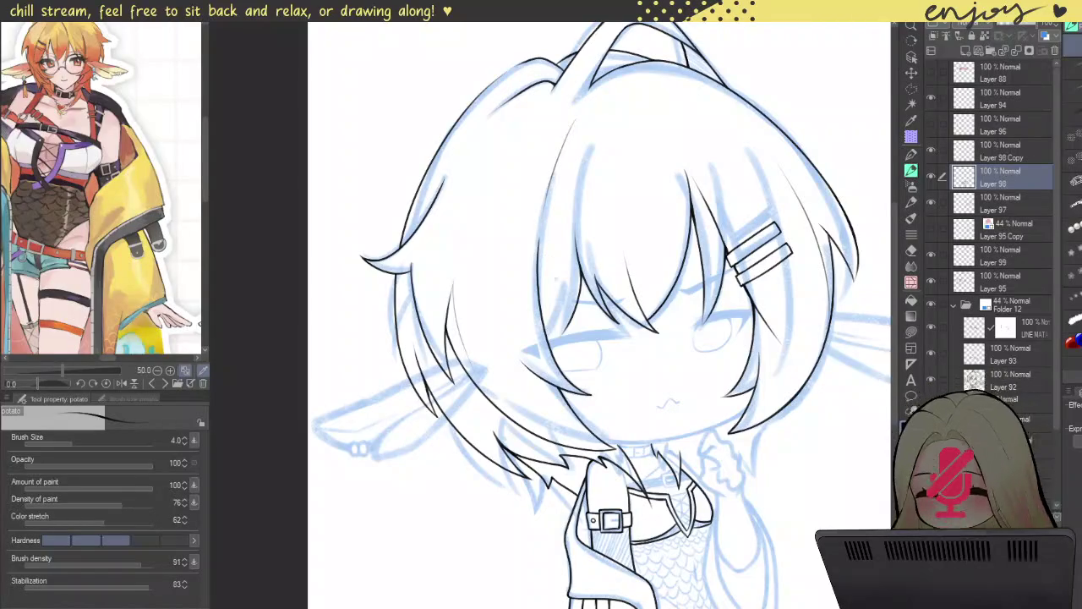
scroll(556, 300, "up", 2)
scroll(555, 299, "up", 1)
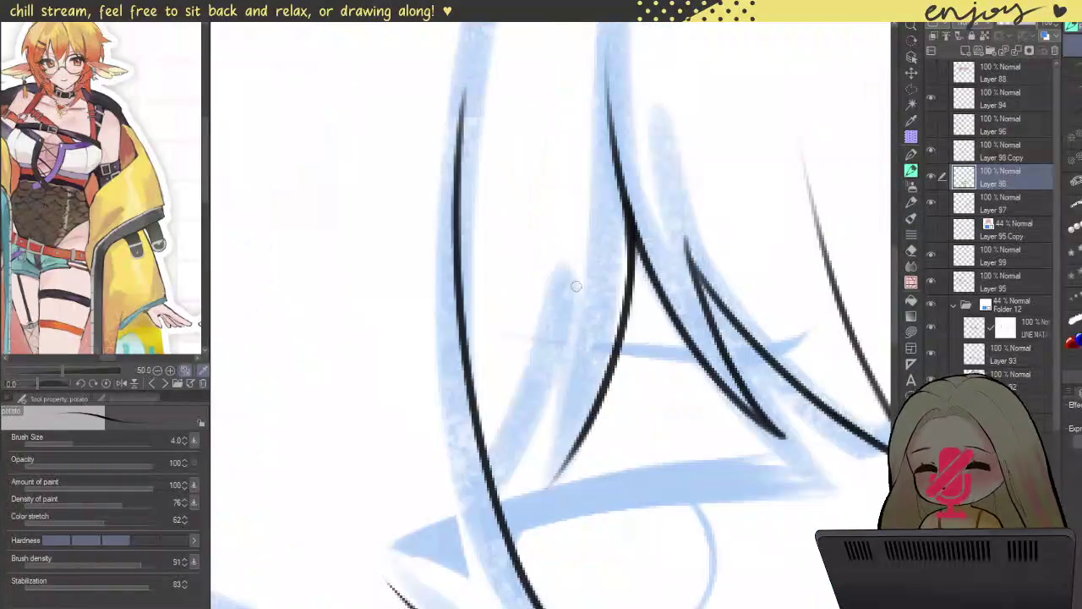
scroll(556, 300, "up", 1)
left_click_drag(637, 163, 563, 423)
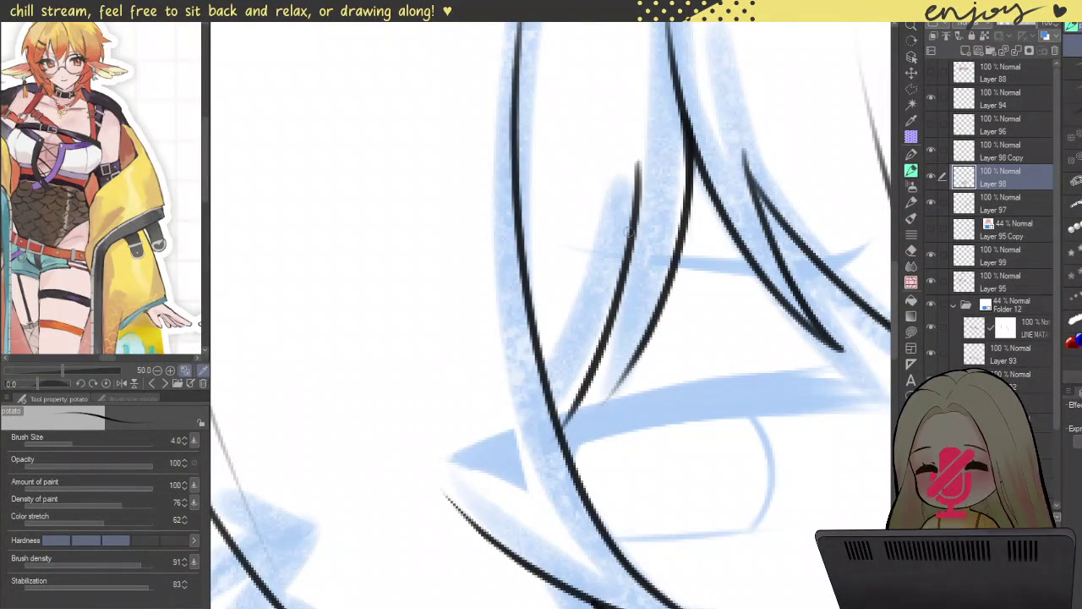
left_click_drag(634, 213, 598, 402)
key("ctrl+z")
mouse_move(639, 160)
left_mouse_down()
mouse_move(626, 338)
mouse_move(606, 405)
left_mouse_up()
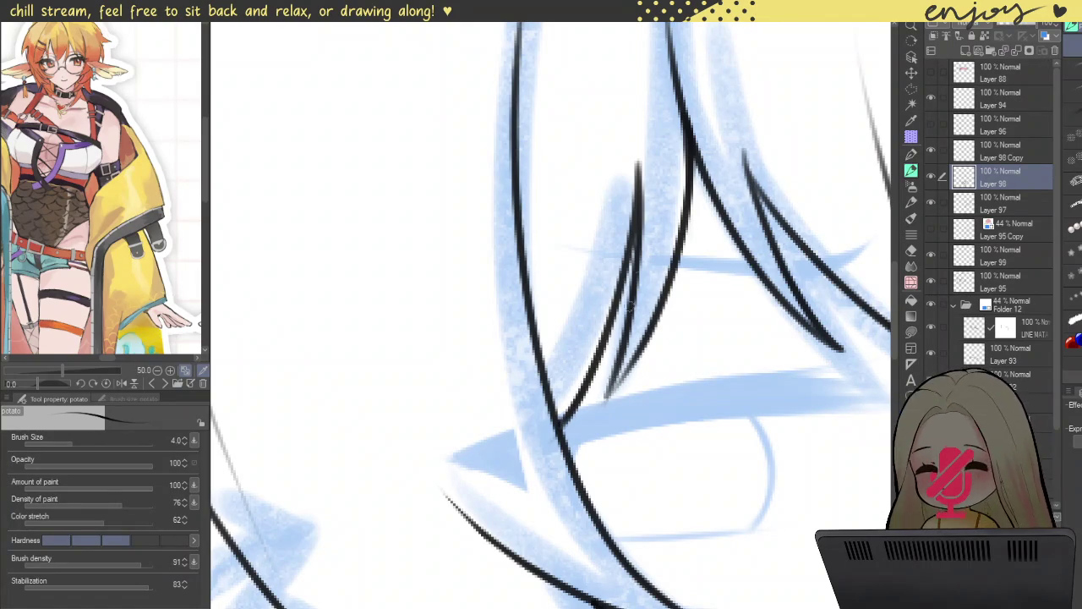
- Extend a thin strand from the bang tip to join the right-hand line
scroll(613, 380, "up", 2)
left_click_drag(588, 422, 606, 379)
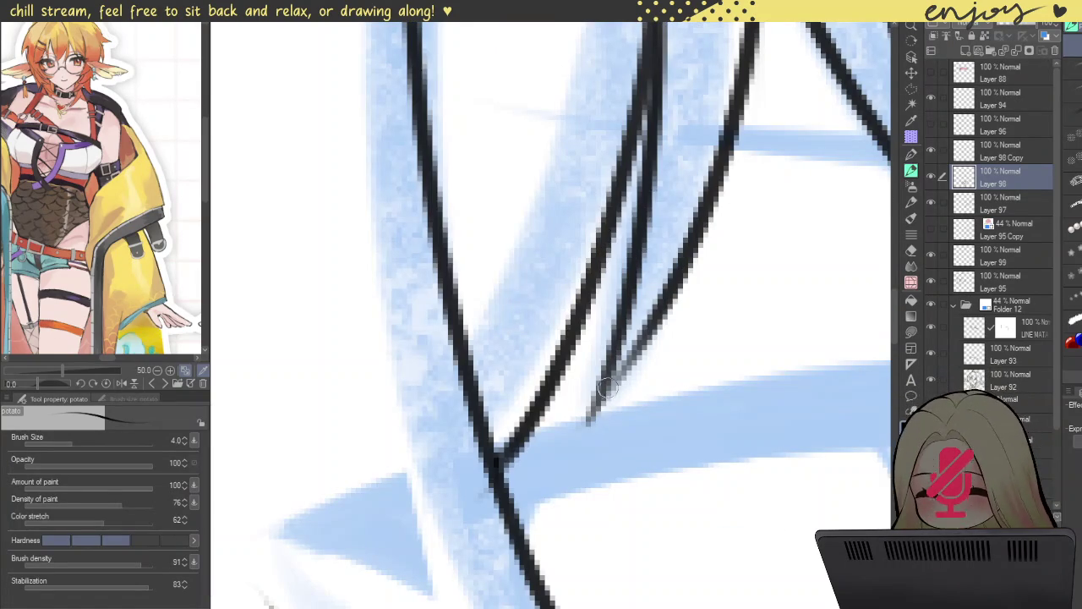
left_click_drag(590, 418, 653, 310)
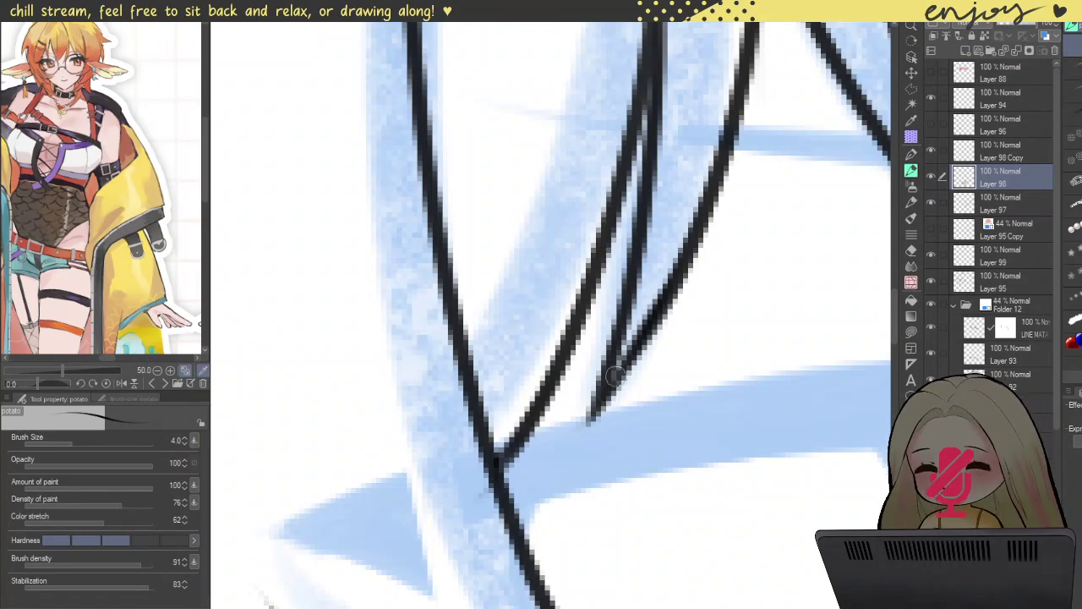
scroll(653, 310, "down", 5)
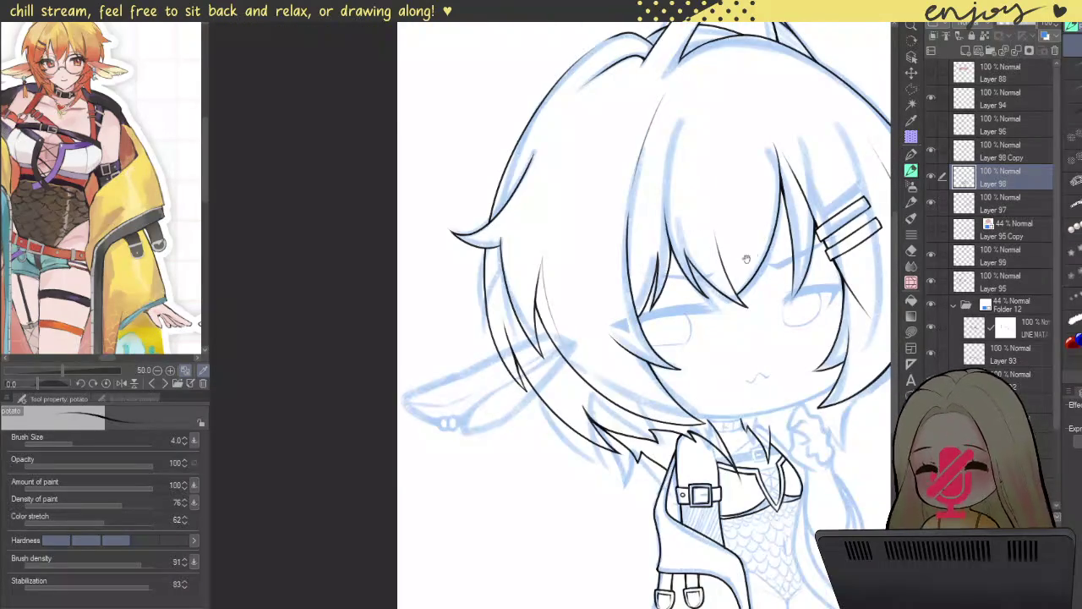
- Draw a thin strand line down along a bang
left_click_drag(754, 257, 644, 264)
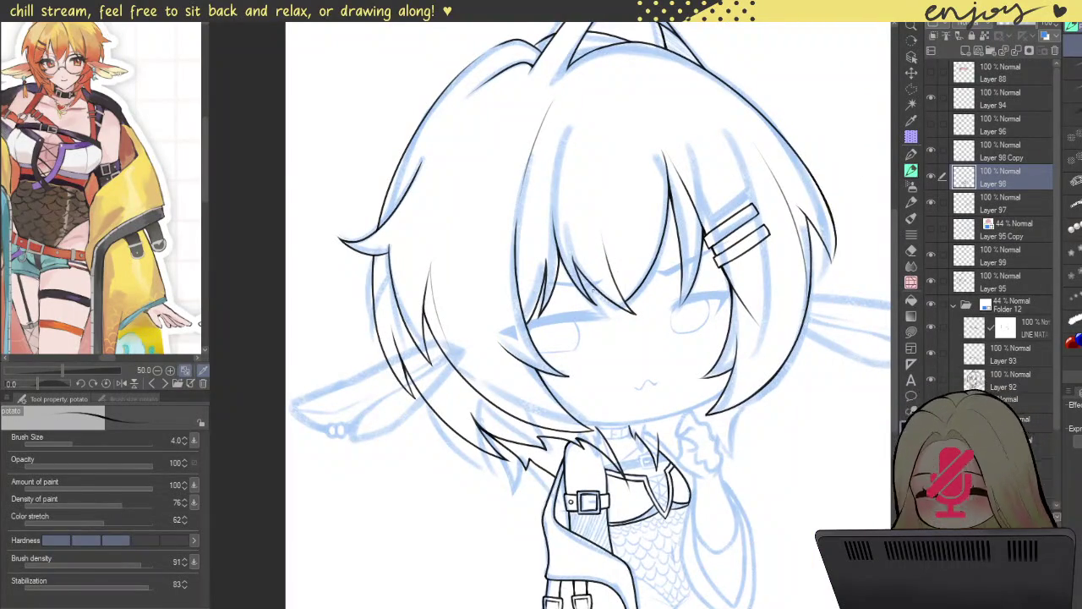
scroll(604, 311, "up", 3)
scroll(605, 311, "up", 3)
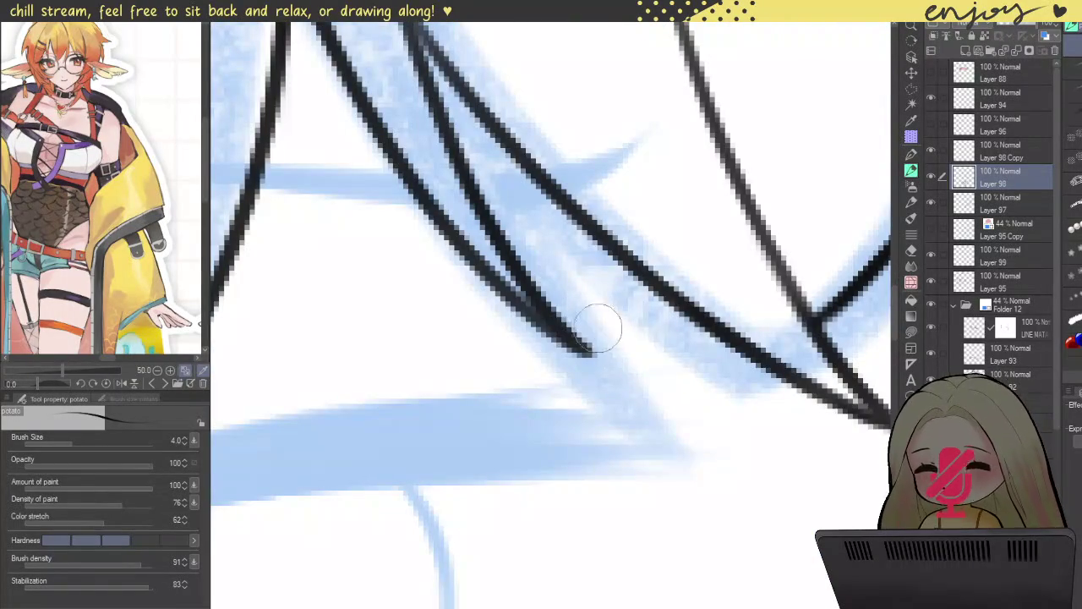
scroll(616, 290, "down", 4)
scroll(651, 252, "down", 2)
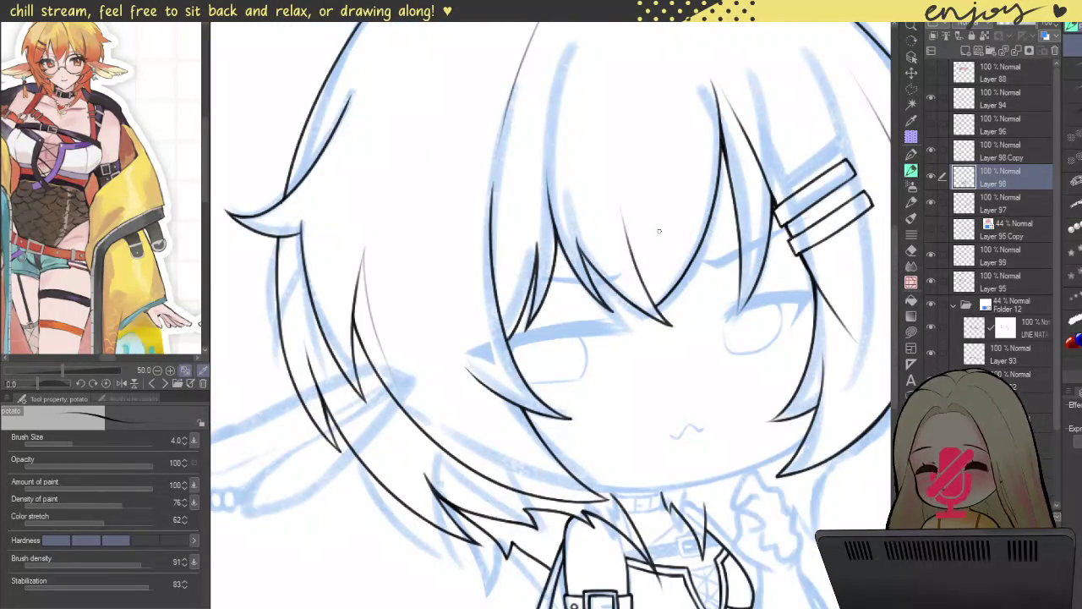
scroll(643, 279, "up", 2)
scroll(600, 313, "up", 3)
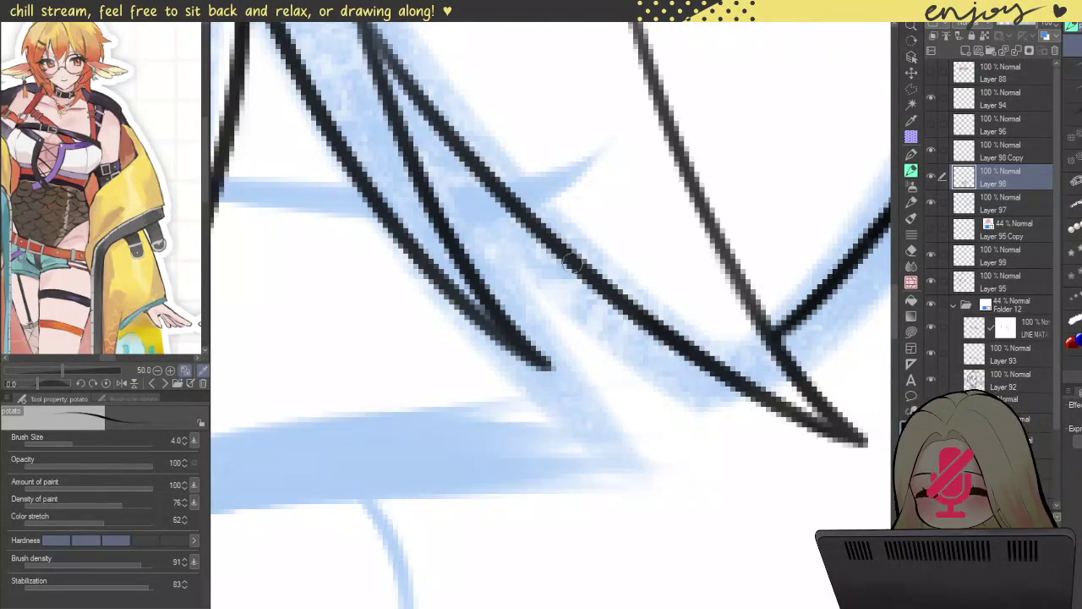
left_click_drag(577, 266, 633, 423)
key("ctrl+z")
left_click_drag(580, 265, 626, 416)
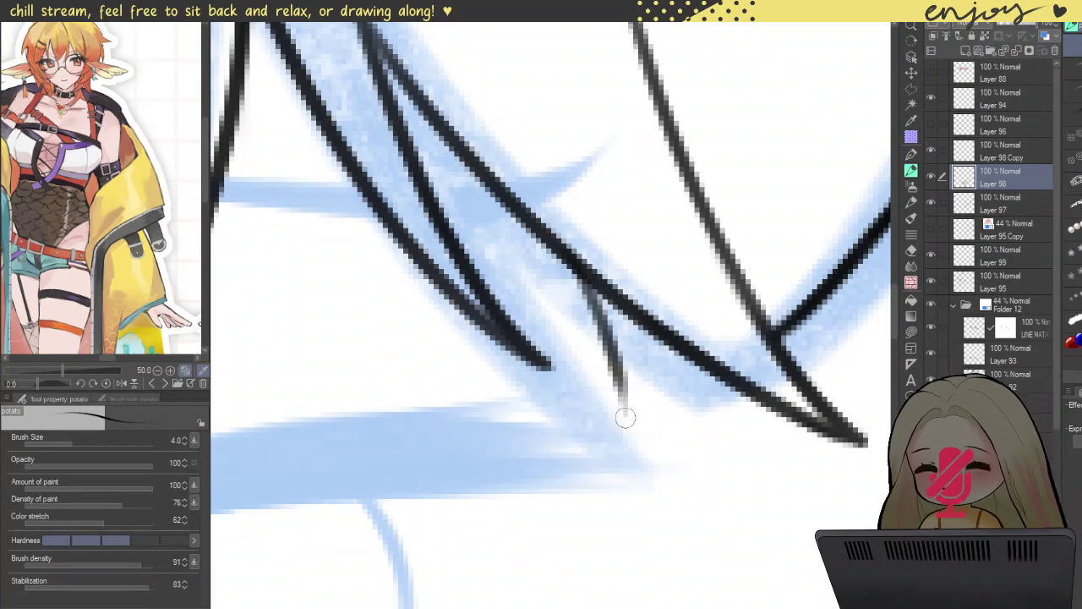
left_click_drag(569, 255, 621, 384)
- Add a thicker strand beside the hair line
scroll(612, 309, "down", 3)
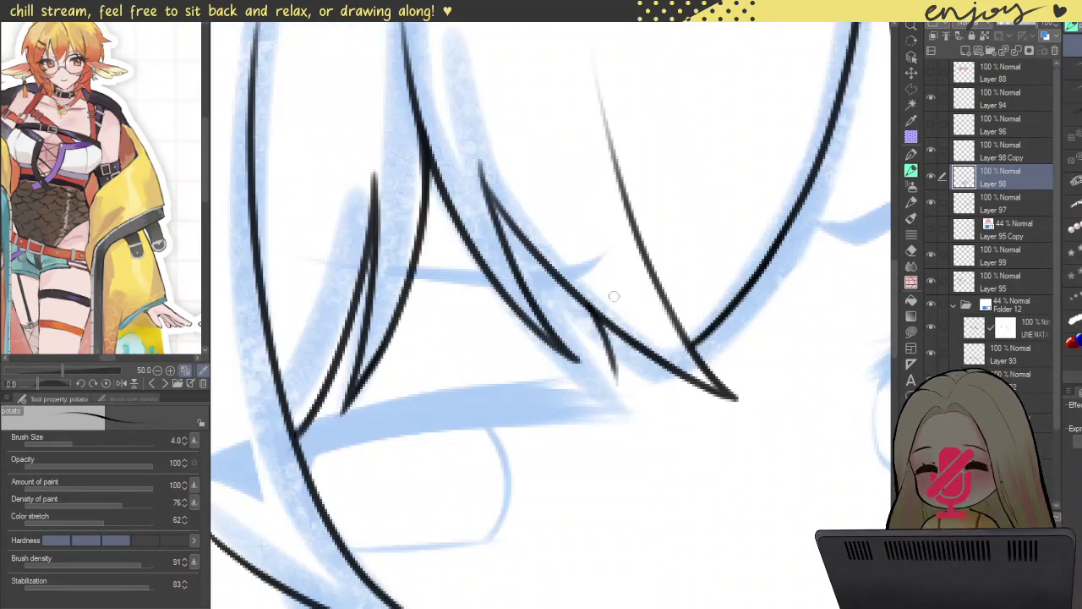
scroll(637, 116, "up", 2)
scroll(792, 329, "up", 2)
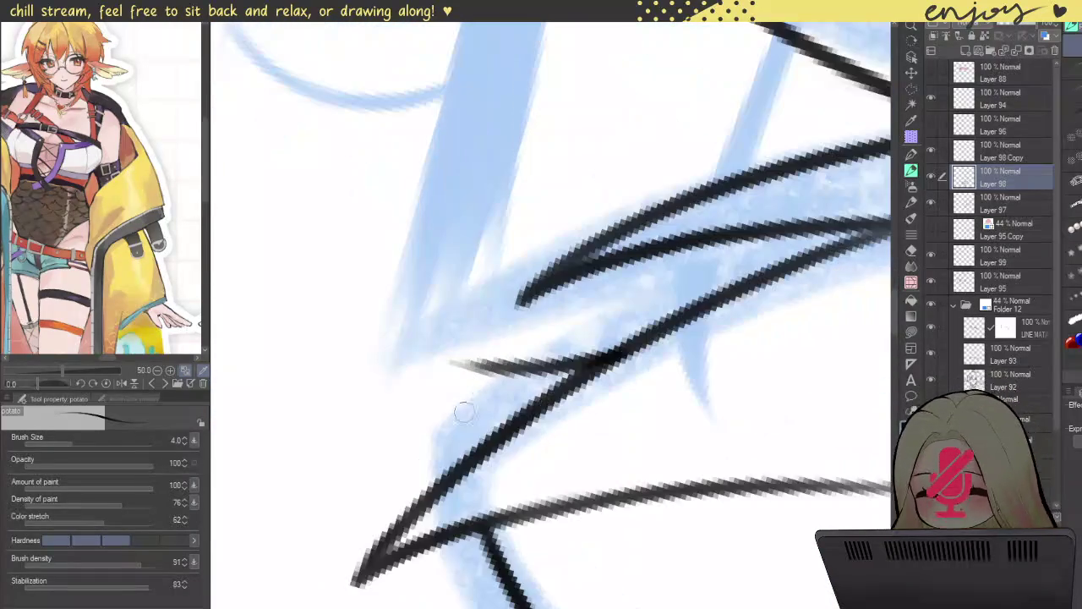
left_click_drag(450, 427, 459, 475)
left_click_drag(448, 340, 463, 460)
left_click_drag(452, 359, 465, 456)
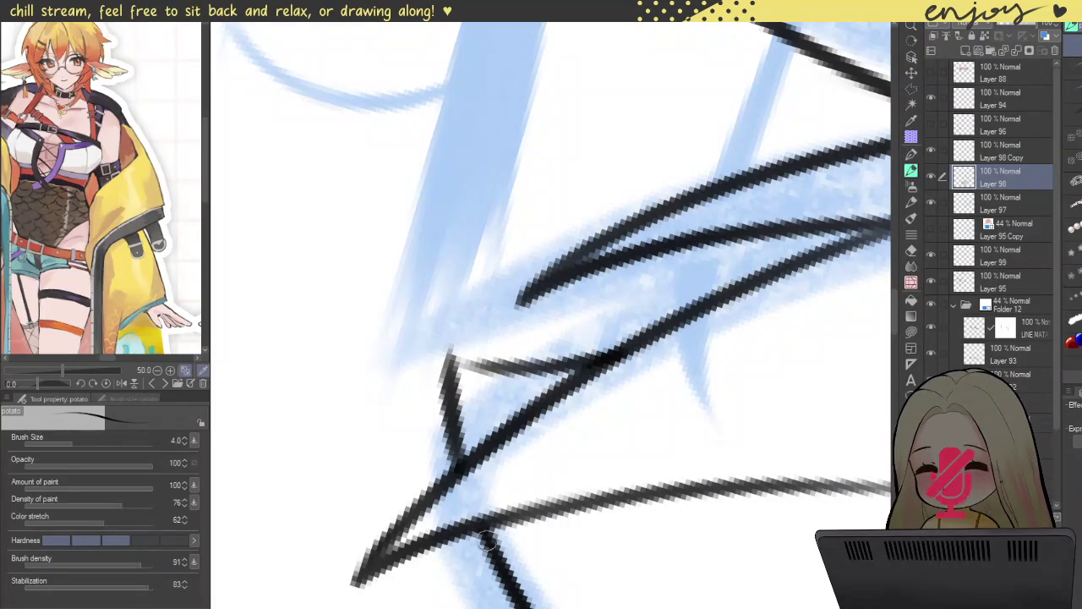
- Thicken and darken the vertical line under the hair tip
left_click_drag(507, 222, 657, 140)
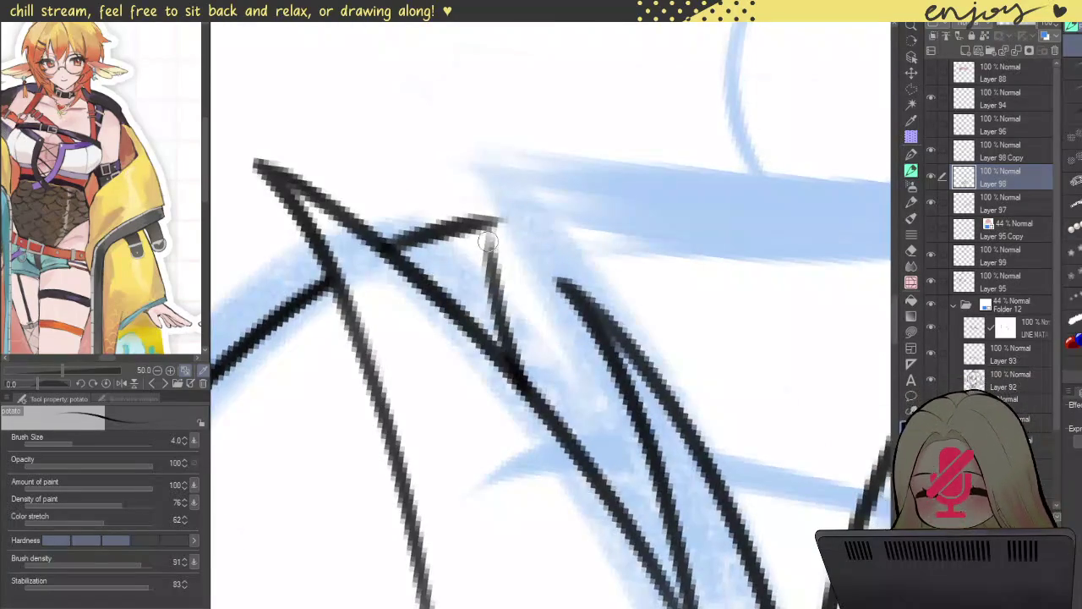
scroll(488, 242, "up", 2)
left_click_drag(500, 194, 516, 376)
left_click_drag(499, 191, 518, 382)
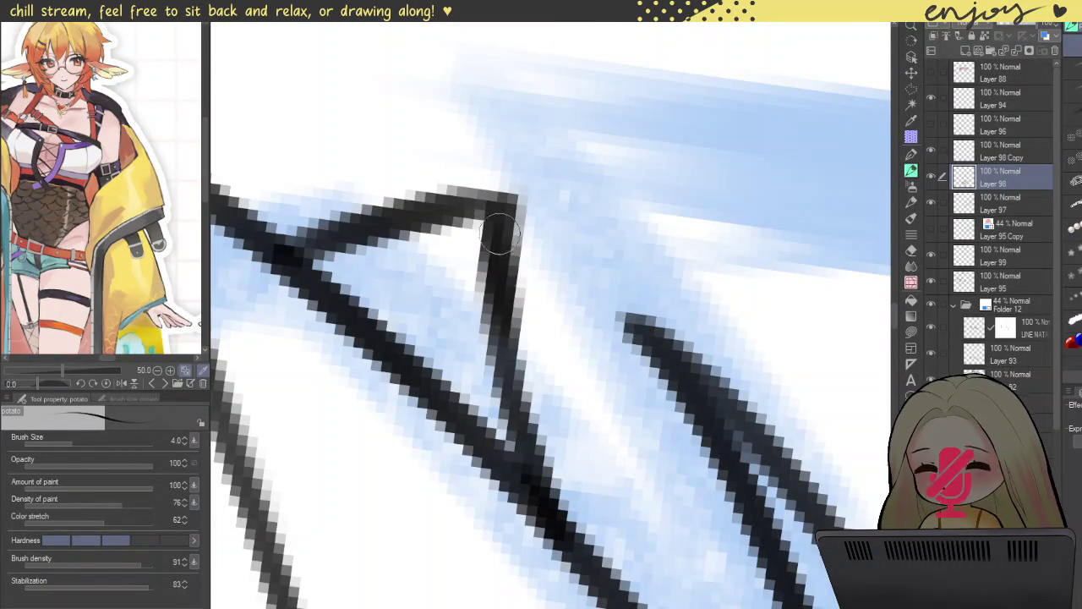
scroll(497, 169, "down", 3)
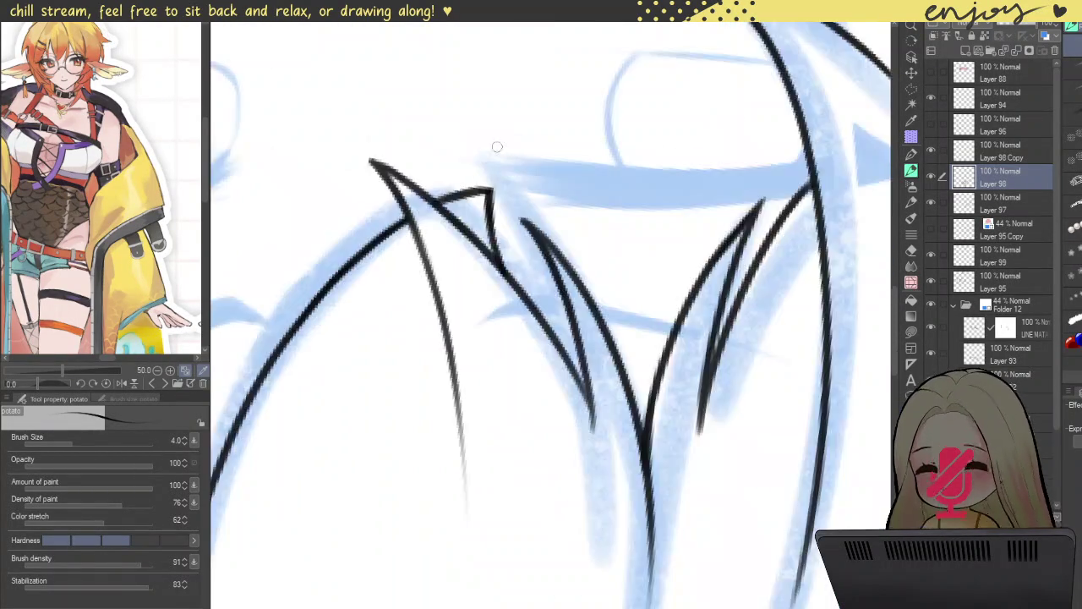
scroll(497, 147, "down", 3)
- Go over the diagonal bang lines to darken them
mouse_move(497, 147)
left_mouse_down()
mouse_move(652, 560)
mouse_move(558, 226)
left_mouse_up()
scroll(652, 559, "up", 3)
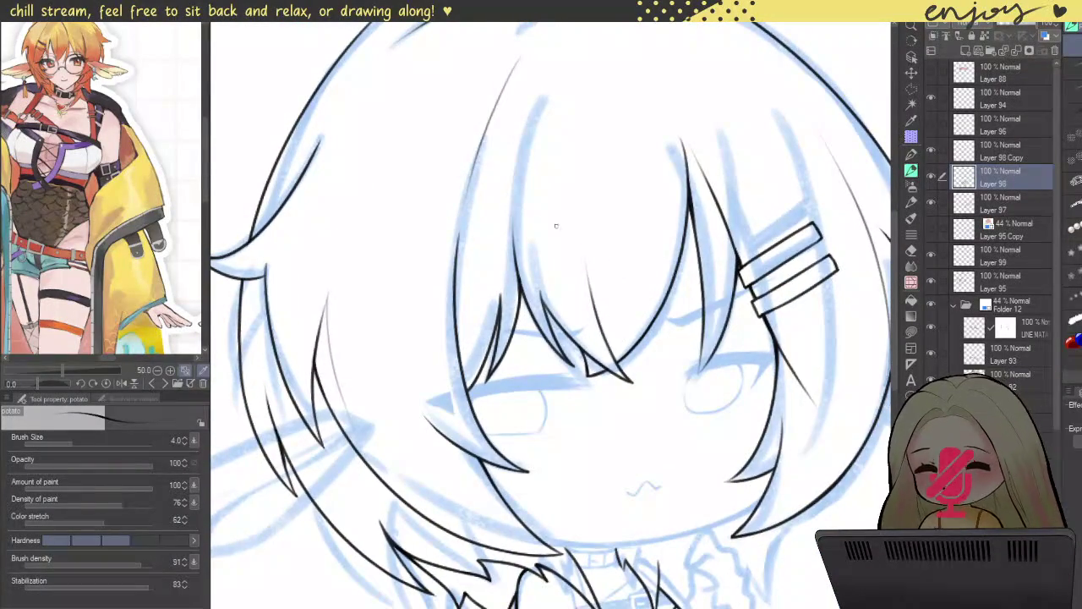
scroll(541, 246, "up", 1)
scroll(524, 237, "up", 3)
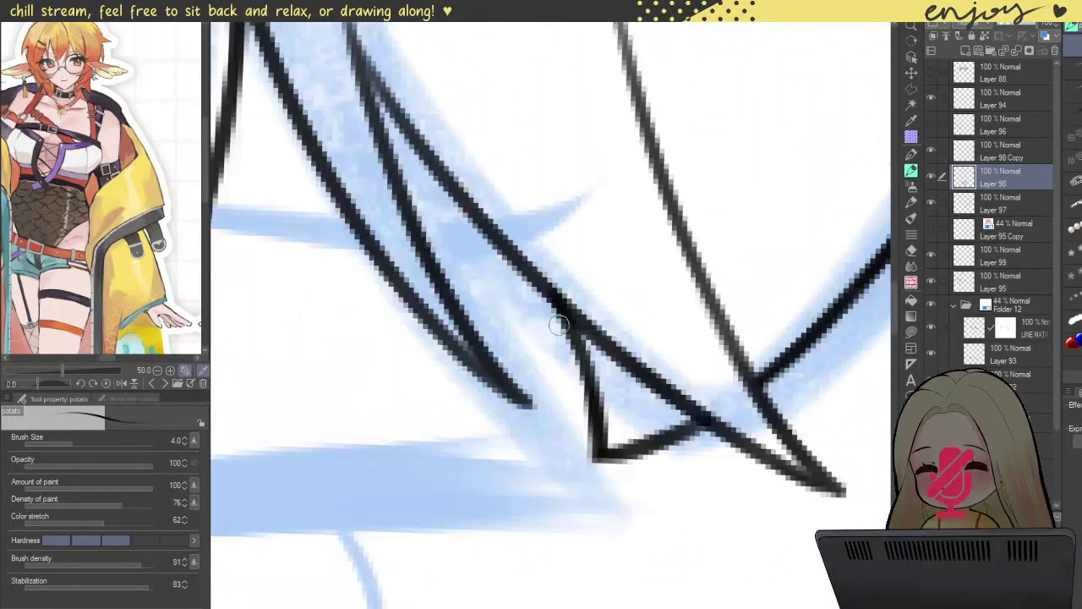
scroll(507, 228, "up", 2)
left_click_drag(498, 224, 600, 397)
left_click_drag(486, 211, 580, 357)
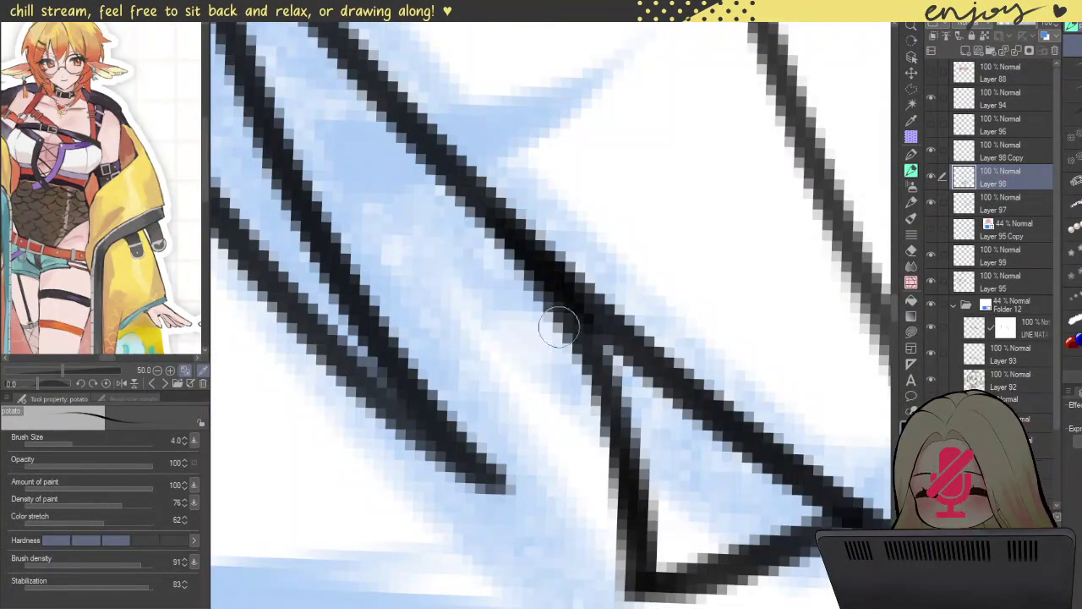
mouse_move(496, 228)
left_mouse_down()
mouse_move(560, 310)
mouse_move(611, 459)
left_mouse_up()
left_click_drag(558, 304, 617, 459)
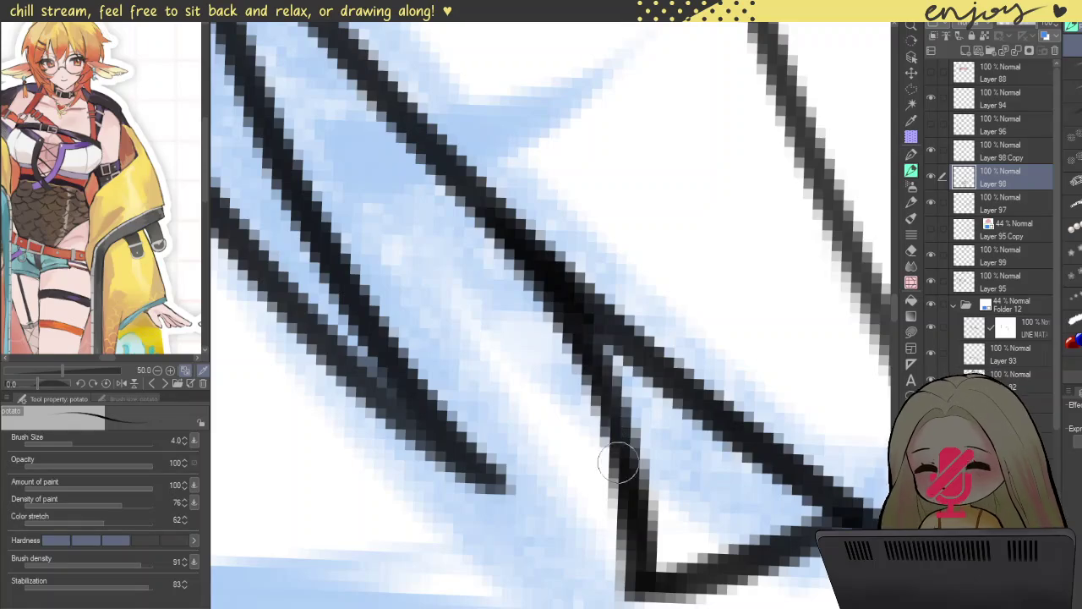
scroll(592, 373, "down", 3)
scroll(593, 205, "down", 2)
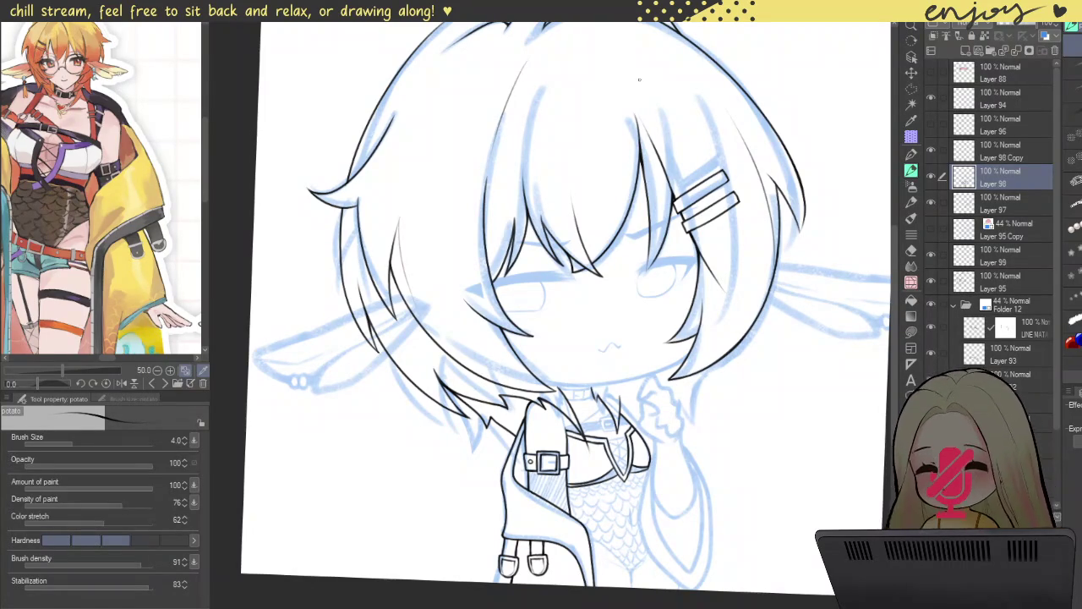
- Recentre the view and delete the duplicate Layer 98 Copy layer
scroll(650, 254, "down", 3)
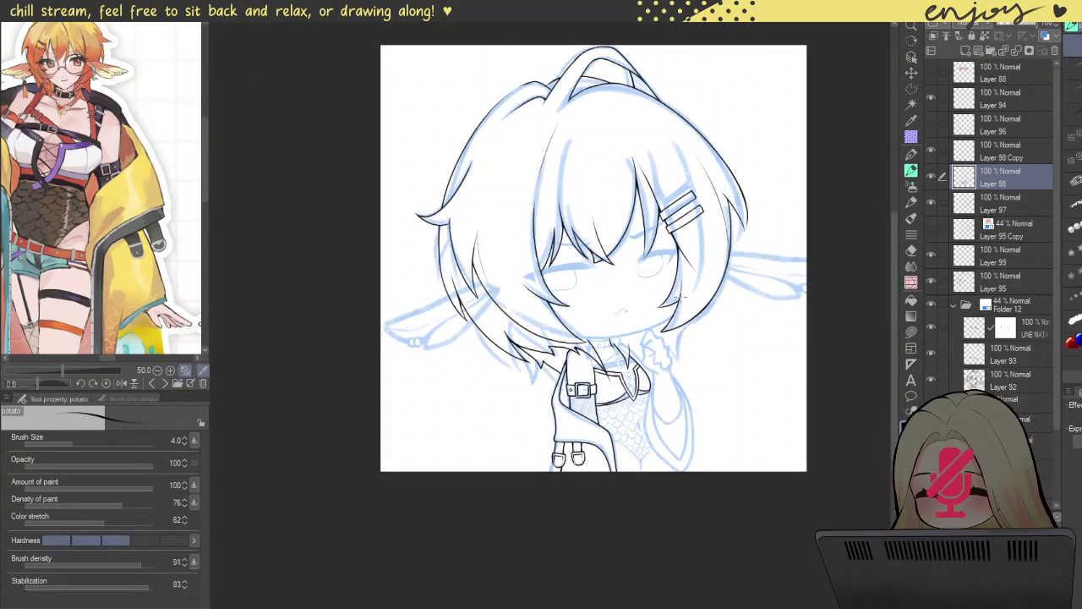
left_click_drag(680, 328, 664, 305)
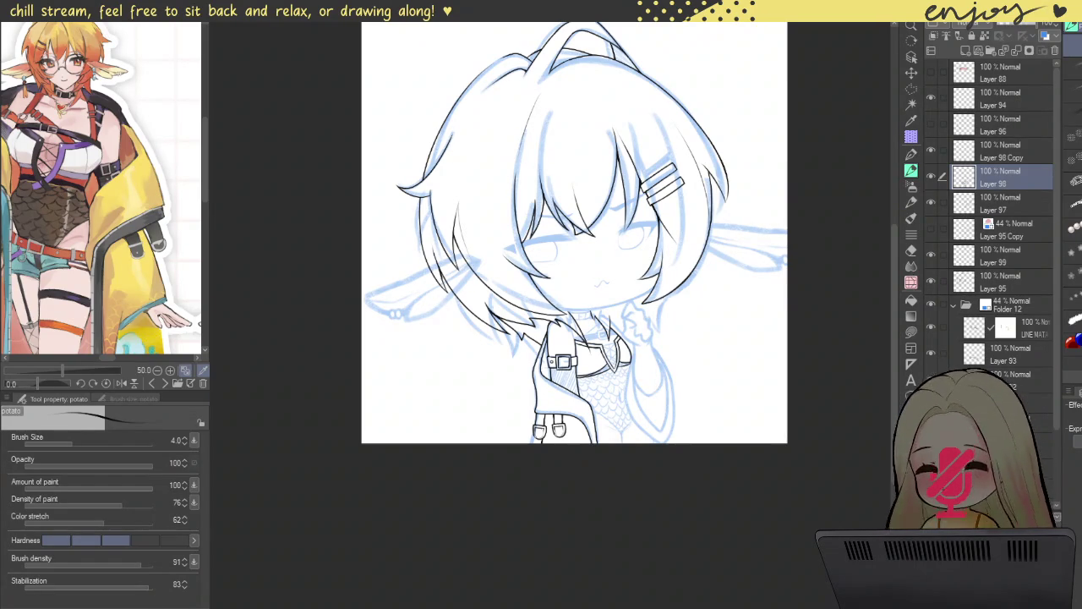
scroll(573, 234, "down", 1)
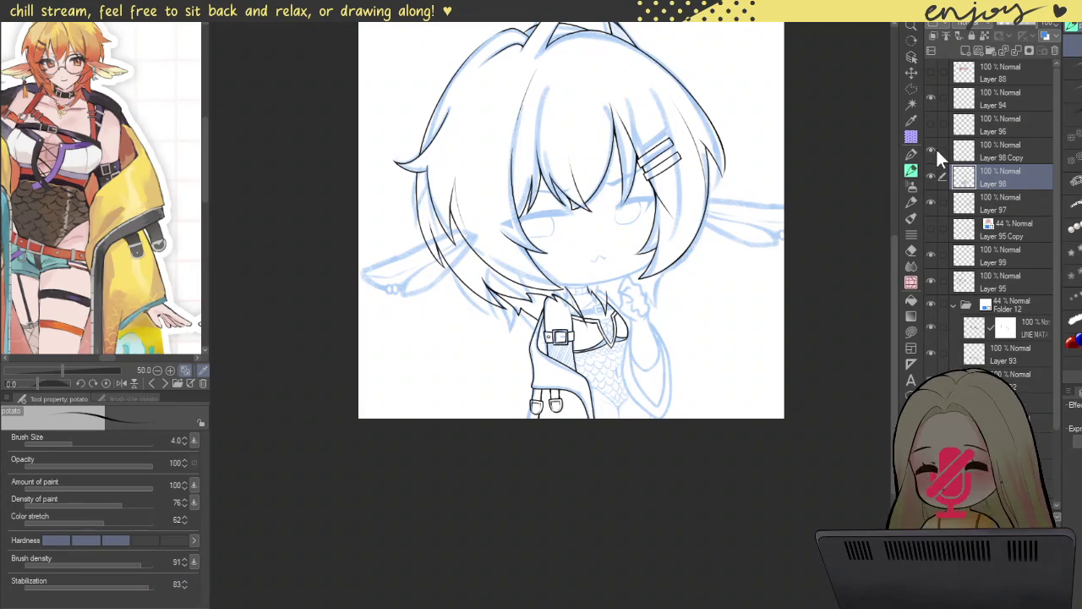
left_click(972, 154)
key("ctrl+e")
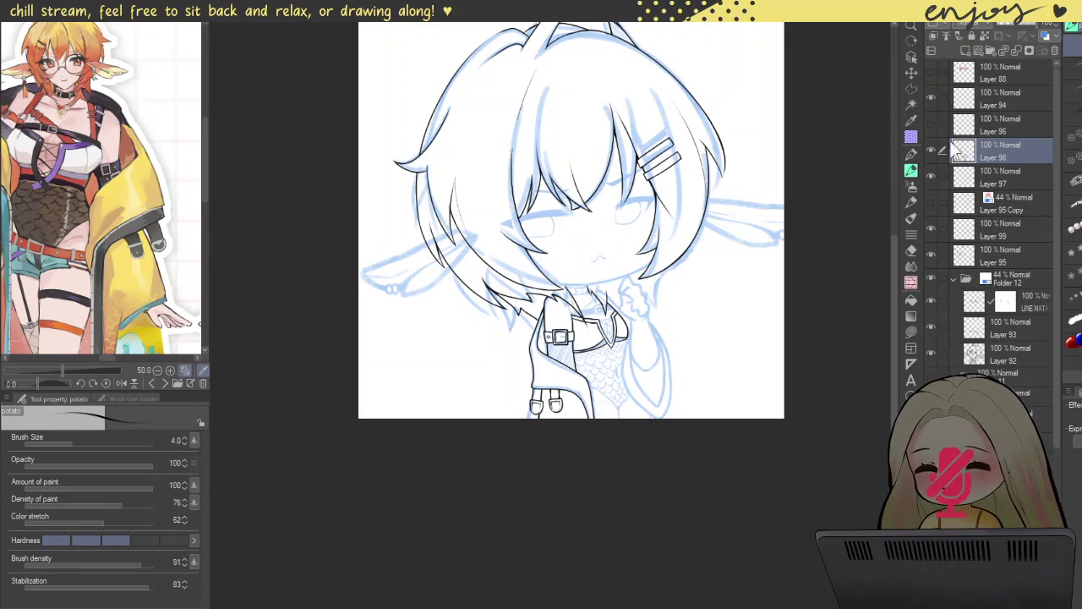
- Compare Layer 96's line art, mirror the canvas, and add a new empty layer above Layer 98
left_click(929, 123)
left_click(930, 123)
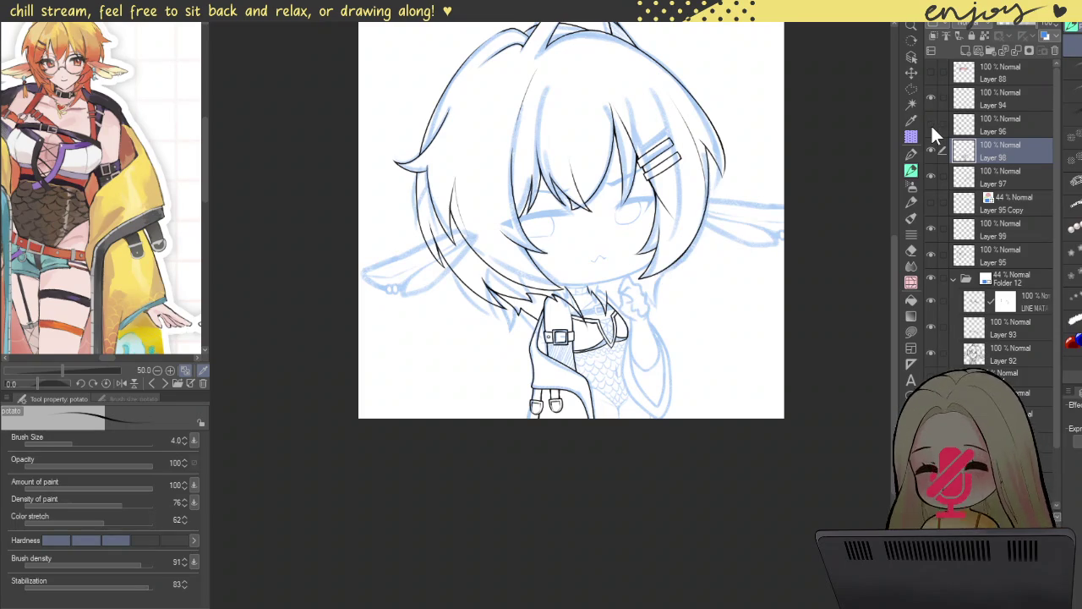
left_click(929, 123)
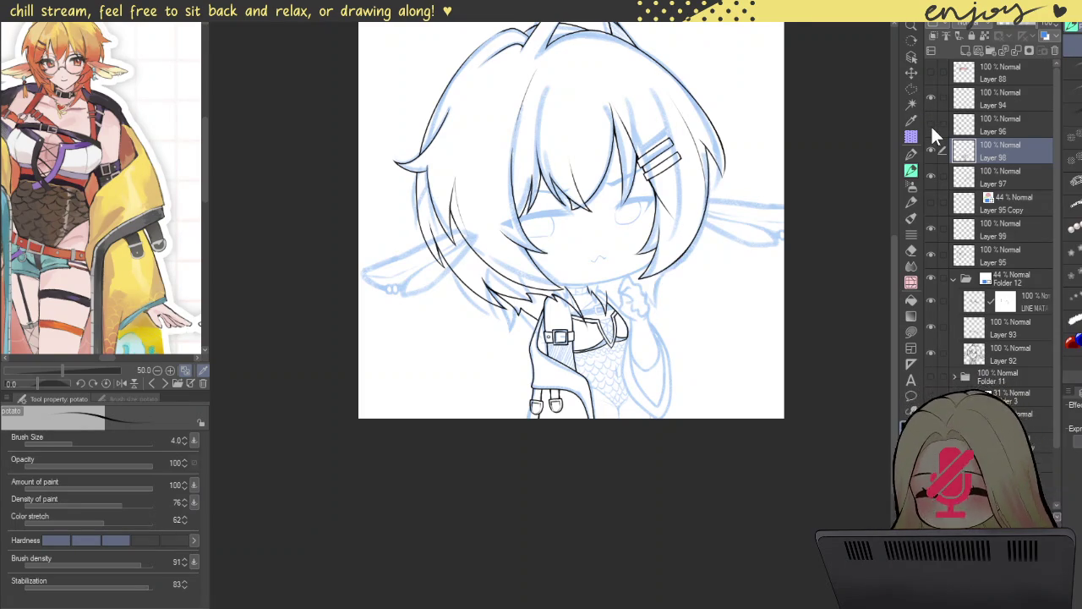
left_click(931, 125)
left_click(930, 124)
key("h")
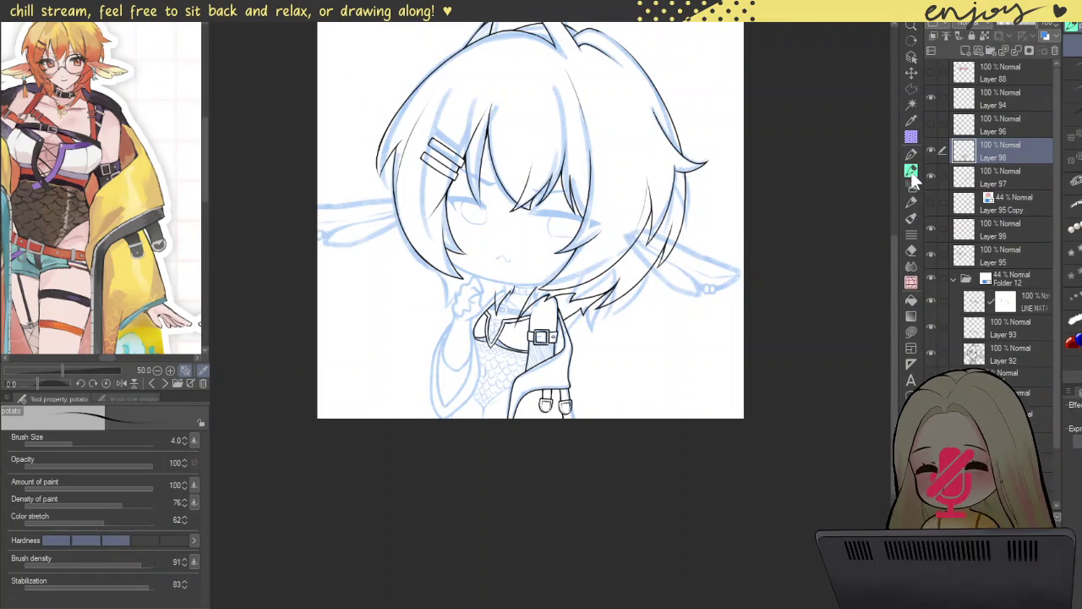
key("ctrl+shift+n")
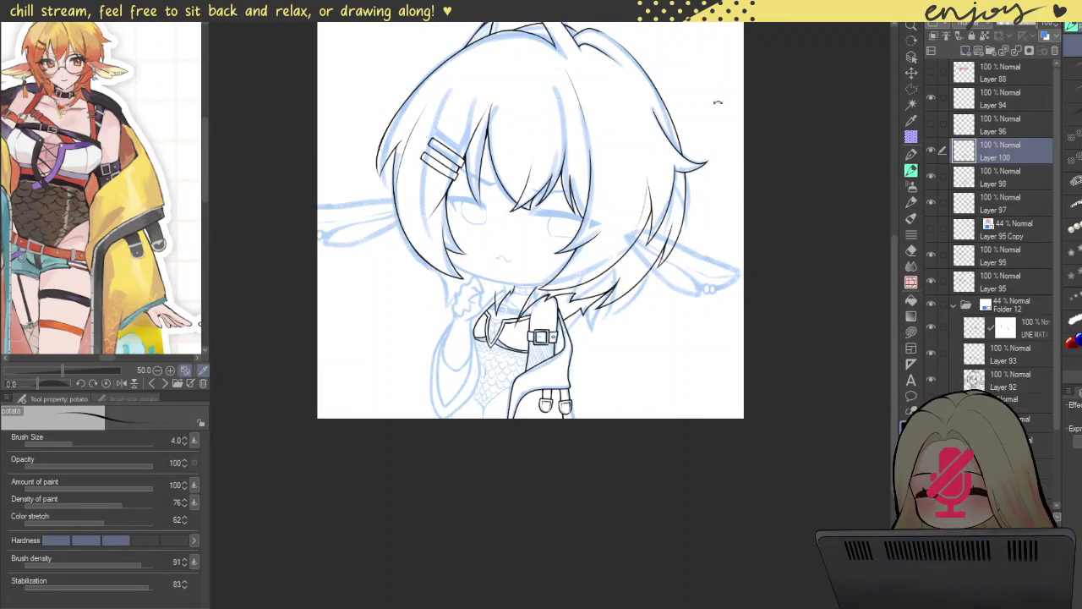
- Ink the thin hair strand below the hairclip and a long line along the main hair curve
scroll(492, 169, "up", 2)
scroll(481, 211, "up", 2)
scroll(477, 228, "up", 2)
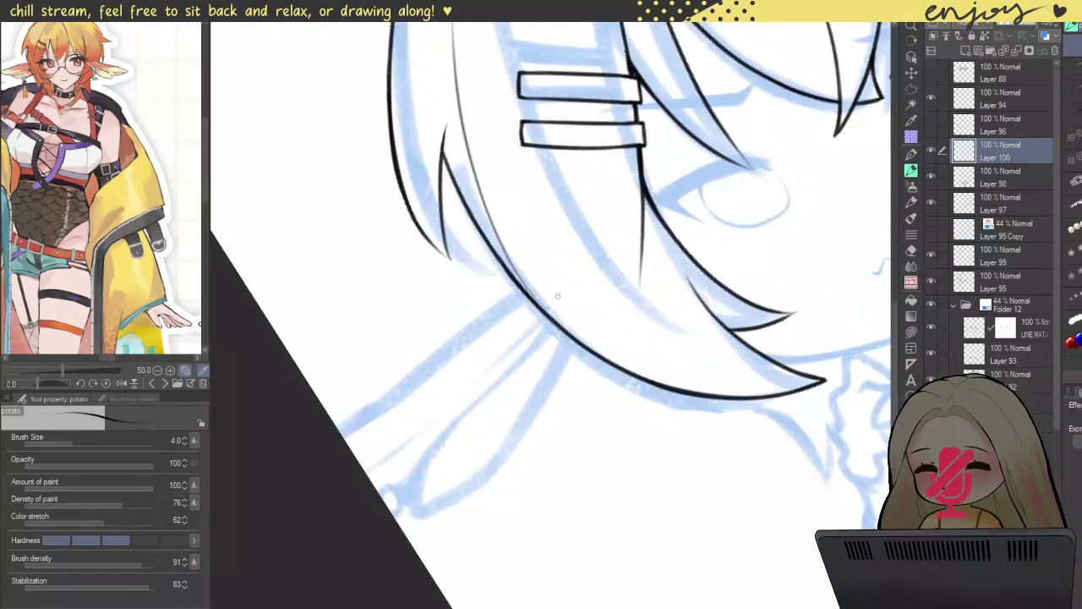
scroll(475, 241, "up", 2)
left_click_drag(656, 237, 596, 418)
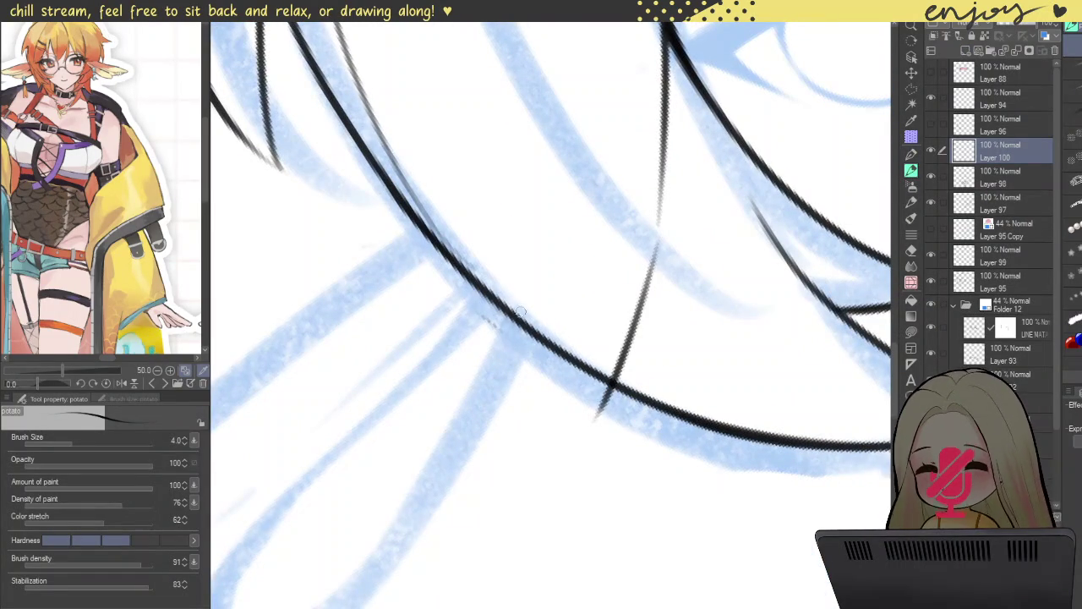
left_click_drag(654, 245, 612, 407)
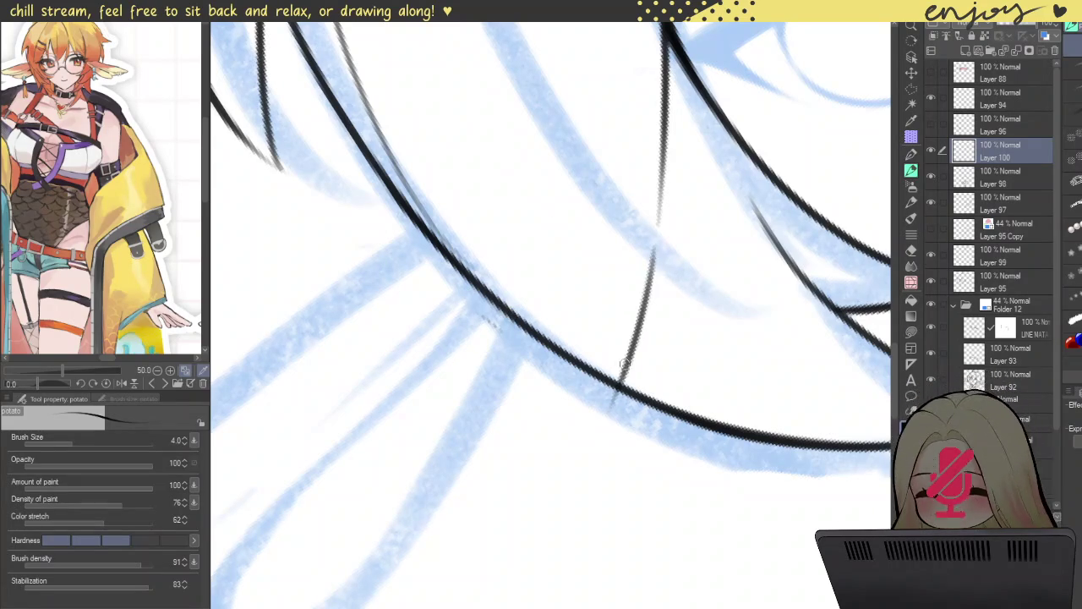
key("ctrl+z")
mouse_move(655, 244)
left_mouse_down()
mouse_move(615, 372)
mouse_move(630, 330)
left_mouse_up()
mouse_move(601, 209)
left_mouse_down()
mouse_move(469, 73)
mouse_move(614, 476)
mouse_move(662, 517)
left_mouse_up()
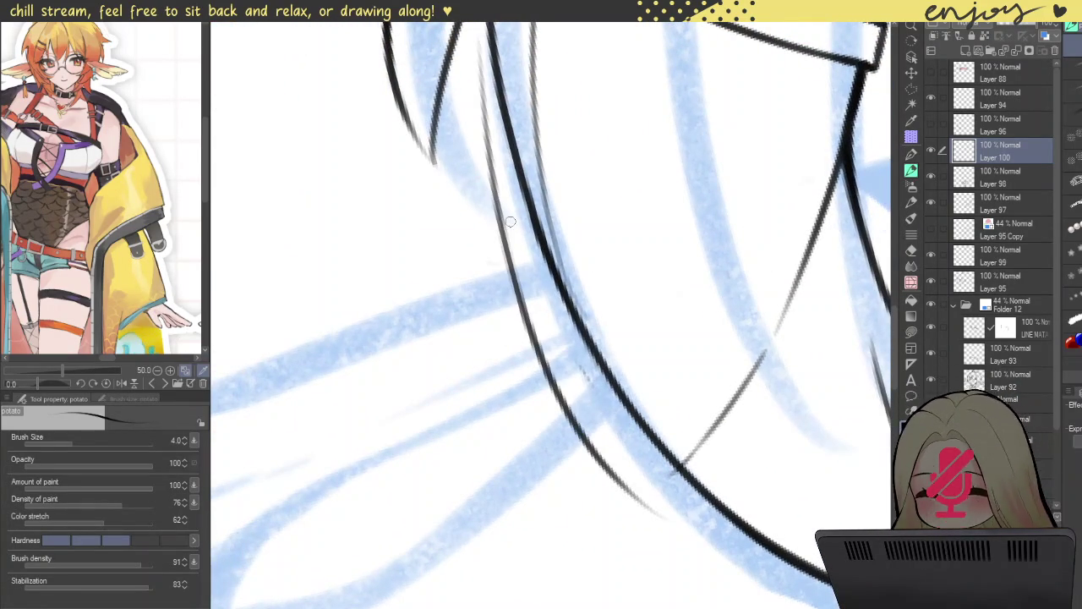
key("ctrl+z")
mouse_move(499, 68)
left_mouse_down()
mouse_move(691, 502)
mouse_move(617, 356)
left_mouse_up()
- Ink the long hair strand line running to the lower right, retrying until it is clean
scroll(719, 476, "down", 5)
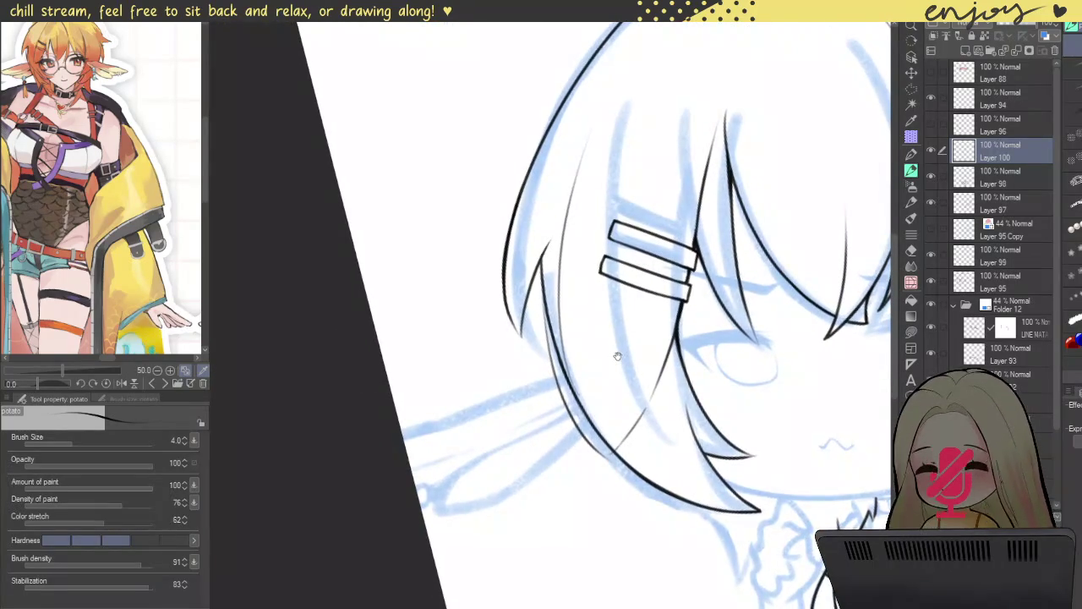
scroll(531, 308, "up", 3)
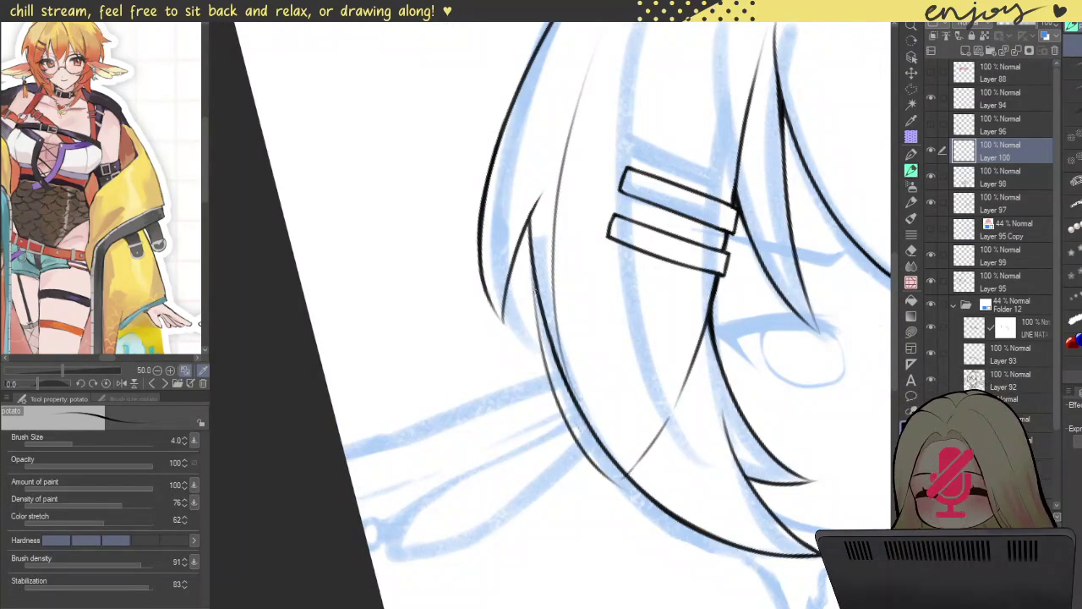
scroll(534, 287, "down", 3)
scroll(515, 230, "up", 3)
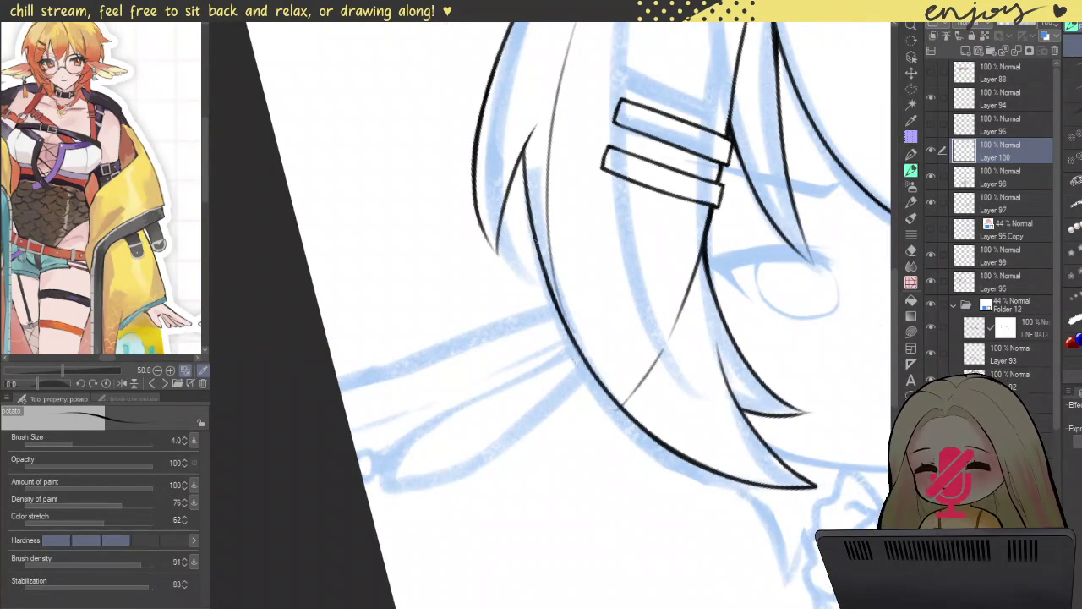
left_click_drag(524, 186, 612, 429)
key("ctrl+z")
scroll(592, 338, "up", 3)
left_click_drag(538, 59, 706, 568)
key("ctrl+z")
left_click_drag(531, 93, 706, 573)
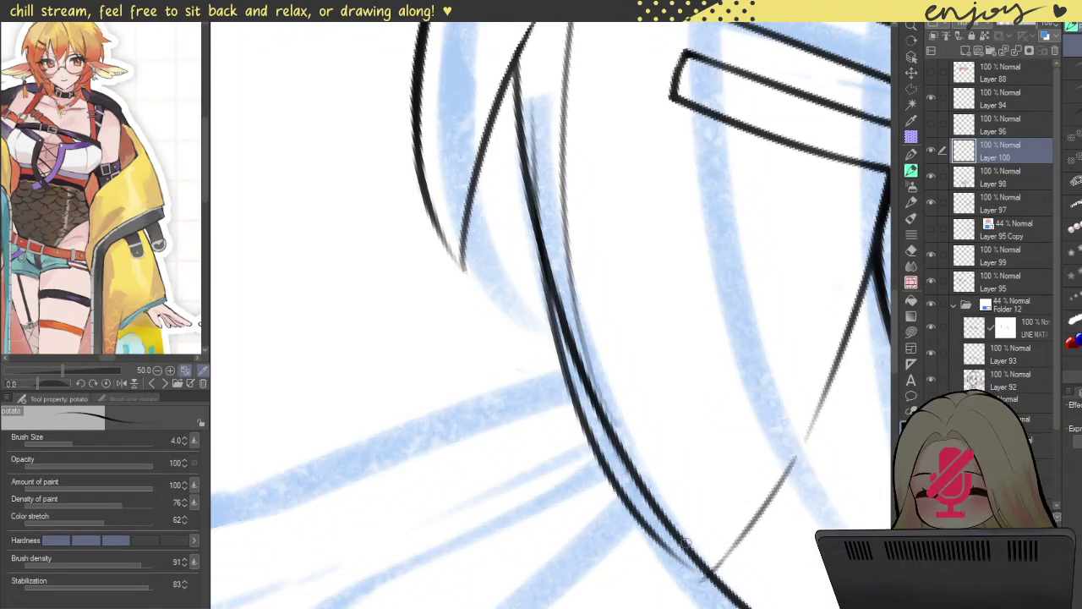
key("ctrl+z")
mouse_move(531, 100)
left_mouse_down()
mouse_move(545, 287)
mouse_move(709, 594)
left_mouse_up()
key("ctrl+z")
mouse_move(531, 106)
left_mouse_down()
mouse_move(534, 206)
mouse_move(697, 576)
left_mouse_up()
key("ctrl+z")
mouse_move(531, 108)
left_mouse_down()
mouse_move(535, 169)
mouse_move(706, 590)
left_mouse_up()
- Ink the upper and lower hair strand lines running down to the bottom
scroll(567, 356, "down", 5)
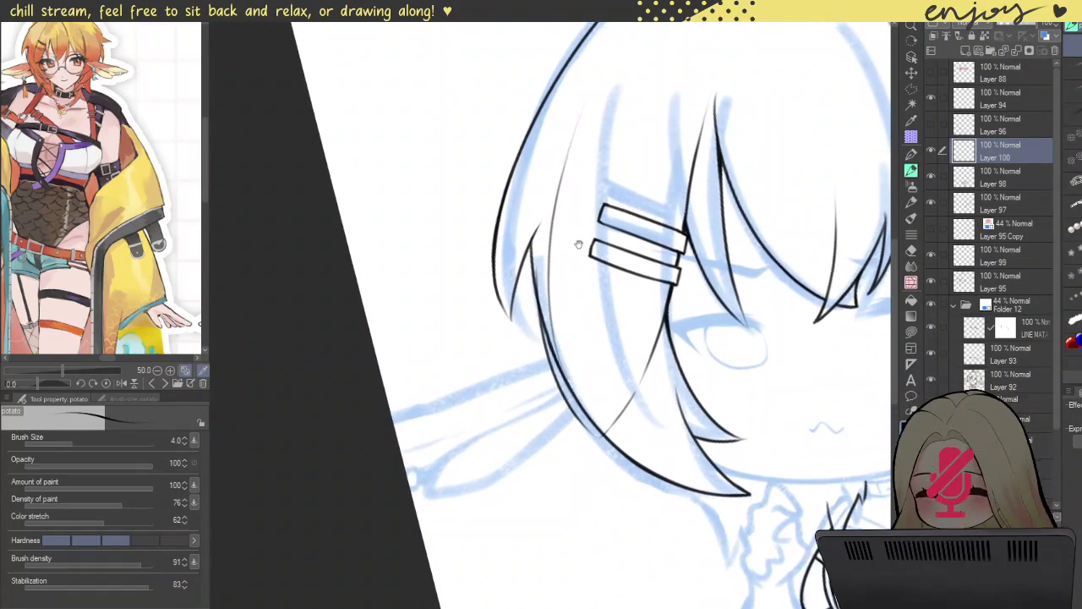
scroll(510, 237, "up", 2)
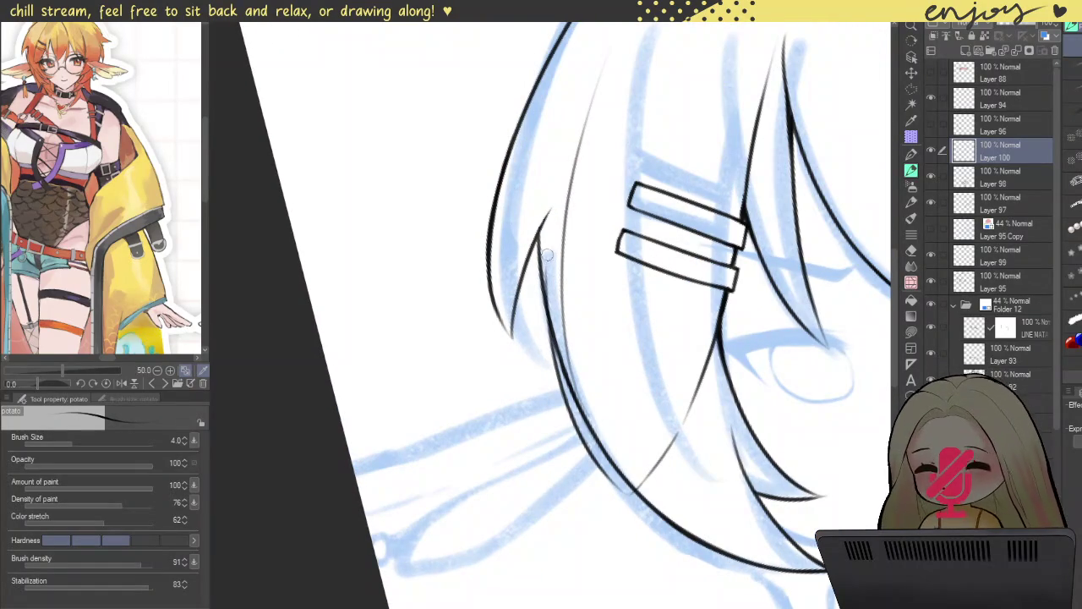
scroll(537, 311, "up", 2)
left_click_drag(541, 184, 622, 524)
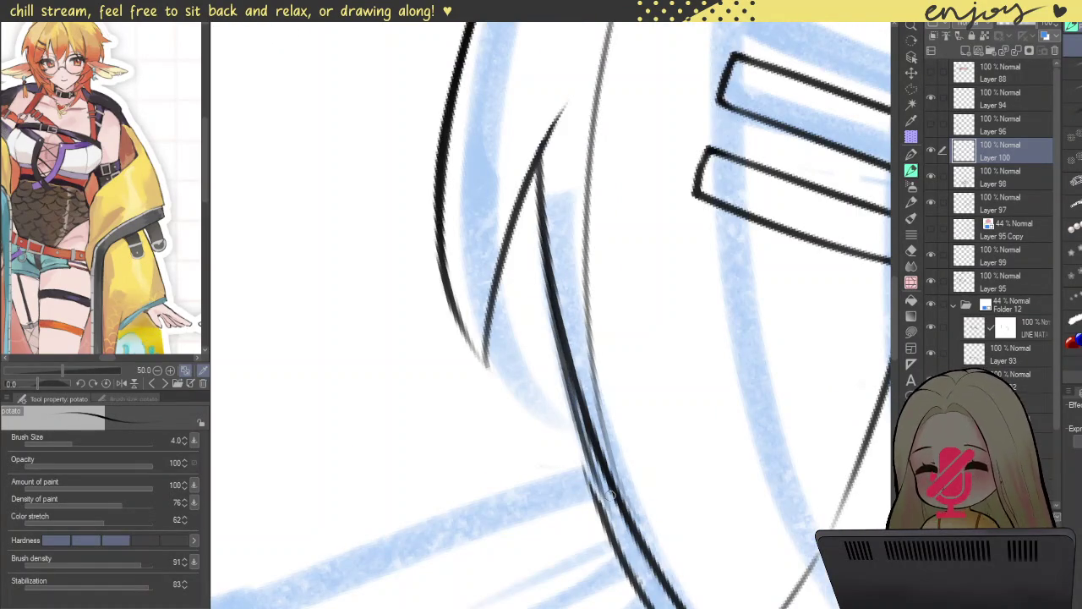
key("ctrl+z")
left_click_drag(539, 218, 592, 497)
key("ctrl+z")
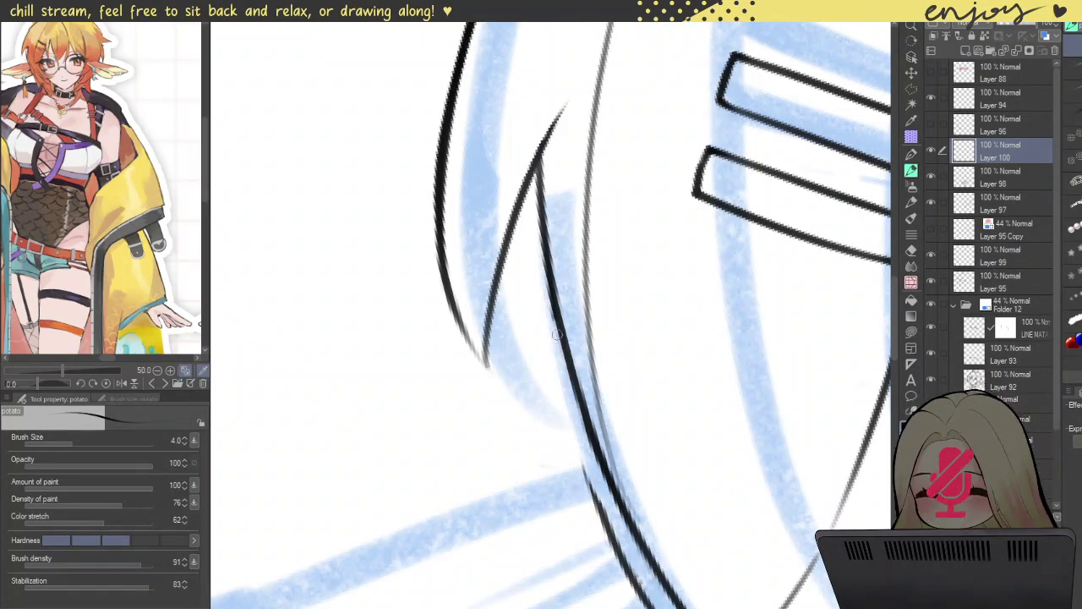
left_click_drag(550, 286, 604, 516)
left_click_drag(548, 264, 638, 579)
left_click_drag(579, 429, 652, 593)
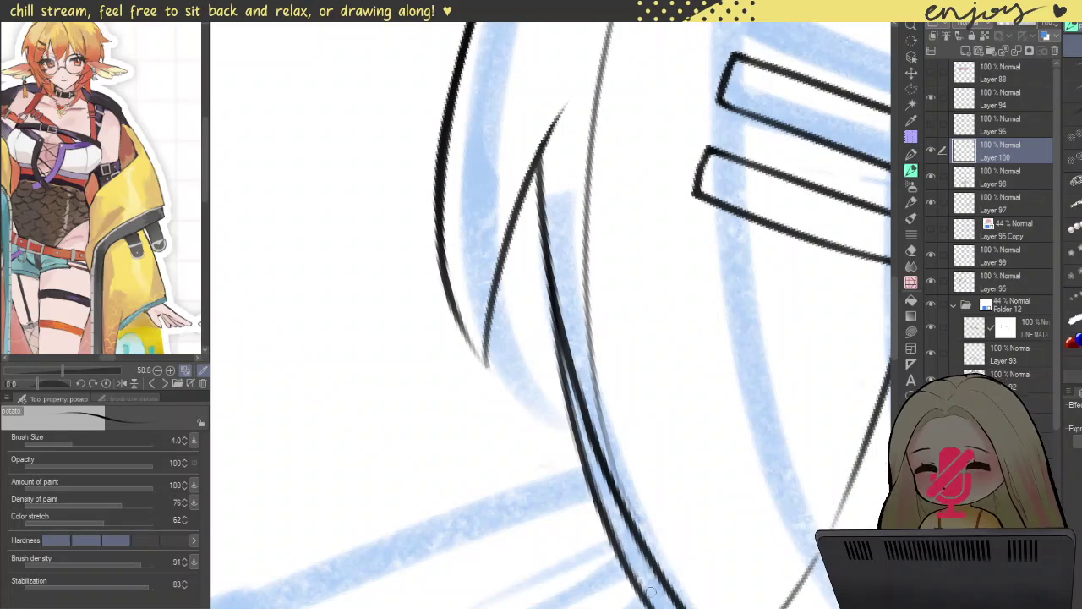
- Rotate the canvas and ink the diagonal line from the hair junction down the sketch guide
scroll(547, 373, "down", 2)
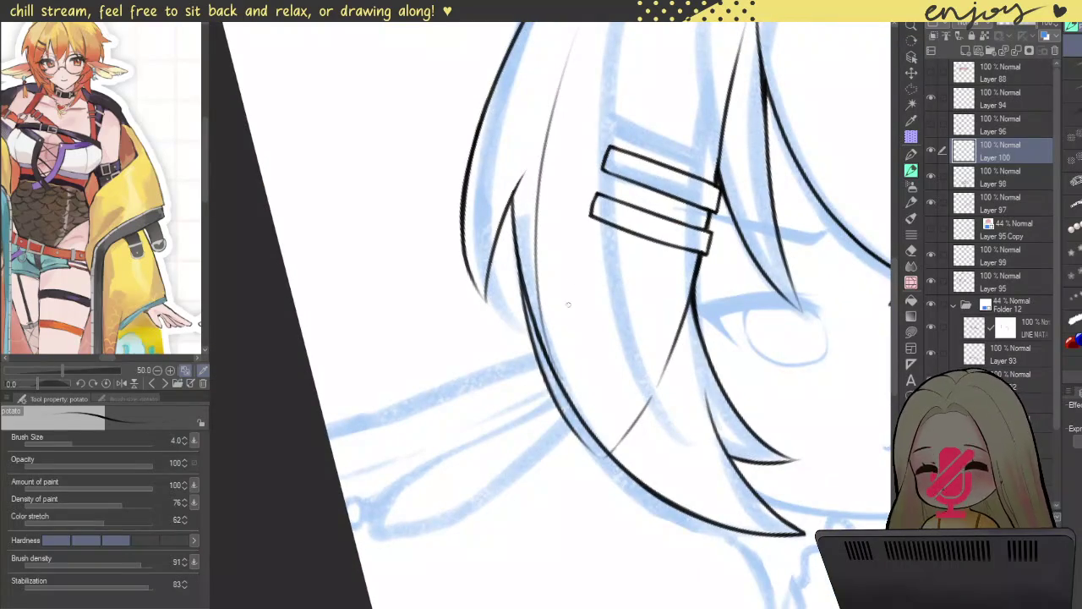
mouse_move(612, 206)
left_mouse_down()
mouse_move(692, 348)
mouse_move(726, 352)
left_mouse_up()
scroll(490, 247, "up", 1)
scroll(478, 233, "up", 2)
scroll(470, 218, "up", 2)
left_click_drag(455, 199, 744, 558)
left_click_drag(460, 211, 642, 461)
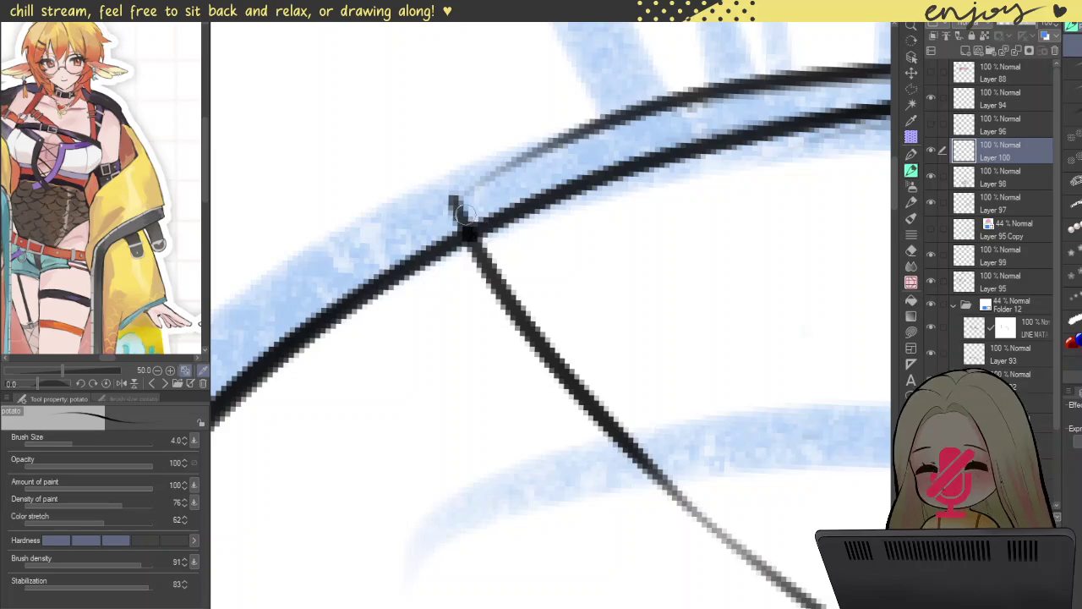
key("ctrl+z")
left_click_drag(455, 197, 599, 405)
key("ctrl+z")
left_click_drag(456, 194, 566, 393)
left_click_drag(455, 193, 588, 397)
scroll(379, 248, "down", 2)
scroll(379, 248, "down", 2)
scroll(379, 247, "down", 1)
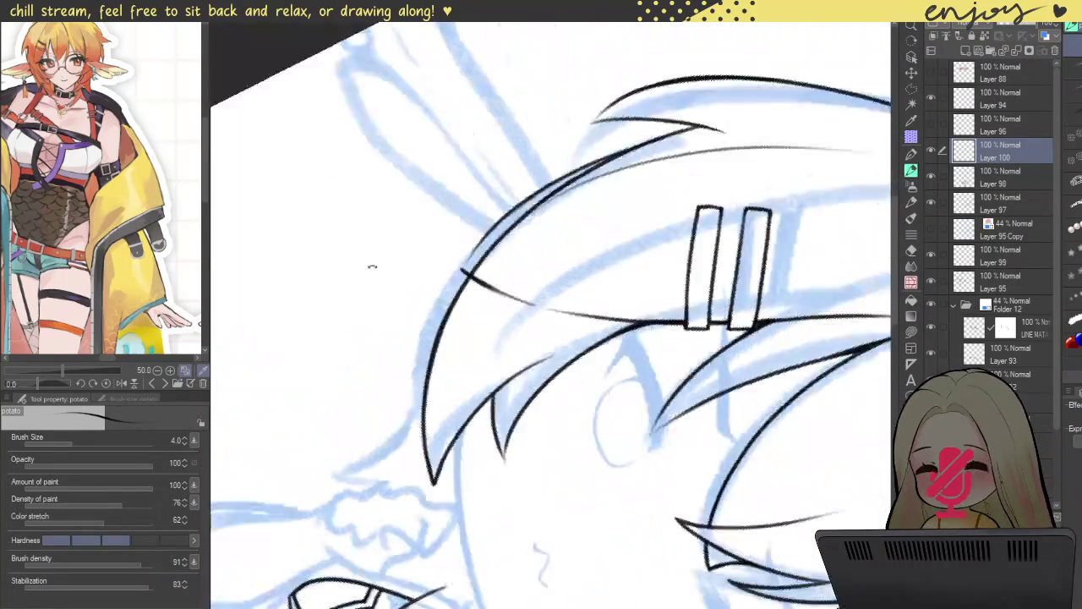
scroll(378, 247, "down", 1)
scroll(377, 346, "up", 3)
scroll(502, 461, "up", 3)
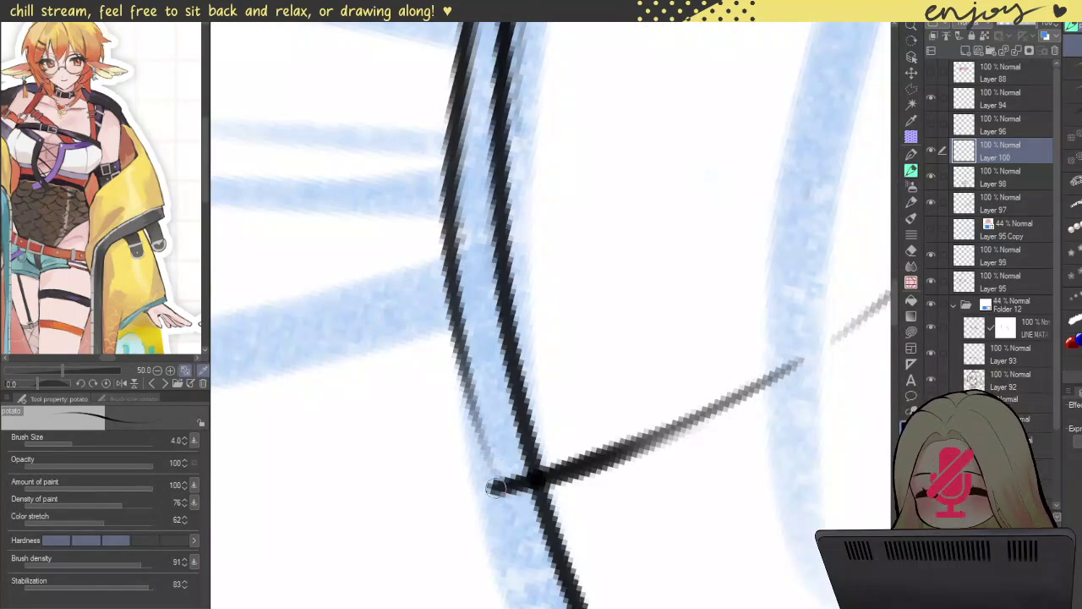
- Ink the final hair line along the sketch guide, redrawing until it sits cleanly
left_click_drag(496, 486, 436, 140)
scroll(439, 139, "down", 3)
scroll(510, 143, "down", 2)
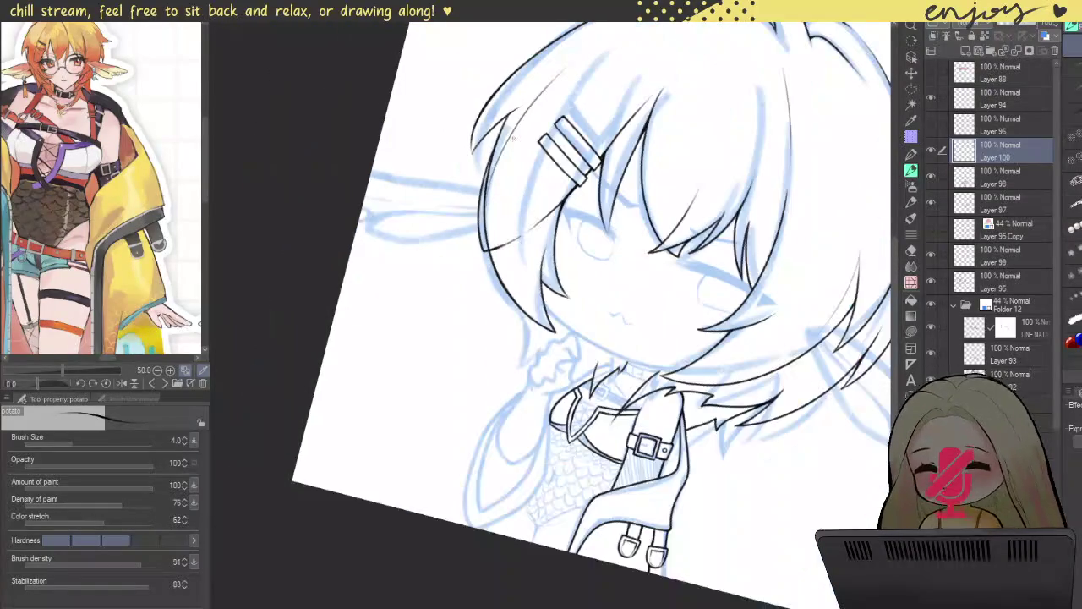
scroll(448, 156, "up", 1)
scroll(436, 160, "up", 2)
scroll(434, 161, "up", 3)
mouse_move(431, 118)
left_mouse_down()
mouse_move(443, 270)
mouse_move(486, 427)
left_mouse_up()
key("ctrl+z")
left_click_drag(429, 114, 479, 480)
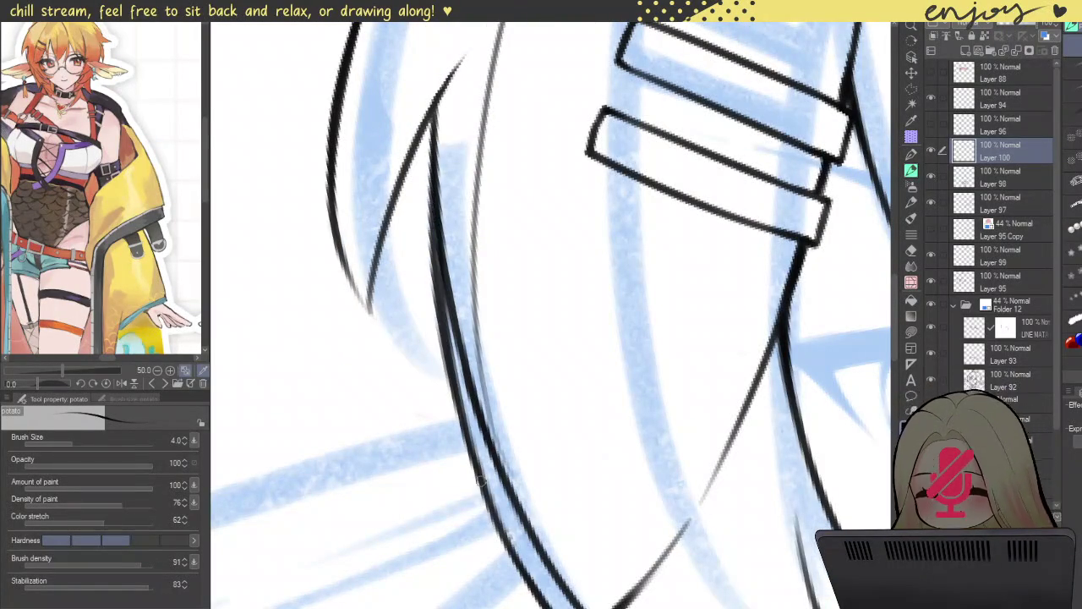
key("ctrl+z")
mouse_move(430, 127)
left_mouse_down()
mouse_move(441, 331)
mouse_move(467, 448)
left_mouse_up()
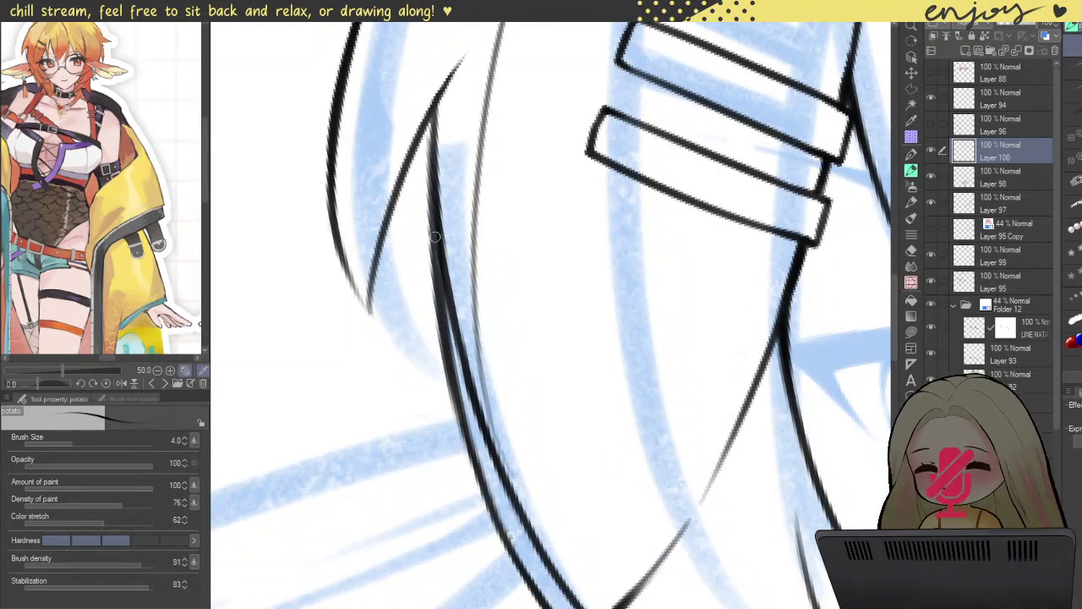
key("ctrl+z")
left_click_drag(429, 139, 471, 443)
key("ctrl+z")
left_click_drag(427, 148, 460, 414)
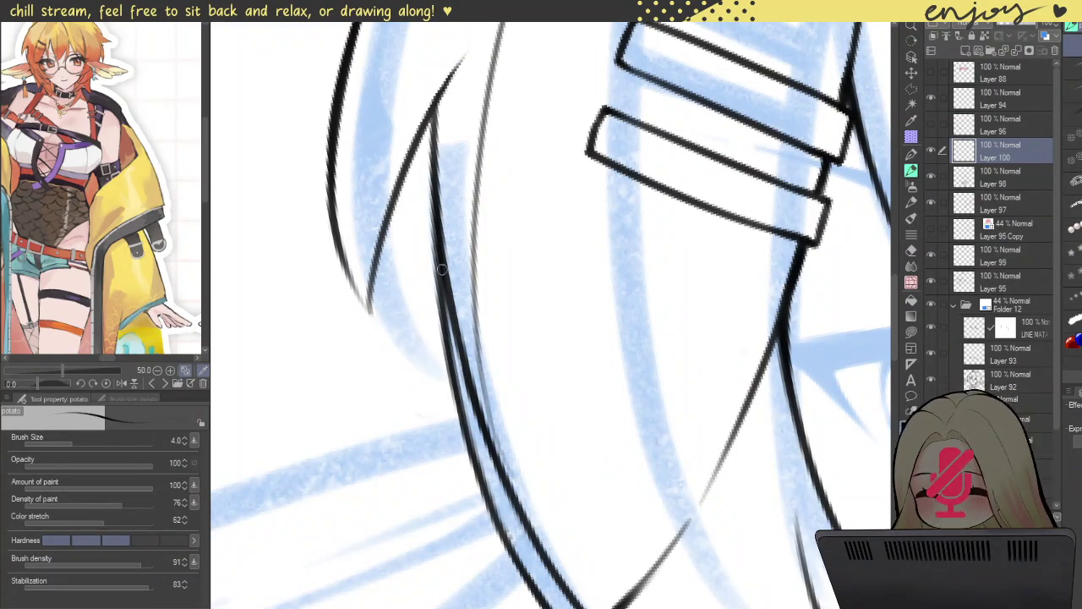
scroll(444, 245, "down", 3)
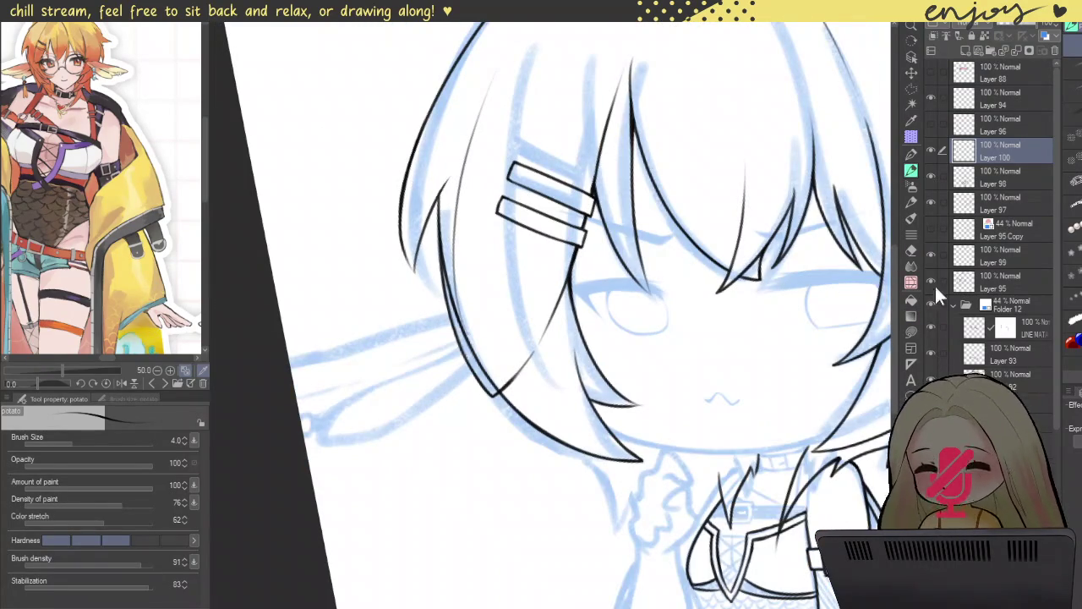
- Check the sketch under the lineart, make Layer 95 active, and undo two stray strokes
left_click(930, 281)
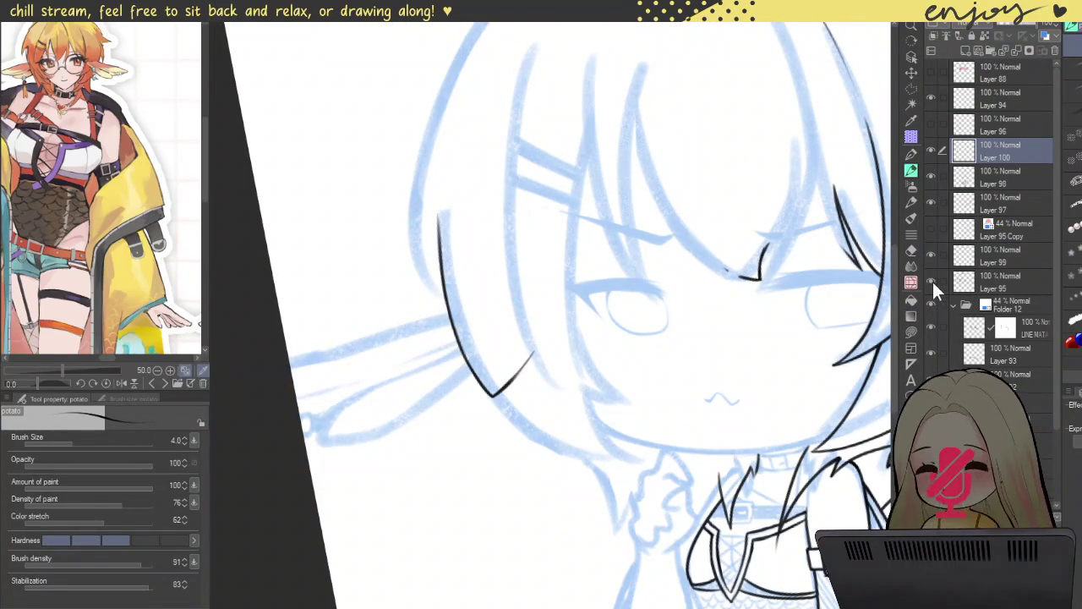
left_click(932, 281)
left_click(966, 285)
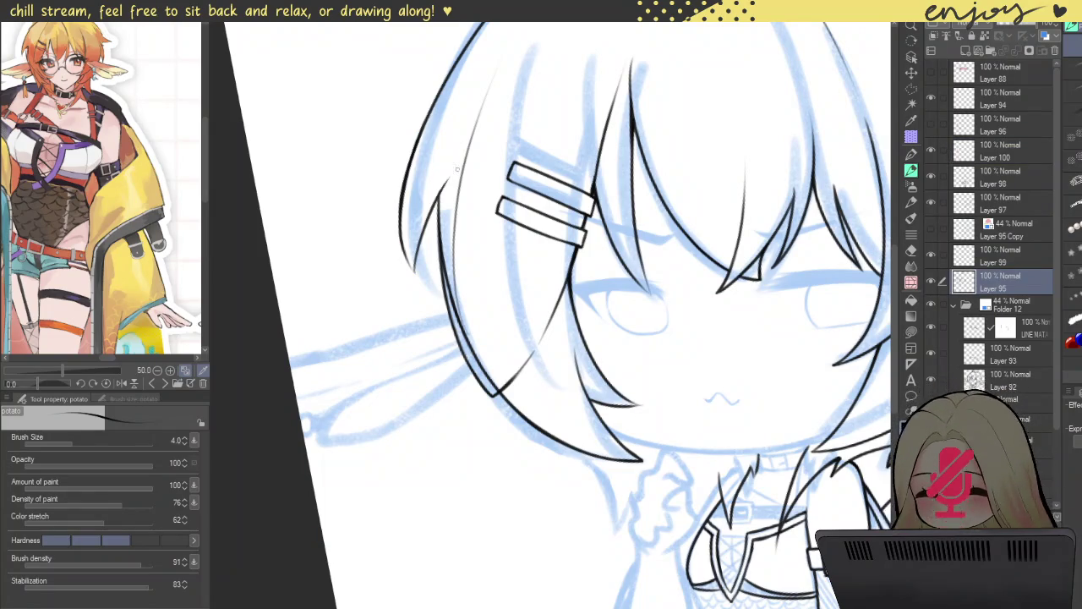
key("ctrl+z")
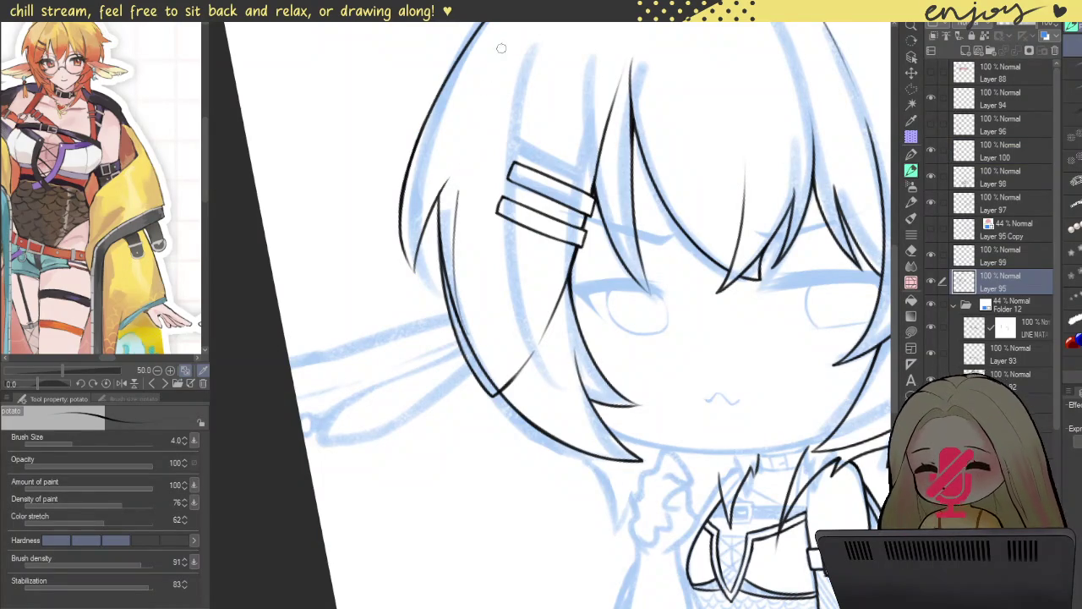
key("ctrl+z")
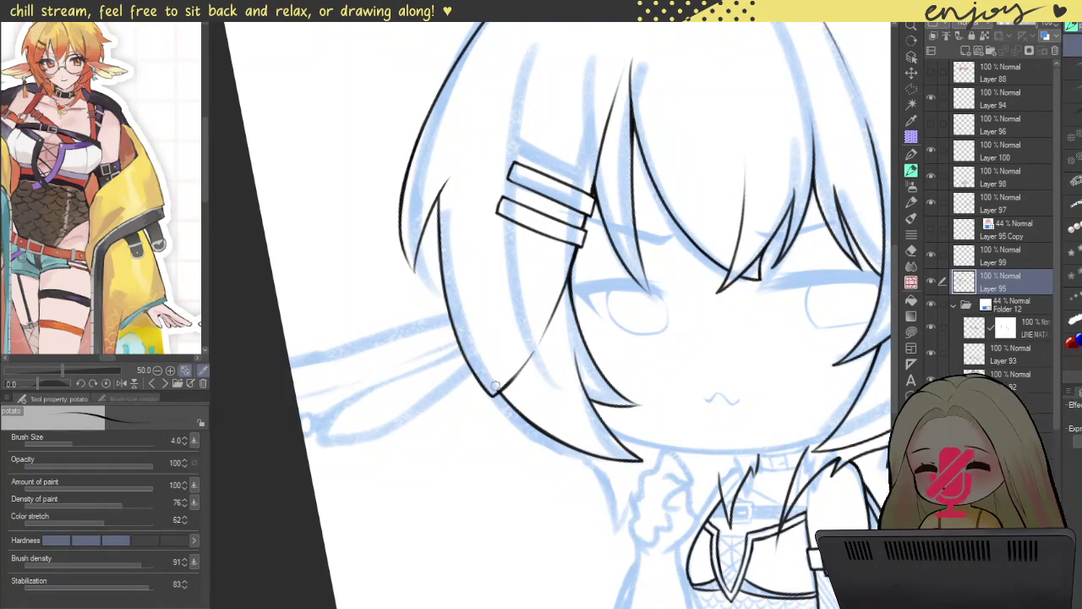
- Draw a thin strand line running up toward the hairclip, retrying several times
scroll(516, 352, "down", 5)
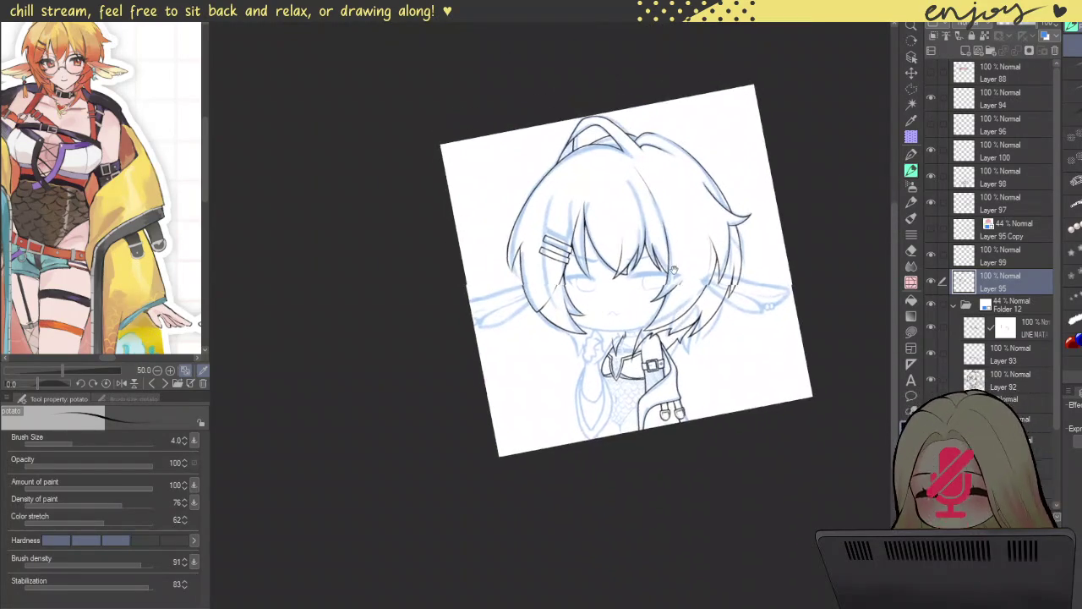
scroll(570, 249, "up", 3)
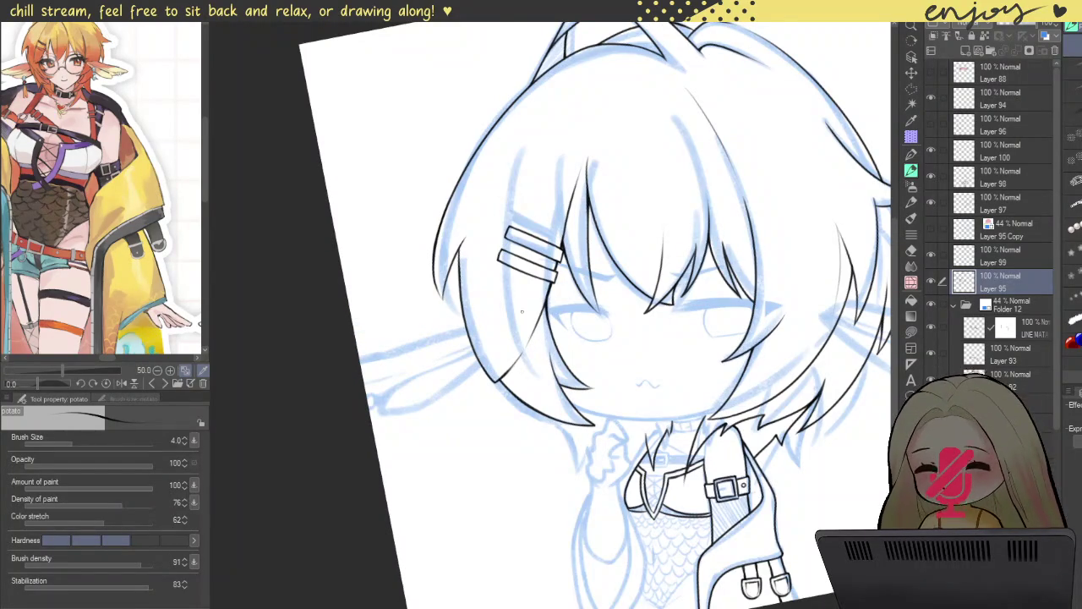
scroll(478, 332, "up", 3)
left_click_drag(472, 245, 495, 408)
left_click_drag(477, 154, 470, 244)
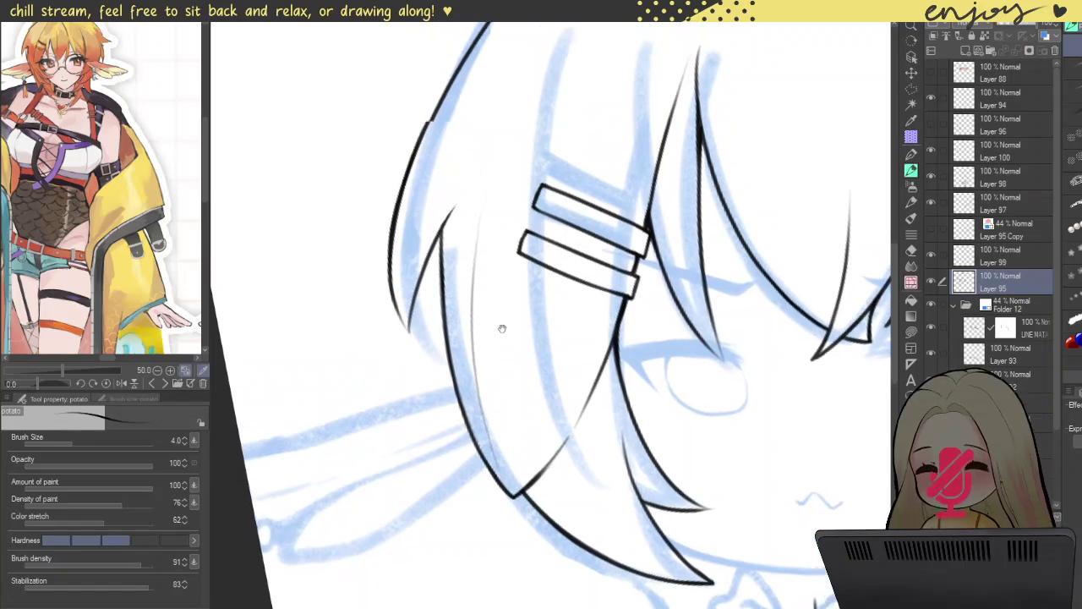
key("ctrl+z")
left_click_drag(465, 401, 448, 174)
key("ctrl+z")
left_click_drag(453, 372, 520, 79)
key("ctrl+z")
left_click_drag(451, 400, 487, 162)
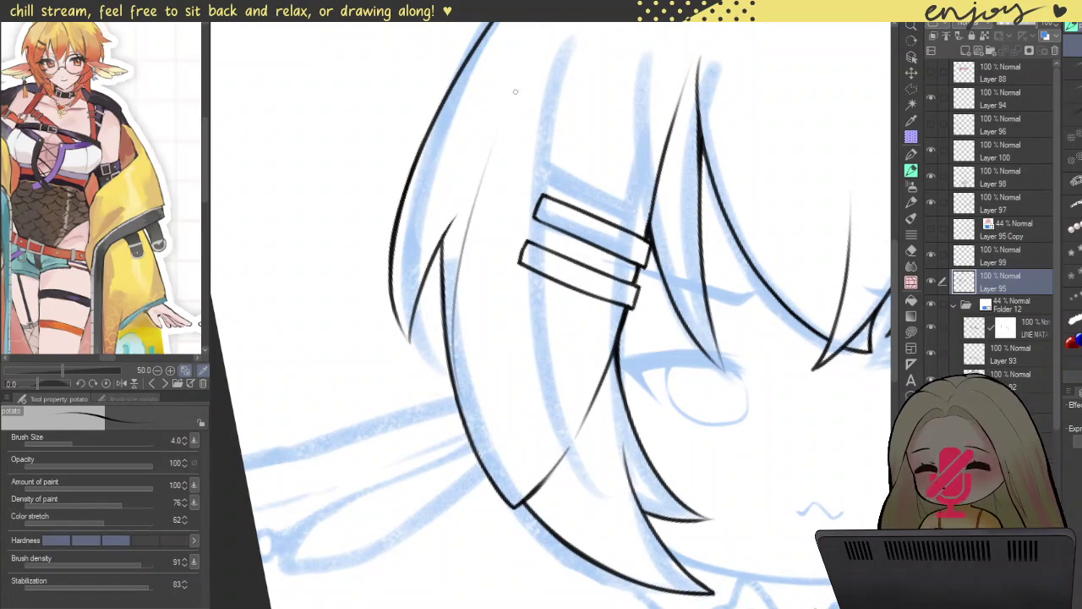
key("ctrl+z")
left_click_drag(452, 353, 492, 141)
- Try thin strand lines in the lower hair, then undo them
scroll(630, 296, "down", 1)
scroll(630, 296, "down", 1)
left_click_drag(630, 296, 589, 308)
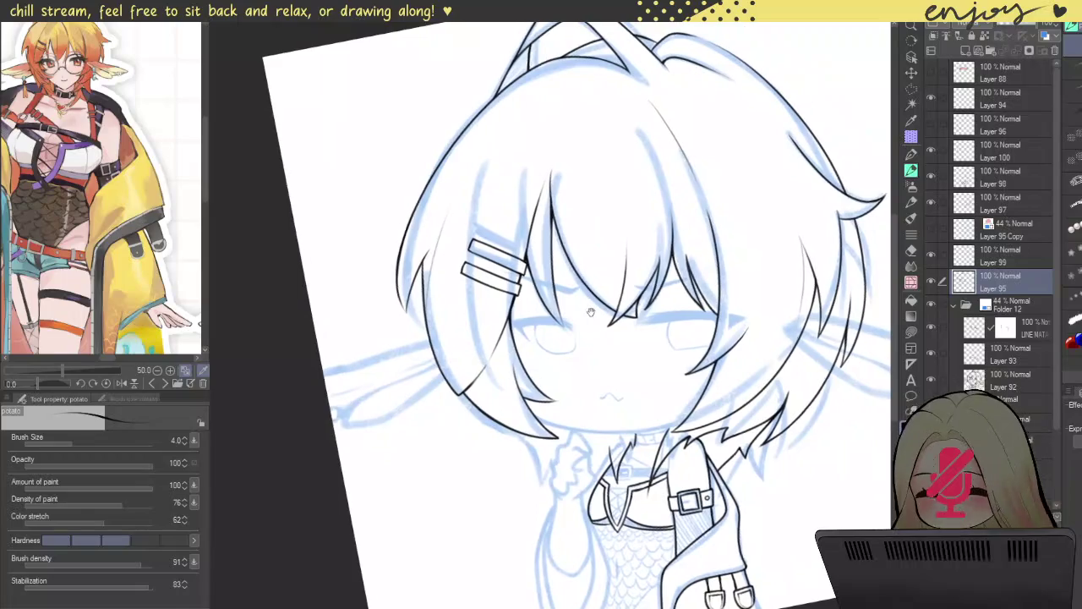
scroll(542, 327, "up", 2)
left_click_drag(454, 437, 487, 276)
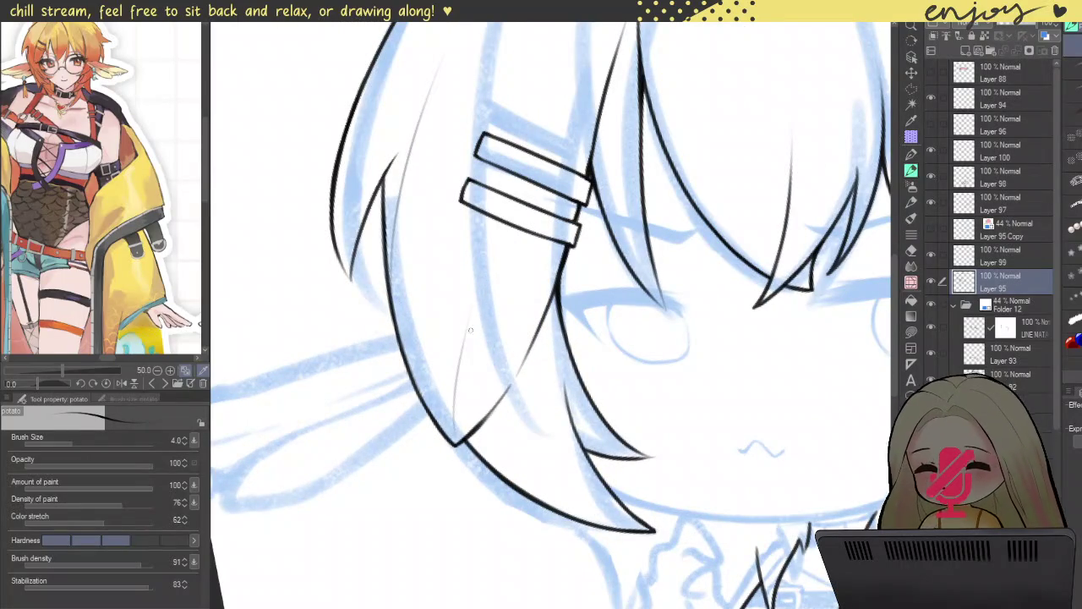
key("ctrl+z")
left_click_drag(455, 378, 485, 230)
key("ctrl+z")
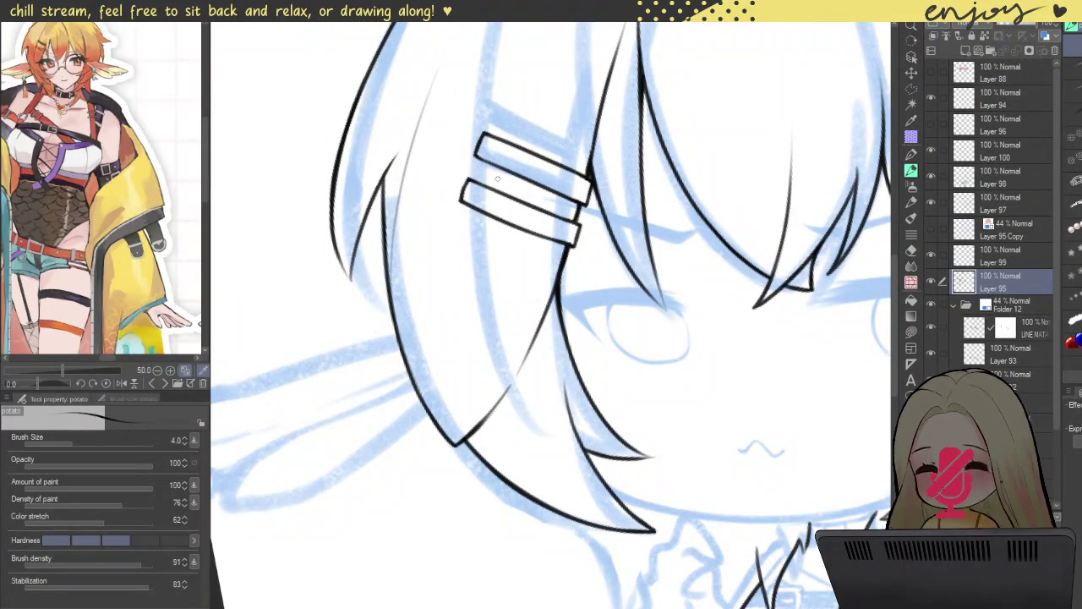
- Draw the final strand line from beneath the hairclip down to the hair tip
scroll(497, 179, "down", 2)
scroll(450, 165, "up", 1)
scroll(450, 166, "up", 1)
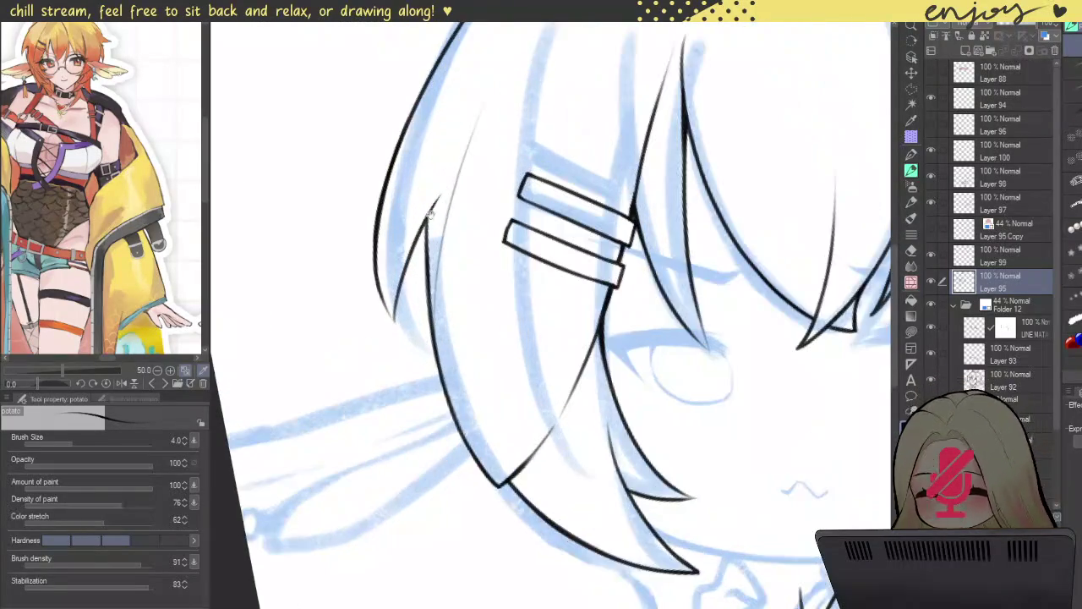
scroll(450, 166, "up", 1)
key("ctrl+z")
mouse_move(481, 336)
left_mouse_down()
mouse_move(507, 180)
mouse_move(479, 428)
left_mouse_up()
key("ctrl+z")
key("ctrl+z")
left_click_drag(519, 224, 488, 430)
key("ctrl+z")
left_click_drag(521, 215, 489, 423)
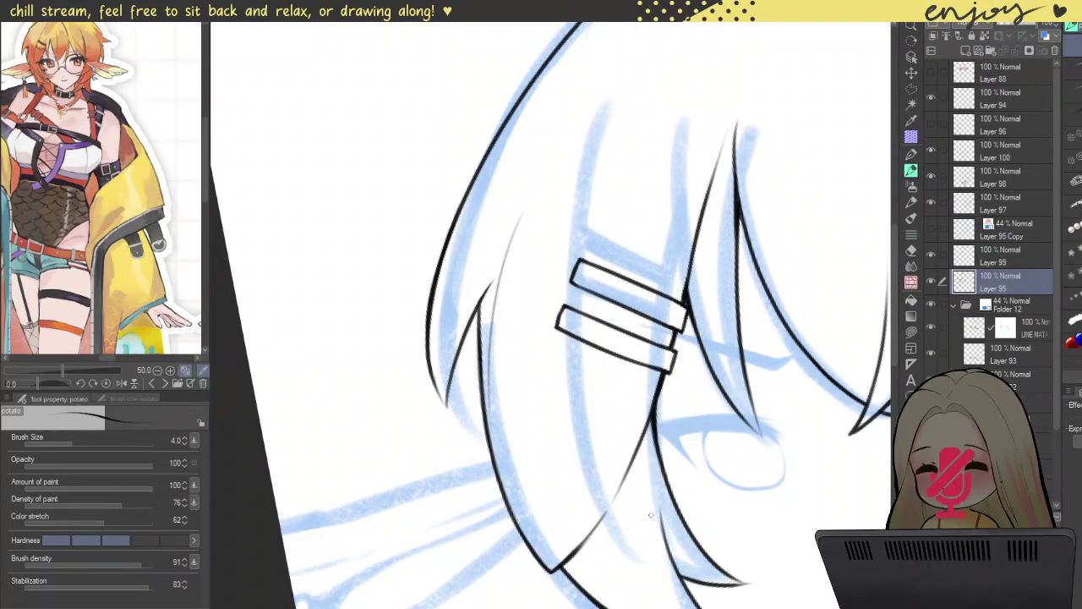
- Zoom and pan across the face to review the inked hair lines
scroll(589, 338, "down", 5)
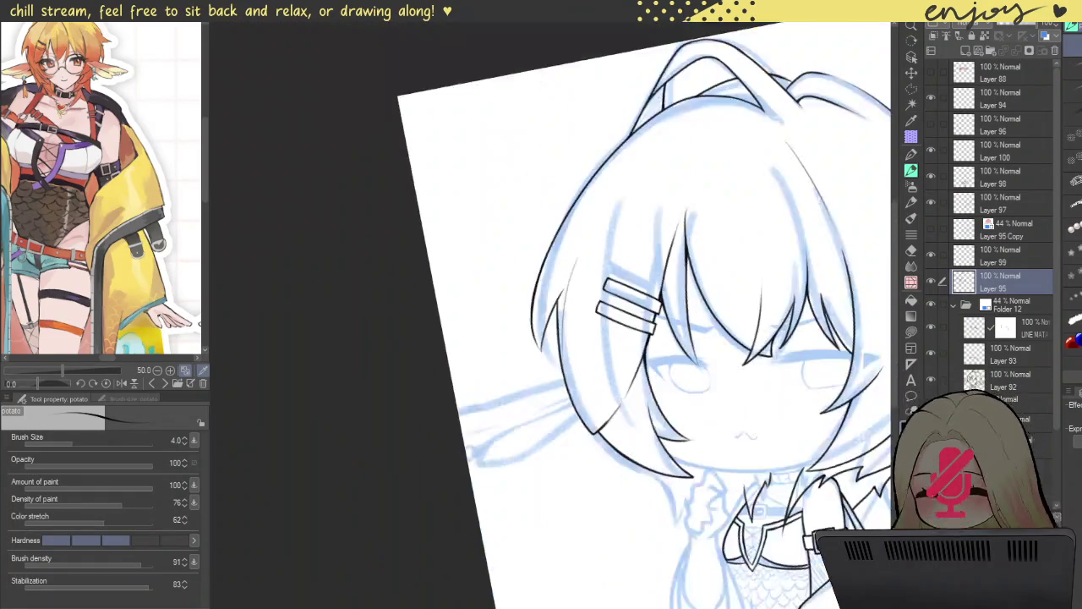
scroll(579, 370, "up", 3)
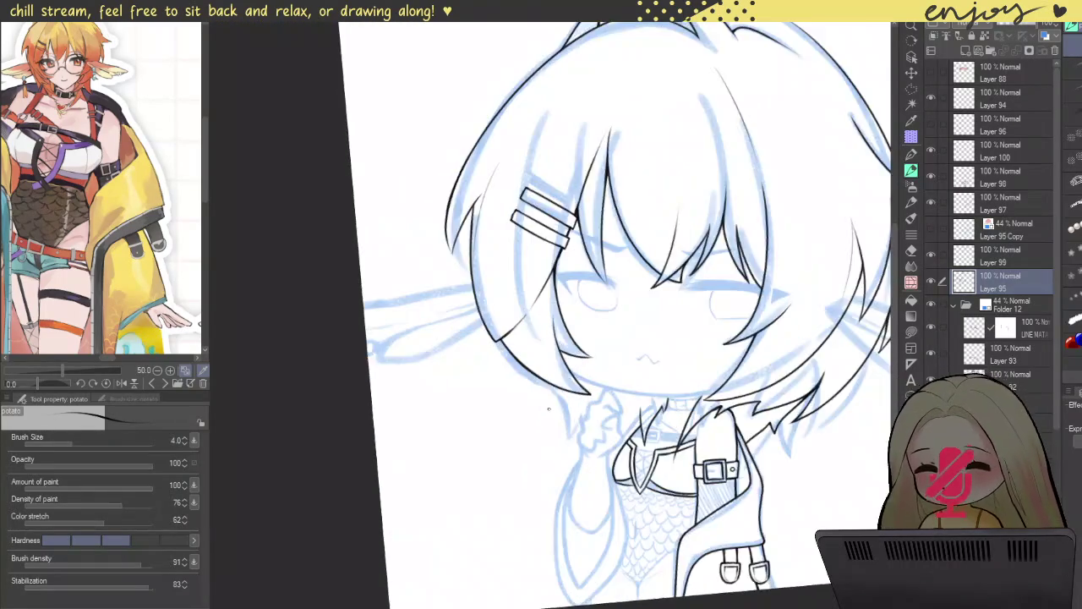
scroll(579, 370, "up", 3)
left_click_drag(530, 368, 566, 350)
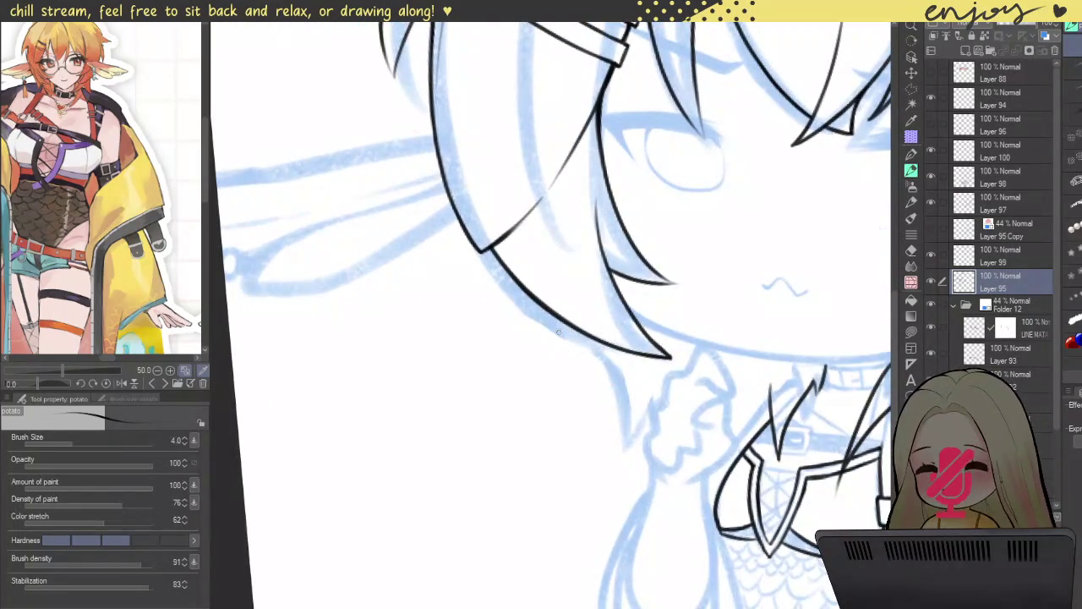
scroll(558, 333, "down", 3)
scroll(560, 328, "down", 3)
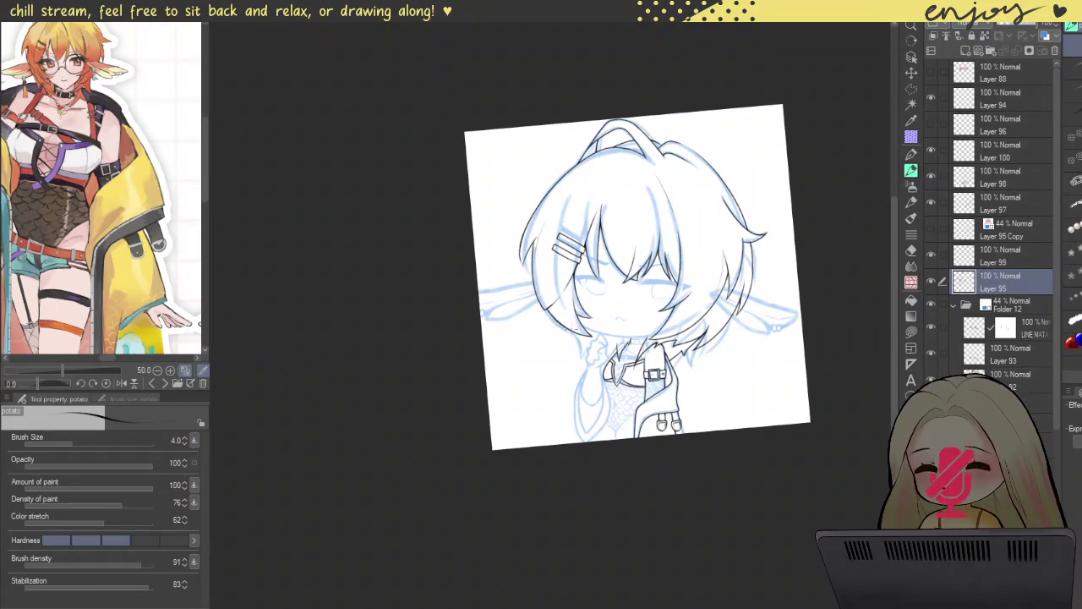
scroll(566, 300, "up", 2)
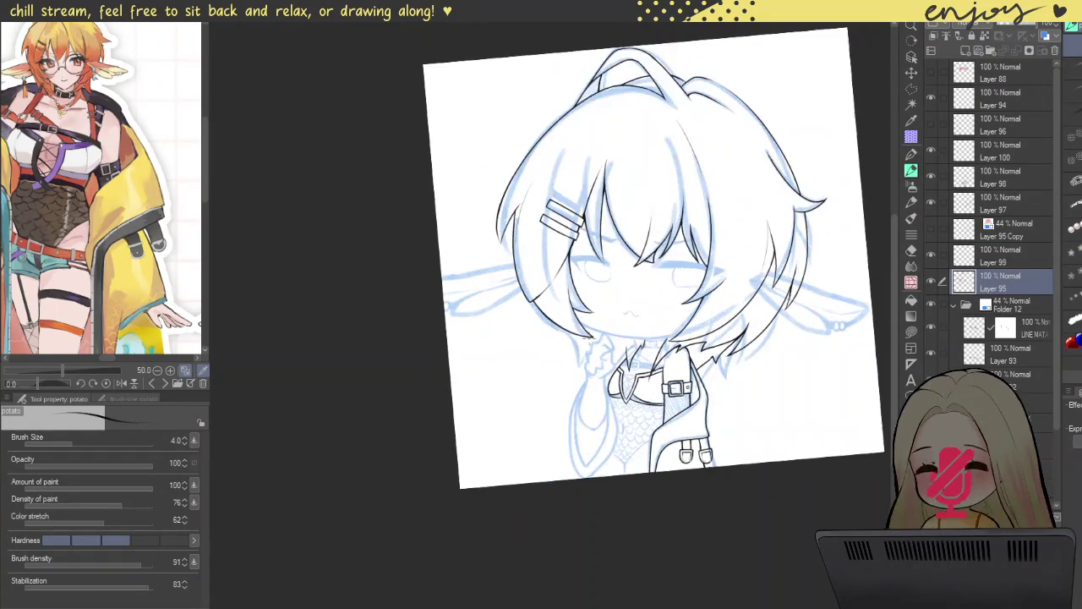
scroll(575, 317, "up", 2)
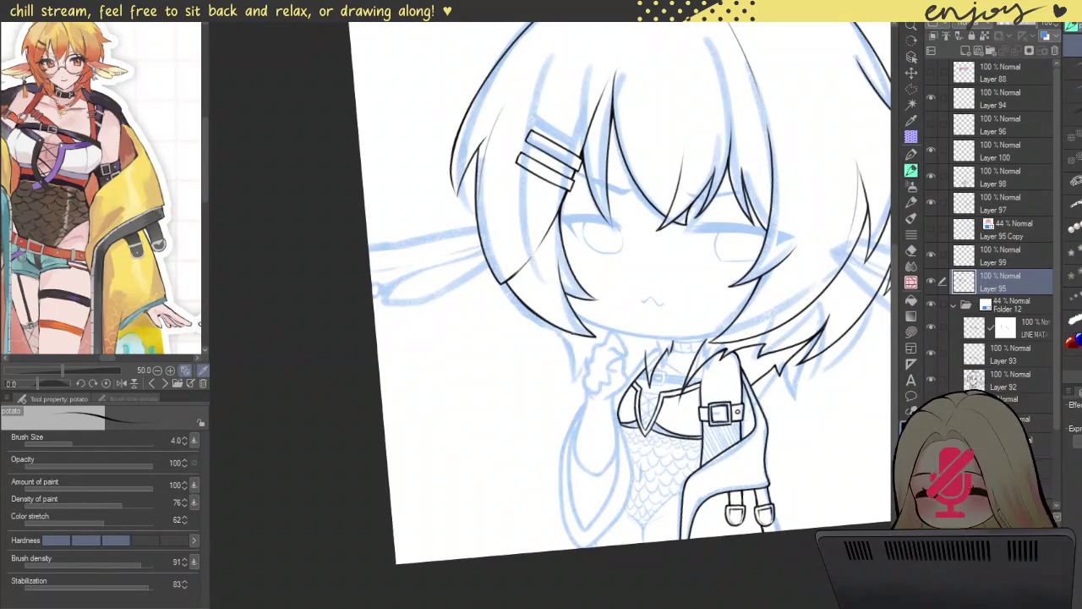
scroll(609, 353, "up", 2)
scroll(541, 326, "up", 1)
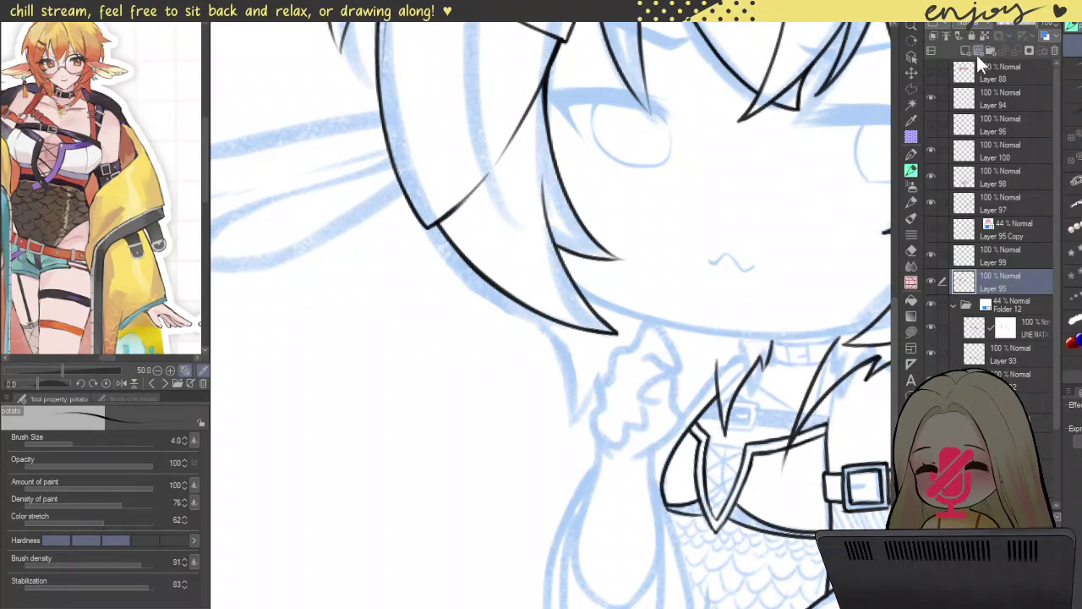
- Create Layer 101 and ink a shorter line from the hair tip down by the collar
left_click(966, 50)
scroll(506, 268, "up", 1)
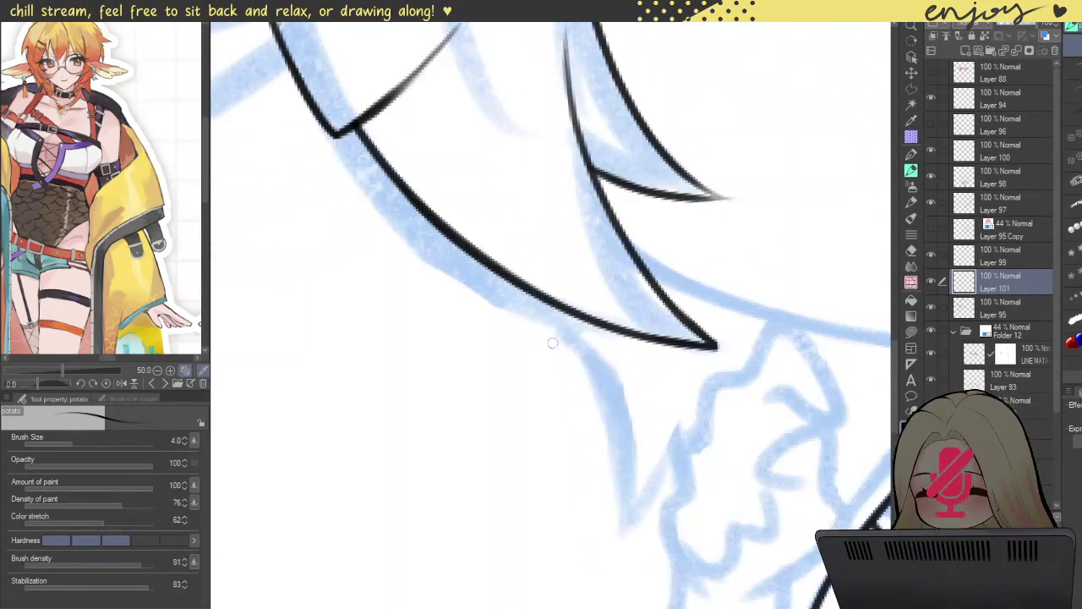
scroll(506, 268, "up", 1)
left_click_drag(463, 203, 562, 485)
key("ctrl+z")
left_click_drag(452, 200, 566, 433)
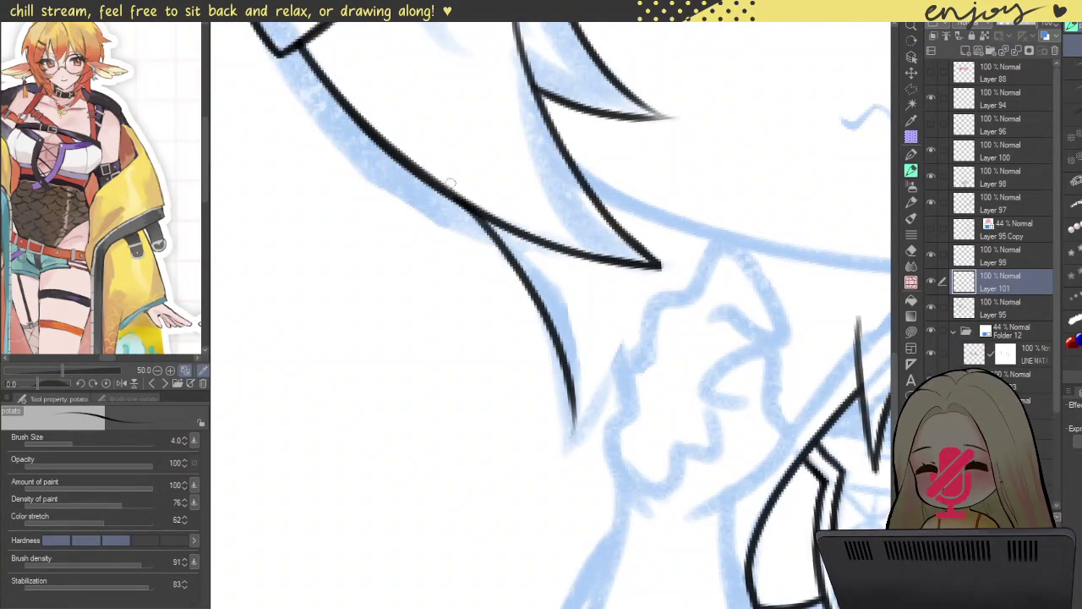
- Ink the two lines at the hair-collar junction, one going down and one rising up-right
scroll(451, 182, "up", 2)
left_click_drag(475, 215, 589, 365)
key("ctrl+z")
left_click_drag(519, 248, 596, 357)
scroll(523, 268, "down", 3)
scroll(523, 271, "up", 2)
left_click_drag(532, 366, 630, 191)
- Add a short diagonal ink line across the collar and reframe the drawing
scroll(607, 252, "down", 3)
scroll(541, 270, "up", 1)
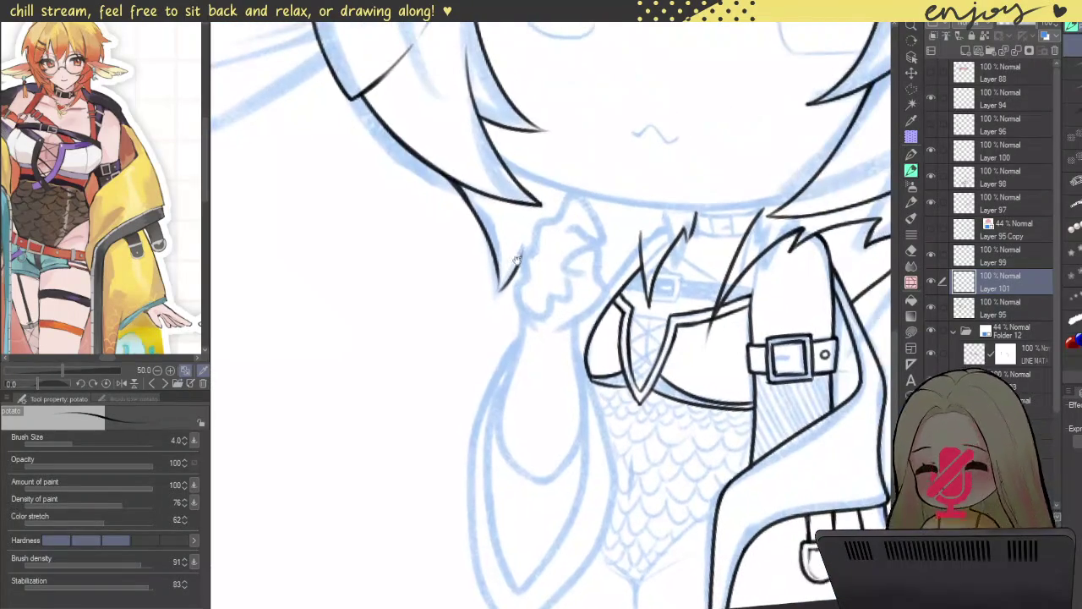
left_click_drag(486, 271, 598, 427)
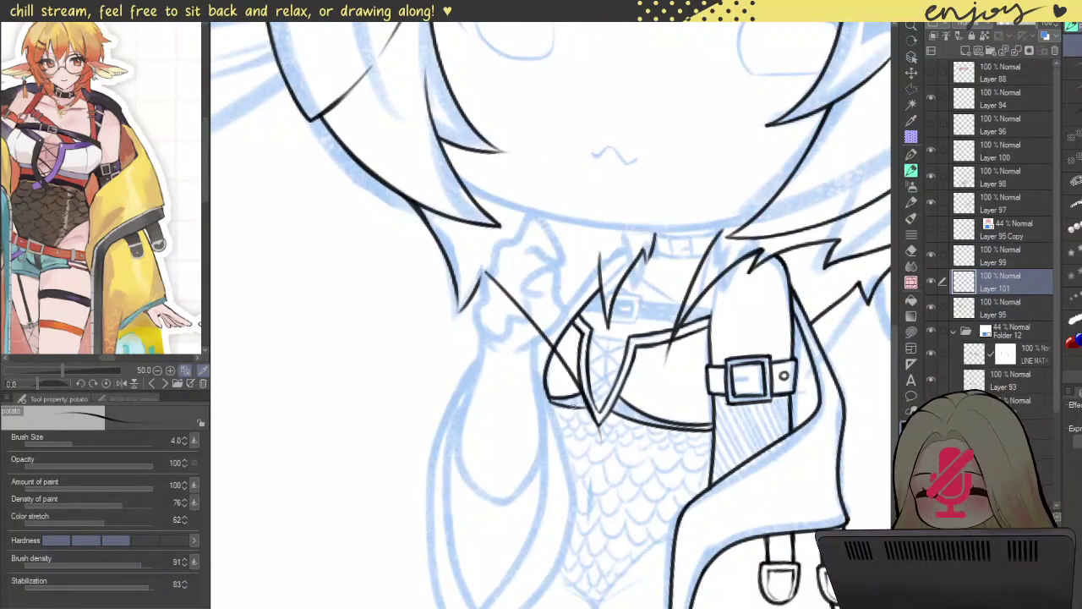
key("ctrl+z")
left_click_drag(478, 269, 555, 394)
scroll(582, 242, "down", 2)
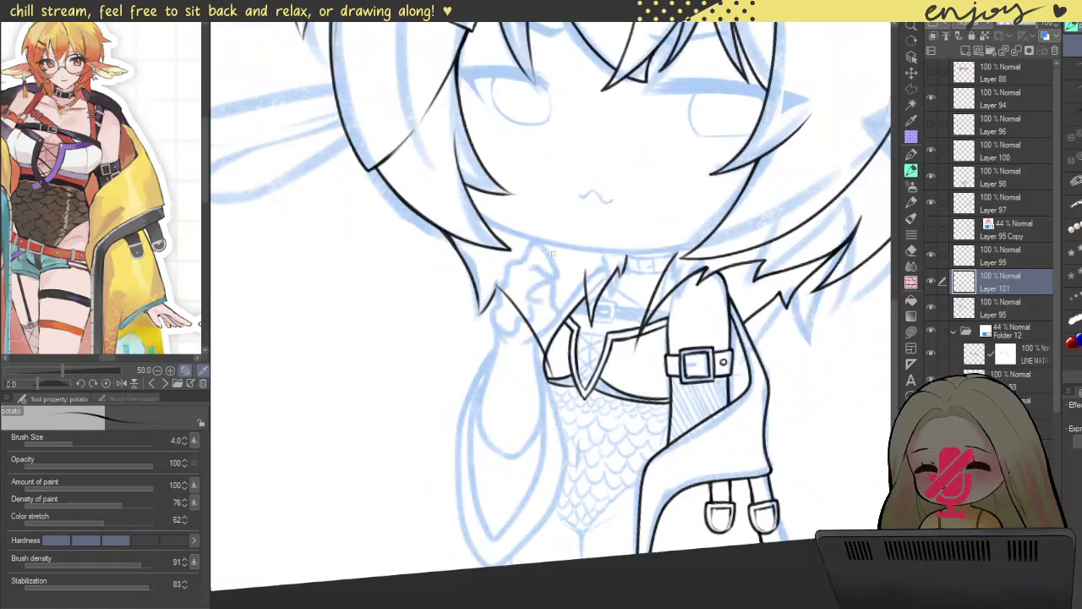
scroll(581, 241, "down", 2)
scroll(498, 25, "up", 1)
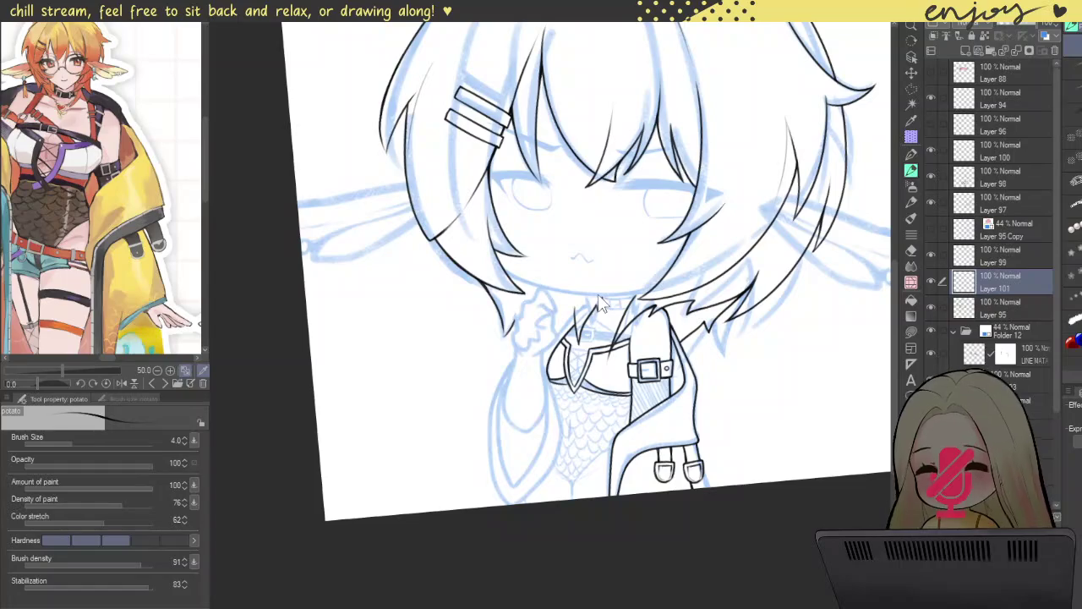
scroll(598, 304, "down", 1)
scroll(598, 305, "down", 1)
scroll(707, 283, "down", 1)
left_click_drag(707, 283, 698, 287)
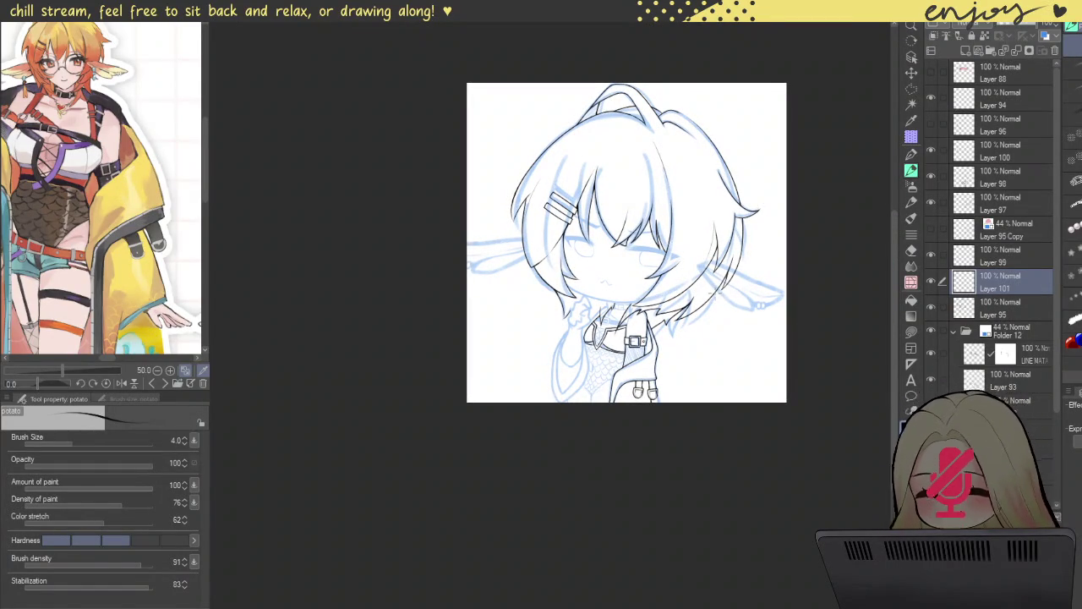
- On Layer 95 with the canvas flipped and rotated, ink the outer edge of the hair lock
left_click(956, 313)
key("h")
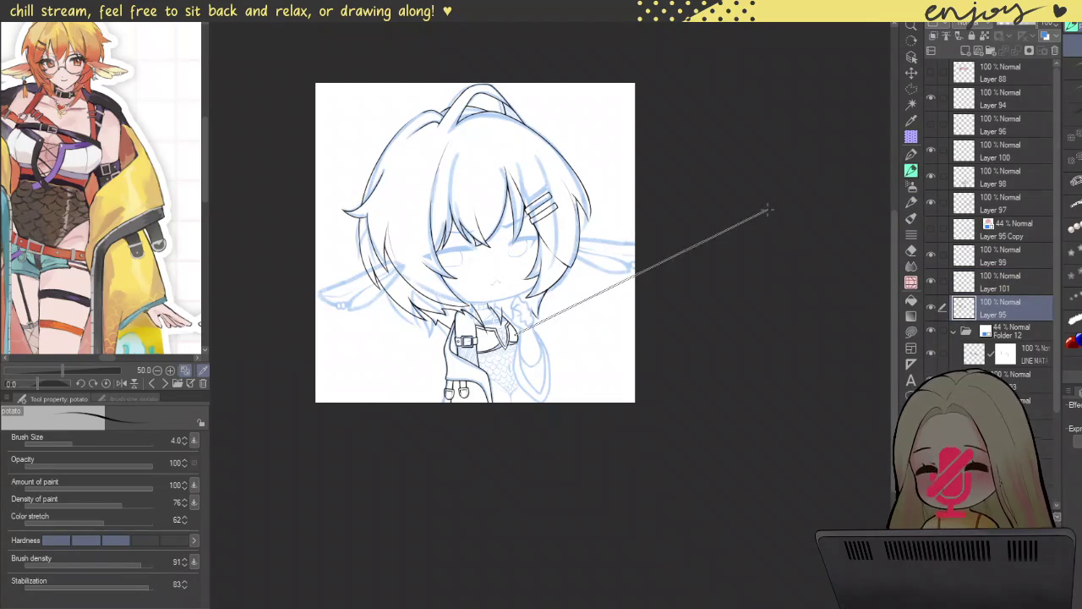
left_click_drag(396, 68, 439, 126)
scroll(456, 172, "up", 5)
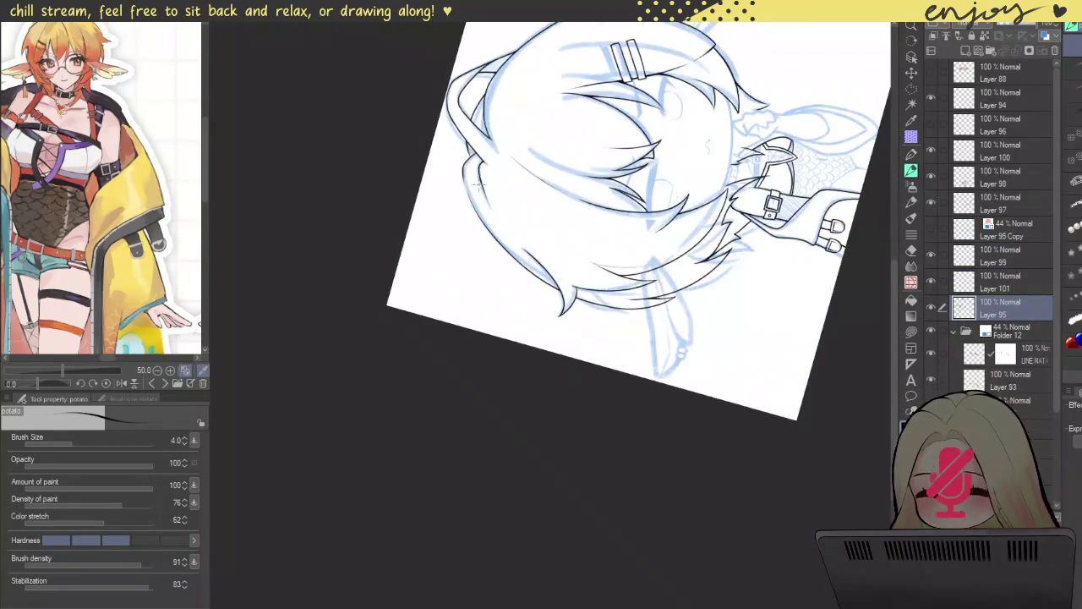
scroll(456, 172, "up", 3)
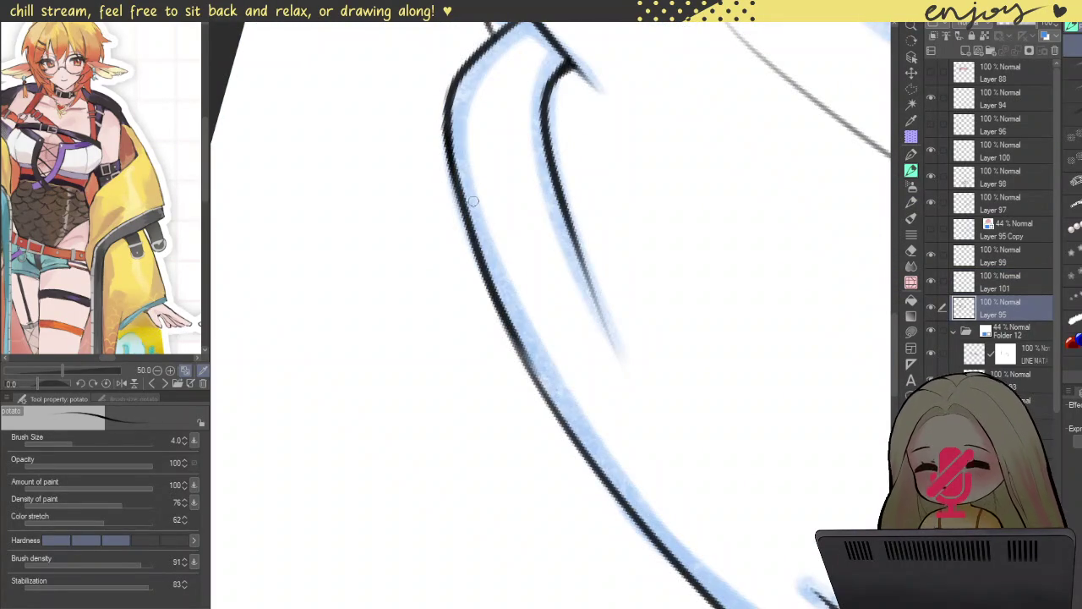
left_click_drag(445, 109, 575, 465)
key("ctrl+z")
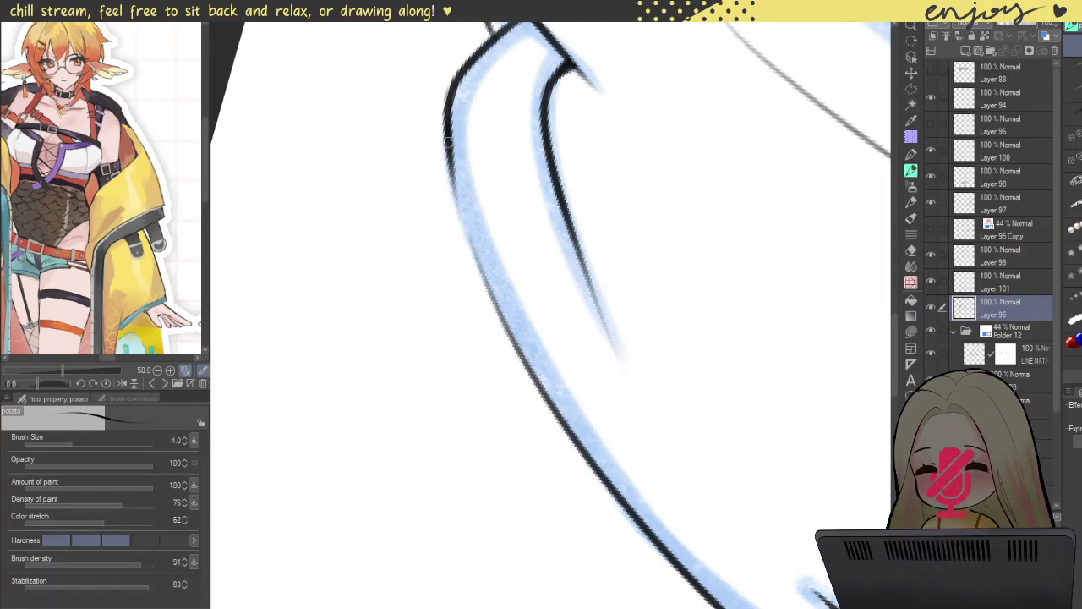
left_click_drag(446, 119, 543, 417)
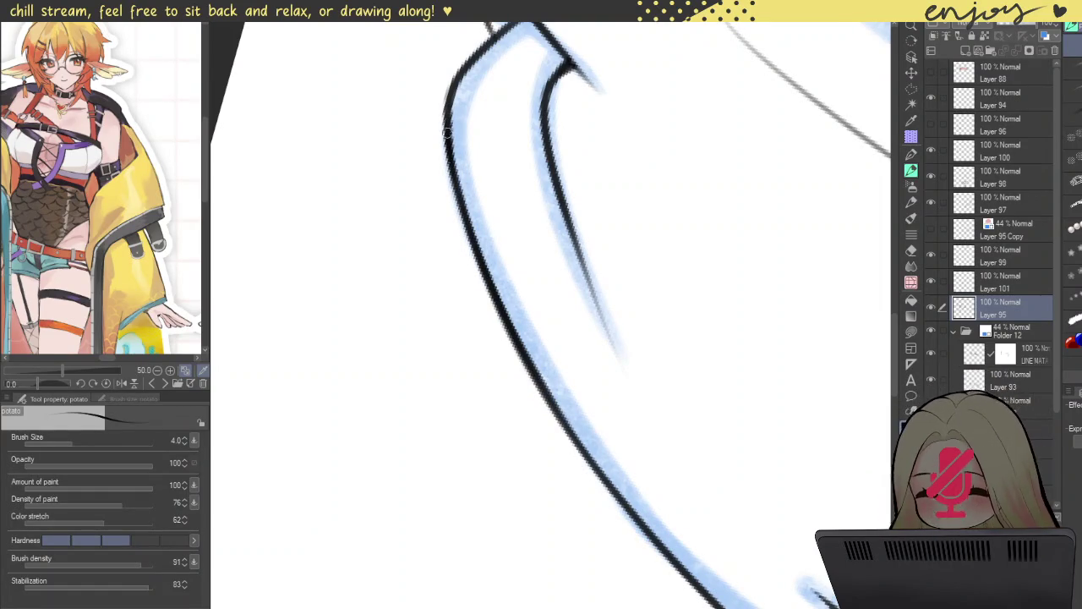
- Ink a stroke up the inner hair curve into the top outline
left_click_drag(550, 412, 495, 308)
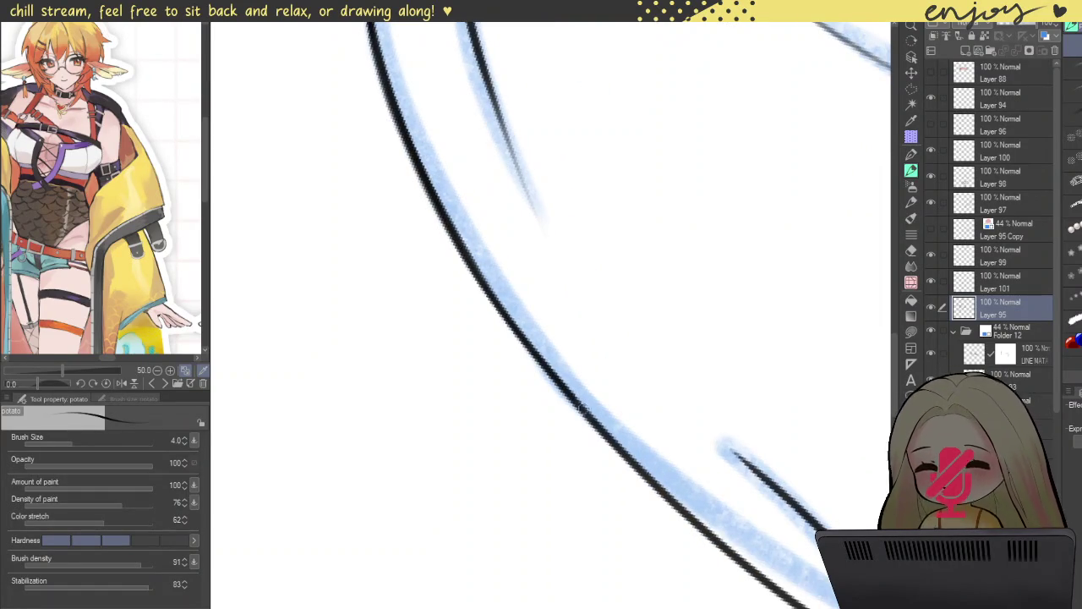
scroll(496, 309, "down", 5)
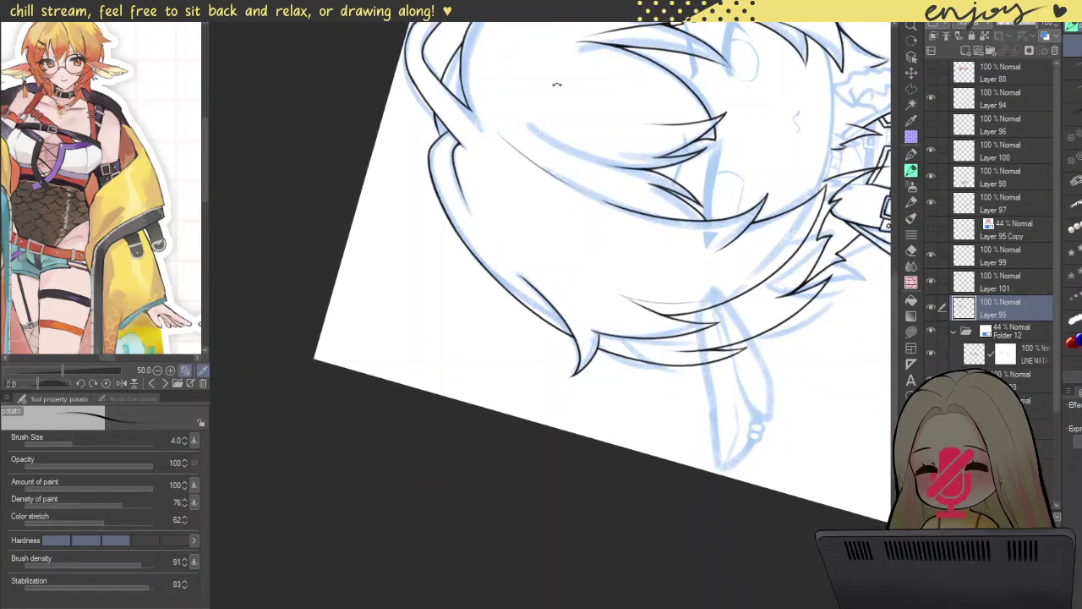
scroll(746, 115, "up", 3)
left_click_drag(745, 115, 596, 171)
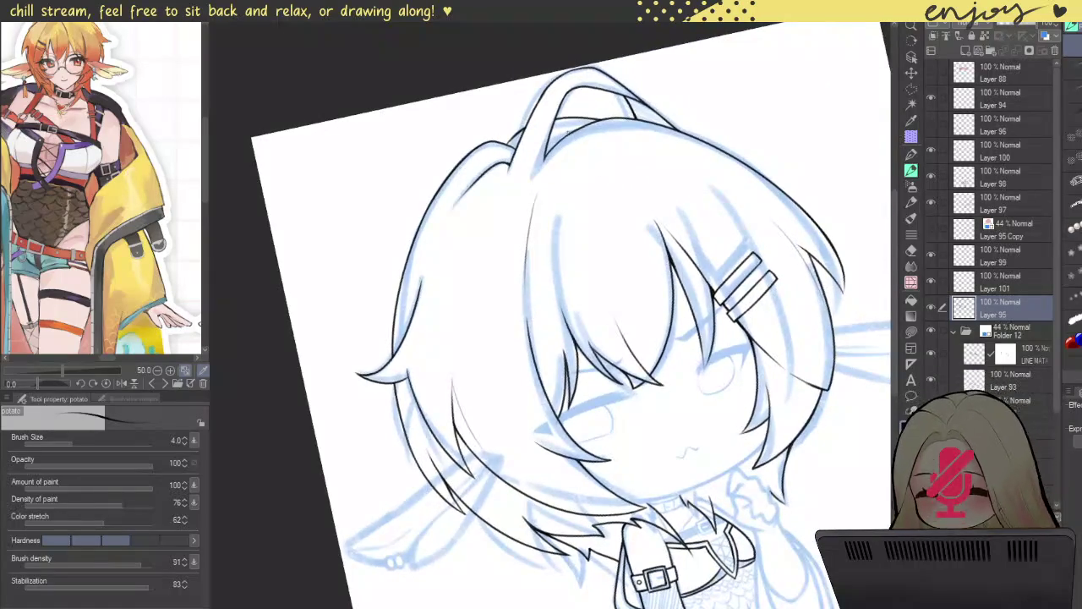
scroll(590, 149, "up", 5)
scroll(544, 146, "up", 3)
left_click_drag(541, 105, 686, 66)
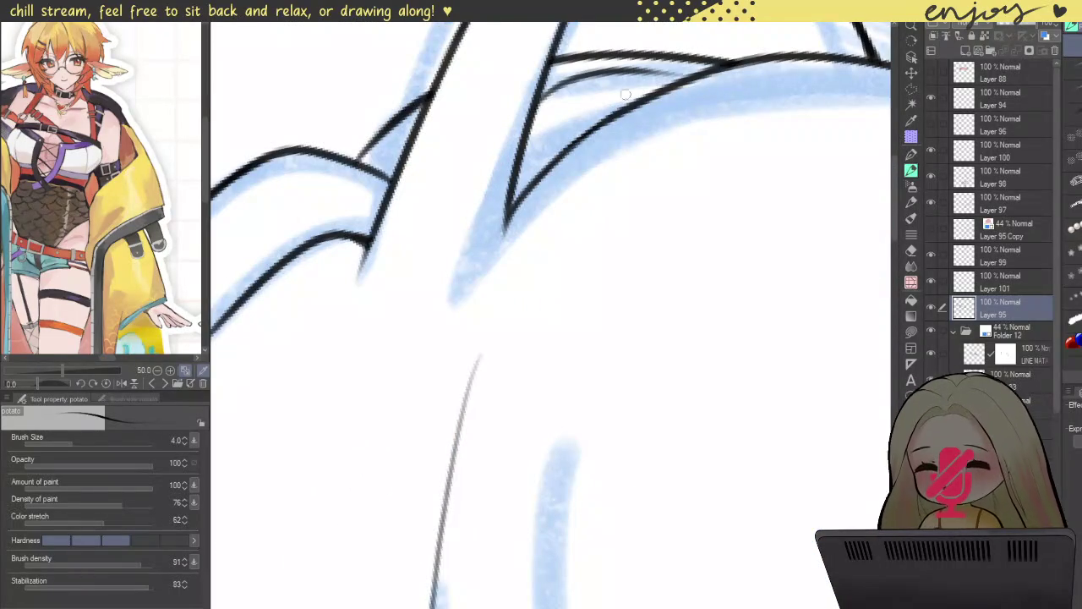
key("ctrl+z")
left_click_drag(575, 33, 765, 82)
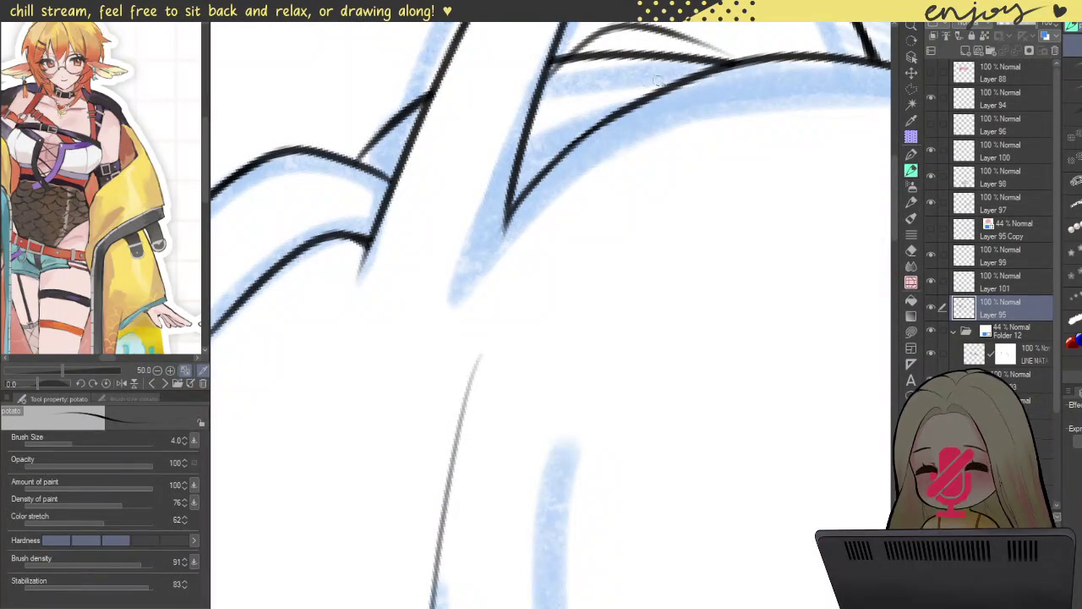
key("ctrl+z")
mouse_move(448, 160)
left_mouse_down()
mouse_move(485, 58)
mouse_move(718, 61)
left_mouse_up()
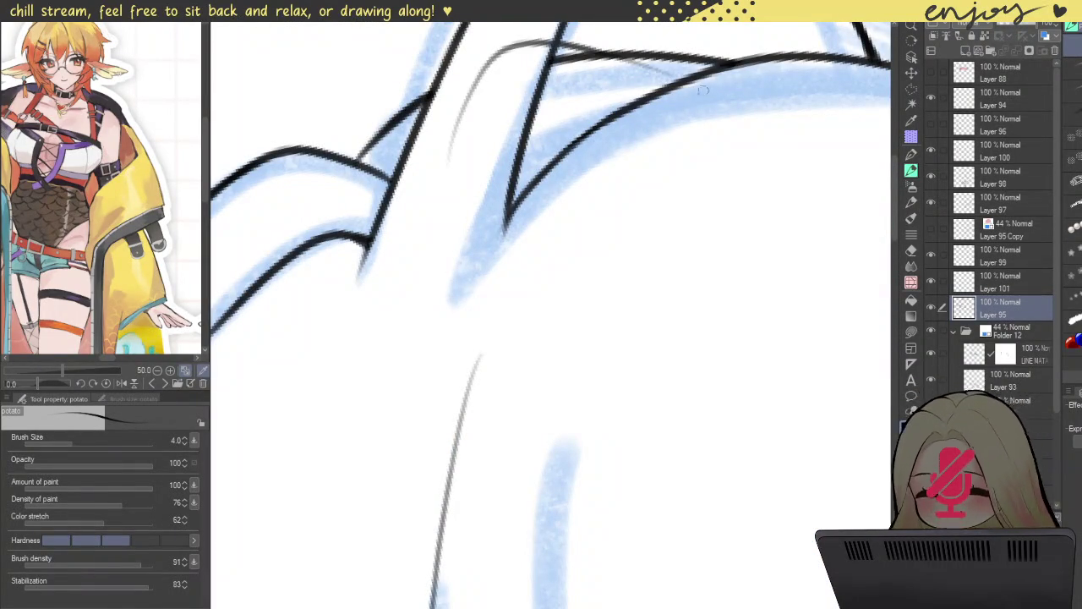
- Ink a long line running up-right along the hair strands
scroll(523, 71, "down", 3)
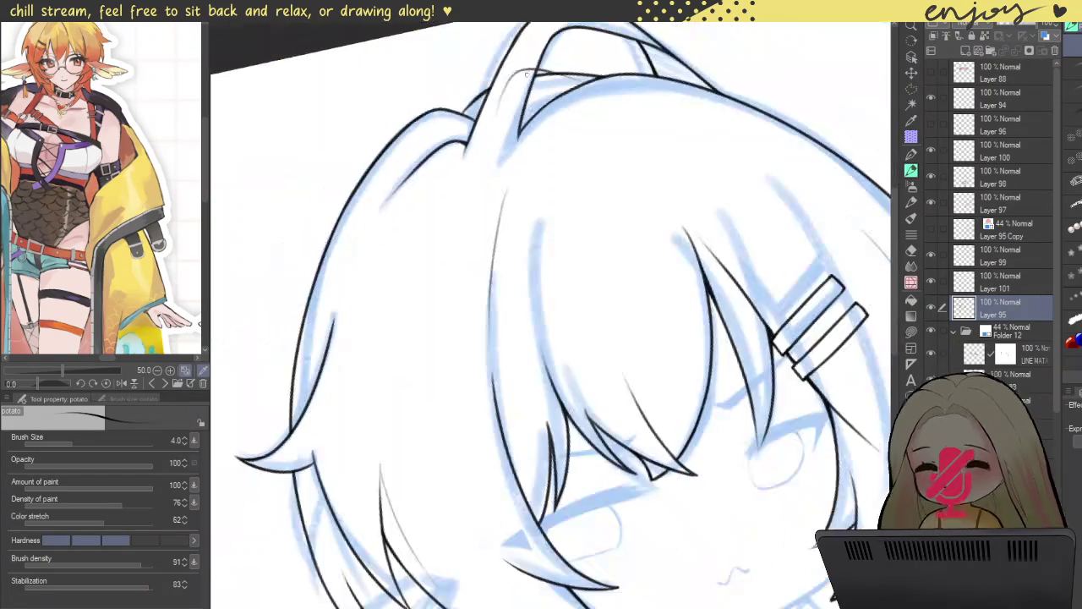
scroll(536, 56, "up", 2)
scroll(535, 56, "up", 3)
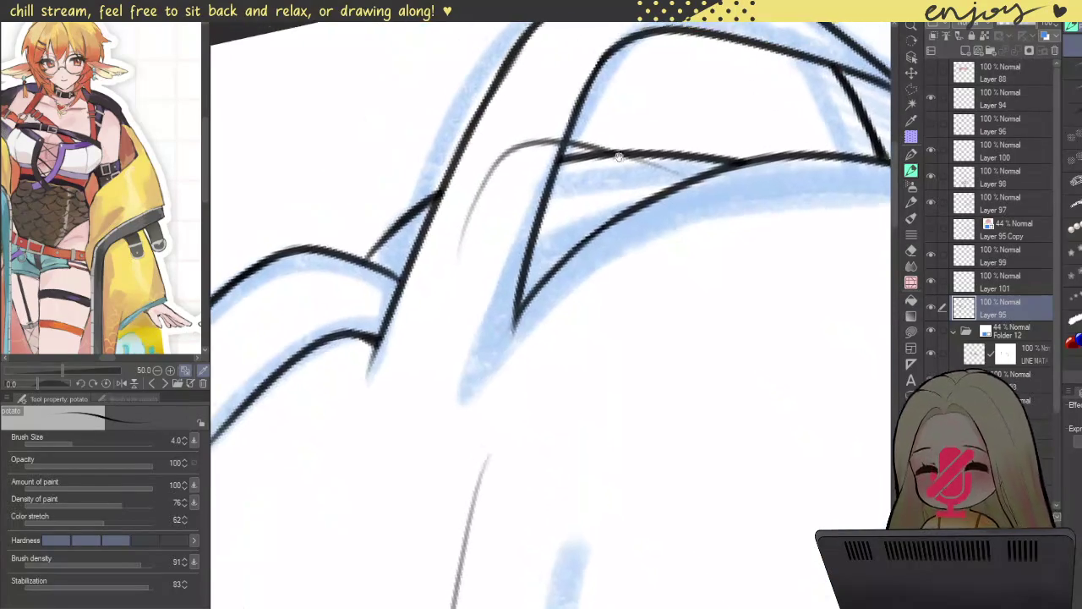
mouse_move(463, 274)
left_mouse_down()
mouse_move(592, 115)
mouse_move(751, 125)
left_mouse_up()
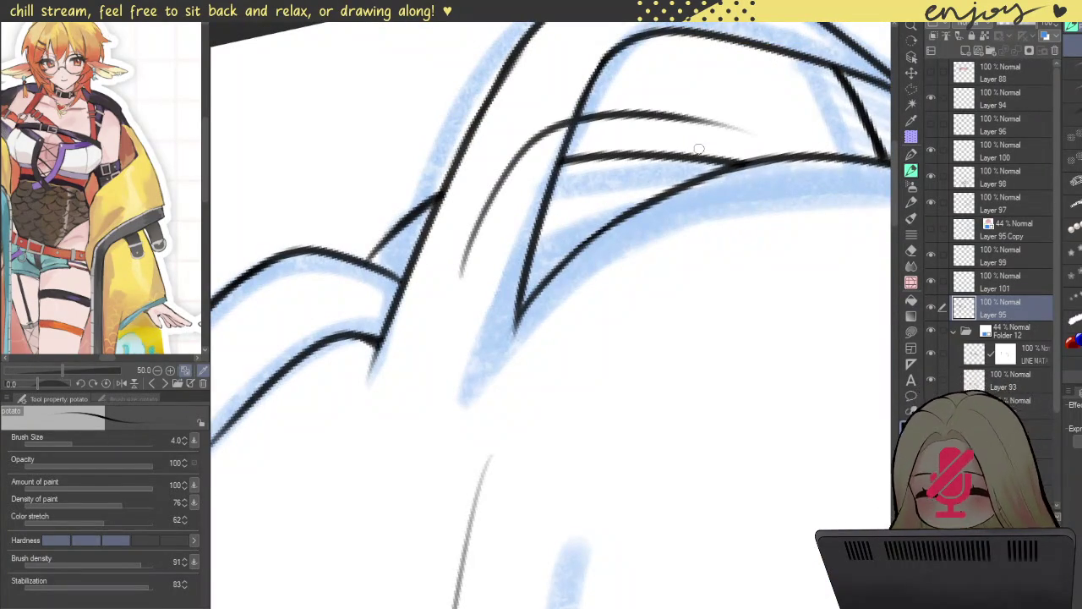
key("ctrl+z")
mouse_move(472, 284)
left_mouse_down()
mouse_move(510, 166)
mouse_move(702, 135)
mouse_move(761, 159)
left_mouse_up()
key("ctrl+z")
mouse_move(474, 283)
left_mouse_down()
mouse_move(510, 166)
mouse_move(702, 136)
mouse_move(761, 158)
left_mouse_up()
- Try and remove several upper hair strand strokes, leaving them undone
scroll(588, 127, "down", 2)
scroll(588, 127, "down", 2)
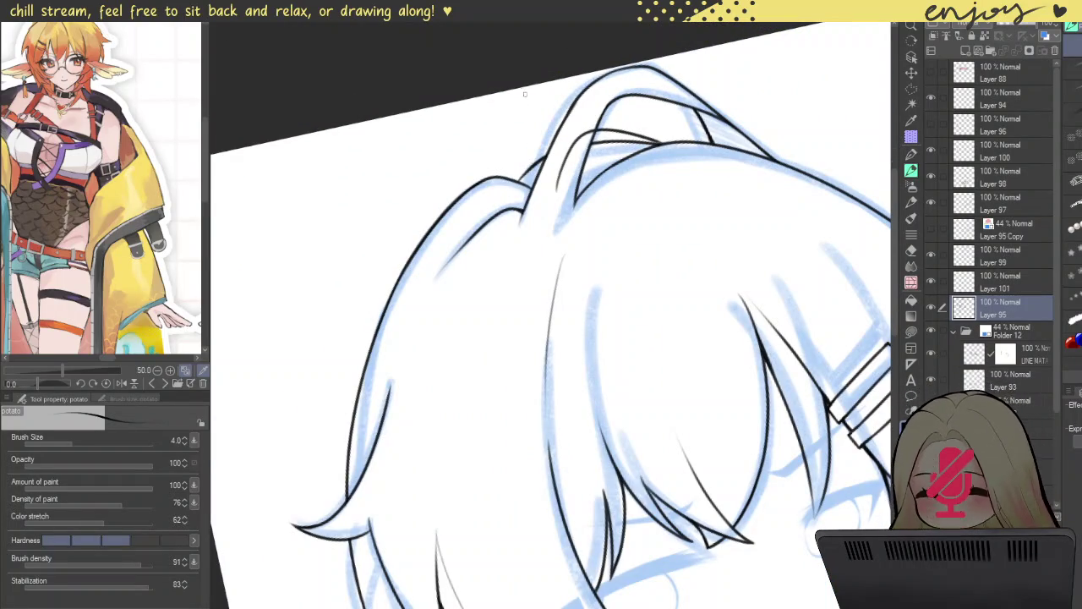
scroll(590, 136, "up", 3)
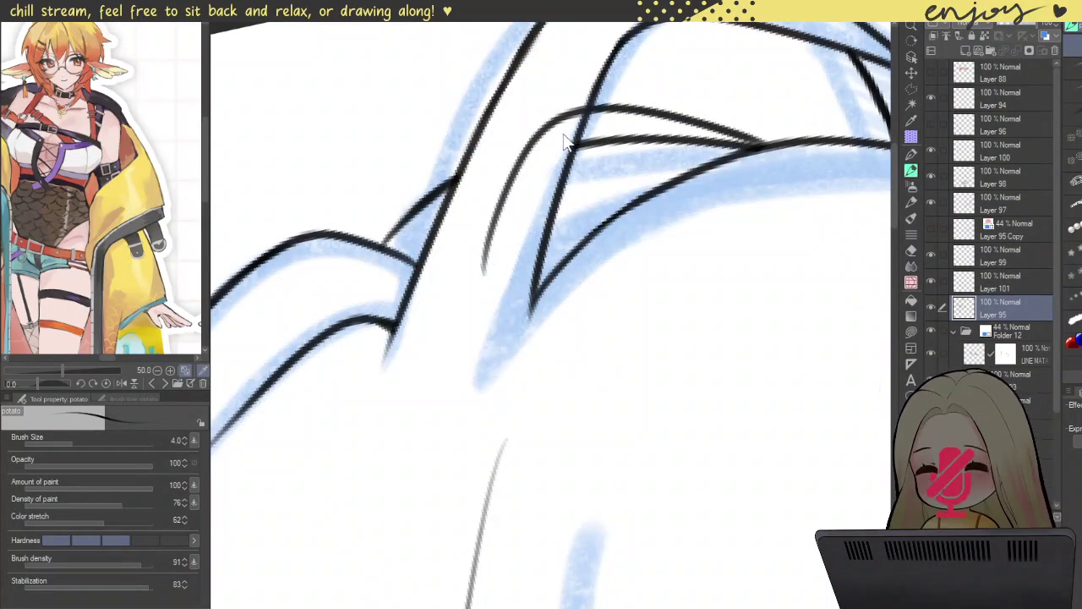
key("ctrl+z")
scroll(560, 151, "up", 2)
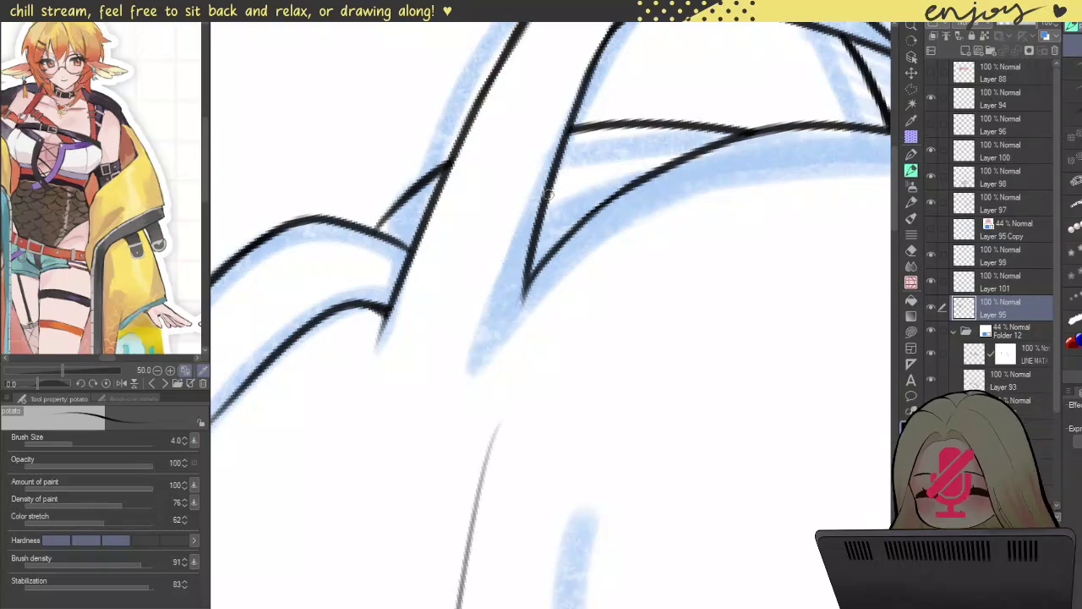
key("ctrl+z")
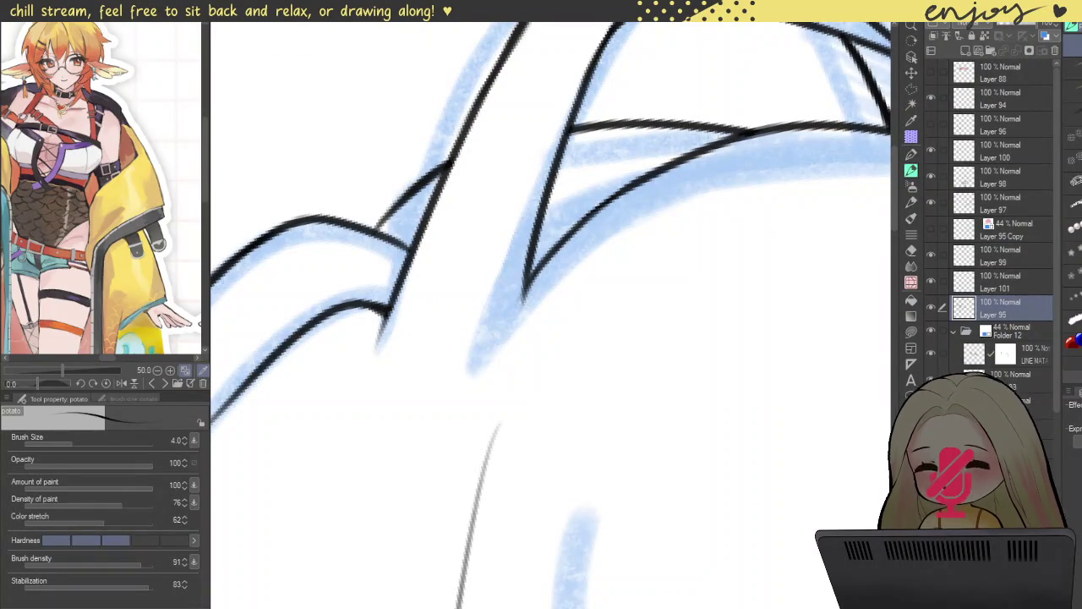
left_click_drag(555, 190, 729, 132)
key("ctrl+z")
left_click_drag(551, 188, 618, 142)
key("ctrl+z")
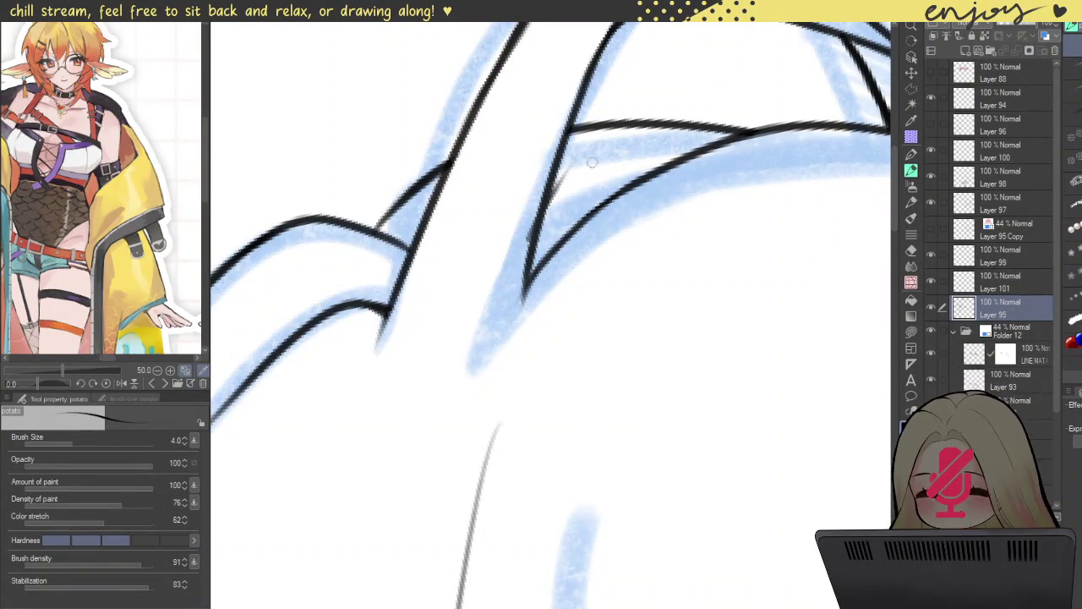
- Redraw the long hair strand as a short tapering stroke
scroll(588, 158, "down", 2)
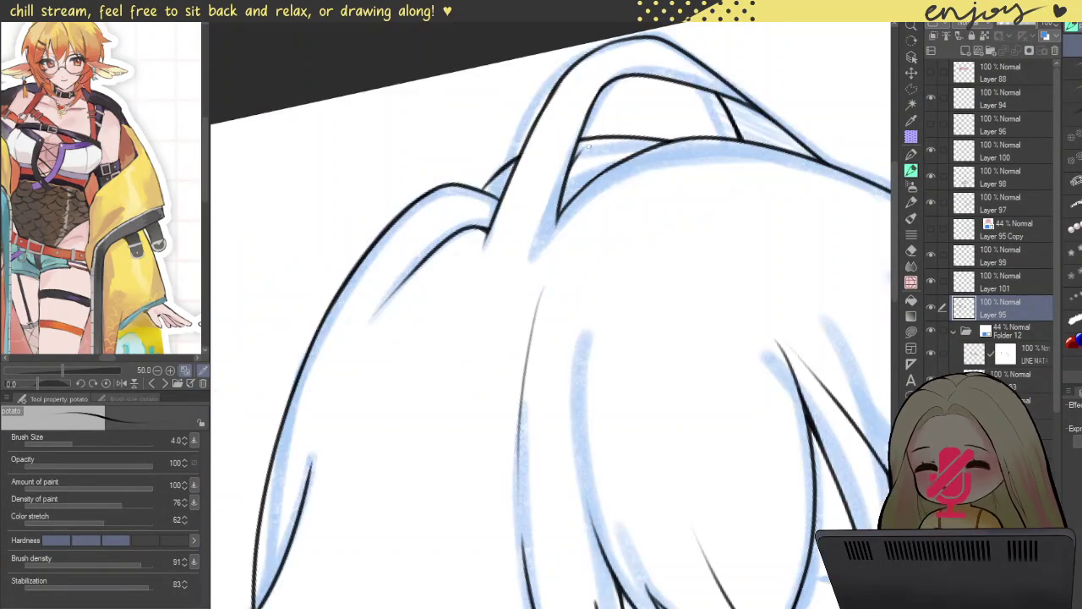
scroll(600, 119, "down", 2)
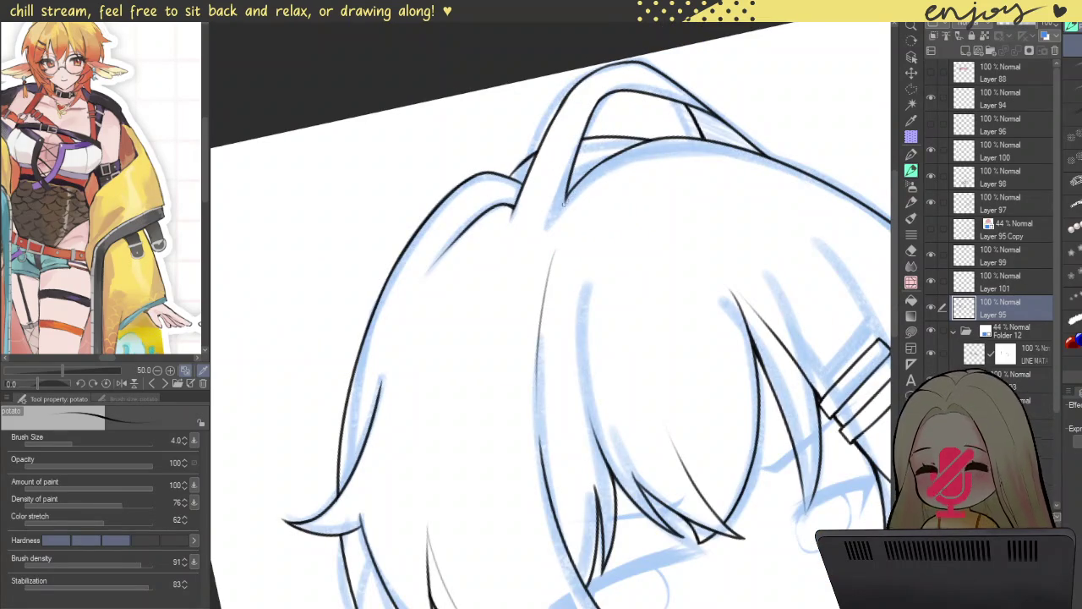
scroll(564, 200, "up", 2)
scroll(547, 218, "up", 3)
scroll(547, 218, "down", 2)
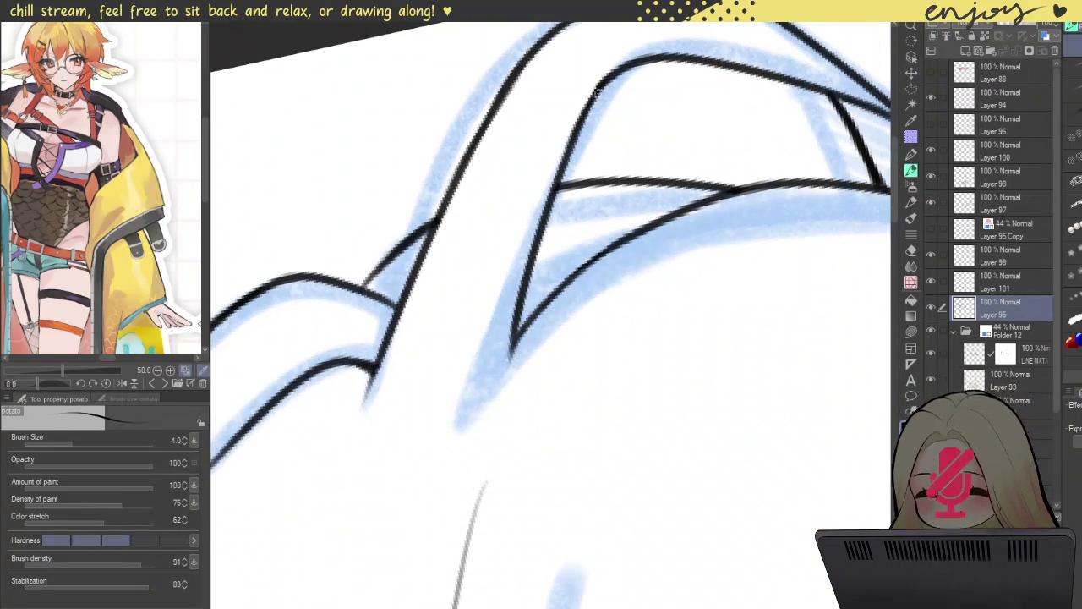
left_click_drag(625, 54, 467, 436)
key("ctrl+z")
mouse_move(576, 125)
left_mouse_down()
mouse_move(458, 446)
mouse_move(658, 209)
left_mouse_up()
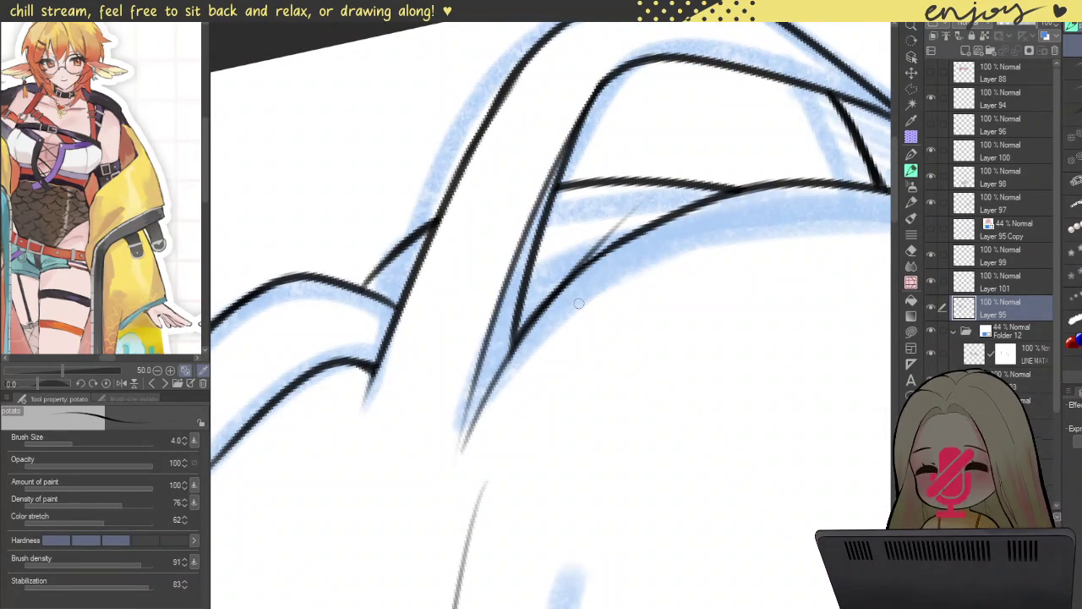
- Ink thin strand lines rising upward from the hair tip
key("ctrl+z")
left_click_drag(463, 441, 565, 289)
key("ctrl+z")
left_click_drag(464, 449, 553, 298)
left_click_drag(462, 446, 486, 355)
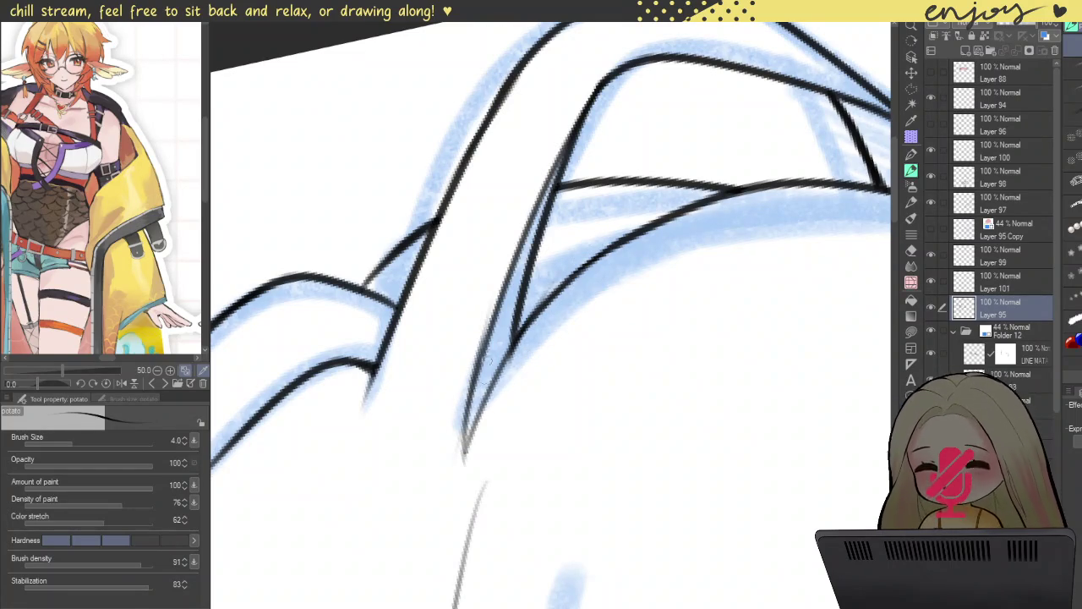
key("ctrl+z")
left_click_drag(463, 463, 506, 269)
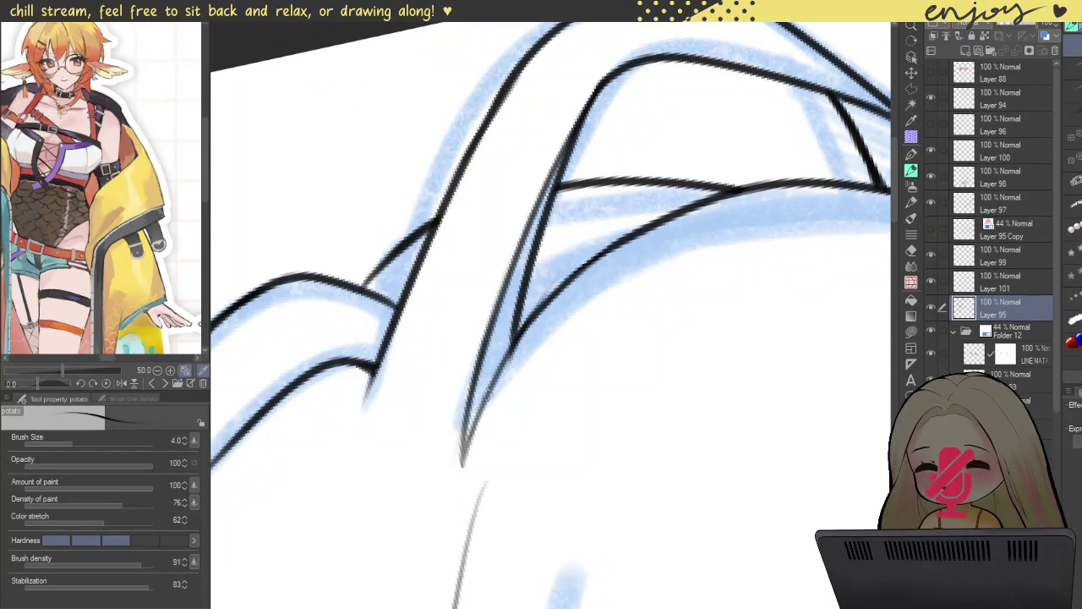
- Tilt the canvas clockwise to inspect, then reset rotation to upright and reframe the drawing
scroll(493, 363, "down", 3)
scroll(516, 271, "down", 3)
scroll(538, 169, "down", 3)
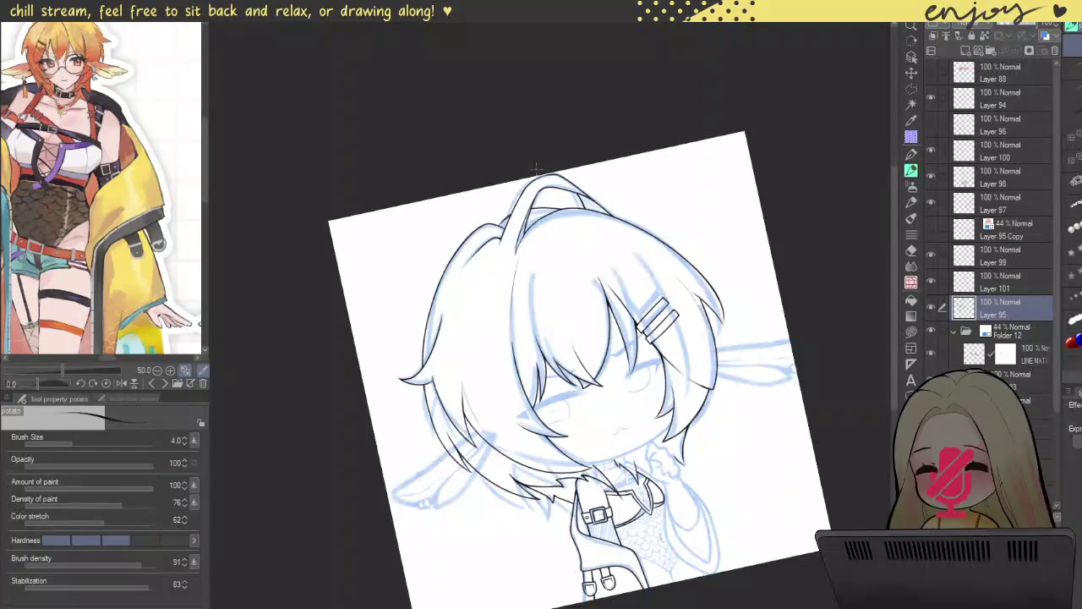
left_click_drag(525, 119, 639, 158)
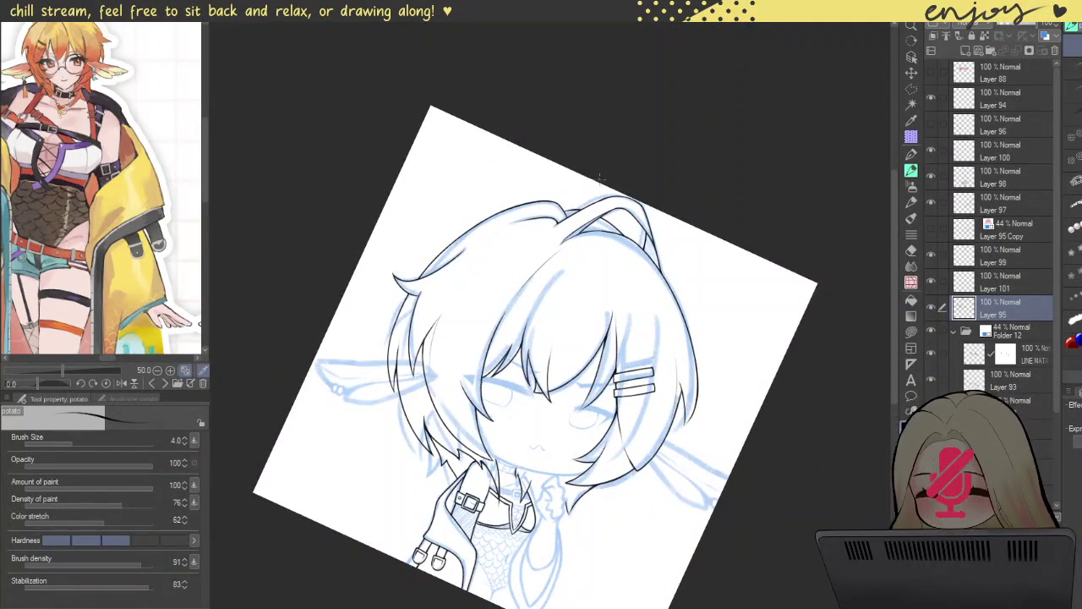
scroll(601, 175, "up", 3)
scroll(583, 220, "up", 3)
scroll(557, 265, "up", 3)
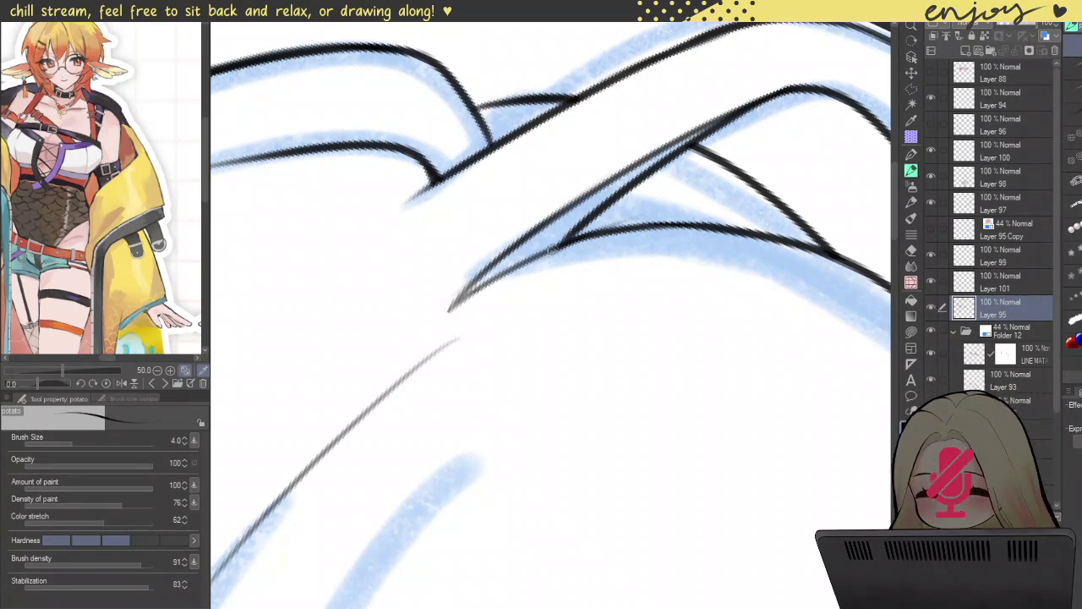
scroll(582, 217, "down", 3)
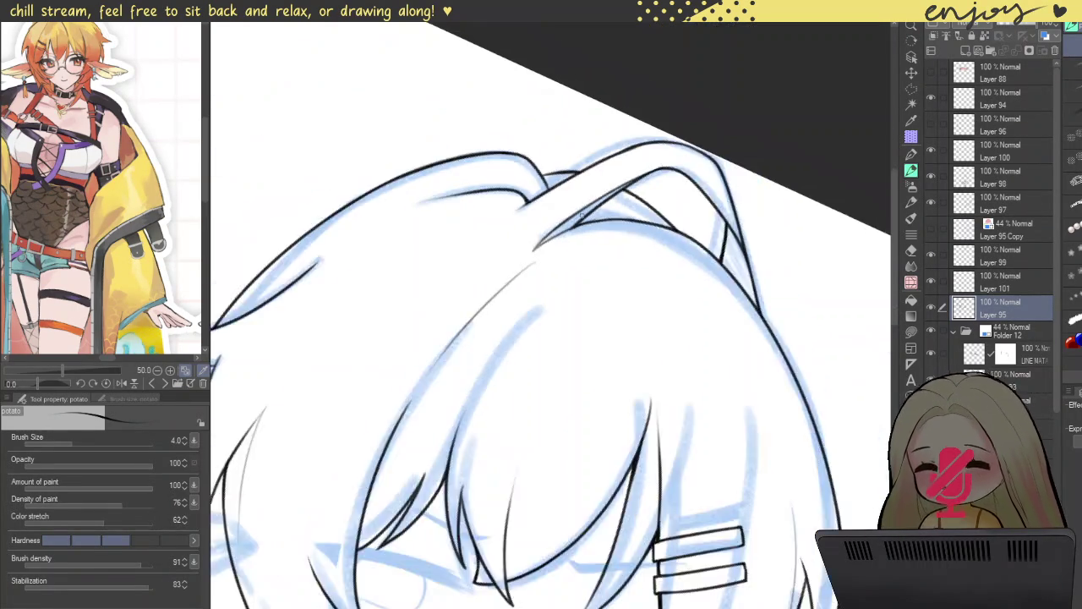
scroll(566, 224, "down", 3)
key("ctrl+at")
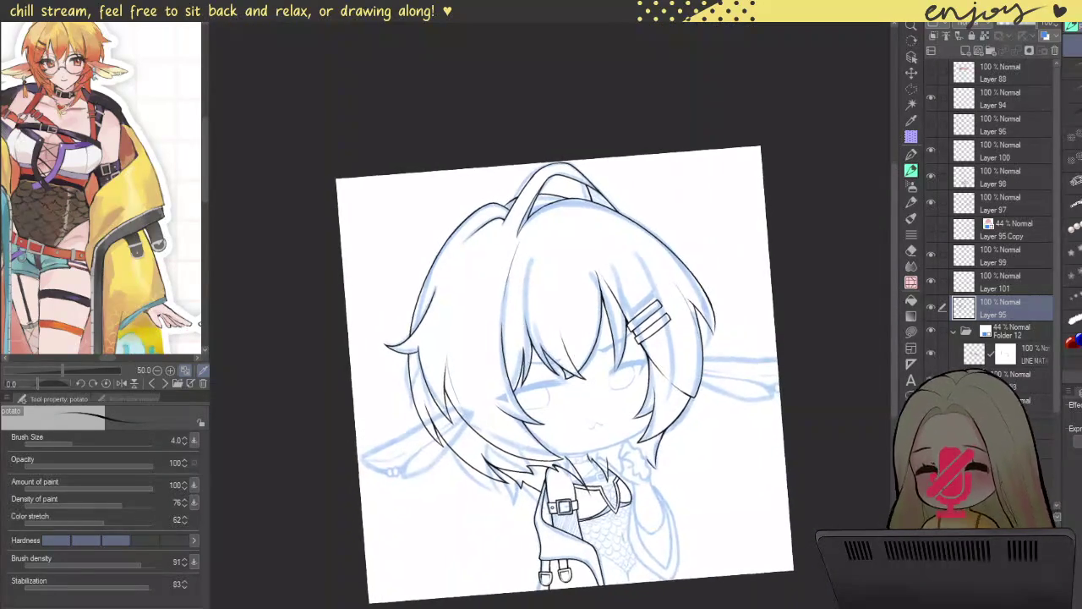
left_click_drag(538, 359, 524, 292)
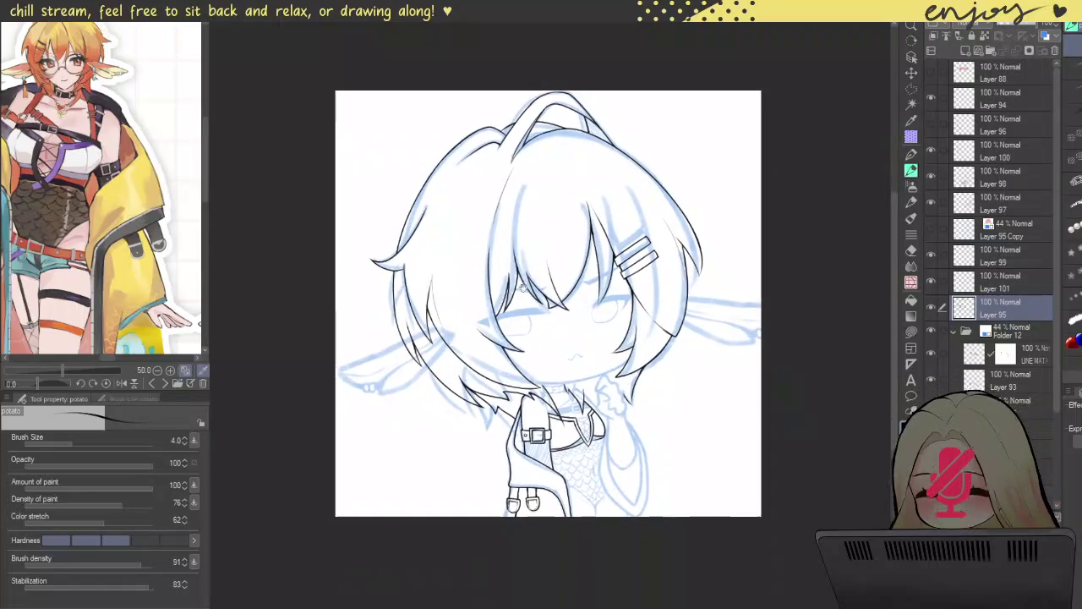
mouse_move(552, 379)
left_mouse_down()
mouse_move(573, 347)
mouse_move(598, 357)
left_mouse_up()
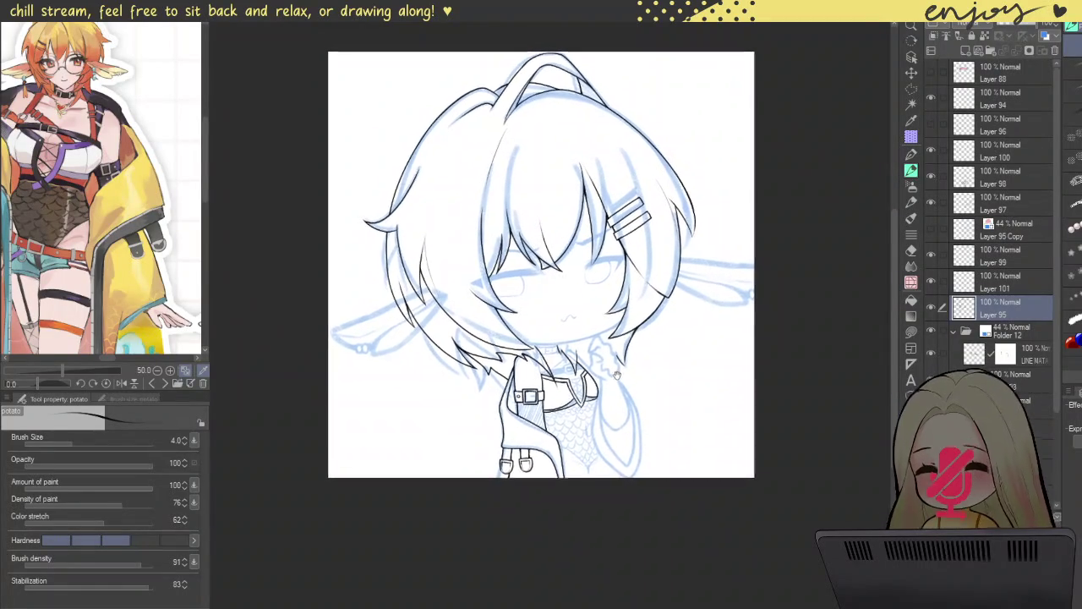
scroll(465, 359, "up", 3)
scroll(465, 360, "up", 2)
scroll(470, 319, "up", 3)
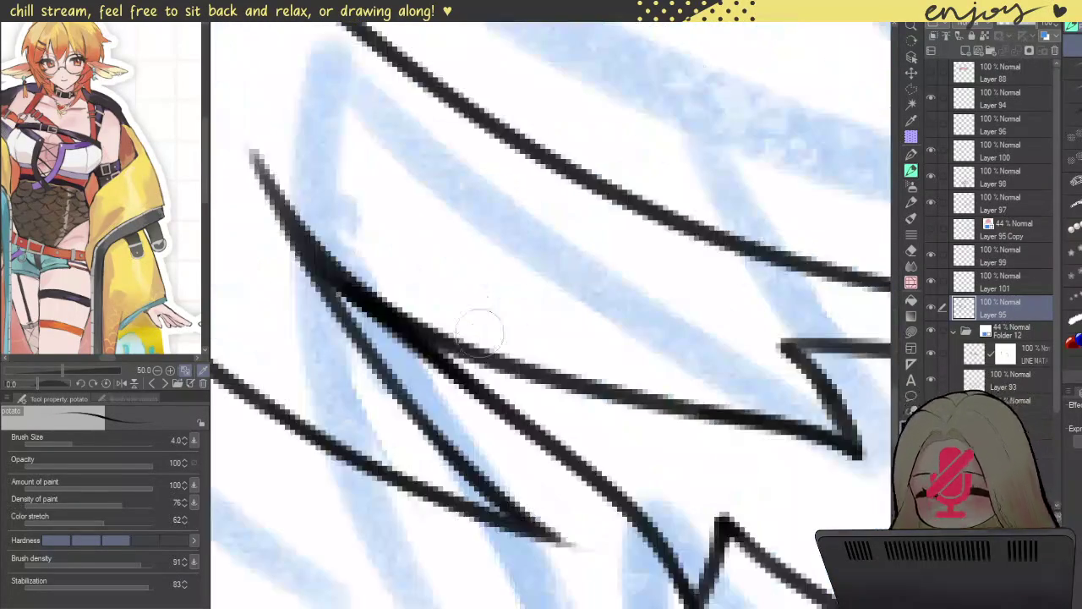
scroll(535, 369, "down", 2)
scroll(482, 321, "down", 2)
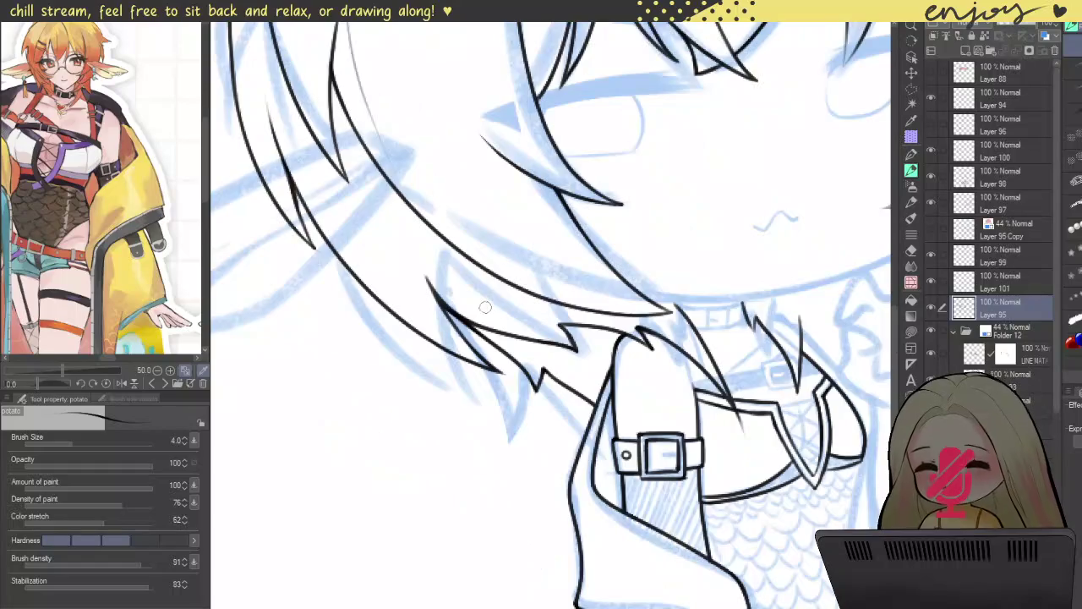
scroll(482, 321, "down", 2)
scroll(670, 318, "down", 1)
left_click_drag(668, 320, 659, 396)
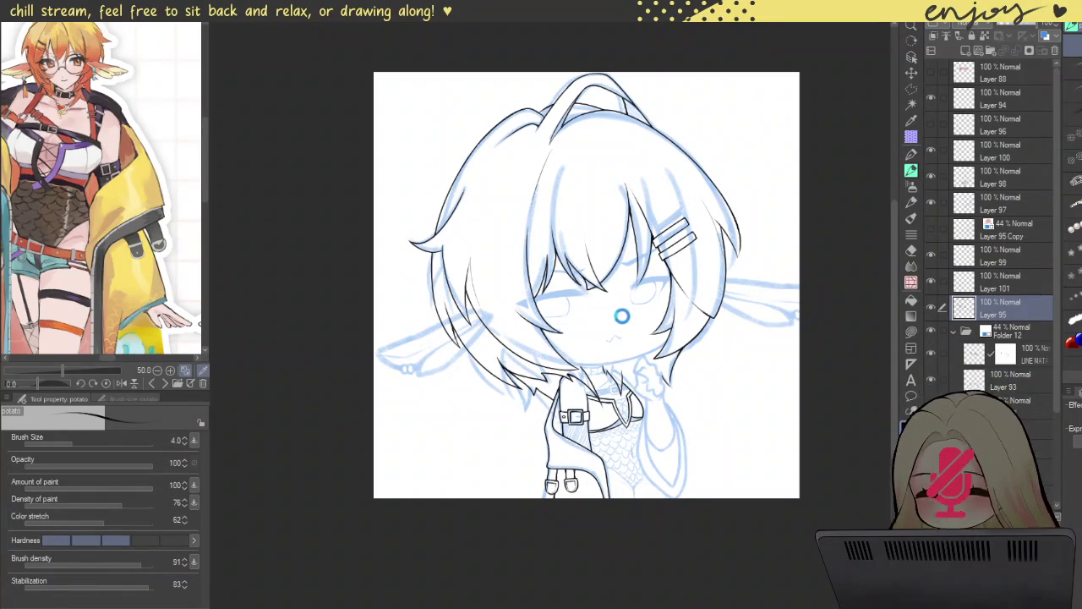
- Unflip the canvas, zoom and pan onto the head and upper body, then collapse Folder 12
key("h")
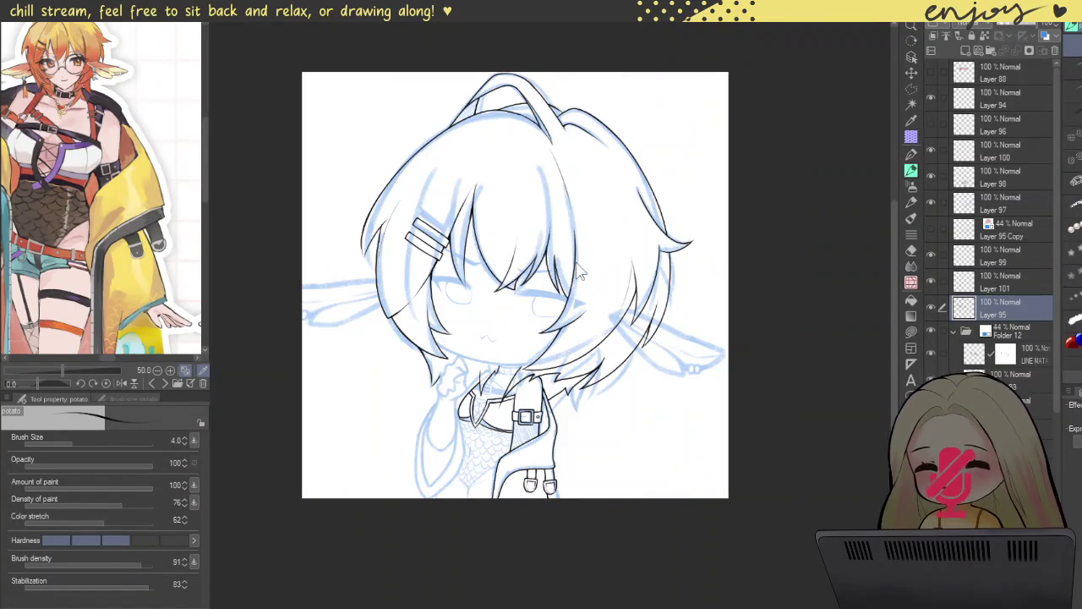
scroll(572, 262, "down", 2)
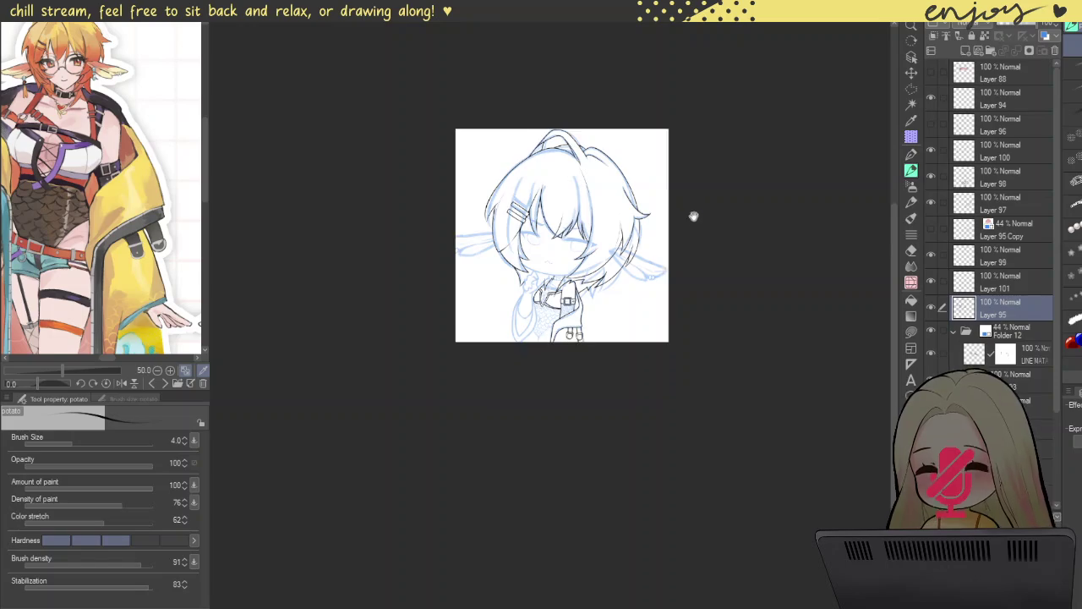
left_click_drag(692, 211, 704, 241)
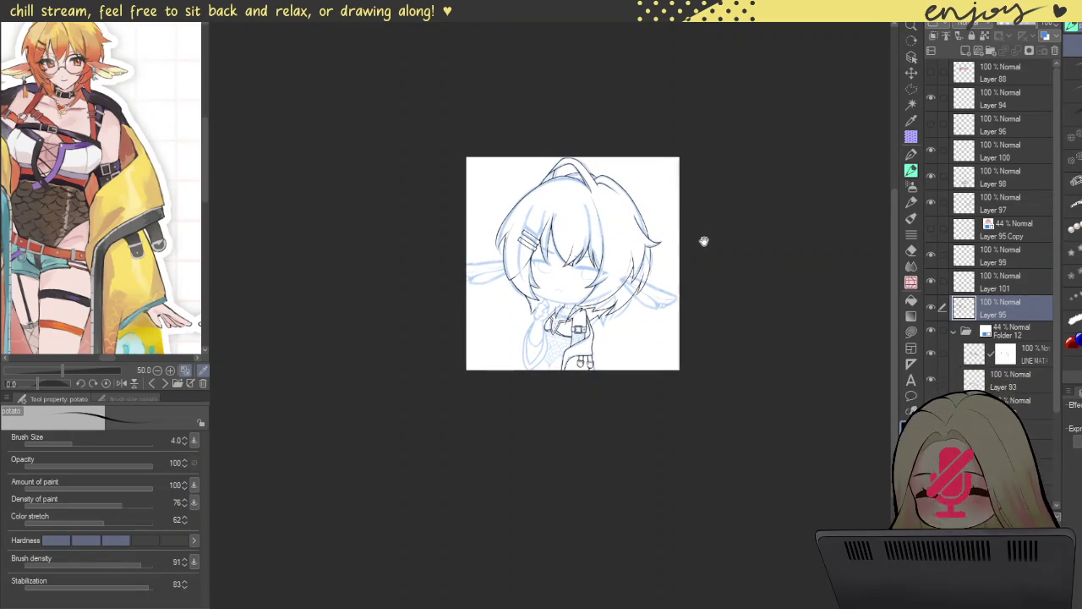
left_click_drag(703, 240, 708, 250)
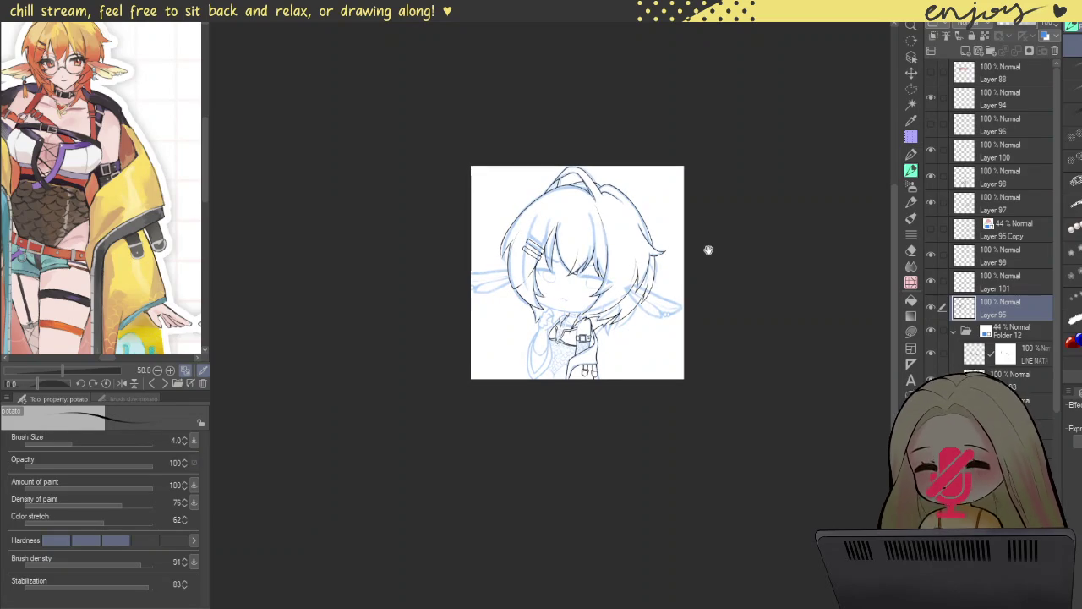
left_click_drag(709, 249, 708, 248)
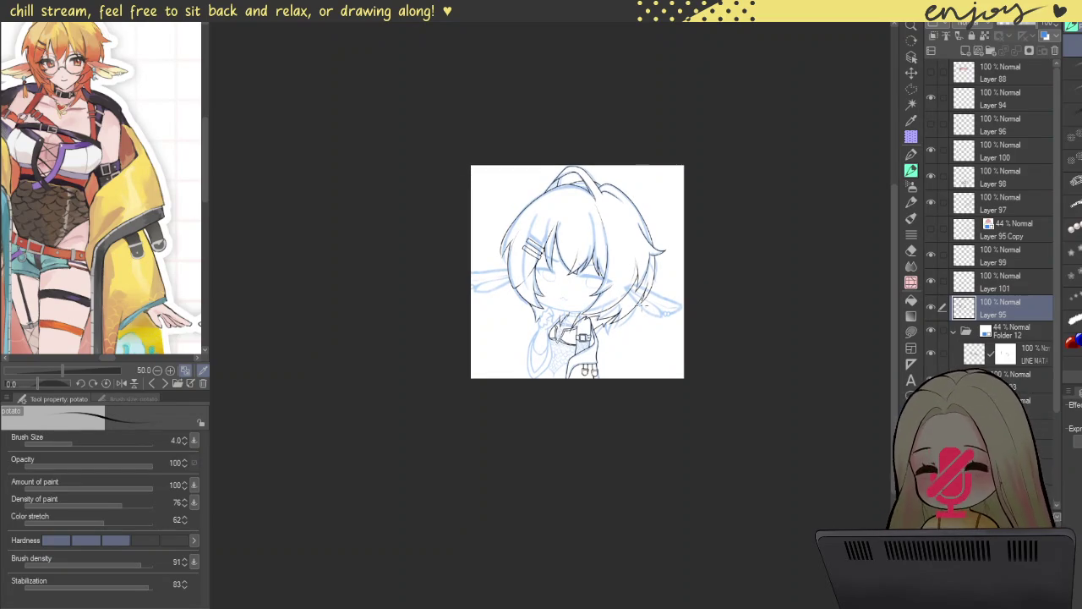
scroll(639, 306, "up", 2)
scroll(651, 309, "up", 1)
left_click_drag(659, 311, 665, 315)
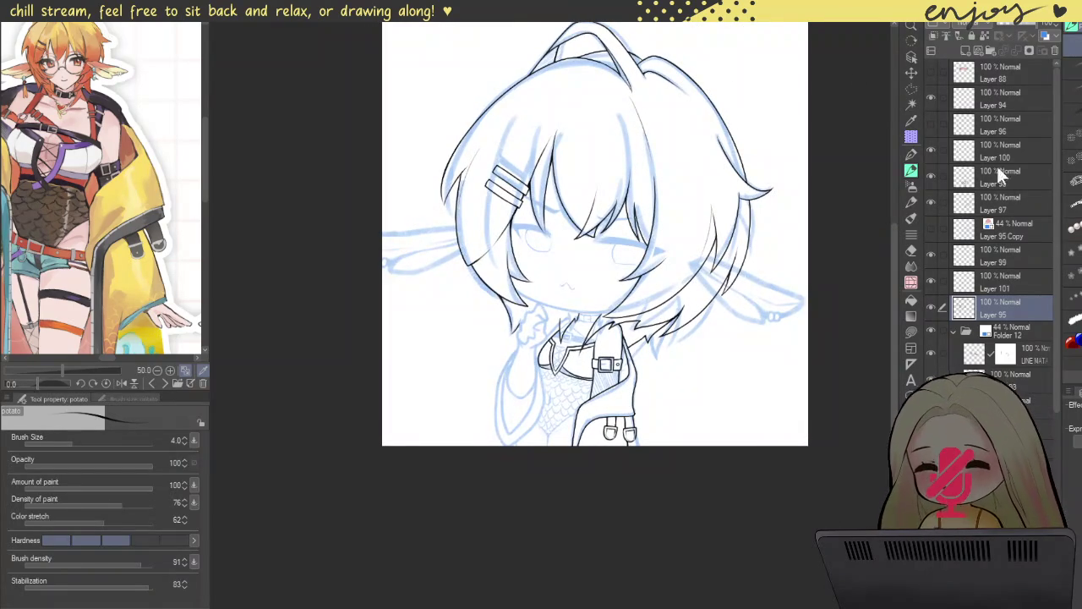
left_click(954, 331)
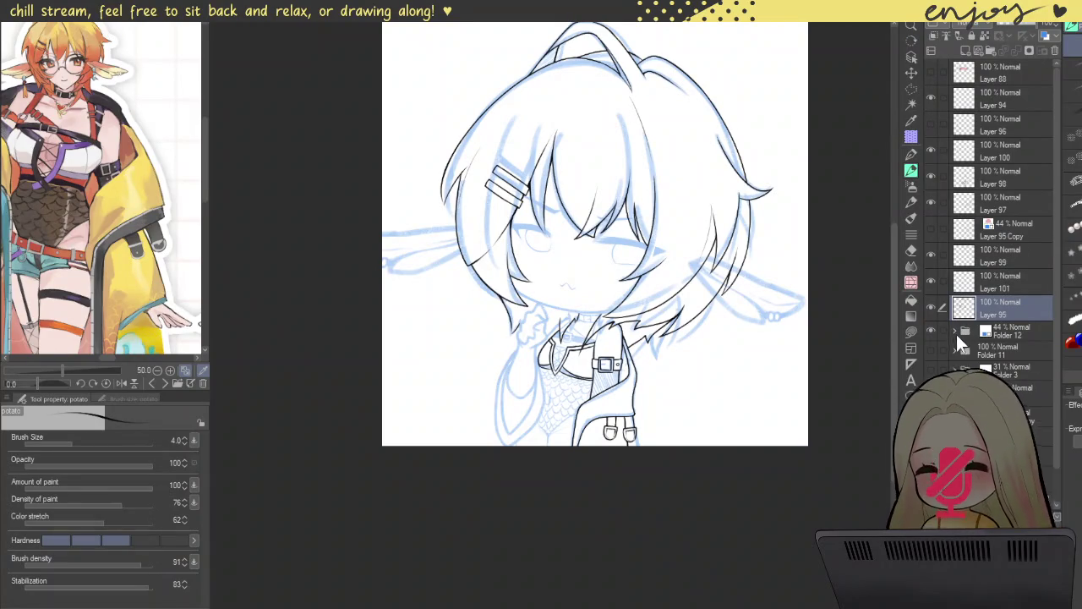
- Show Folder 11's coloured artwork instead of Folder 12 and expand Folder 11 and Folder 10
left_click(930, 328)
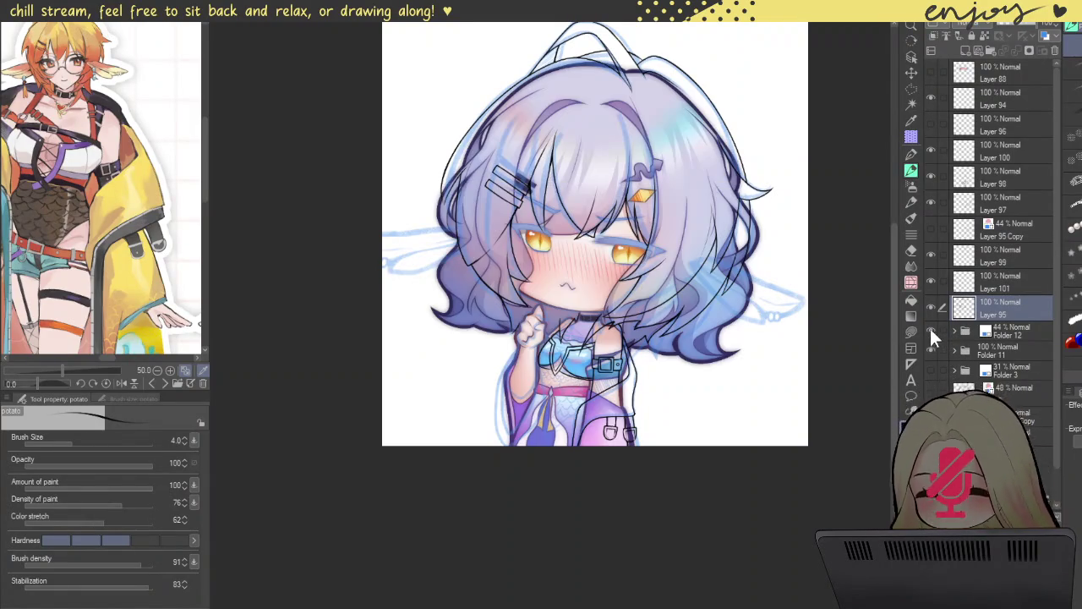
left_click(931, 330)
left_click(930, 349)
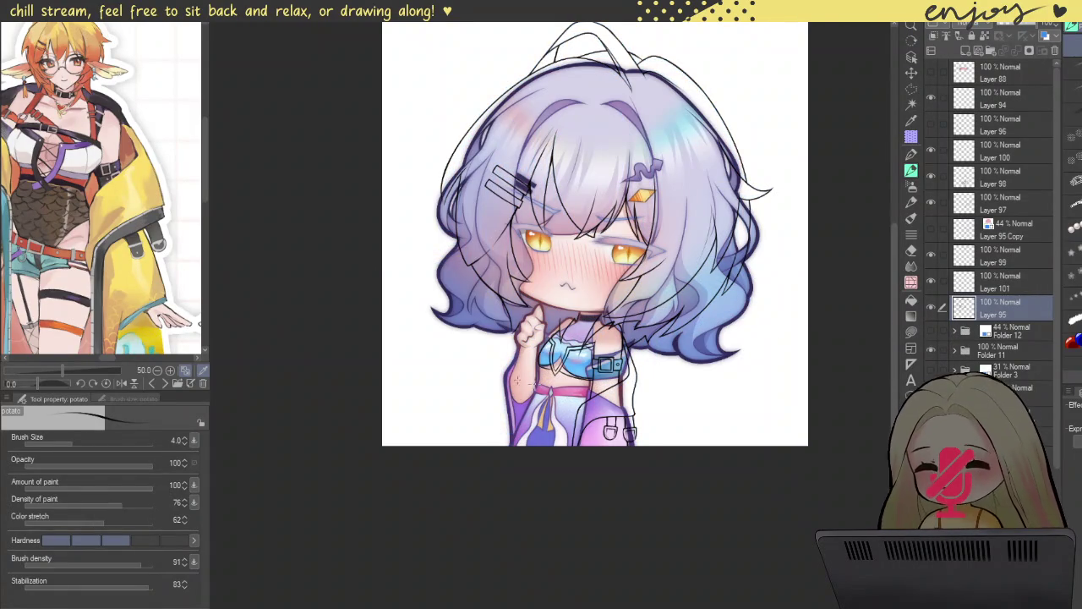
scroll(522, 357, "up", 3)
scroll(522, 357, "up", 4)
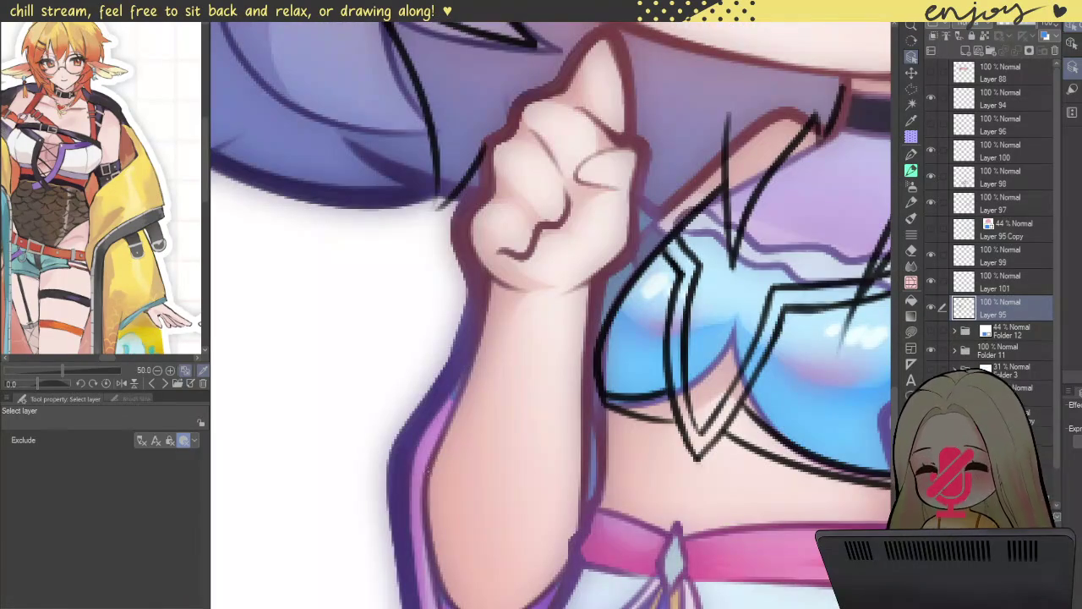
left_click(777, 392)
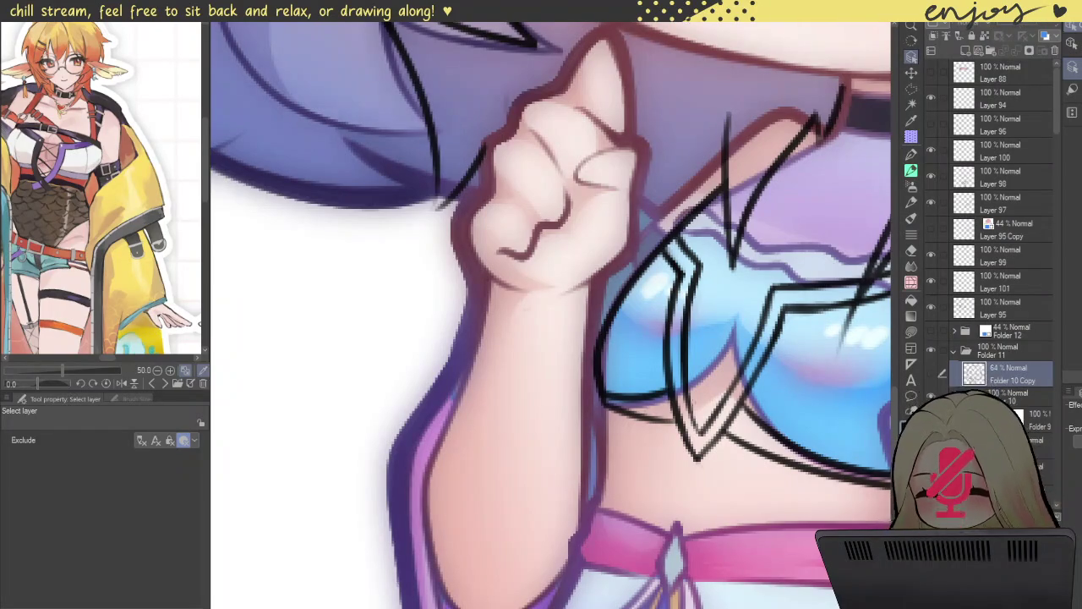
left_click(777, 397)
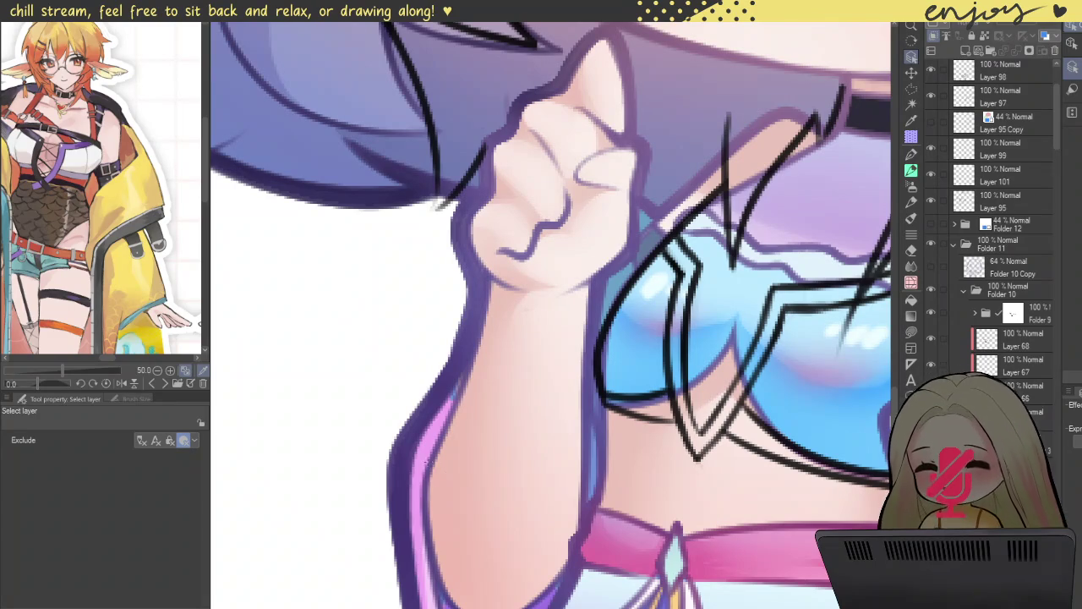
- Turn the purple arm and fist lineart black, then collapse and hide Folder 11
scroll(997, 253, "down", 1)
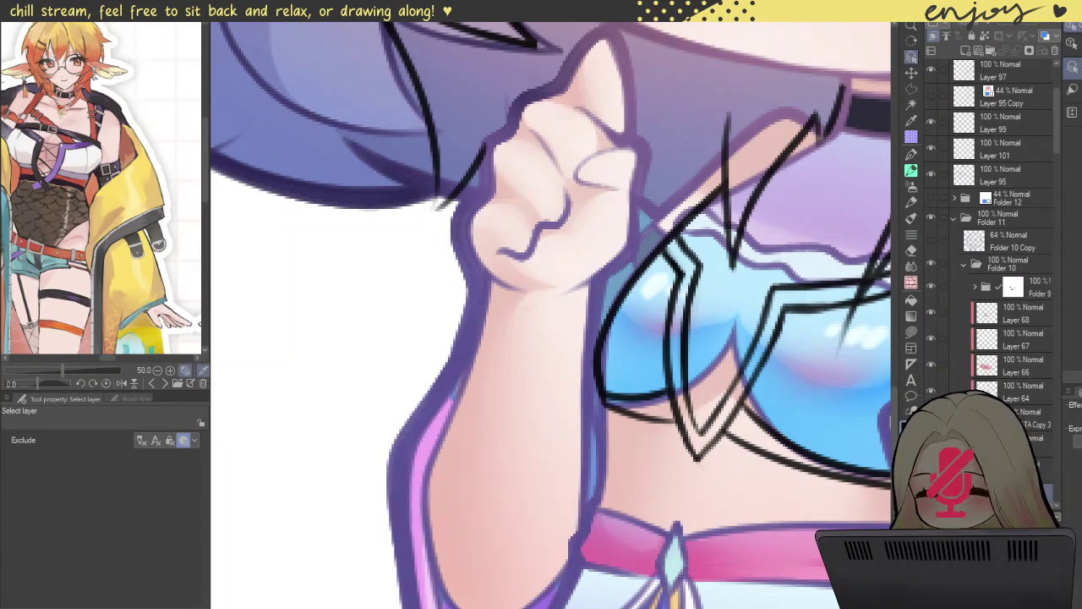
scroll(1002, 253, "down", 3)
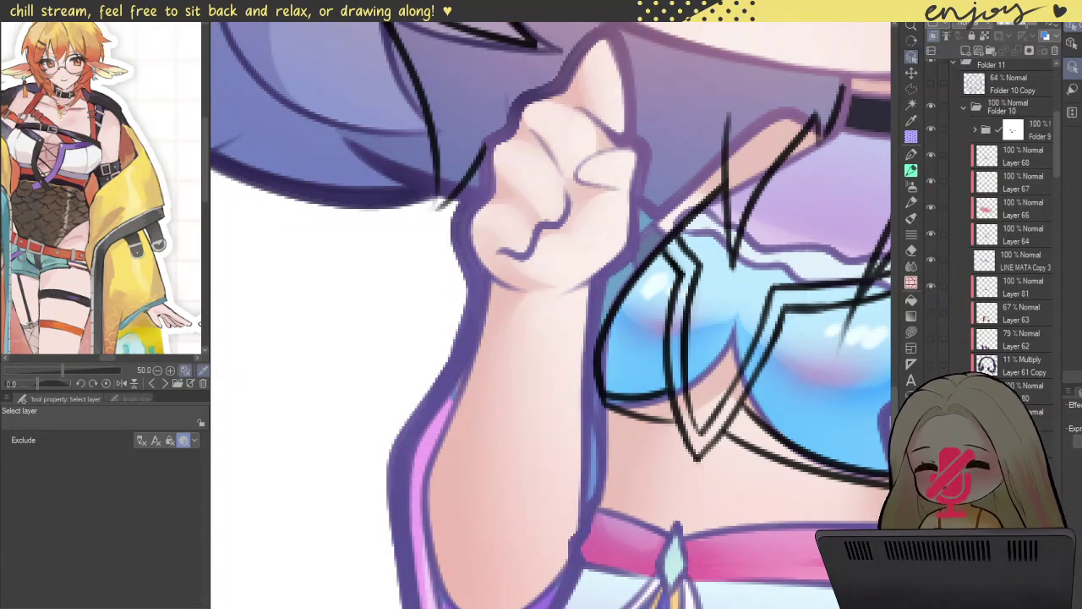
key("ctrl+z")
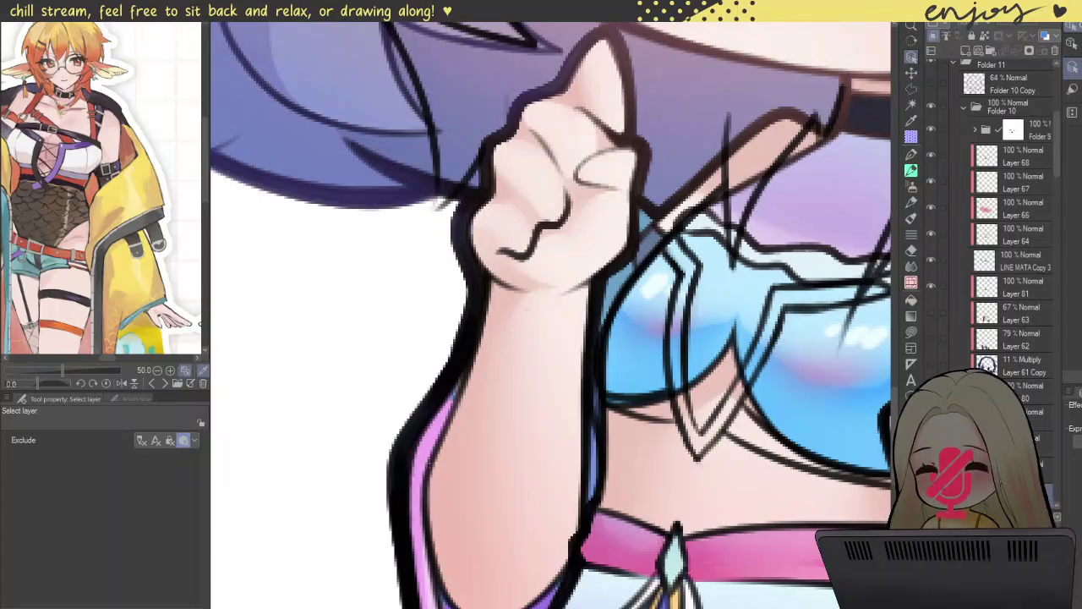
scroll(1010, 237, "down", 3)
key("ctrl+z")
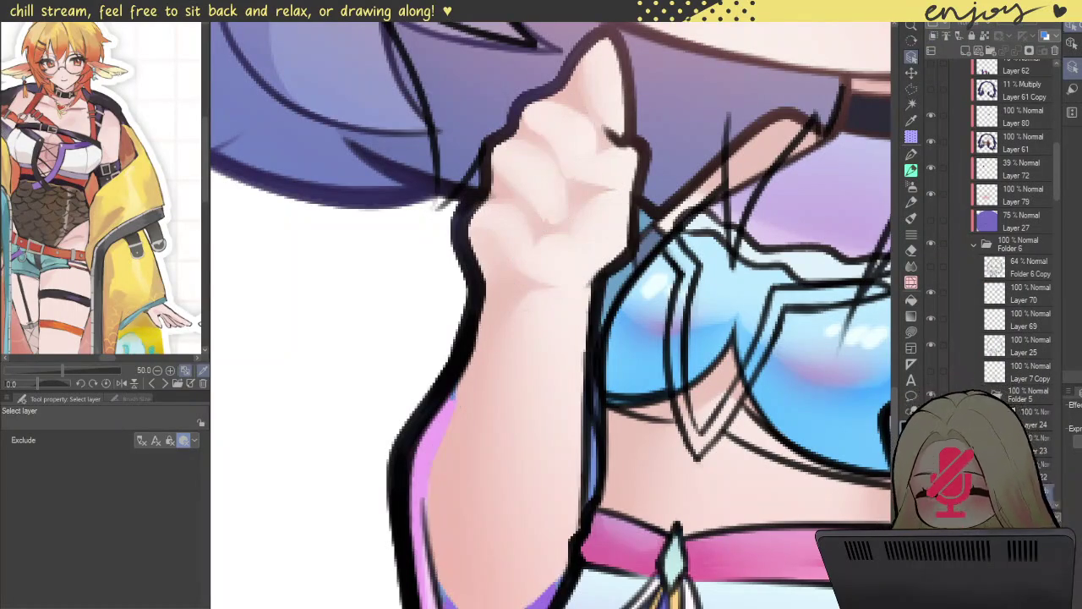
key("ctrl+y")
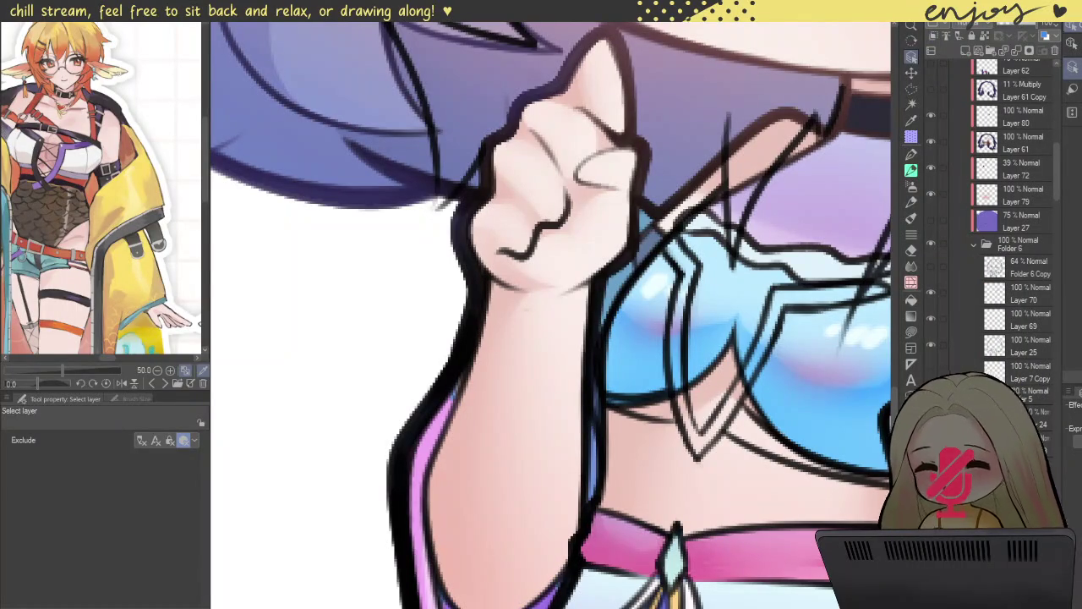
scroll(1061, 91, "up", 5)
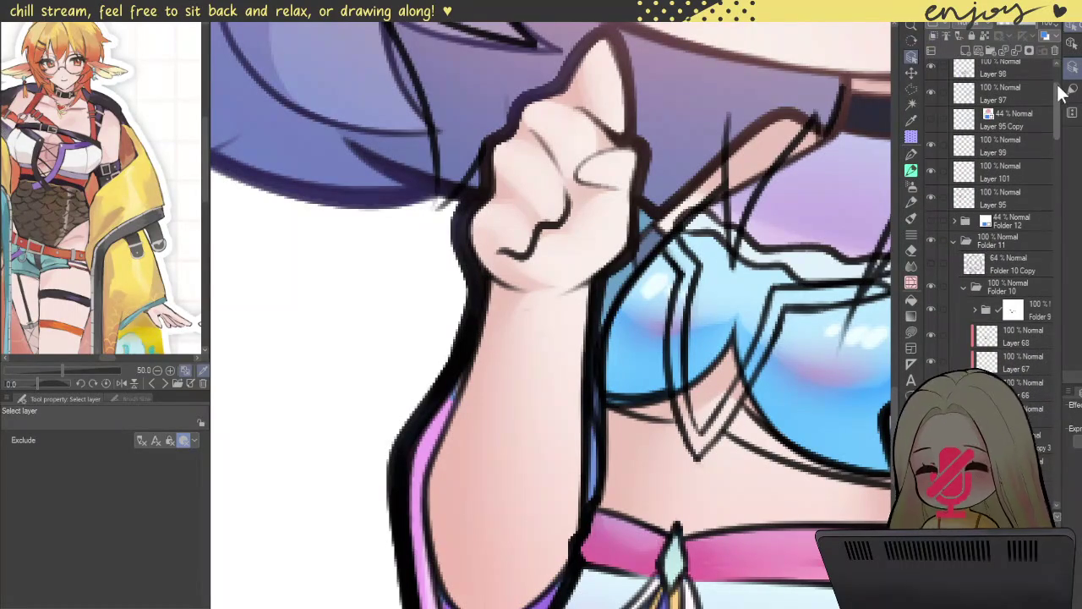
left_click(954, 239)
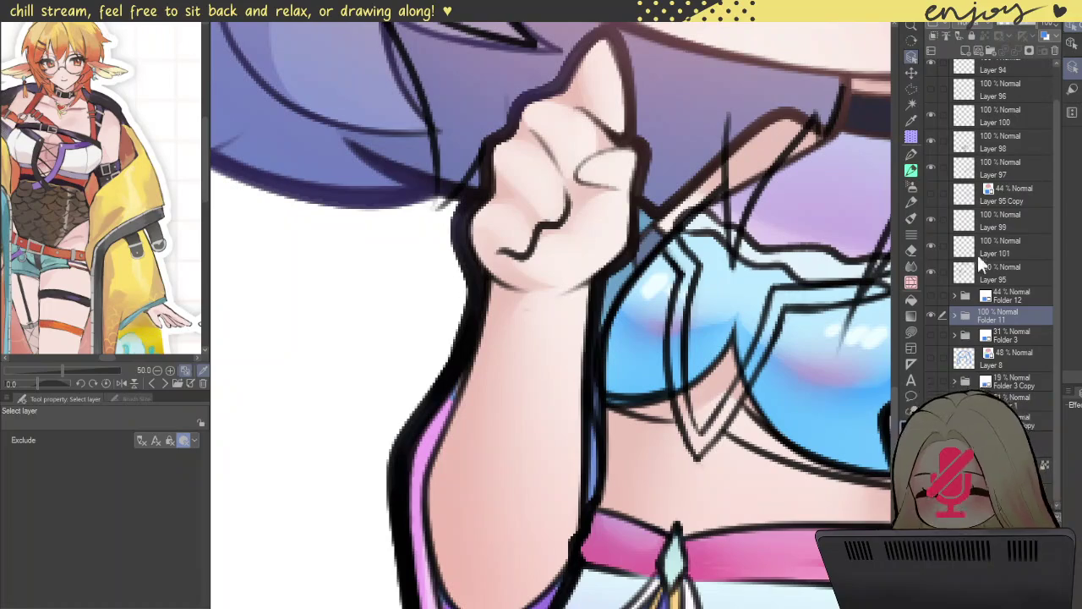
left_click(930, 314)
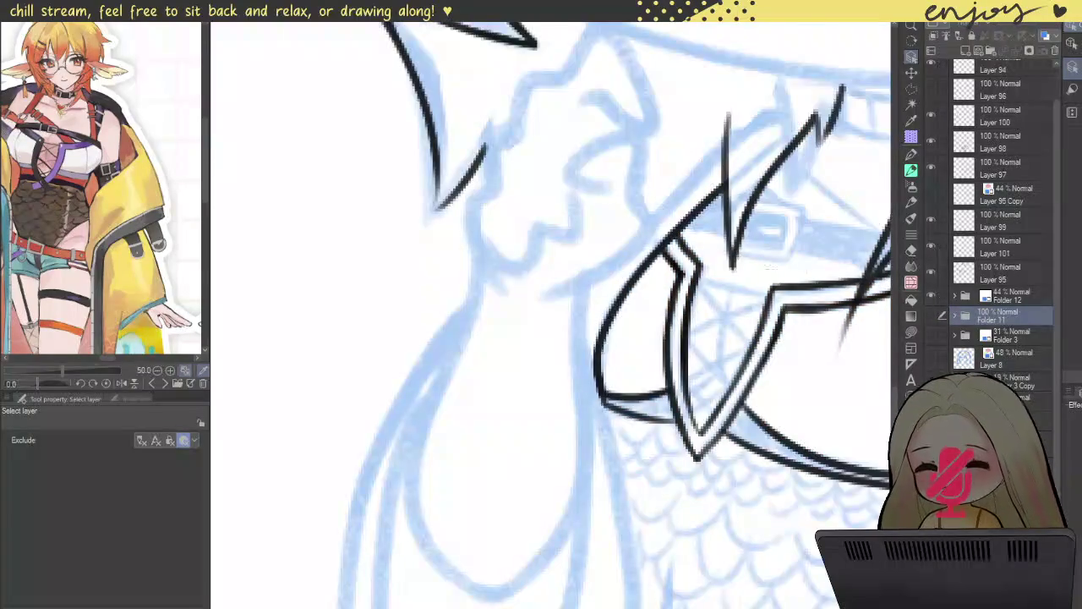
- Paste the fist lineart onto a new layer, frame the upper body and switch to Layer 101
key("ctrl+minus")
key("ctrl+minus")
key("ctrl+minus")
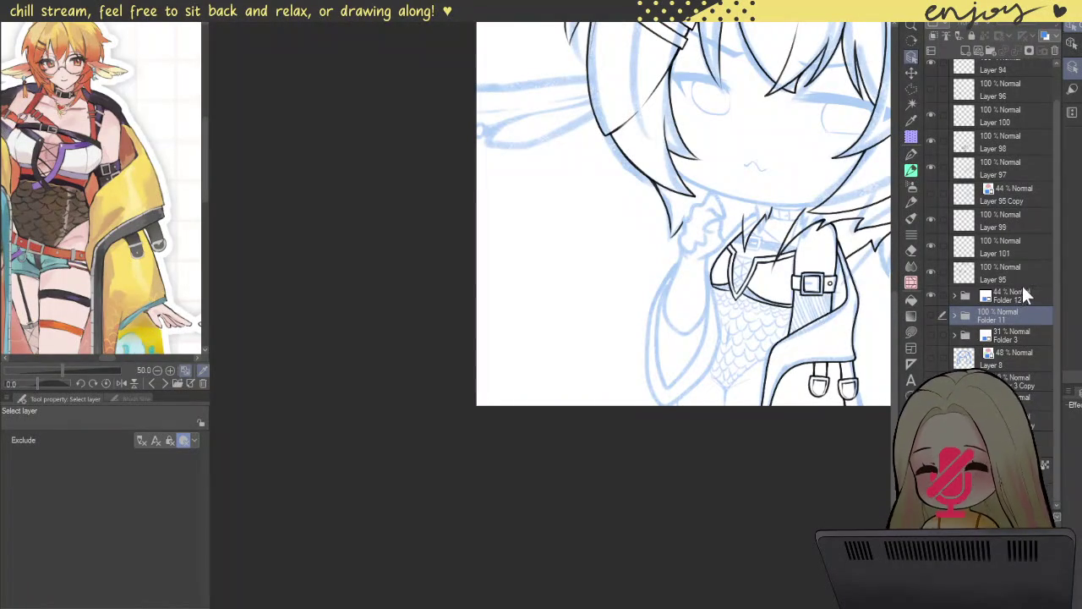
key("ctrl+v")
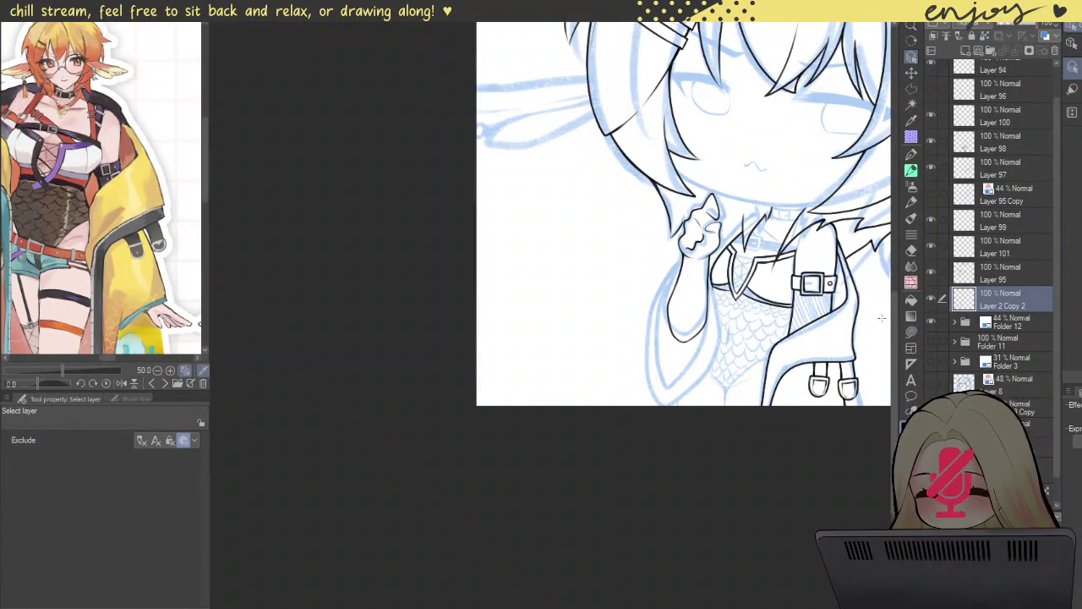
mouse_move(715, 253)
left_mouse_down()
mouse_move(663, 320)
mouse_move(643, 303)
left_mouse_up()
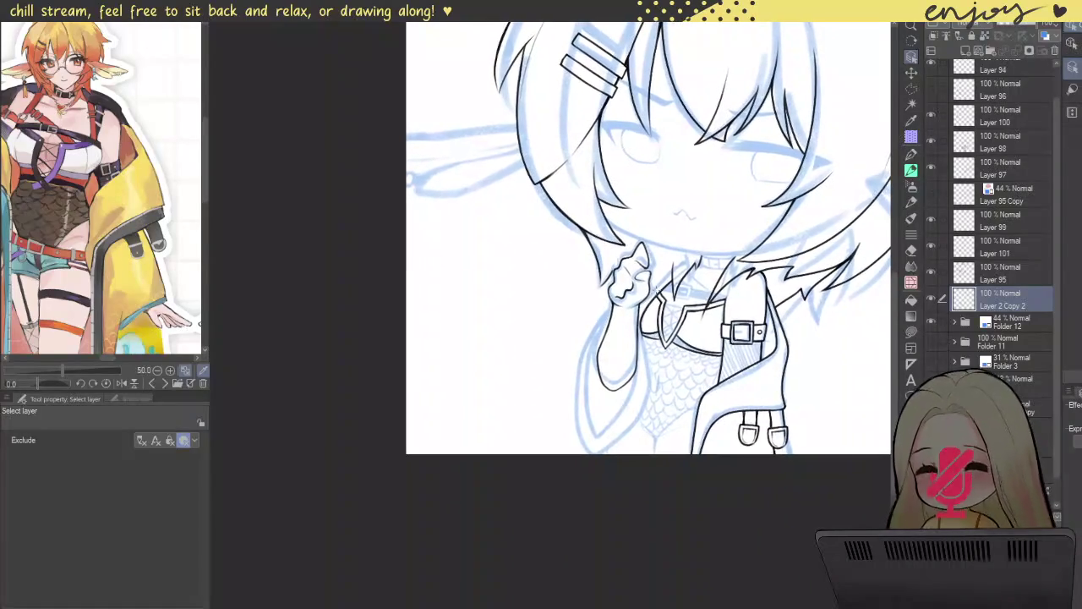
scroll(609, 265, "up", 3)
scroll(608, 264, "up", 2)
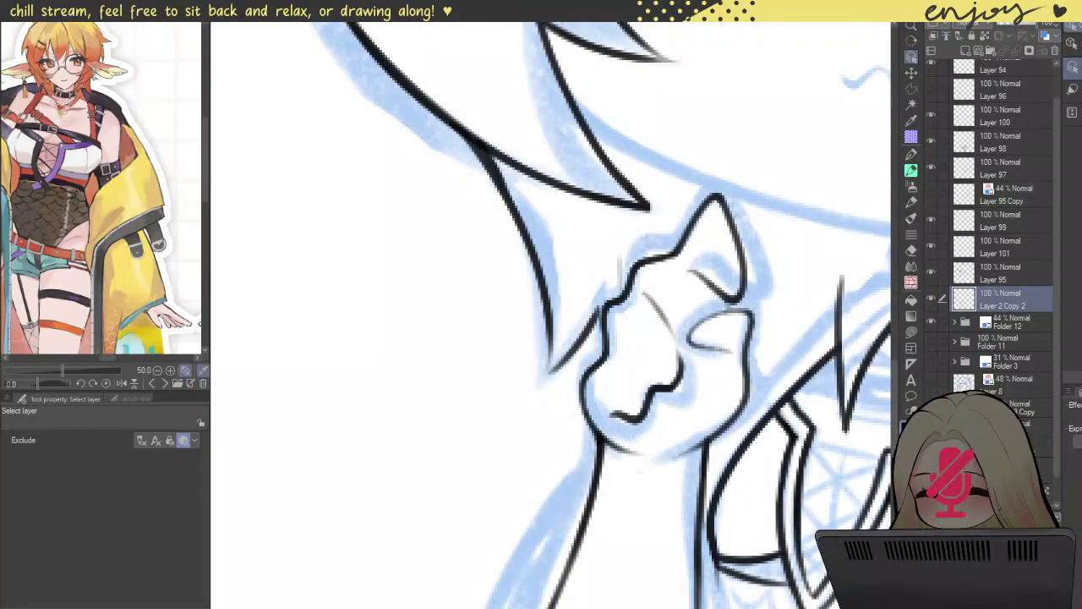
scroll(623, 259, "up", 3)
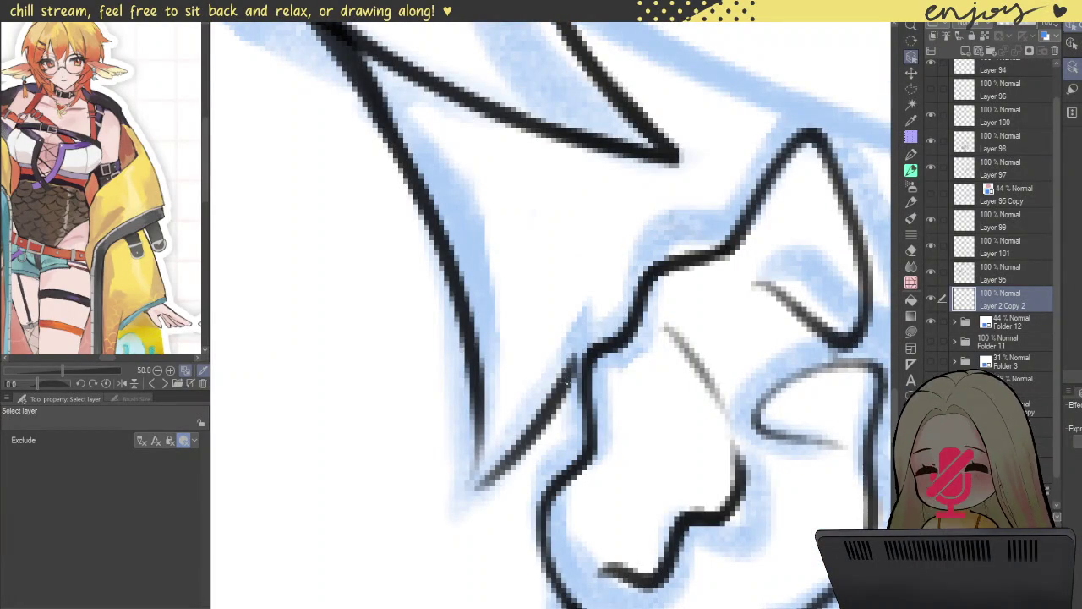
left_click(566, 385, "ctrl+shift")
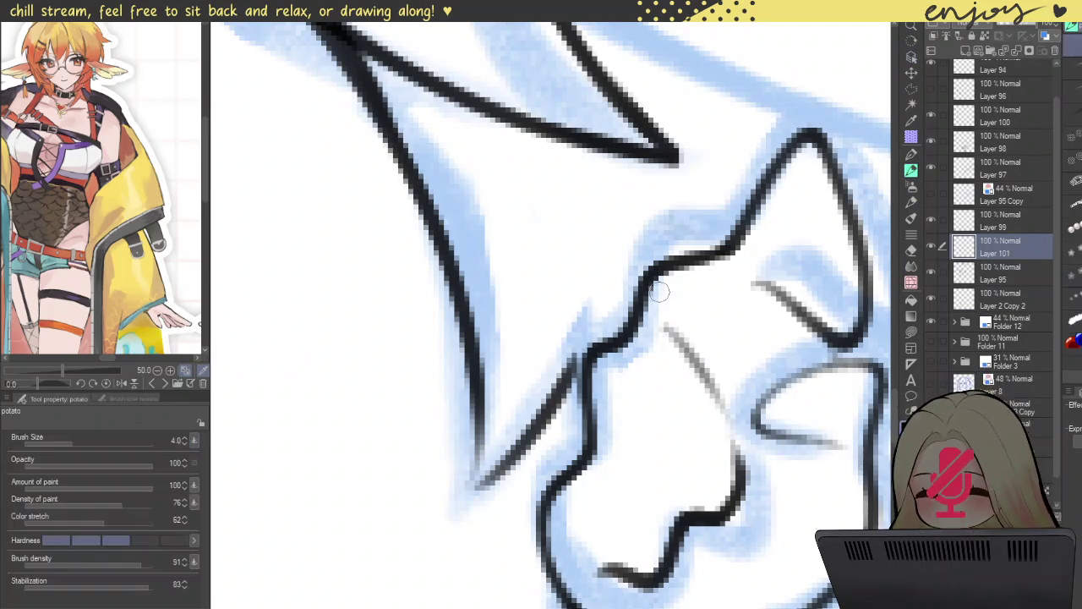
- Ink a short line on the fist outline and a V-shaped line beside it
left_click_drag(555, 393, 581, 345)
scroll(594, 301, "down", 5)
scroll(595, 301, "down", 2)
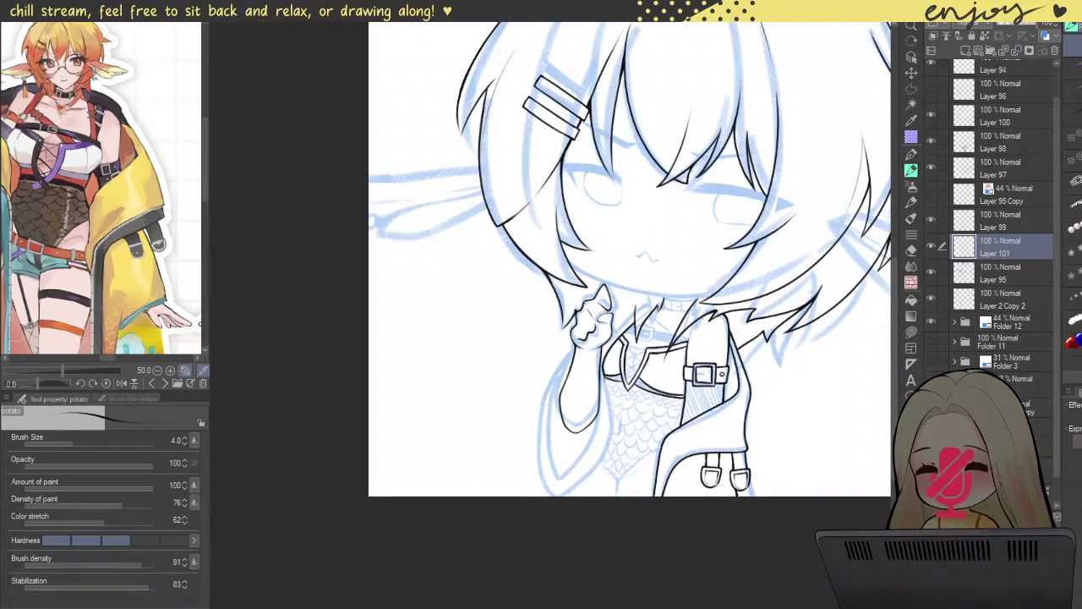
scroll(595, 326, "up", 2)
scroll(595, 326, "up", 2)
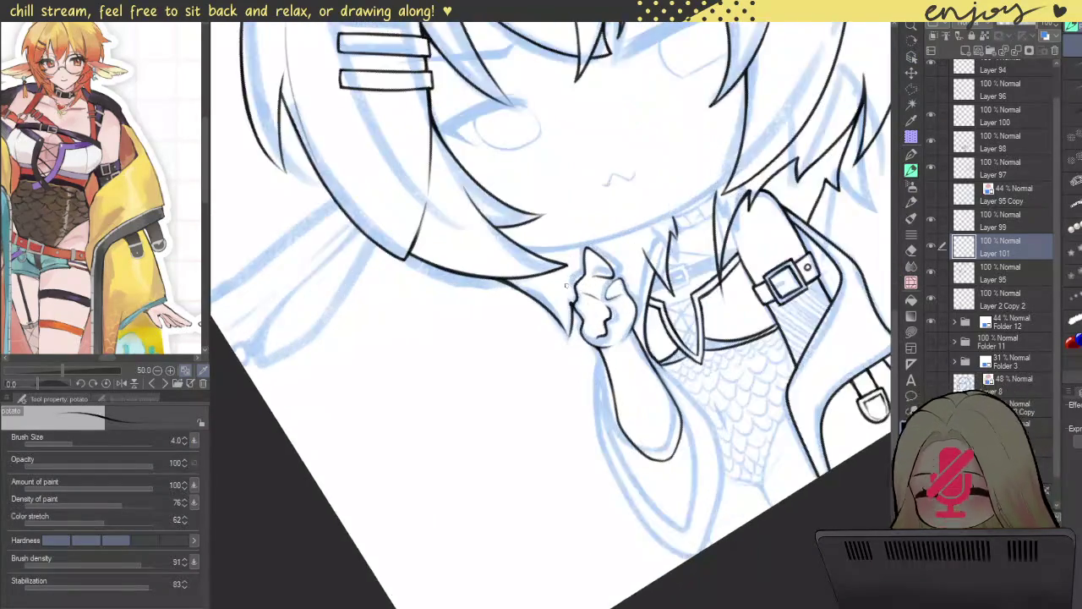
scroll(595, 325, "up", 3)
scroll(595, 325, "up", 2)
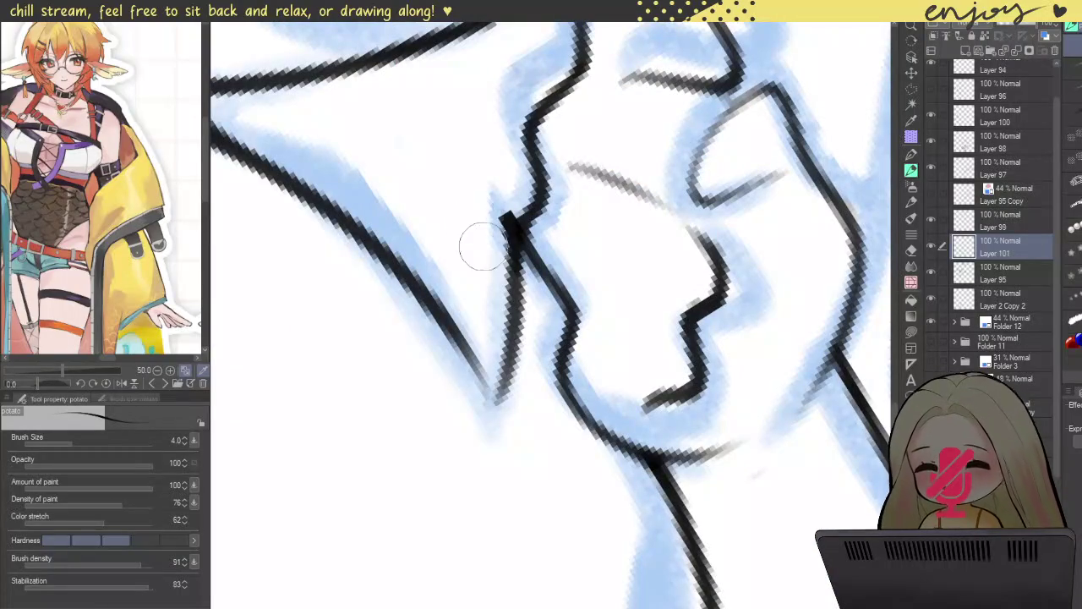
mouse_move(458, 342)
left_mouse_down()
mouse_move(490, 412)
mouse_move(506, 338)
left_mouse_up()
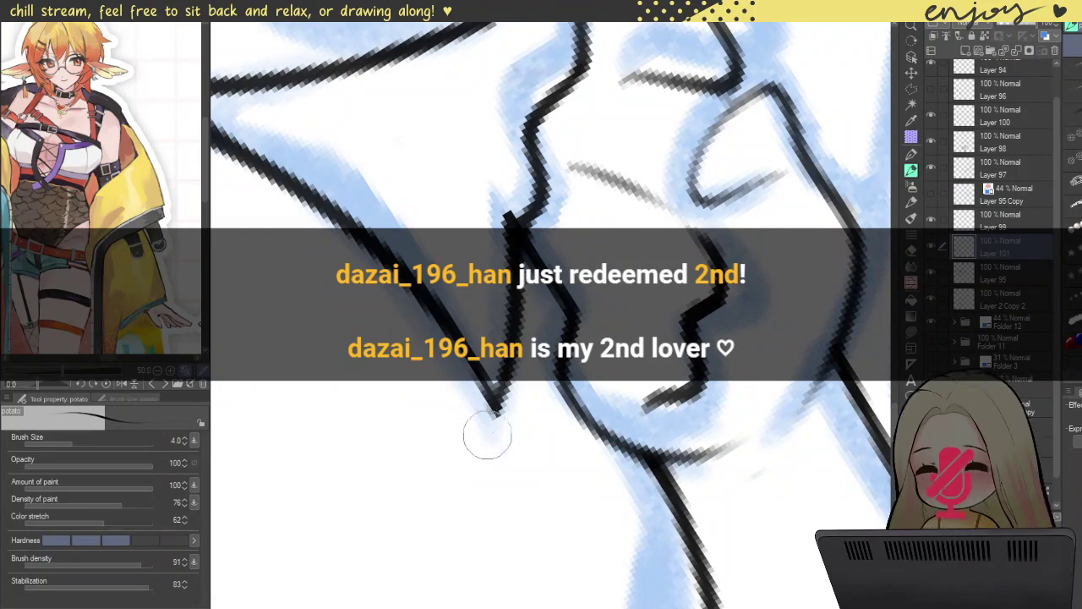
scroll(521, 405, "down", 3)
scroll(577, 240, "down", 3)
- Rotate the canvas about 20° and ink a thick long diagonal line beside the fist
left_click_drag(578, 241, 798, 196)
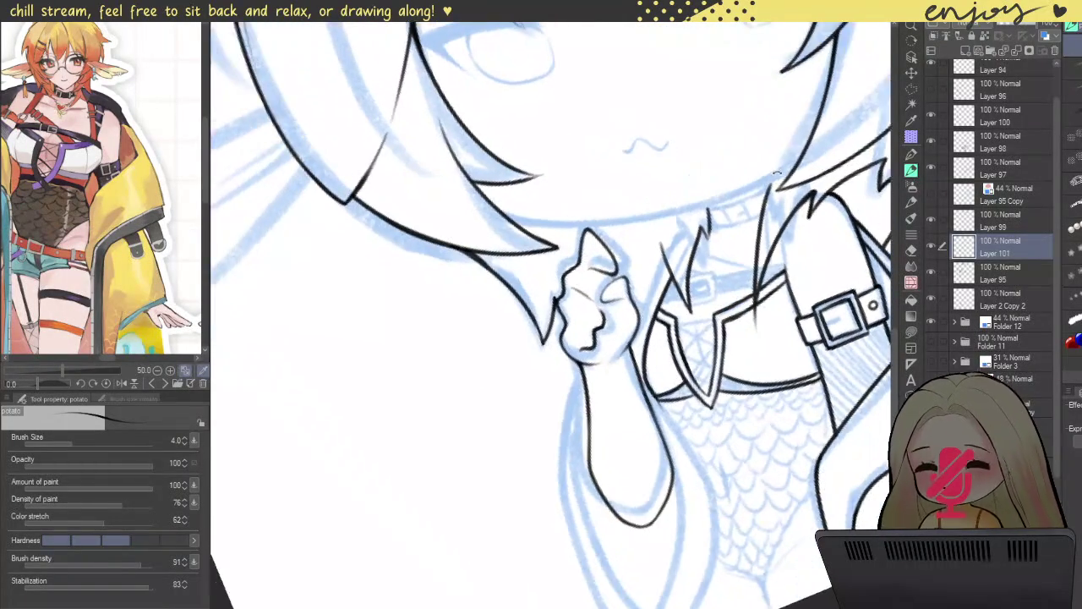
scroll(615, 261, "down", 3)
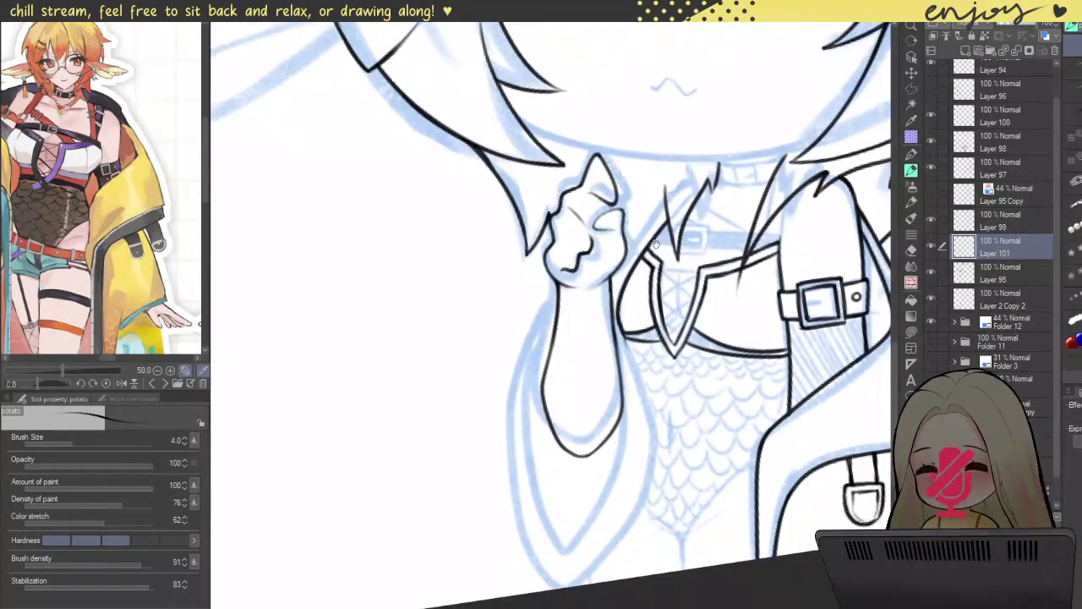
scroll(615, 260, "up", 2)
scroll(621, 263, "up", 2)
scroll(630, 266, "up", 2)
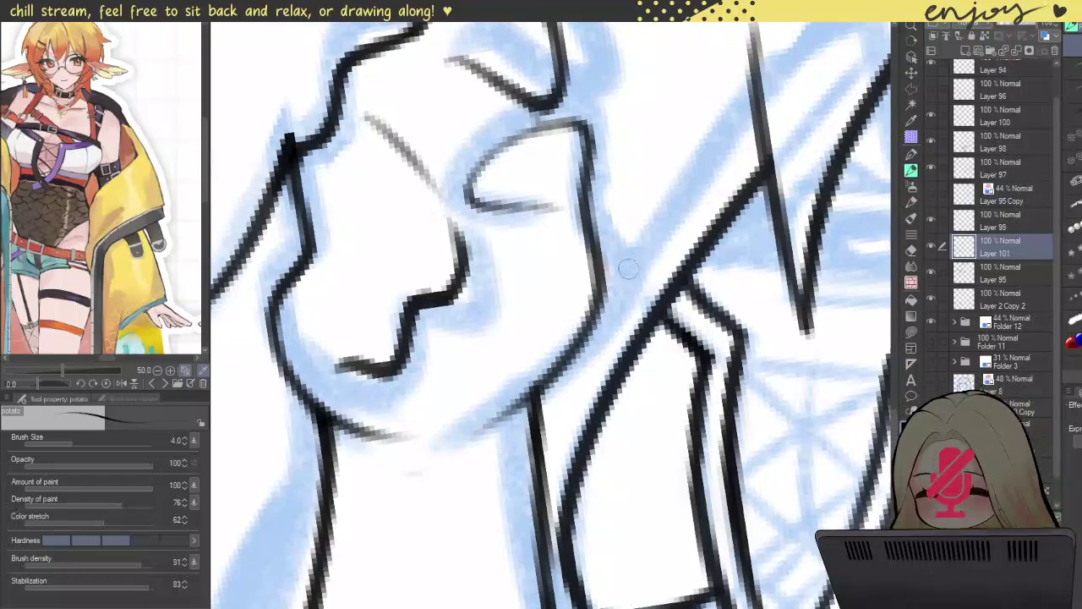
mouse_move(596, 311)
left_mouse_down()
mouse_move(706, 127)
mouse_move(757, 82)
mouse_move(583, 329)
mouse_move(665, 188)
left_mouse_up()
key("ctrl+z")
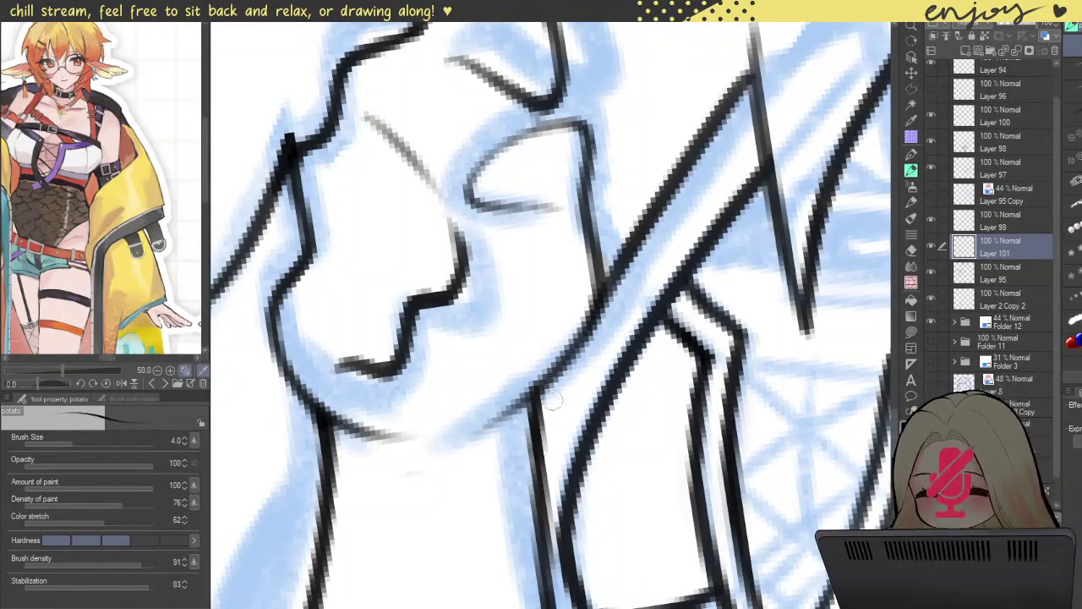
left_click_drag(537, 427, 562, 368)
mouse_move(537, 420)
left_mouse_down()
mouse_move(749, 72)
mouse_move(666, 219)
left_mouse_up()
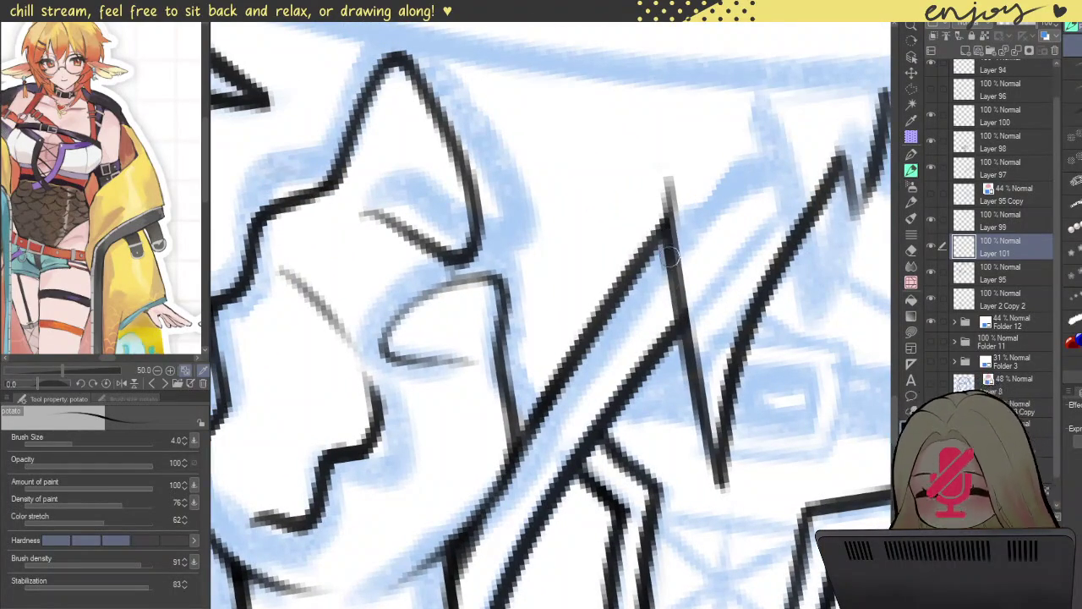
scroll(668, 220, "down", 3)
scroll(701, 185, "down", 2)
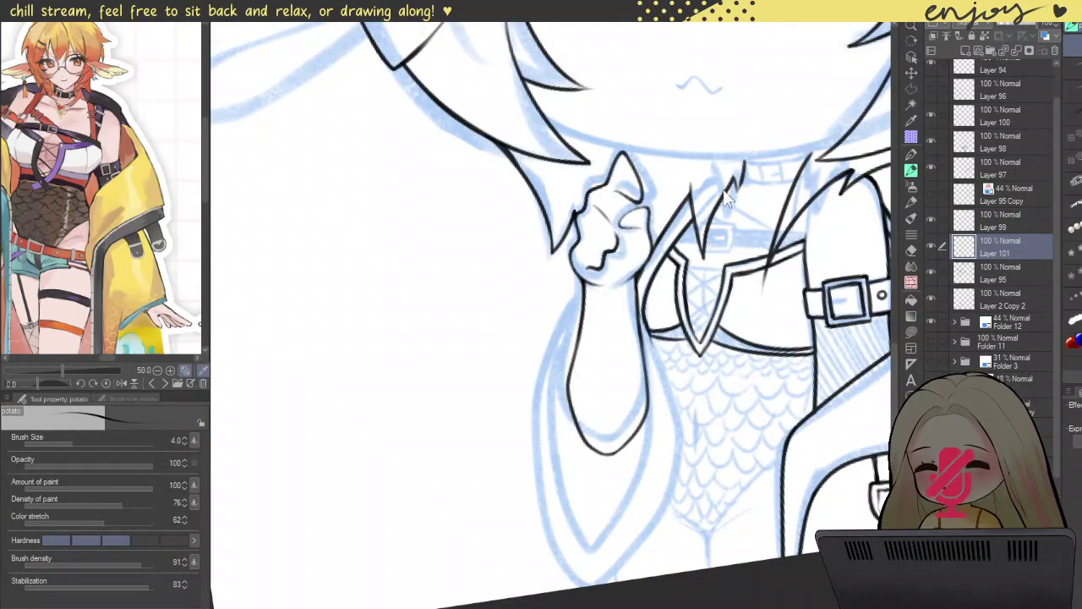
- Center the buckle and strap and ink a short line beside the collar edge
mouse_move(688, 313)
left_mouse_down()
mouse_move(706, 300)
mouse_move(703, 320)
left_mouse_up()
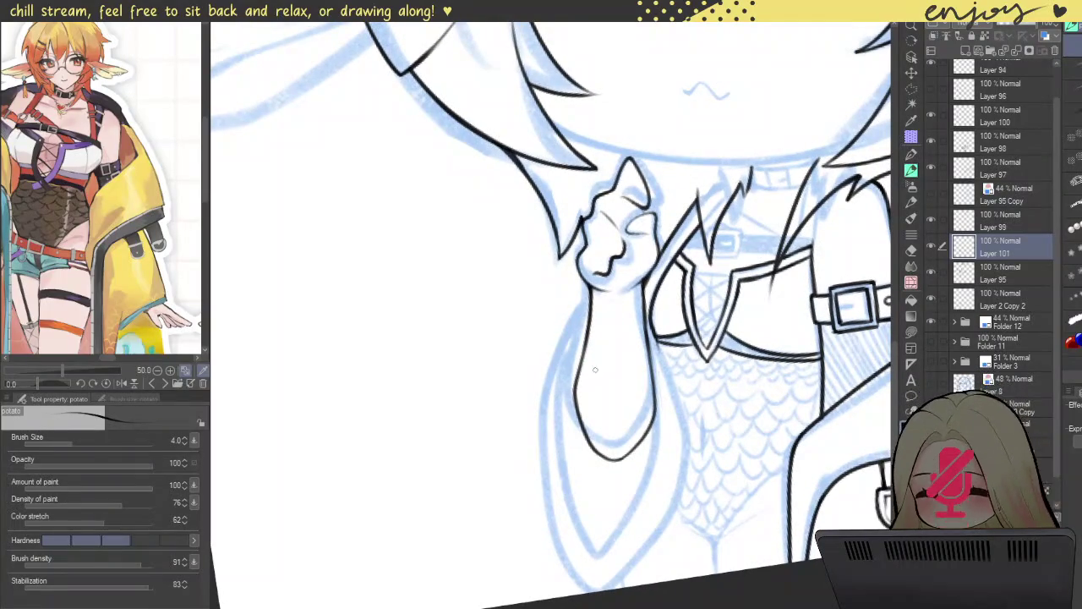
left_click_drag(671, 328, 541, 331)
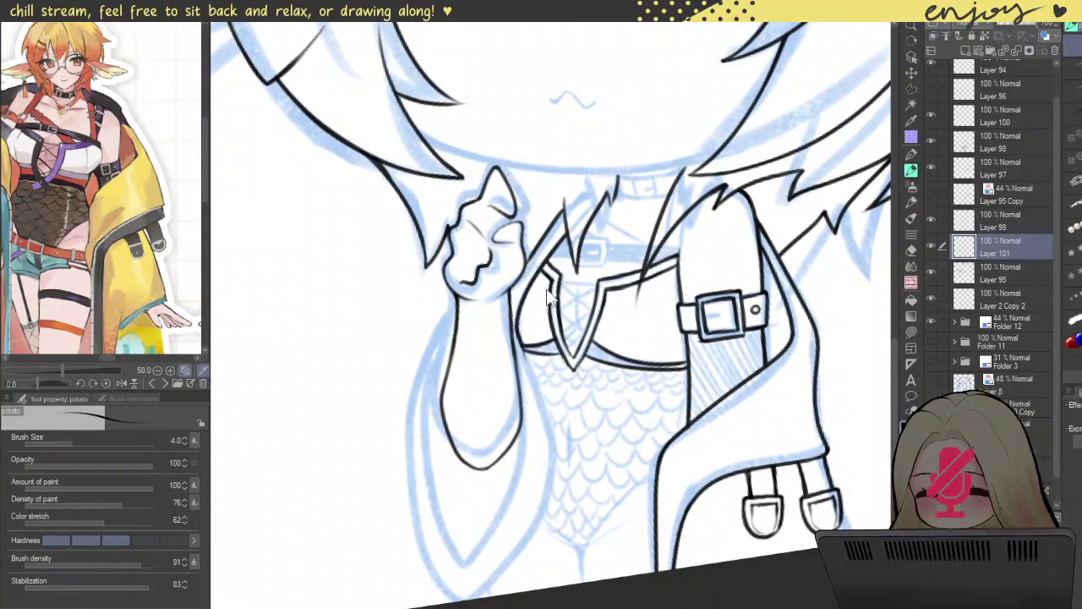
scroll(551, 296, "up", 3)
scroll(575, 220, "up", 2)
left_click_drag(592, 188, 457, 448)
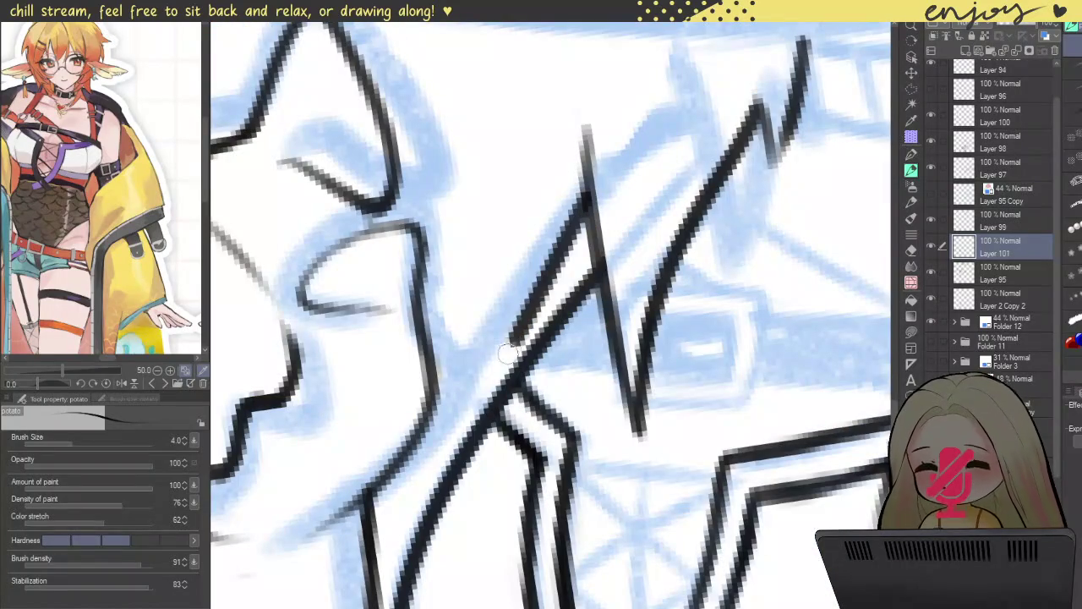
key("ctrl+z")
mouse_move(591, 188)
left_mouse_down()
mouse_move(467, 375)
mouse_move(653, 154)
left_mouse_up()
- Ink the left and upper diagonal collar lines, redoing strokes until clean
left_click_drag(512, 370, 452, 473)
left_click_drag(592, 236, 524, 359)
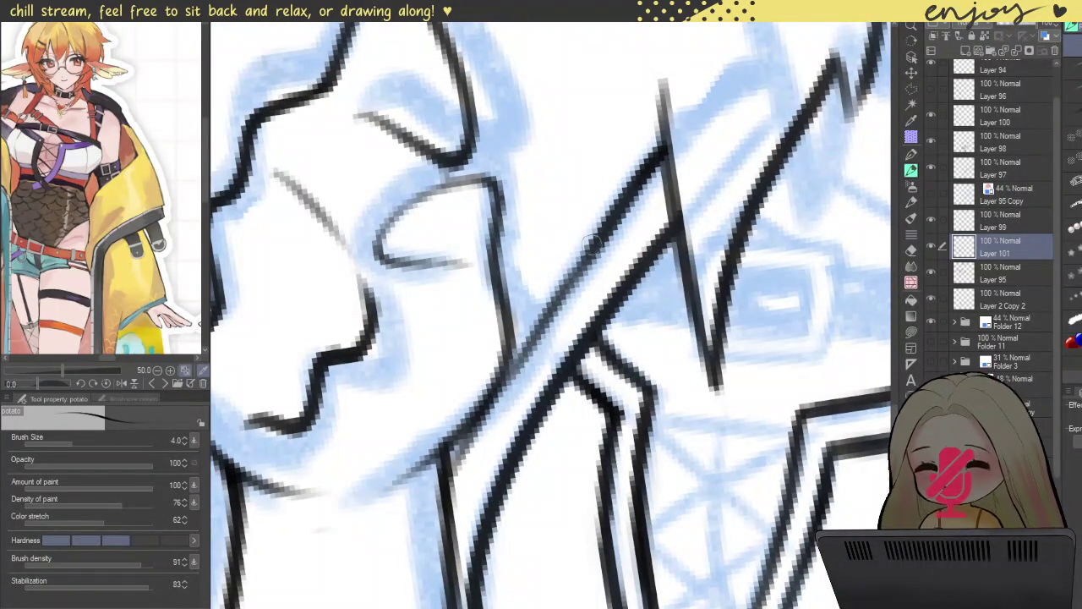
key("ctrl+z")
left_click_drag(456, 475, 579, 254)
key("ctrl+z")
left_click_drag(455, 475, 593, 240)
left_click_drag(518, 370, 595, 230)
key("ctrl+z")
left_click_drag(507, 384, 596, 246)
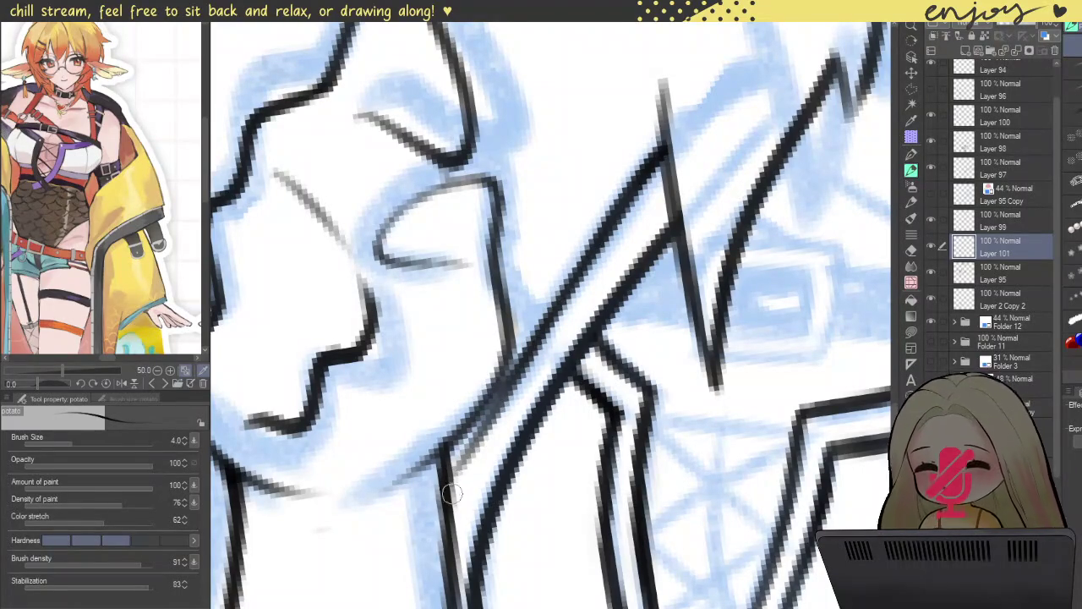
- Ink the lower diagonal collar stroke, undoing and retrying until it sits right
left_click_drag(454, 485, 516, 372)
key("ctrl+z")
left_click_drag(451, 495, 509, 380)
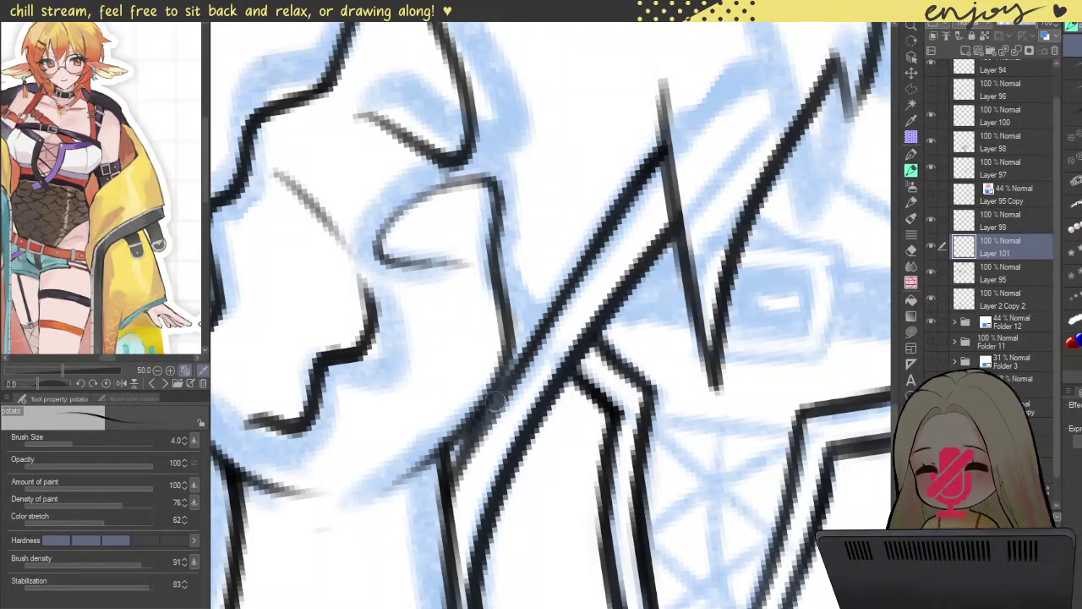
key("ctrl+z")
left_click_drag(441, 499, 514, 382)
key("ctrl+z")
mouse_move(448, 486)
left_mouse_down()
mouse_move(482, 415)
mouse_move(568, 302)
left_mouse_up()
key("ctrl+z")
- Reinforce and darken the diagonal collar line
left_click_drag(512, 370, 575, 292)
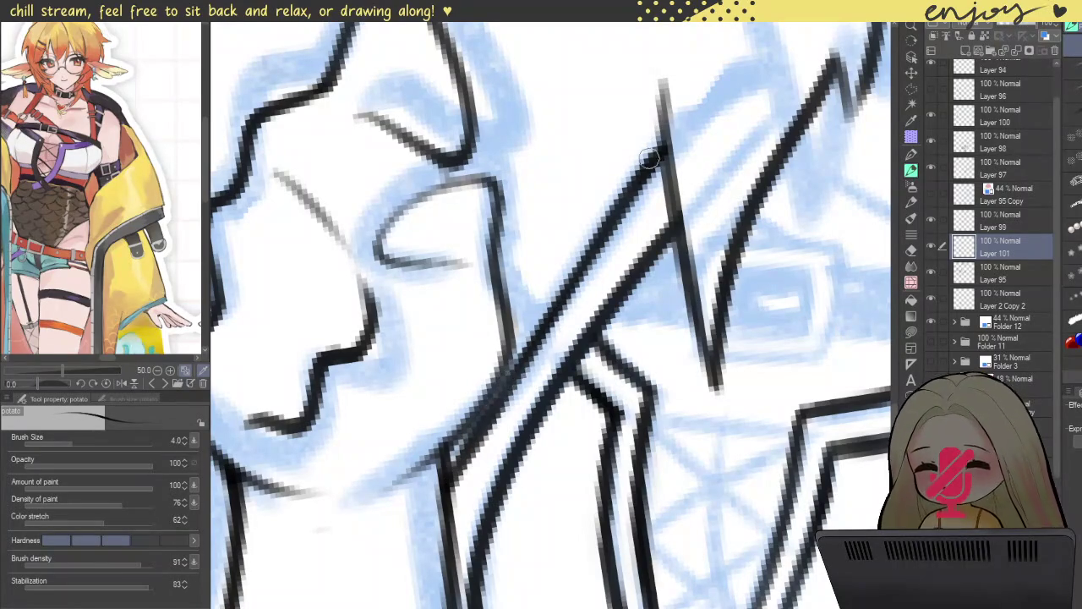
left_click_drag(473, 435, 529, 346)
scroll(504, 382, "down", 2)
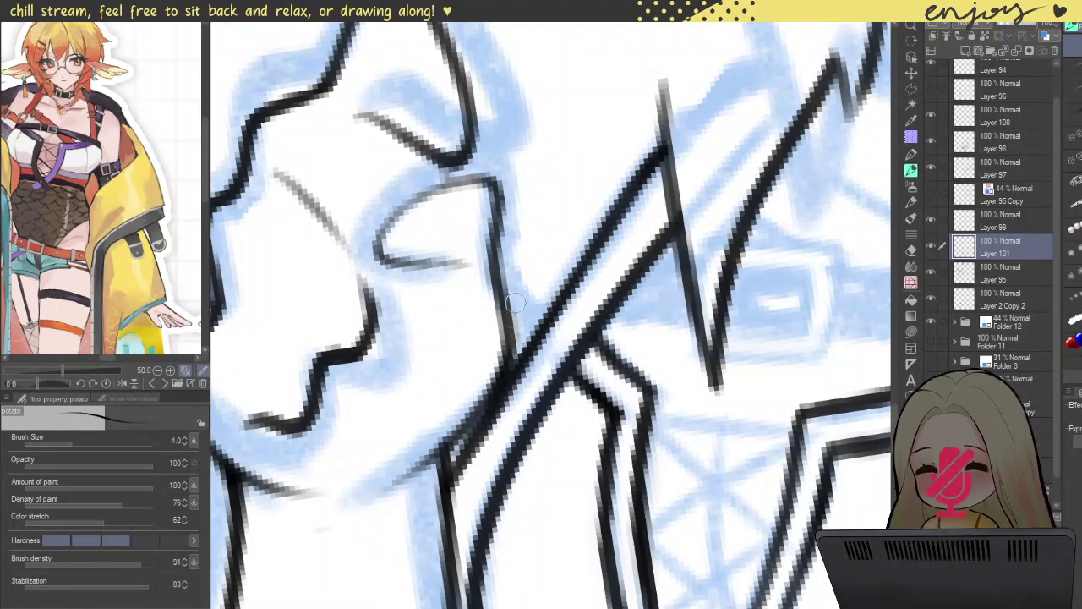
scroll(569, 295, "down", 3)
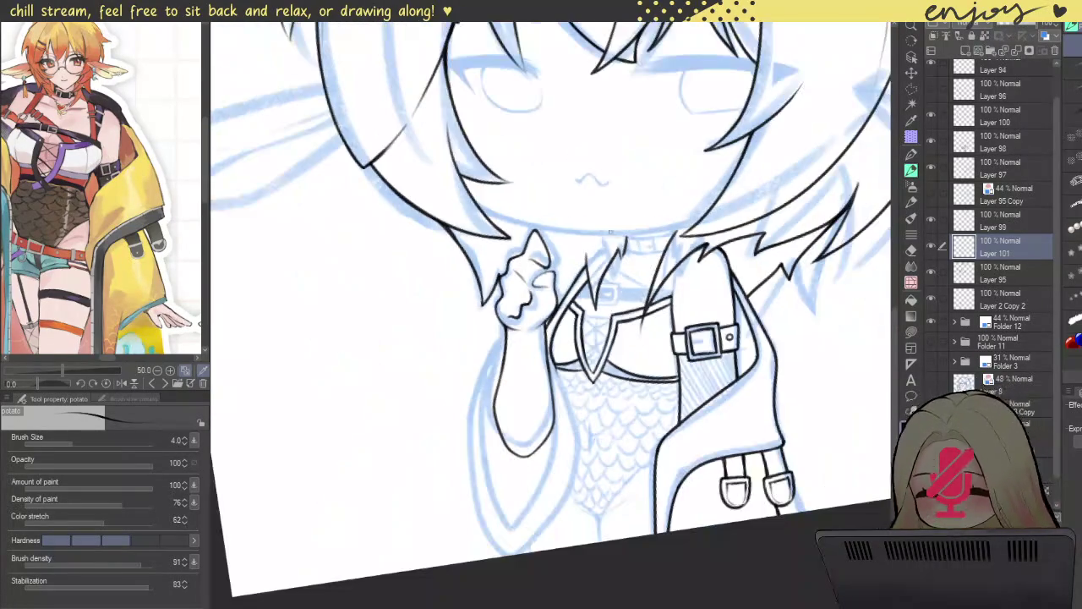
scroll(631, 273, "up", 3)
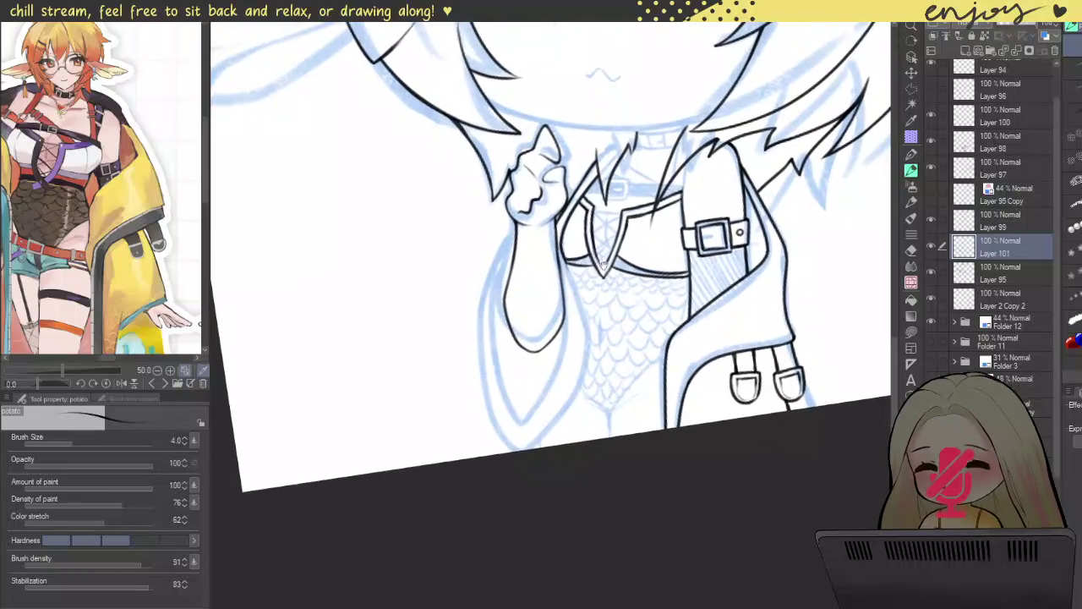
scroll(574, 279, "up", 3)
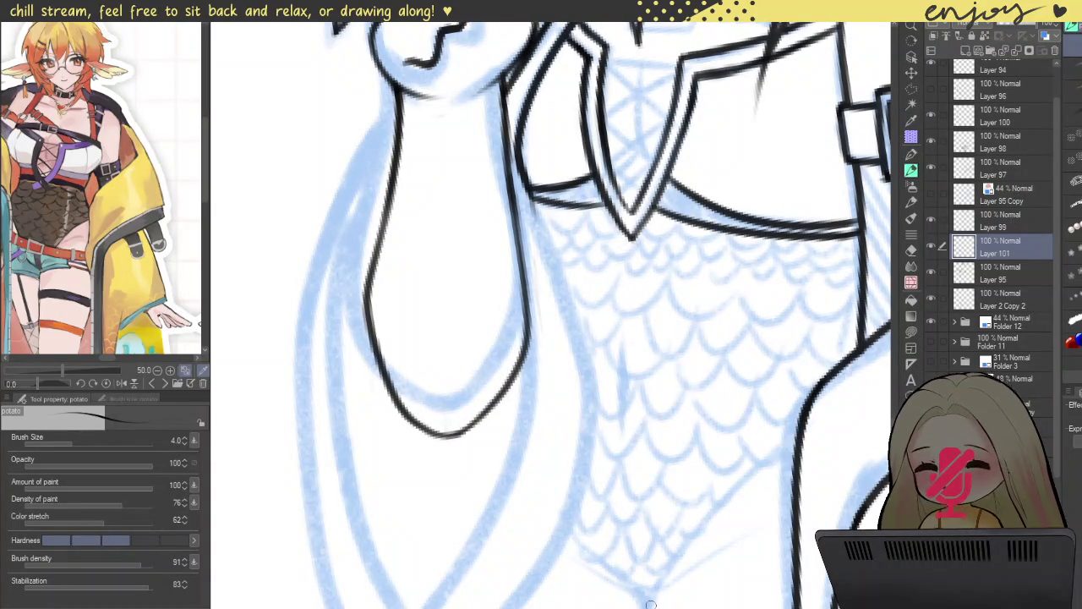
scroll(649, 592, "down", 3)
scroll(649, 592, "up", 3)
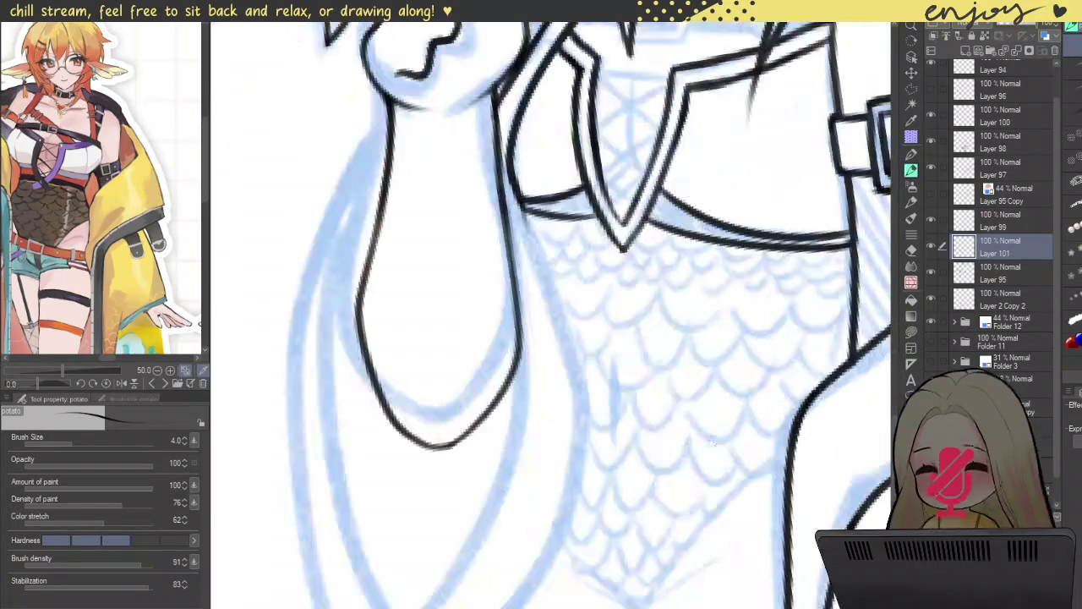
left_click(998, 296)
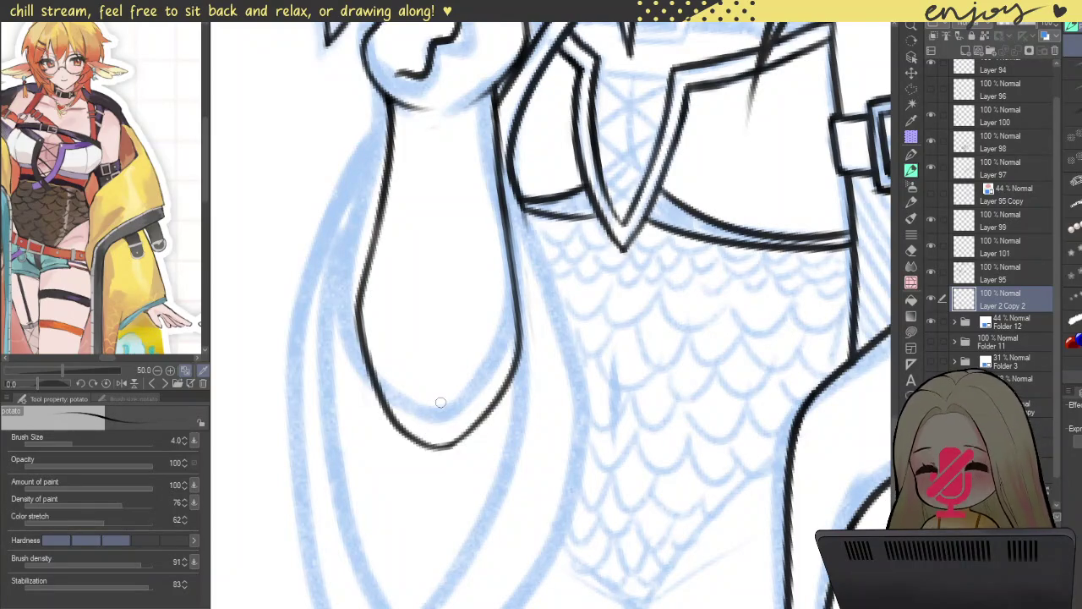
scroll(521, 325, "down", 3)
scroll(521, 324, "down", 2)
left_click_drag(626, 361, 610, 414)
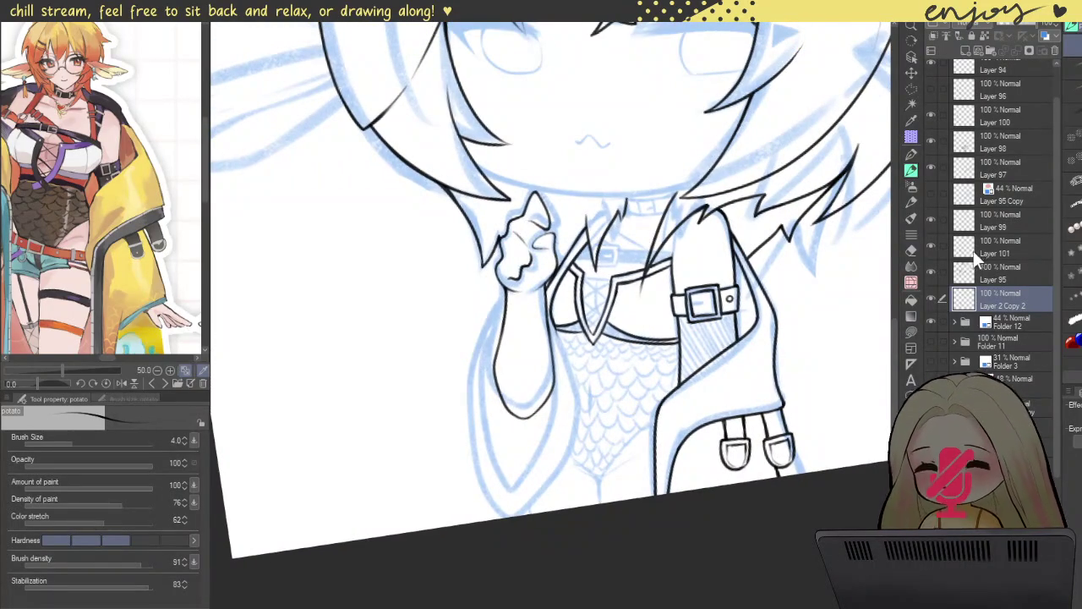
left_click(931, 298)
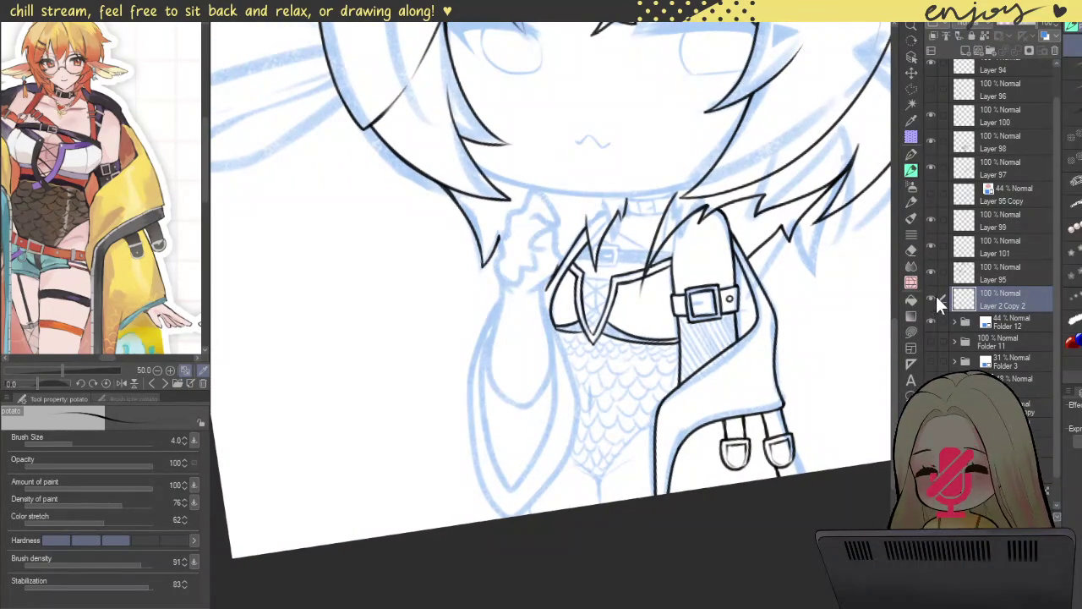
left_click(933, 297)
left_click(985, 267)
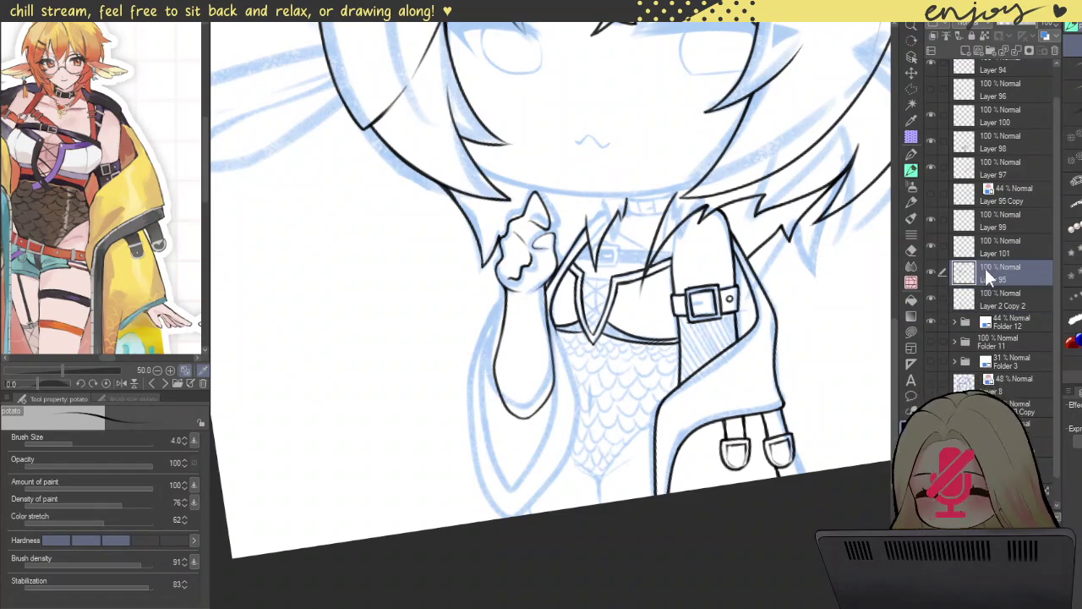
left_click_drag(572, 397, 556, 257)
scroll(592, 237, "up", 4)
scroll(604, 228, "up", 2)
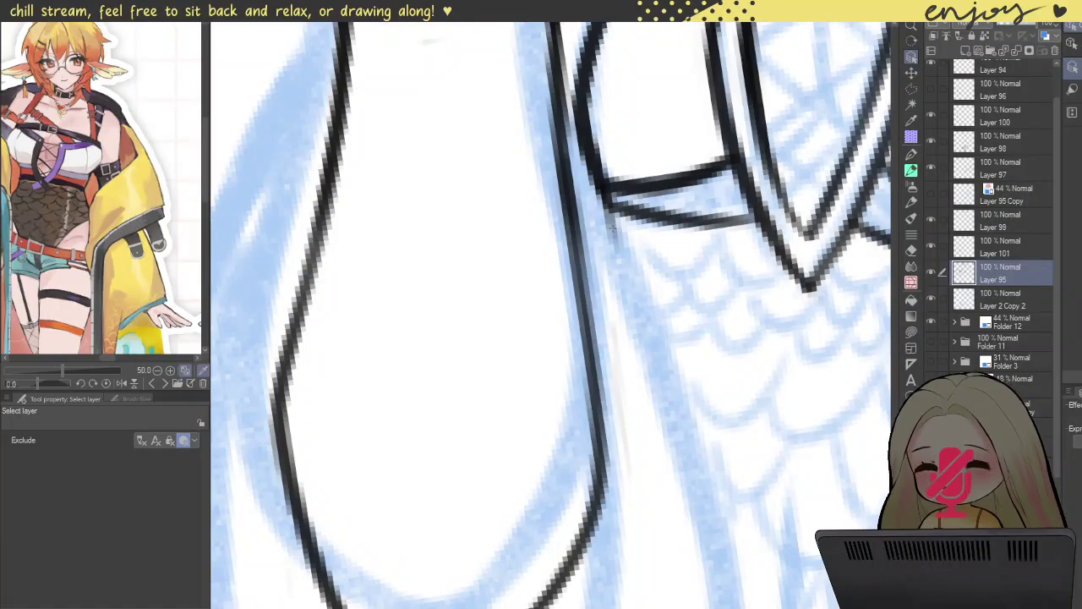
left_click(614, 229, "ctrl+shift")
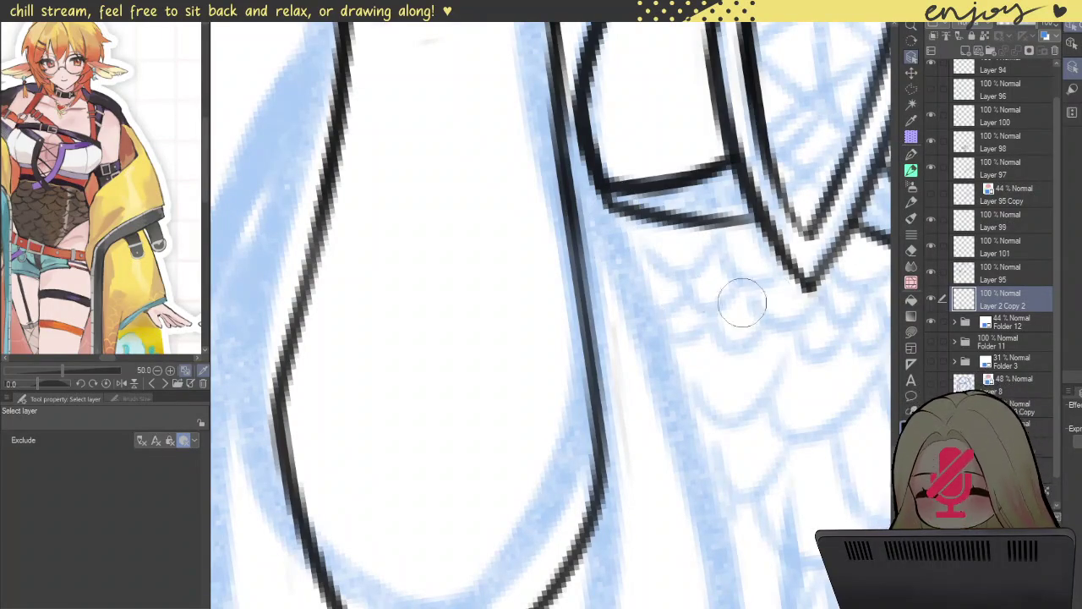
left_click(991, 245)
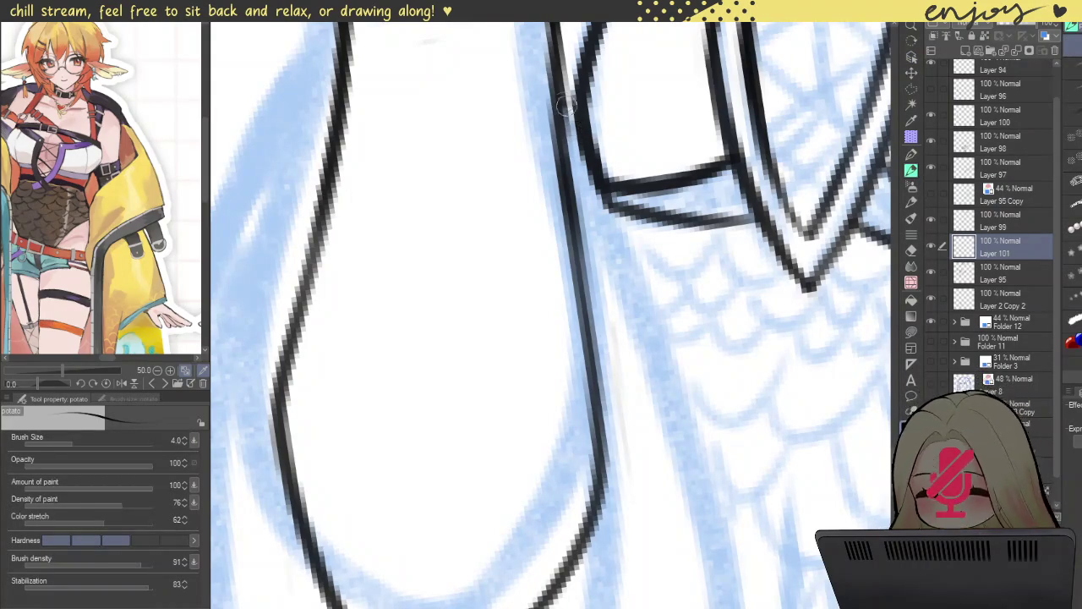
- Ink the upper part of the outline beside the raised arm from the top down
left_click_drag(559, 94, 677, 385)
key("ctrl+z")
mouse_move(562, 103)
left_mouse_down()
mouse_move(655, 361)
mouse_move(667, 436)
left_mouse_up()
left_click_drag(574, 119, 638, 347)
scroll(643, 347, "down", 3)
- Ink the long stroke down the shape's right side, retrying until clean
mouse_move(587, 145)
left_mouse_down()
mouse_move(608, 197)
mouse_move(632, 338)
mouse_move(524, 550)
left_mouse_up()
key("ctrl+z")
mouse_move(585, 143)
left_mouse_down()
mouse_move(647, 389)
mouse_move(531, 575)
left_mouse_up()
key("ctrl+z")
mouse_move(592, 161)
left_mouse_down()
mouse_move(605, 196)
mouse_move(596, 461)
mouse_move(527, 545)
left_mouse_up()
key("ctrl+z")
mouse_move(587, 152)
left_mouse_down()
mouse_move(628, 264)
mouse_move(531, 569)
left_mouse_up()
- Check Layer 2 Copy 2 and Layer 99, then return to Layer 101
left_click(1004, 299)
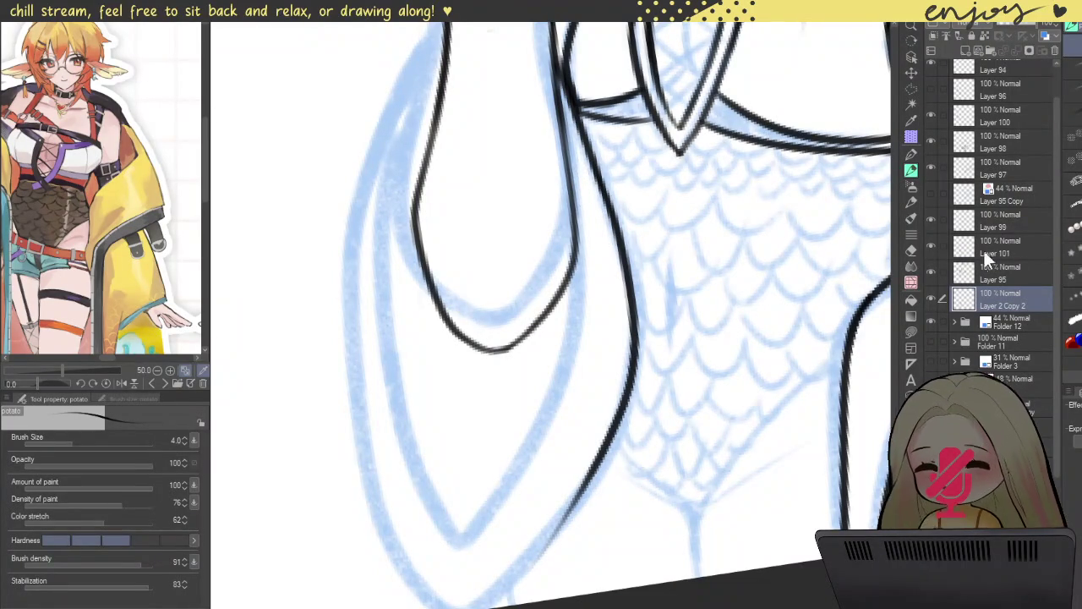
left_click(1004, 221)
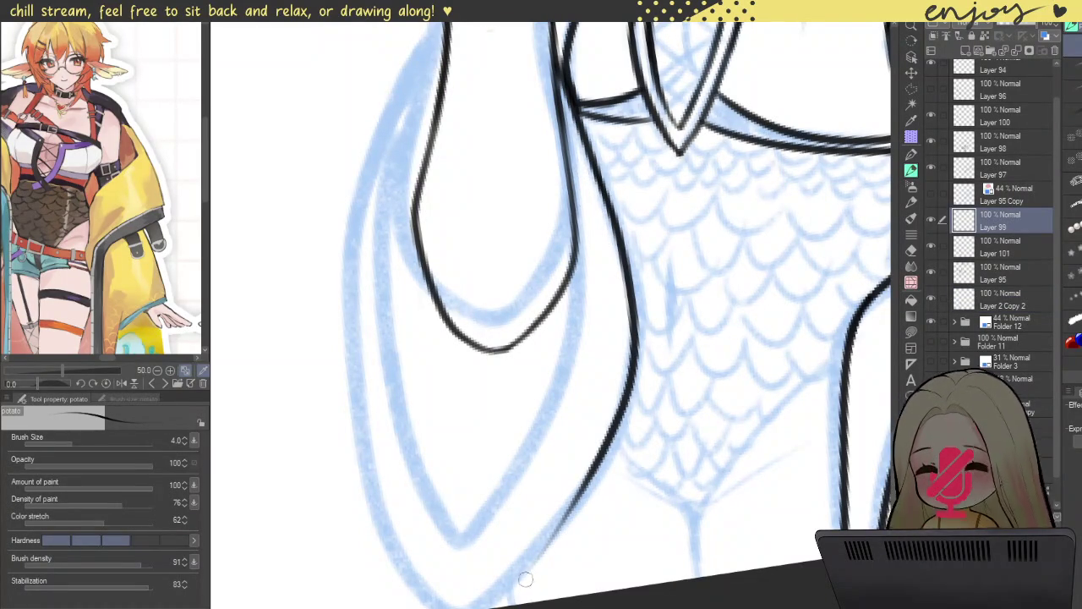
left_click(982, 247)
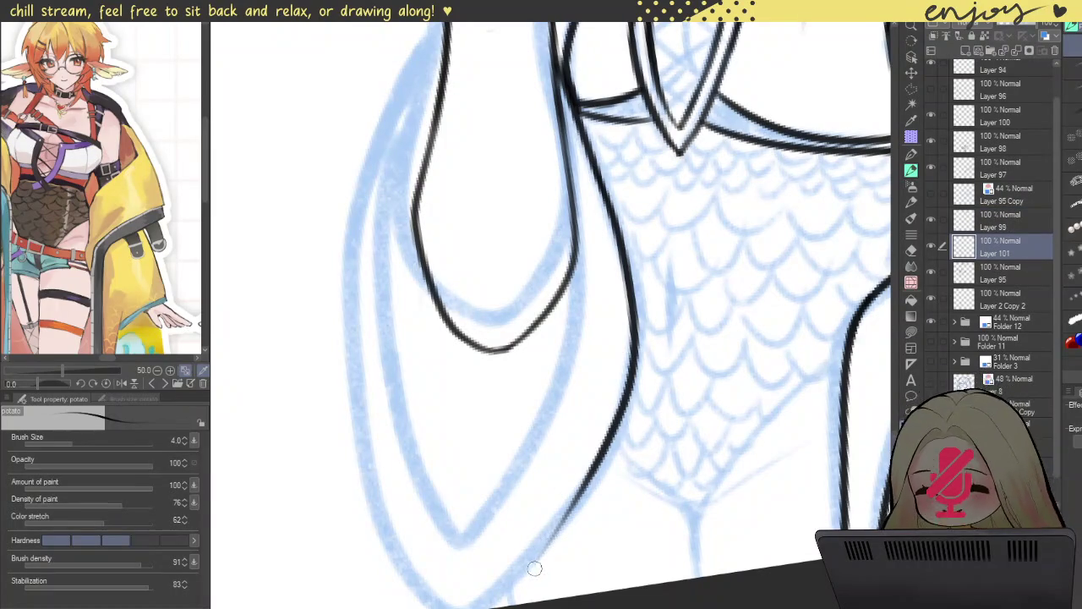
scroll(602, 485, "down", 1)
scroll(529, 448, "down", 1)
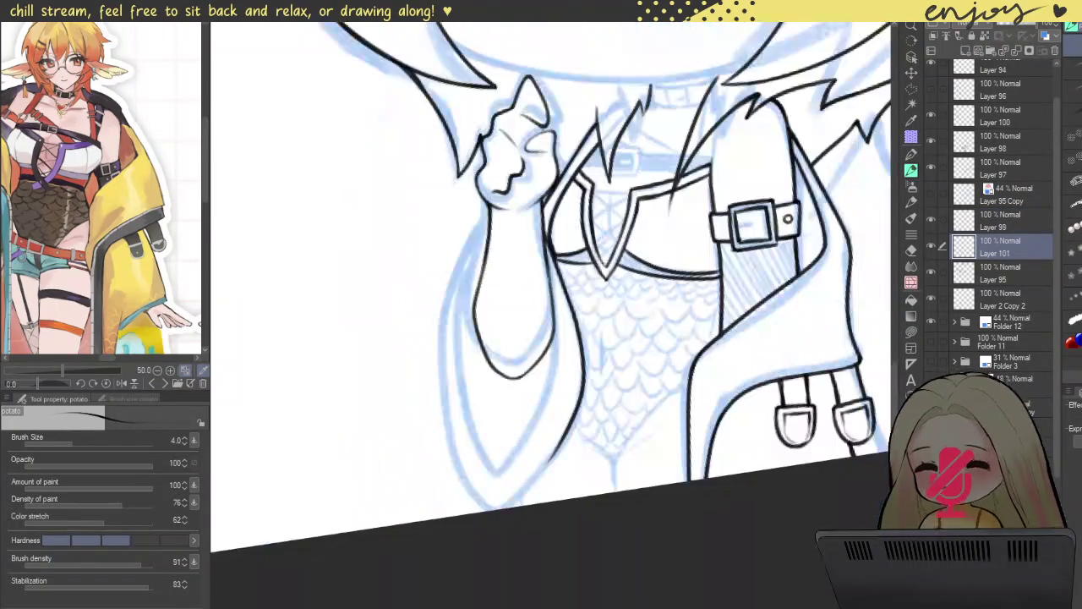
scroll(550, 211, "up", 1)
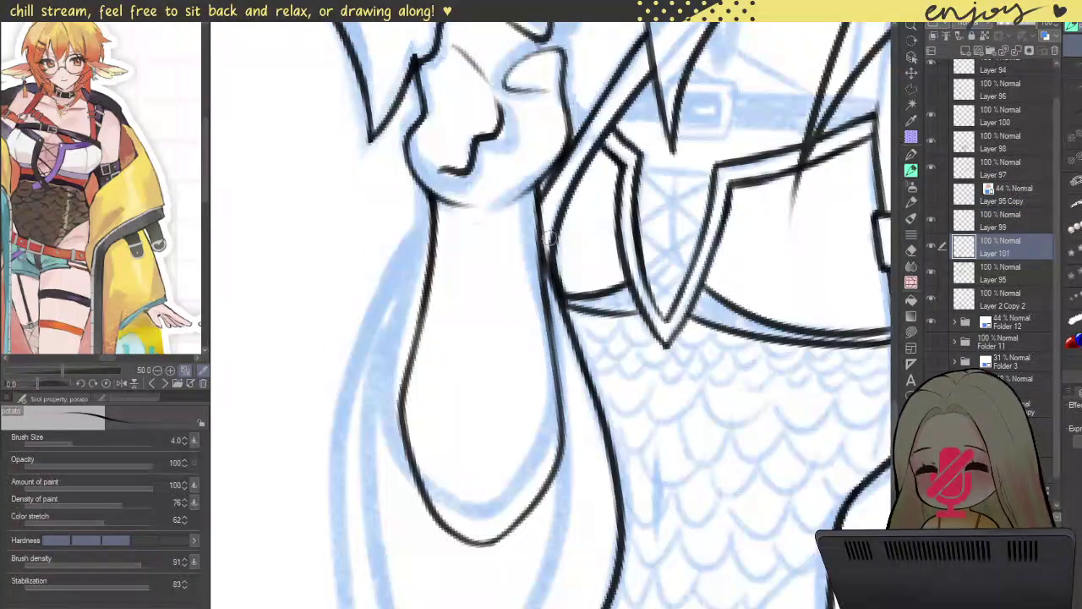
scroll(543, 253, "up", 1)
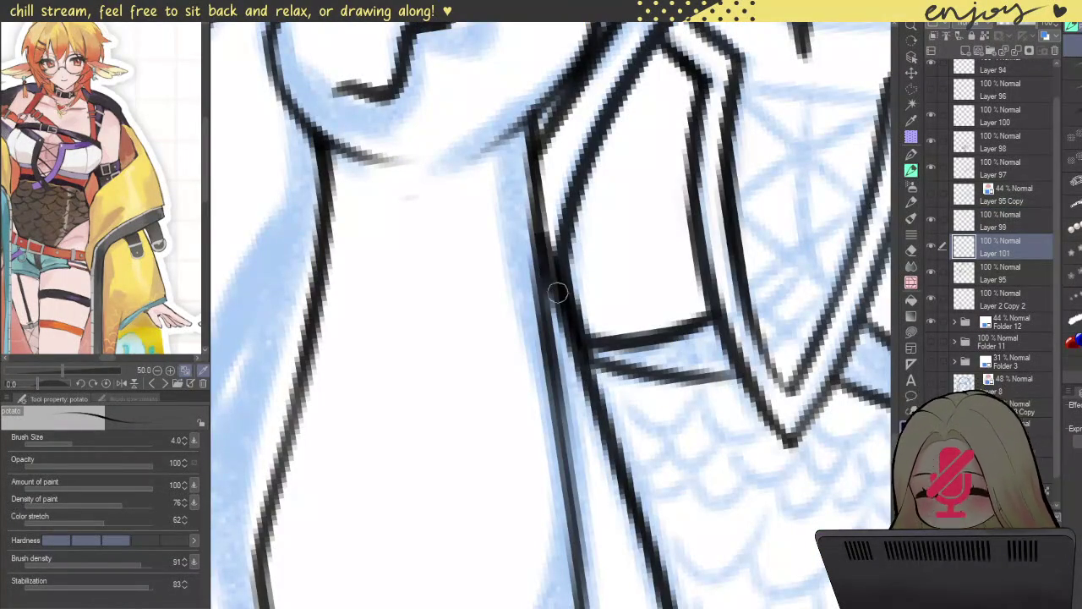
- Retrace the arm line in black ink
left_click_drag(544, 249, 598, 384)
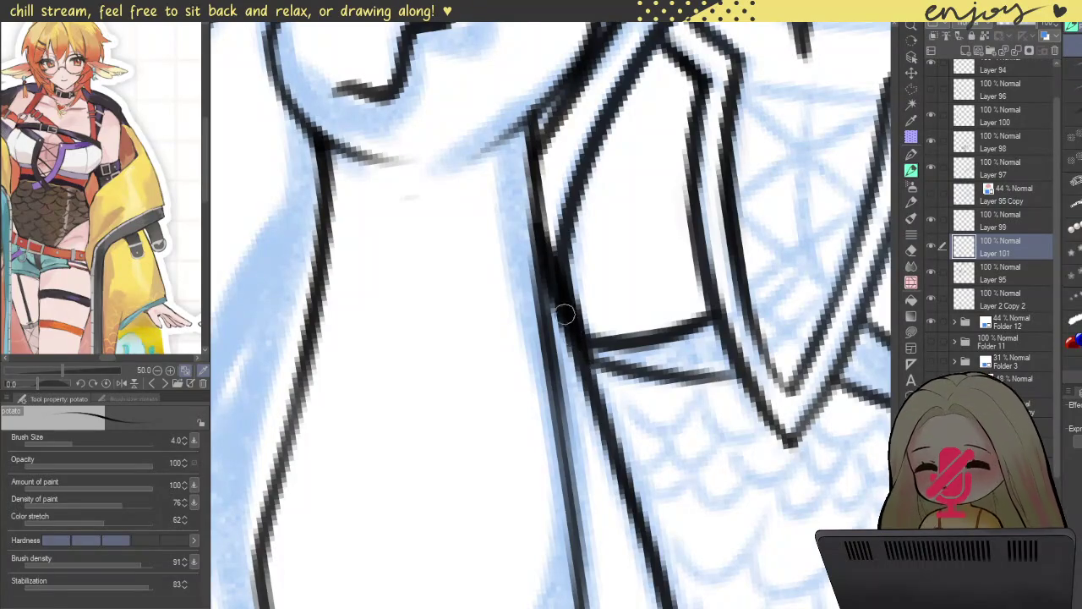
scroll(558, 256, "down", 3)
scroll(542, 248, "down", 1)
scroll(541, 323, "down", 1)
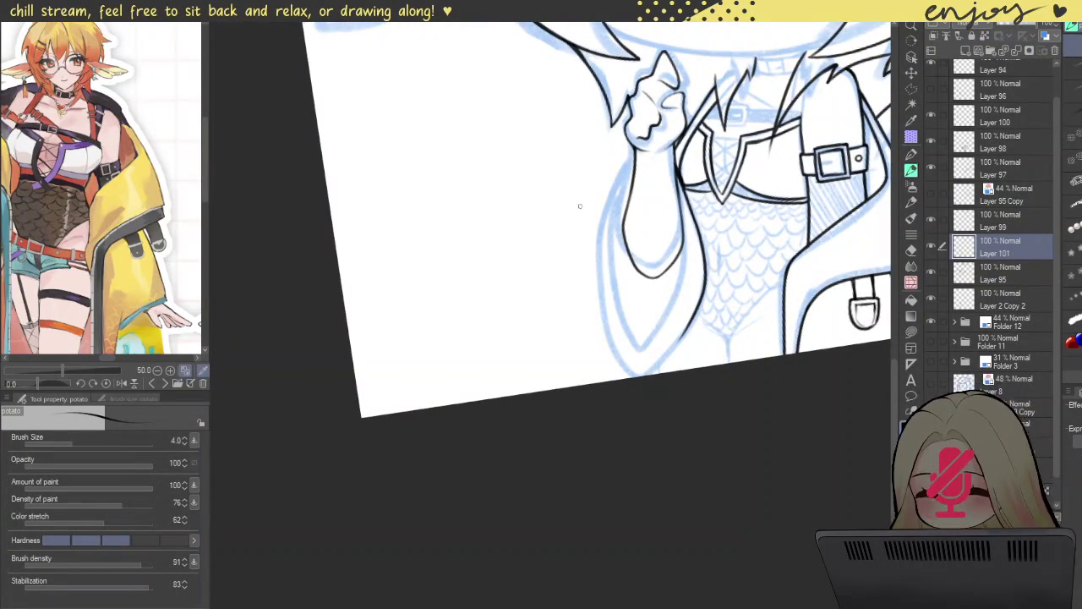
- Ink the long left line of the inner sleeve shape, redoing it until clean
scroll(603, 181, "up", 1)
scroll(635, 212, "up", 2)
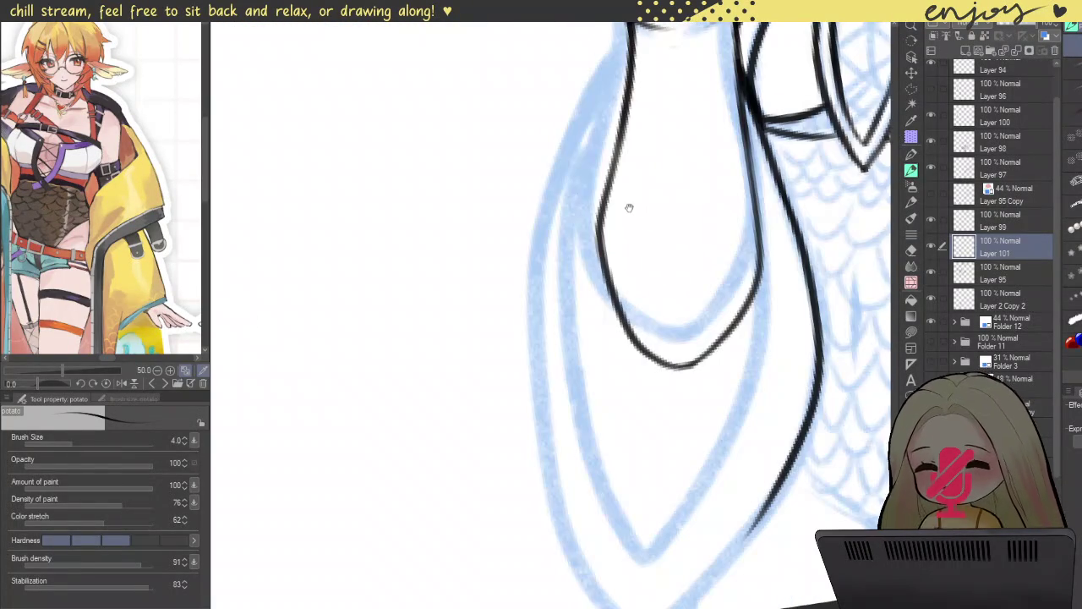
scroll(635, 212, "up", 1)
mouse_move(607, 88)
left_mouse_down()
mouse_move(573, 253)
mouse_move(627, 505)
left_mouse_up()
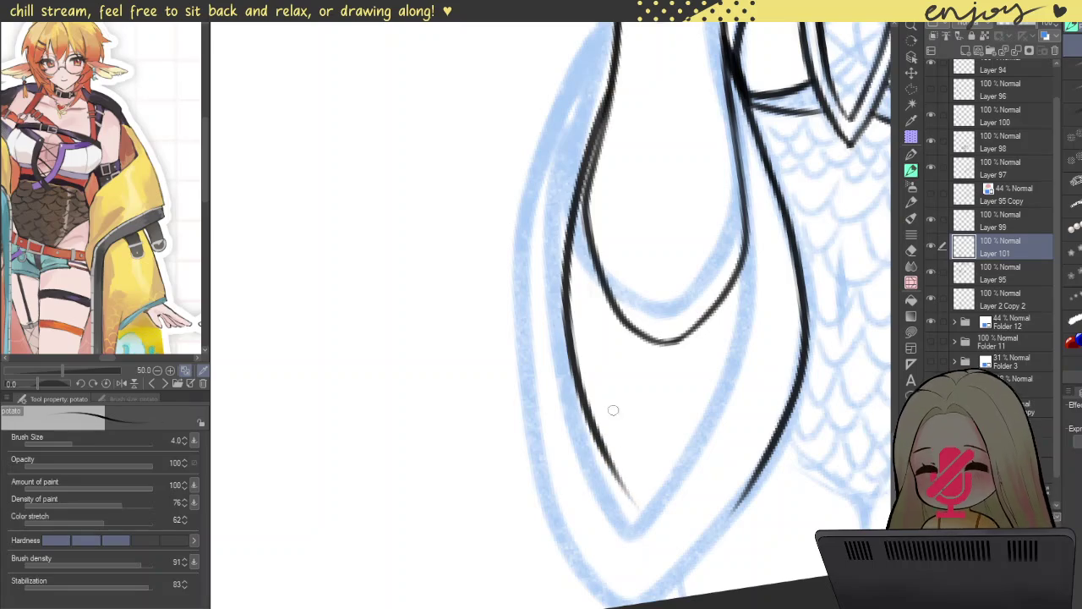
key("ctrl+z")
mouse_move(607, 88)
left_mouse_down()
mouse_move(560, 398)
mouse_move(616, 513)
left_mouse_up()
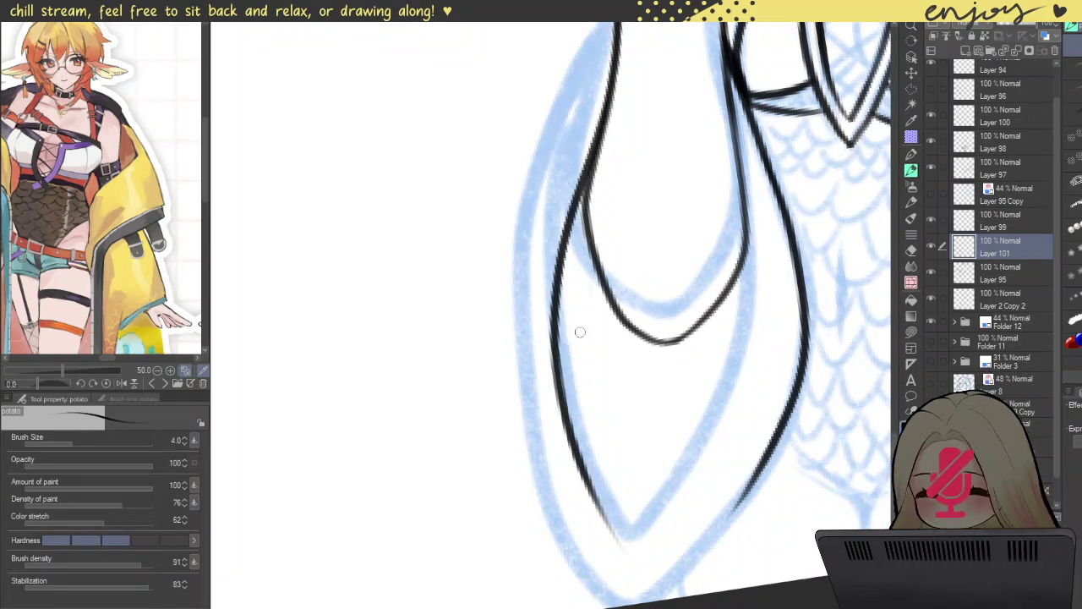
key("ctrl+z")
mouse_move(602, 119)
left_mouse_down()
mouse_move(556, 288)
mouse_move(632, 523)
left_mouse_up()
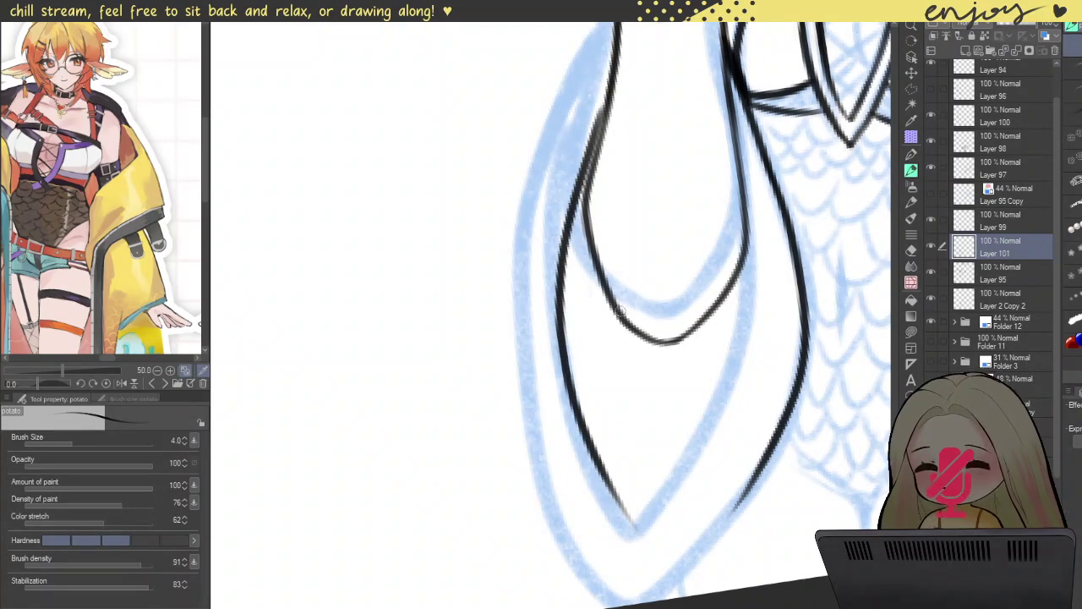
key("ctrl+z")
mouse_move(610, 99)
left_mouse_down()
mouse_move(555, 338)
mouse_move(647, 554)
left_mouse_up()
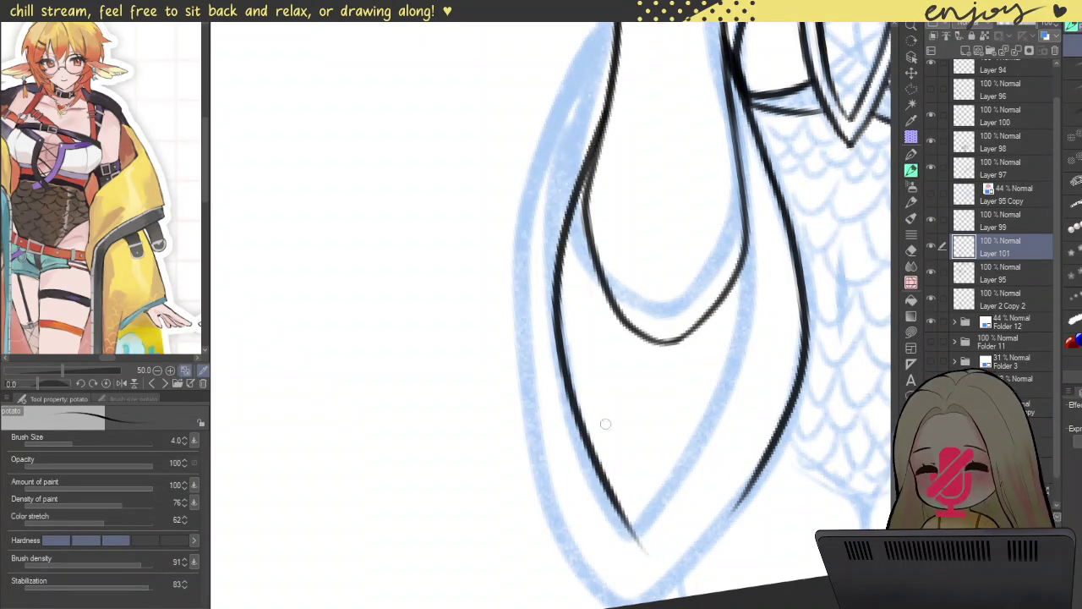
- Ink the inner sleeve's right side and thicken the V tip and line above it
left_click_drag(684, 349, 578, 252)
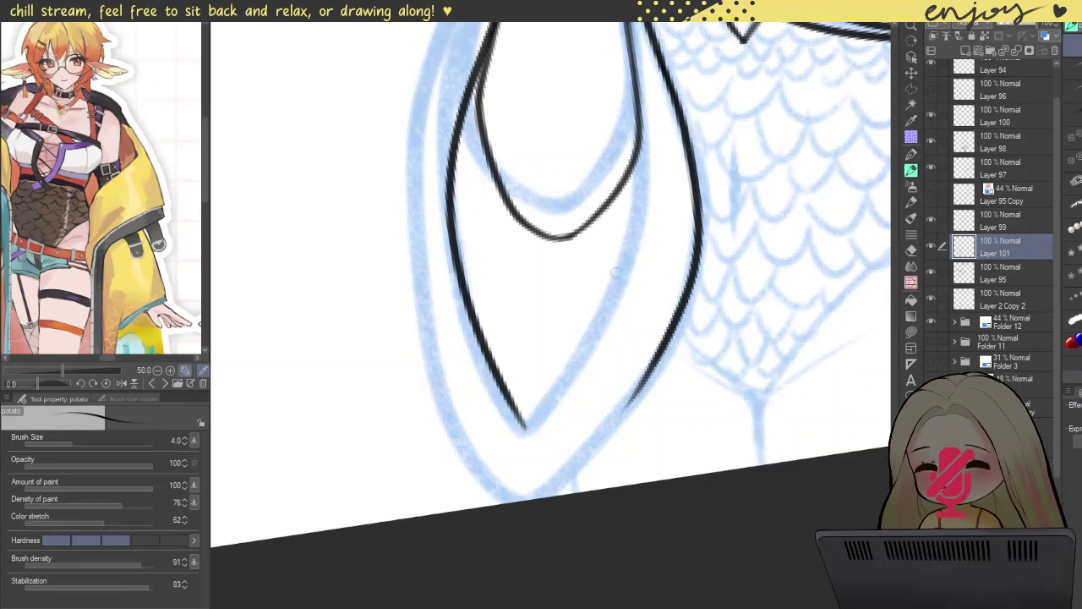
mouse_move(638, 114)
left_mouse_down()
mouse_move(602, 311)
mouse_move(522, 425)
left_mouse_up()
key("ctrl+z")
mouse_move(639, 108)
left_mouse_down()
mouse_move(634, 270)
mouse_move(503, 453)
left_mouse_up()
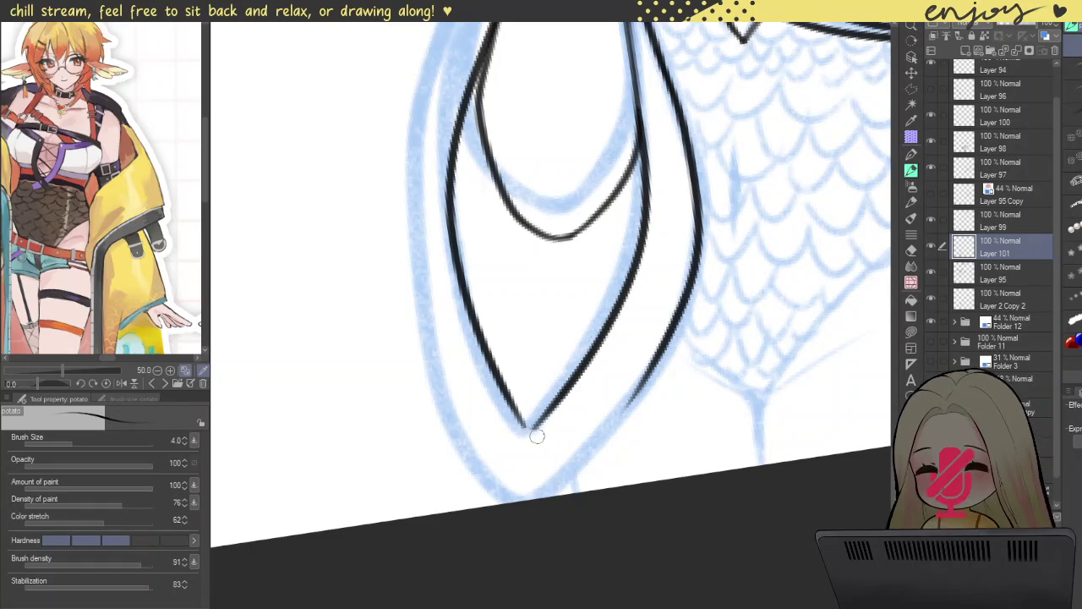
scroll(536, 436, "up", 2)
left_click_drag(511, 414, 609, 364)
left_click_drag(539, 411, 615, 333)
scroll(522, 321, "down", 3)
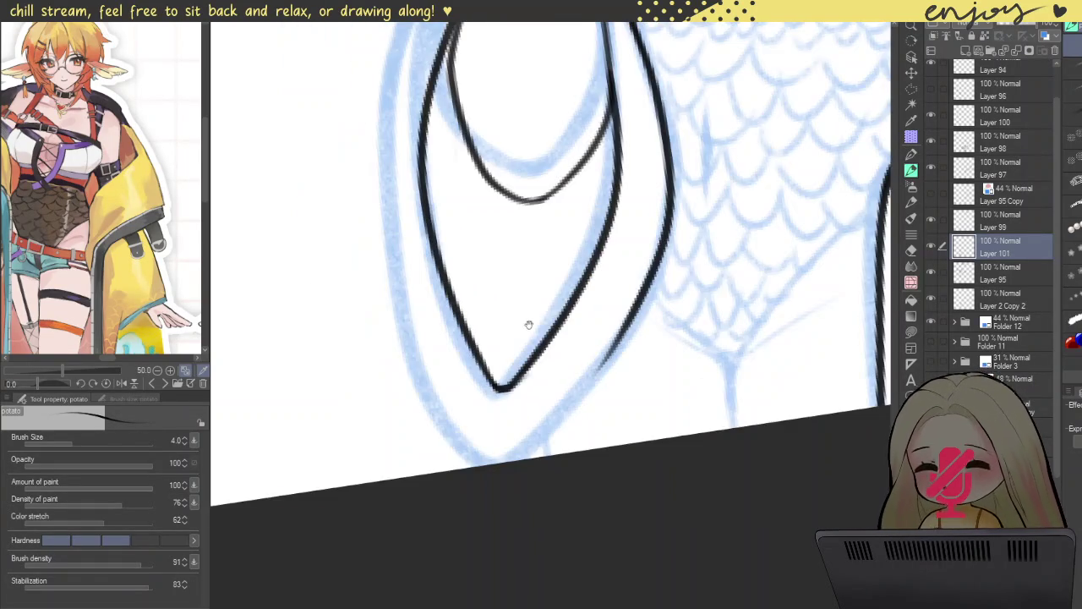
- Draw the outer outline around the sleeve tip
mouse_move(479, 133)
left_mouse_down()
mouse_move(474, 232)
mouse_move(568, 494)
mouse_move(767, 267)
left_mouse_up()
key("ctrl+z")
mouse_move(470, 218)
left_mouse_down()
mouse_move(545, 439)
mouse_move(759, 326)
left_mouse_up()
key("ctrl+z")
mouse_move(480, 245)
left_mouse_down()
mouse_move(548, 440)
mouse_move(655, 469)
mouse_move(727, 306)
left_mouse_up()
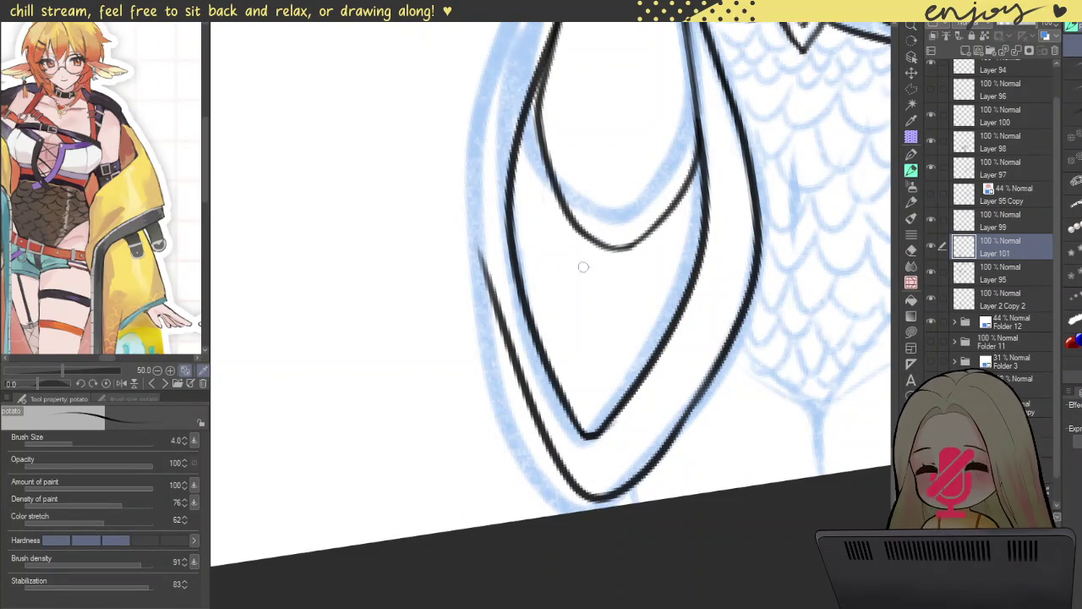
left_click_drag(586, 287, 564, 191)
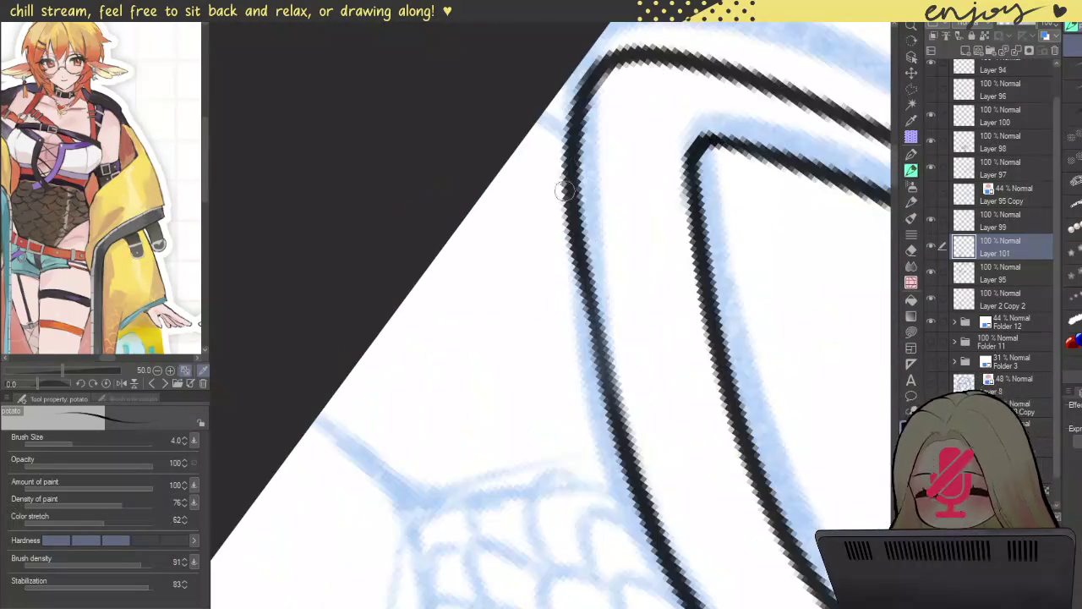
- Ink the sleeve's outer left outline cleanly, then straighten the view on the torso
left_click_drag(565, 140, 669, 550)
key("ctrl+z")
left_click_drag(565, 139, 645, 565)
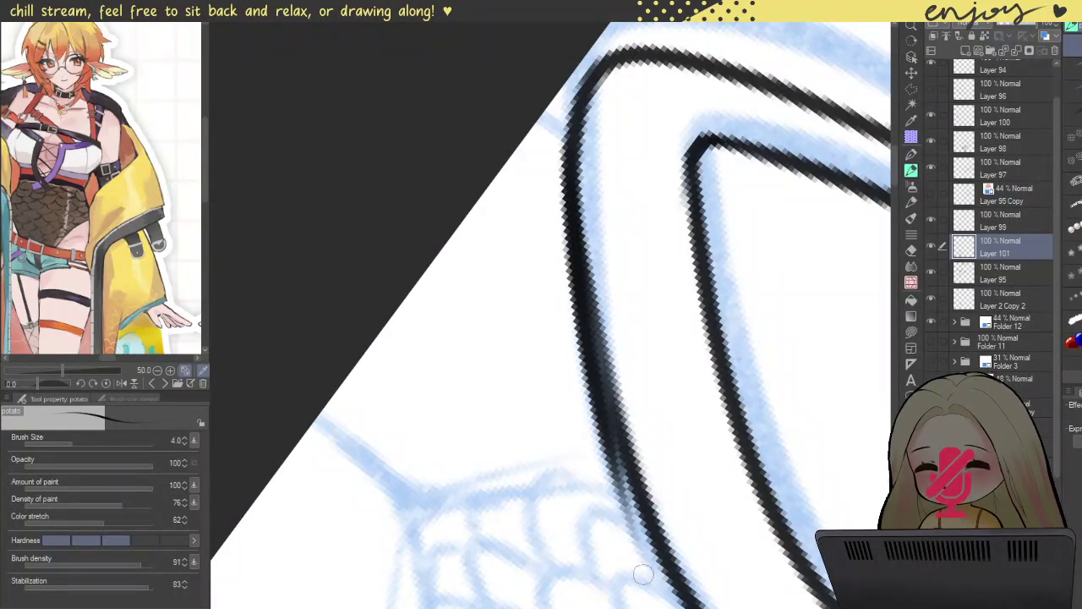
key("ctrl+z")
left_click_drag(564, 140, 651, 575)
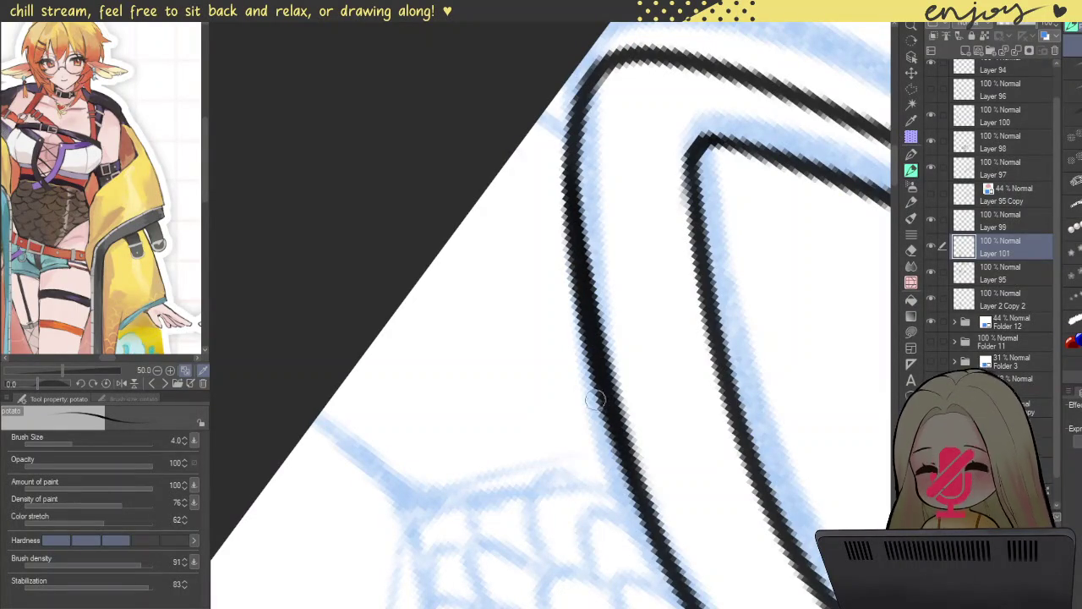
scroll(563, 186, "down", 5)
left_click_drag(570, 98, 447, 369)
scroll(449, 397, "down", 3)
scroll(490, 321, "up", 2)
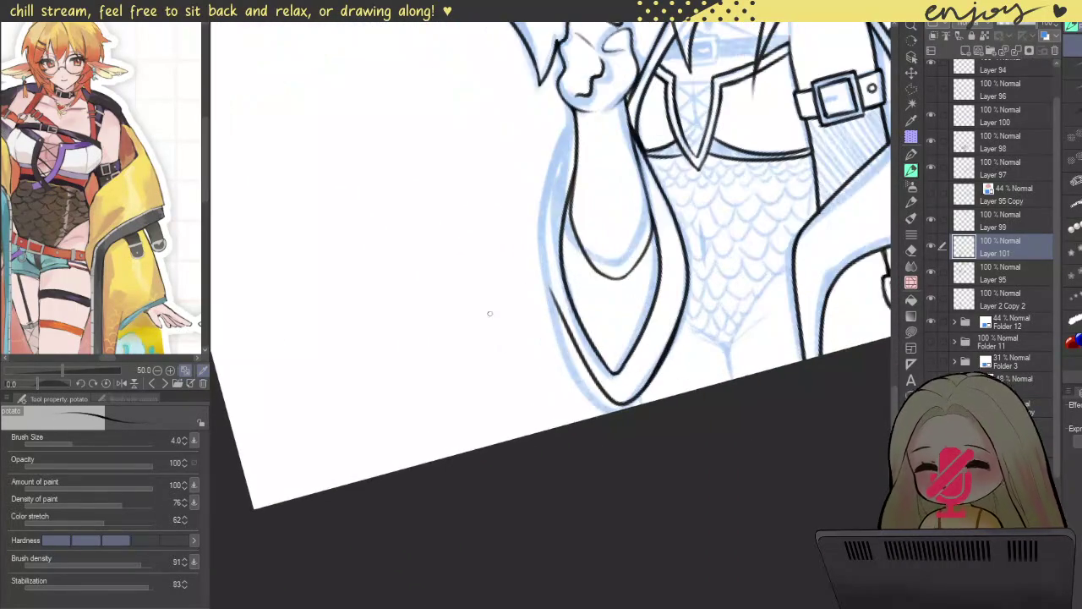
scroll(515, 290, "up", 5)
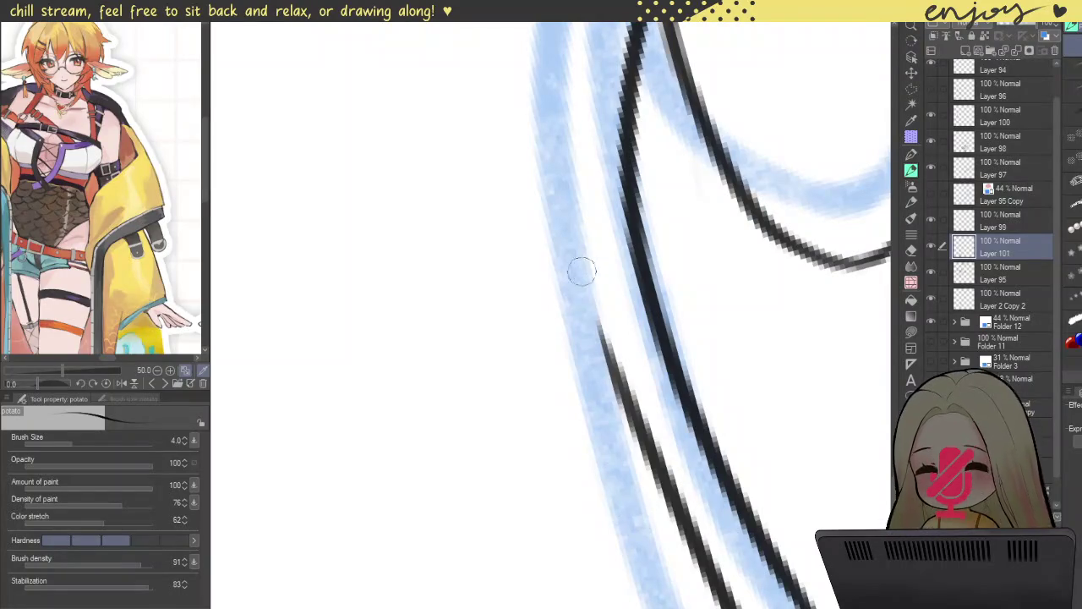
scroll(599, 178, "down", 4)
scroll(606, 241, "up", 2)
- Ink the second line beside the left contour to complete the double outline
mouse_move(630, 155)
left_mouse_down()
mouse_move(593, 296)
mouse_move(621, 508)
left_mouse_up()
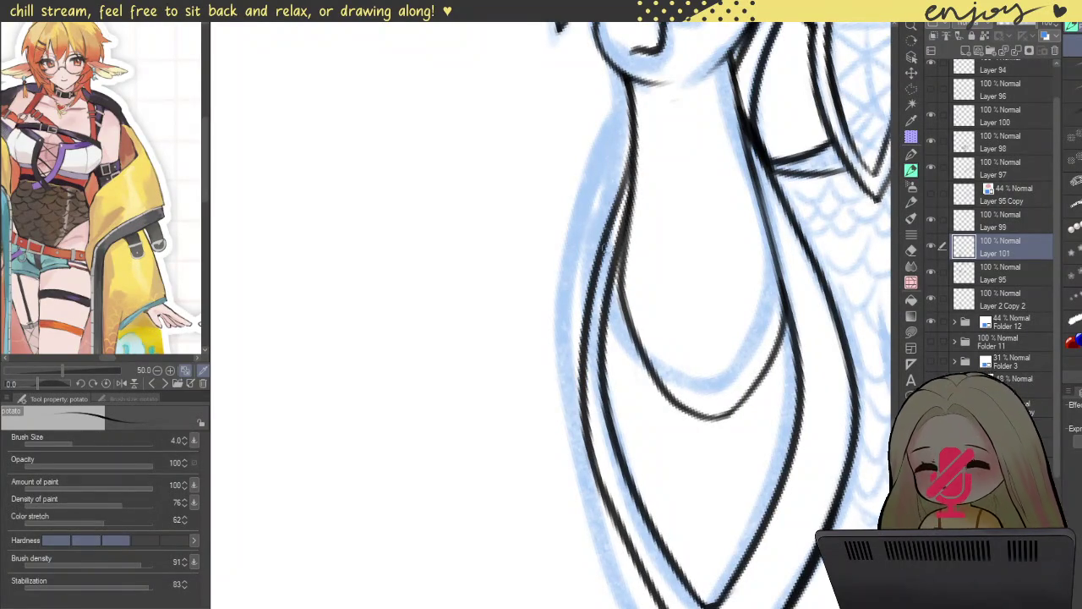
key("ctrl+z")
mouse_move(630, 150)
left_mouse_down()
mouse_move(583, 385)
mouse_move(625, 507)
left_mouse_up()
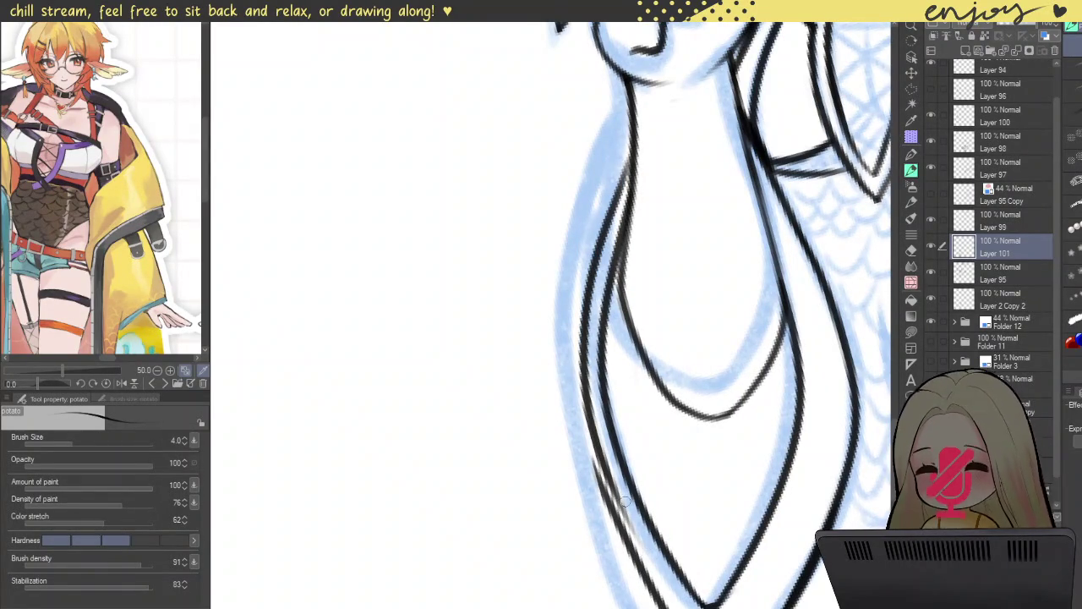
key("ctrl+z")
mouse_move(626, 167)
left_mouse_down()
mouse_move(584, 305)
mouse_move(659, 589)
left_mouse_up()
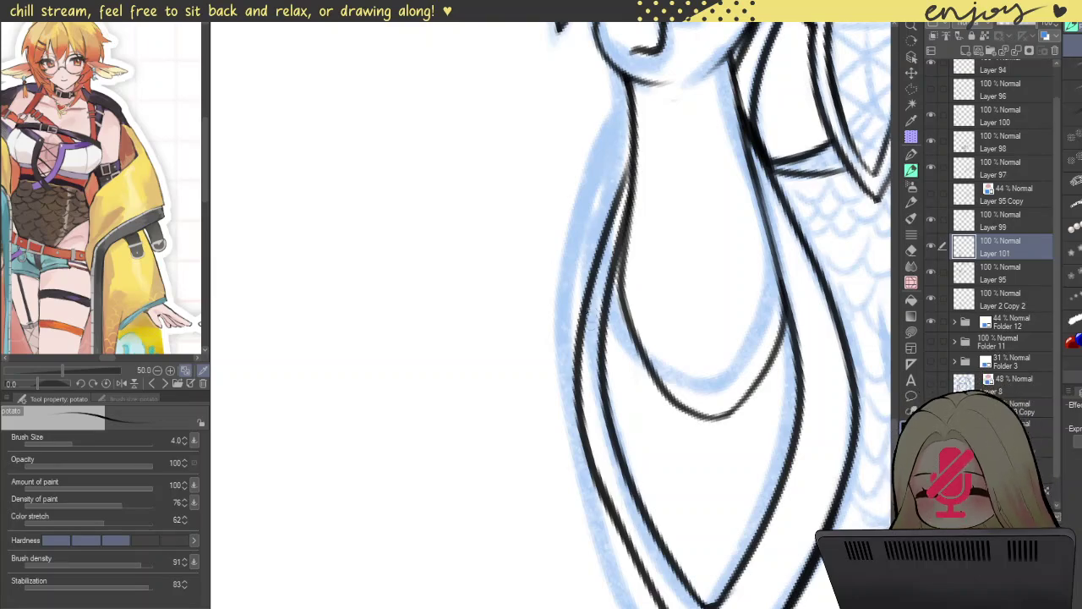
scroll(618, 425, "down", 2)
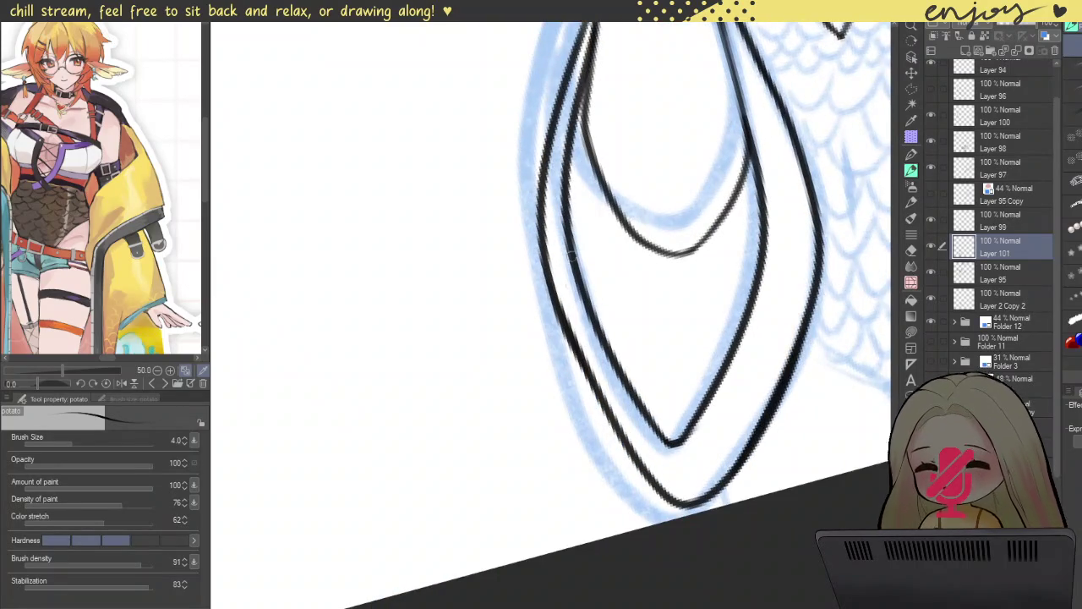
scroll(586, 326, "up", 2)
scroll(586, 326, "up", 2)
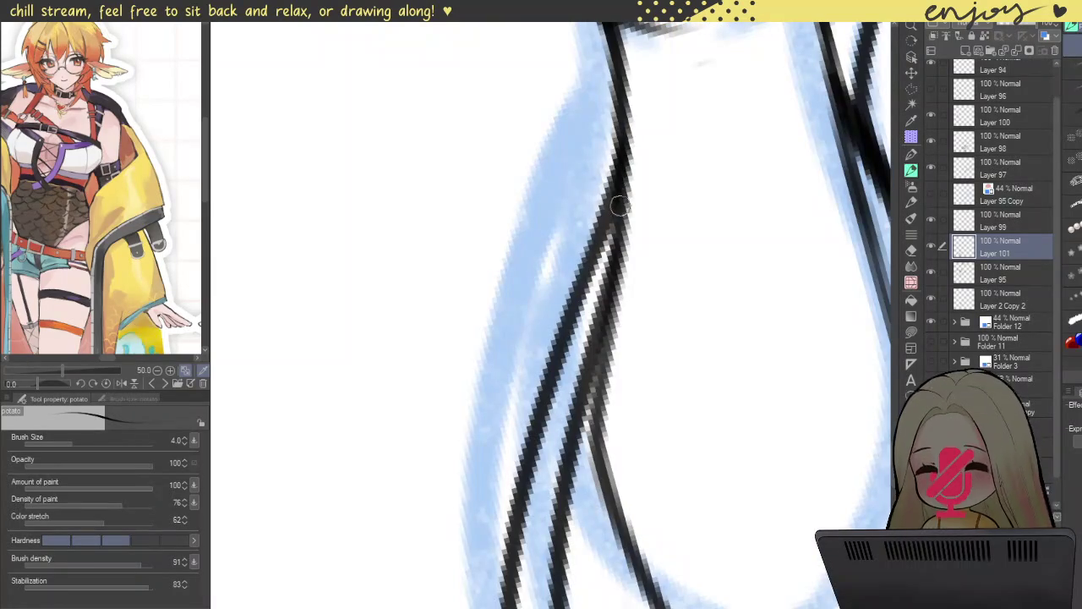
scroll(558, 328, "down", 3)
scroll(674, 123, "down", 3)
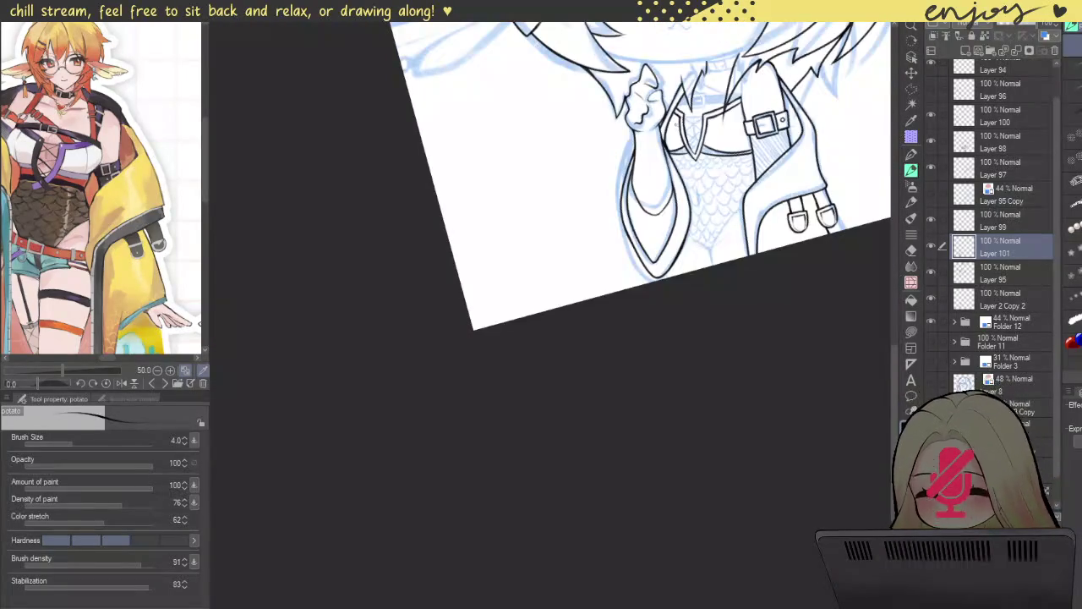
- Ink short, straight vertical strokes below the coat outline near the scale pattern
left_click_drag(735, 172, 706, 174)
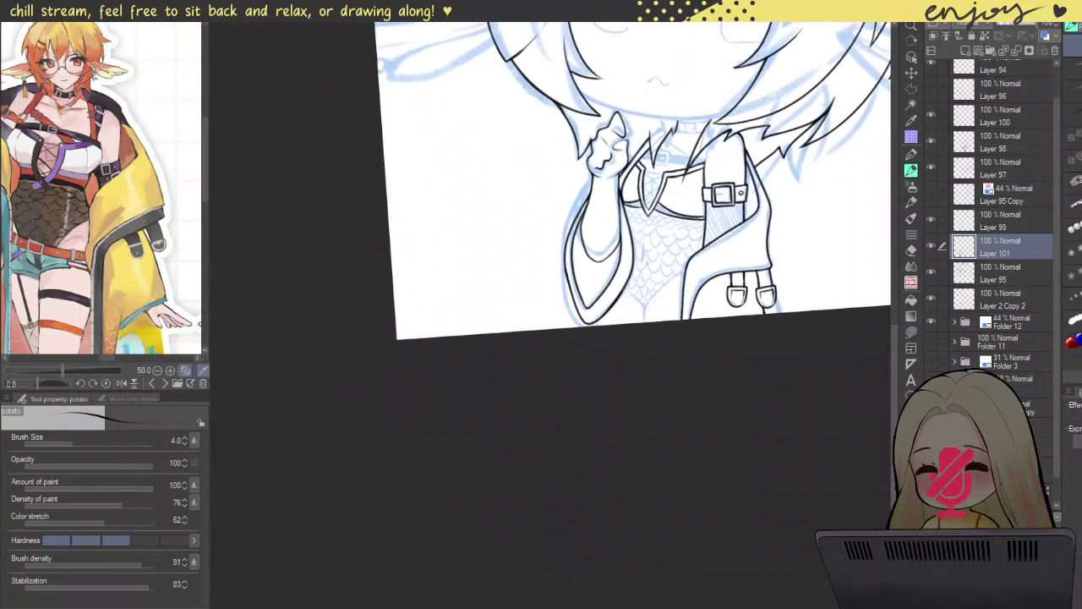
scroll(595, 316, "up", 2)
scroll(596, 316, "up", 2)
left_click_drag(572, 314, 580, 353)
left_click_drag(672, 367, 583, 338)
left_click_drag(648, 235, 668, 311)
key("ctrl+z")
left_click_drag(645, 246, 665, 311)
key("ctrl+z")
left_click_drag(648, 247, 652, 311)
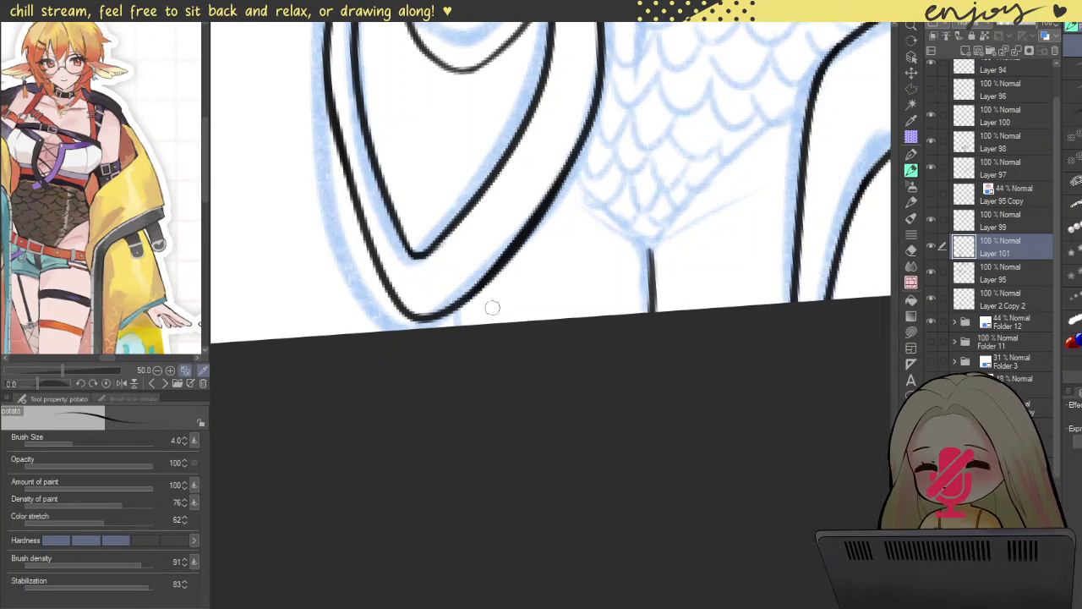
- Ink the bodysuit's bottom line and a slanted line running down from it
left_click_drag(476, 292, 475, 323)
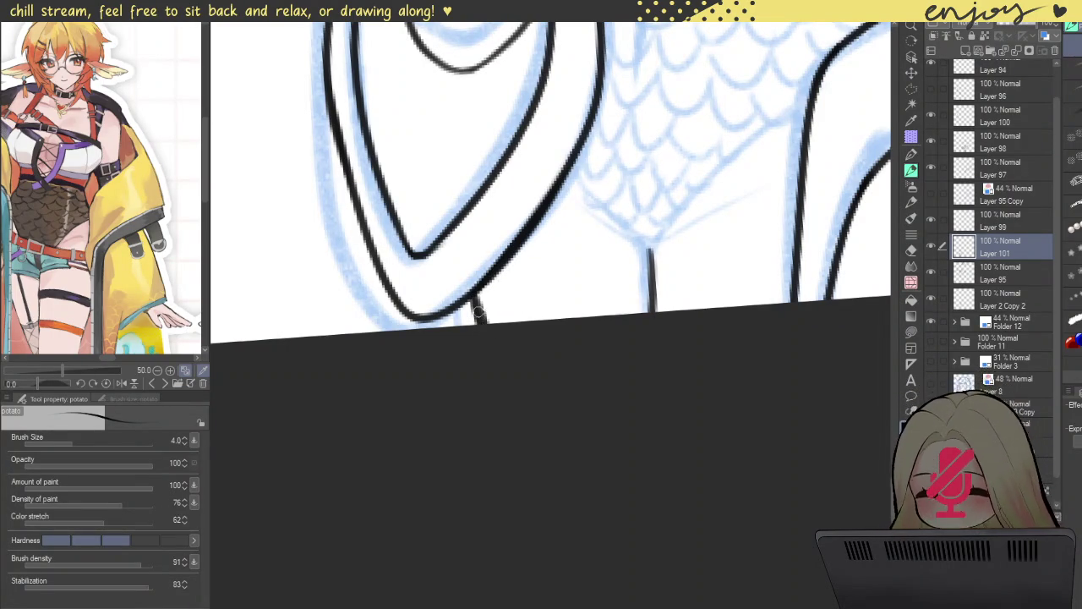
scroll(506, 369, "down", 5)
scroll(505, 370, "down", 2)
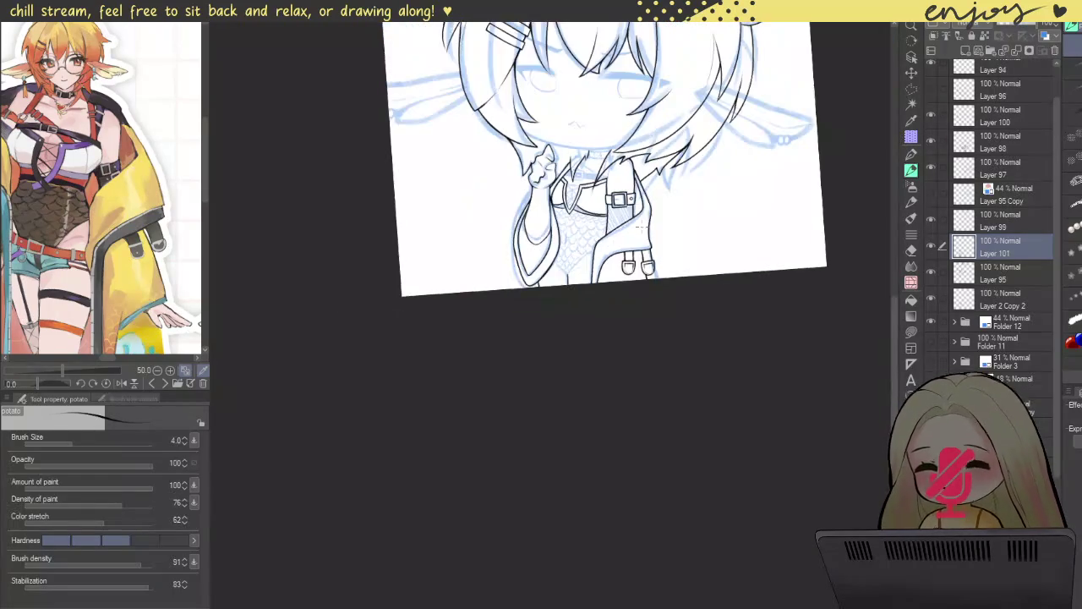
scroll(604, 304, "up", 2)
scroll(603, 304, "up", 2)
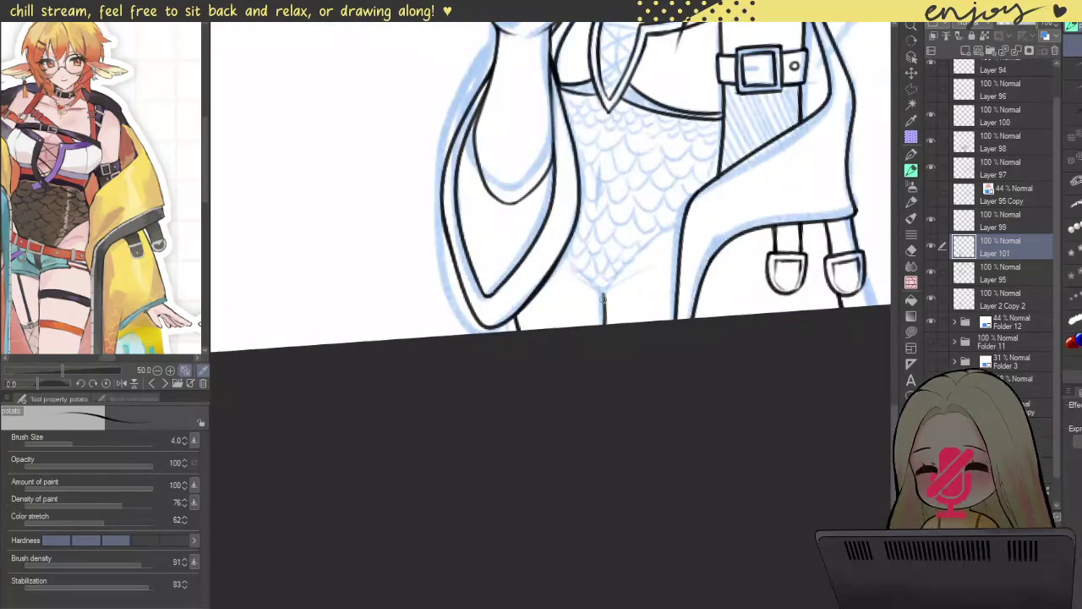
scroll(608, 308, "up", 3)
left_click_drag(593, 226, 577, 351)
key("ctrl+z")
left_click_drag(589, 223, 558, 352)
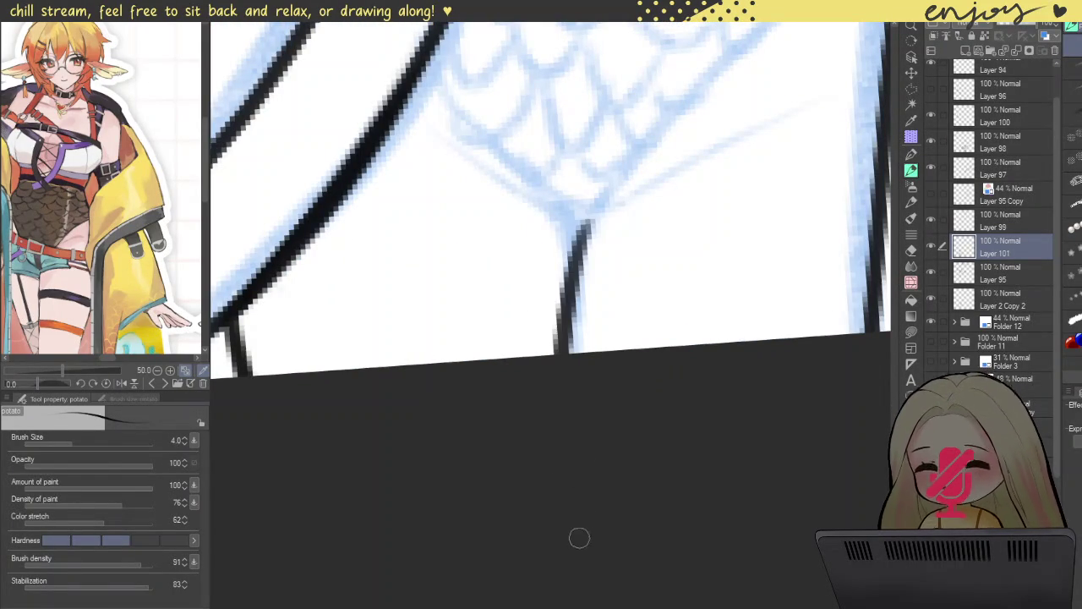
key("ctrl+z")
left_click_drag(584, 214, 560, 350)
- Draw the long diagonal leg line and extend the inner line at its top
scroll(581, 263, "down", 3)
scroll(583, 223, "down", 2)
scroll(584, 222, "up", 5)
left_click_drag(545, 313, 786, 26)
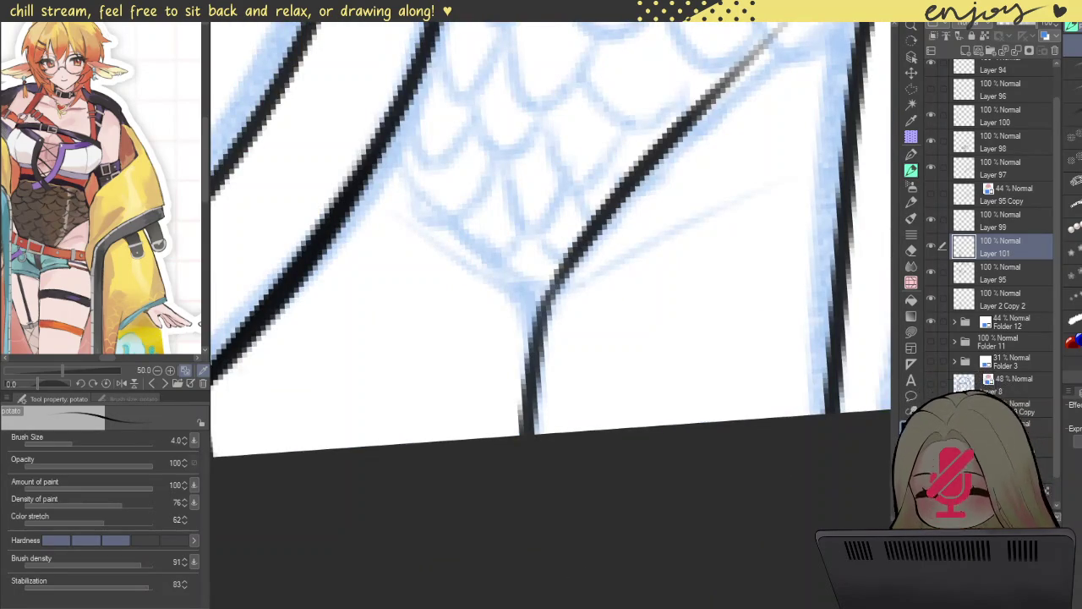
left_click_drag(674, 179, 660, 246)
key("ctrl+z")
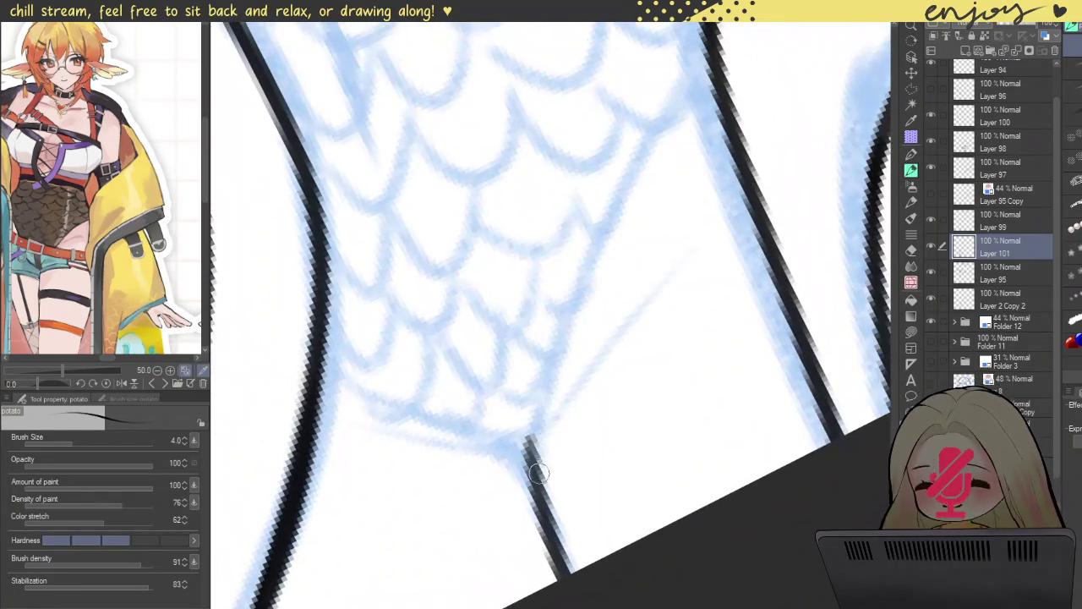
left_click_drag(534, 474, 680, 80)
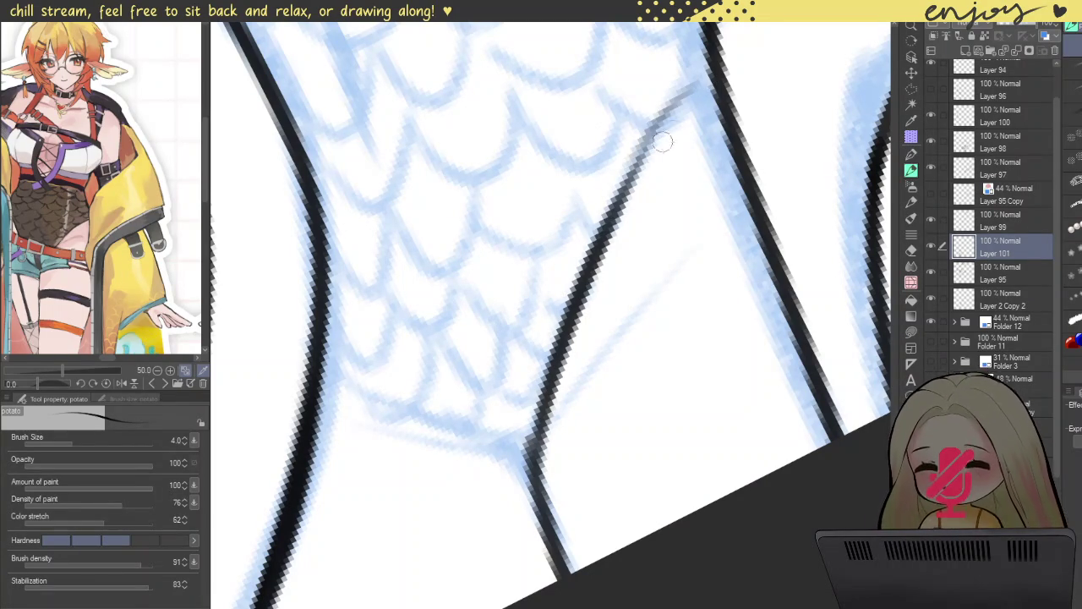
left_click_drag(707, 87, 640, 182)
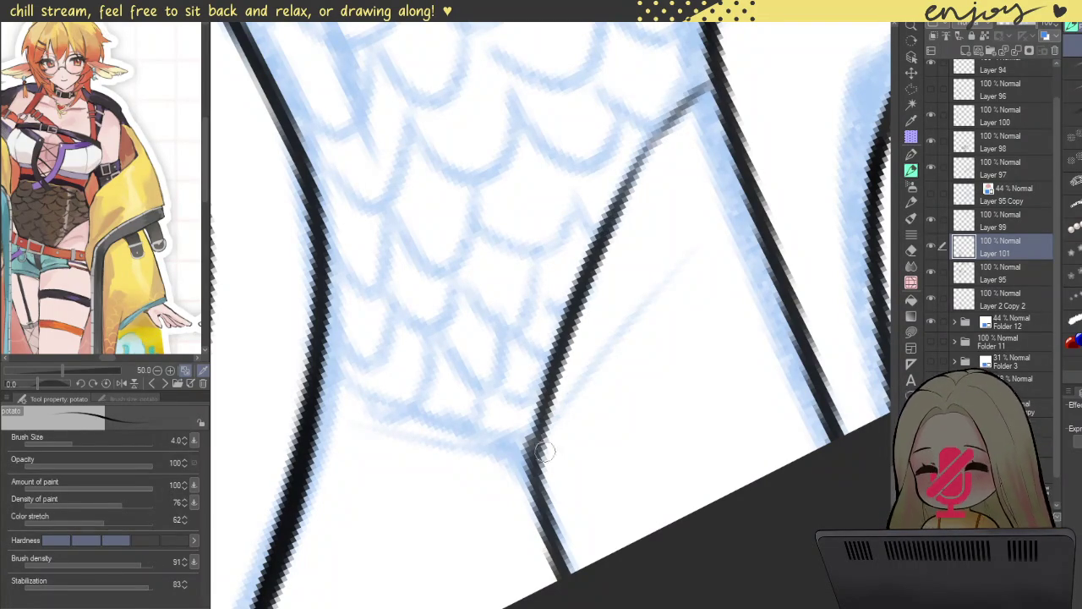
left_click_drag(548, 436, 641, 314)
- Join the vertical line's bottom to the diagonal leg line at a corner junction
mouse_move(592, 360)
left_mouse_down()
mouse_move(586, 441)
mouse_move(551, 217)
mouse_move(548, 360)
left_mouse_up()
left_click_drag(552, 254, 545, 306)
scroll(550, 342, "down", 3)
scroll(569, 356, "up", 4)
left_click_drag(570, 357, 564, 328)
left_click_drag(562, 365, 554, 313)
left_click_drag(547, 241, 534, 294)
left_click_drag(558, 357, 527, 241)
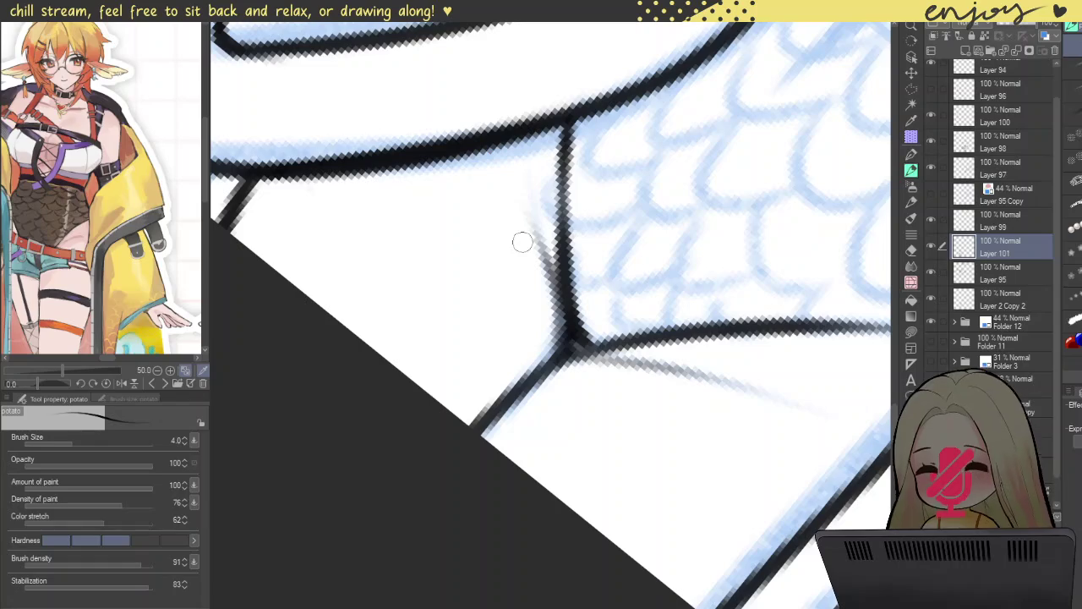
- Redraw the stroke beside the vertical line and darken the segment near the junction
scroll(528, 212, "down", 3)
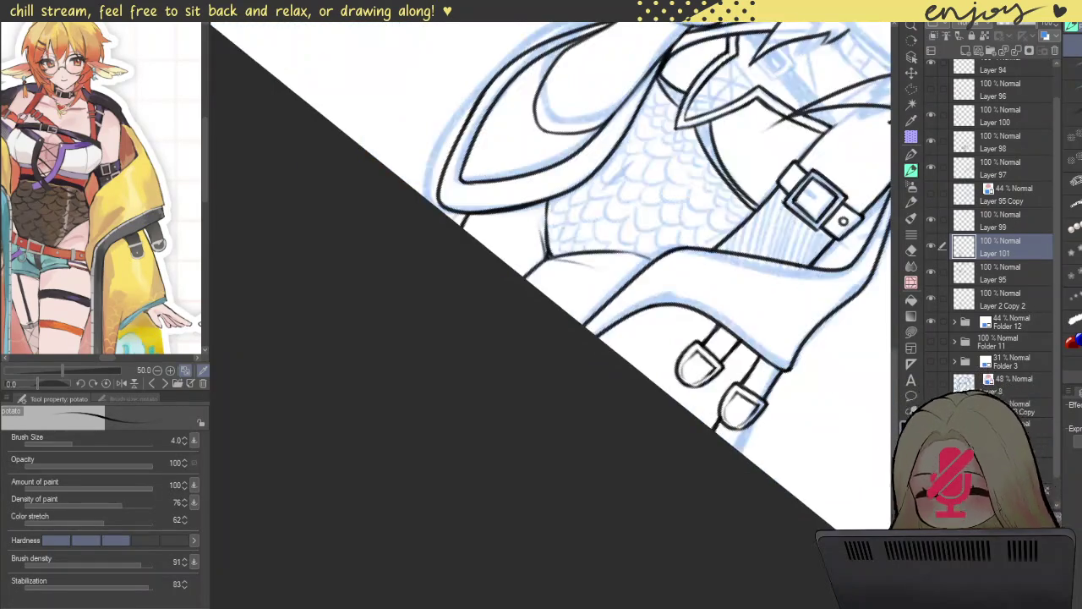
scroll(528, 211, "up", 1)
scroll(541, 271, "up", 2)
key("ctrl+z")
left_click_drag(543, 283, 526, 203)
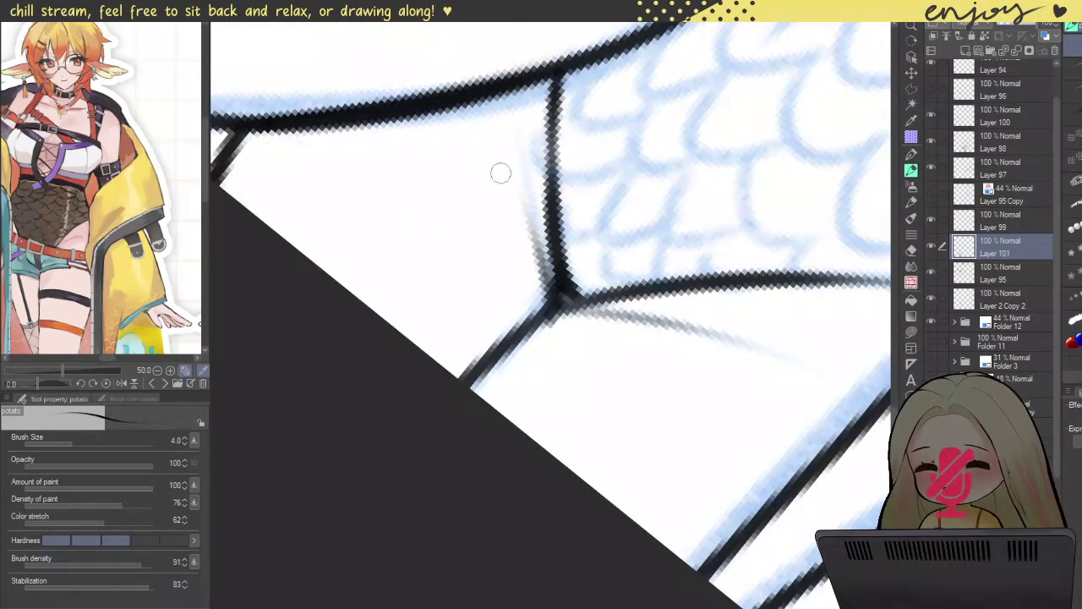
key("ctrl+z")
left_click_drag(541, 288, 516, 166)
key("ctrl+z")
left_click_drag(546, 274, 524, 184)
left_click_drag(539, 315, 517, 336)
key("ctrl+z")
mouse_move(545, 301)
left_mouse_down()
mouse_move(526, 336)
mouse_move(596, 297)
left_mouse_up()
key("ctrl+z")
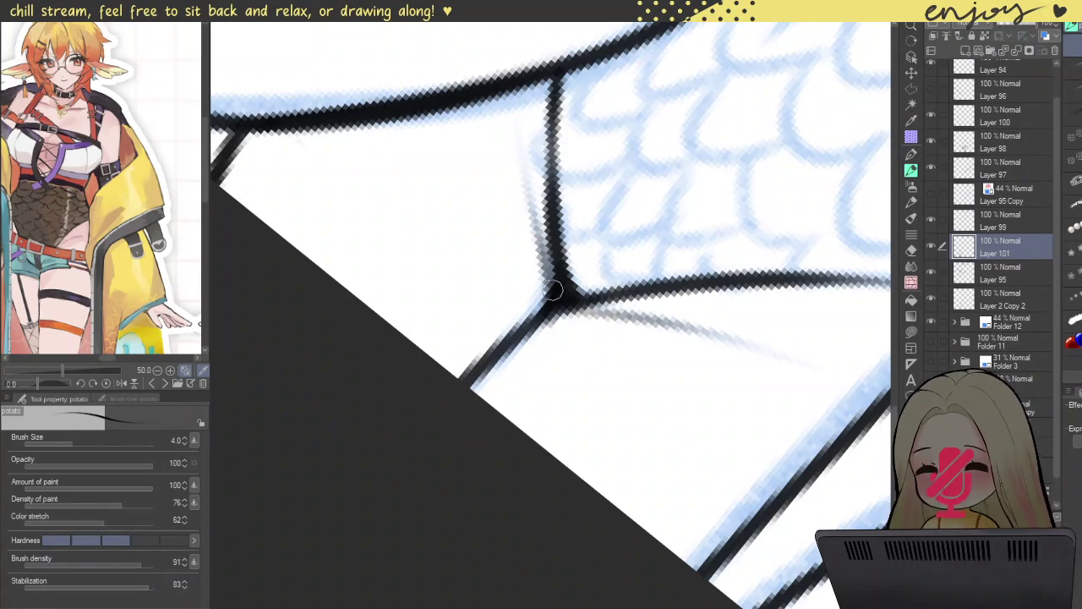
- Ink and thicken the torso side line running down-left from the junction
scroll(551, 290, "down", 5)
scroll(466, 167, "up", 3)
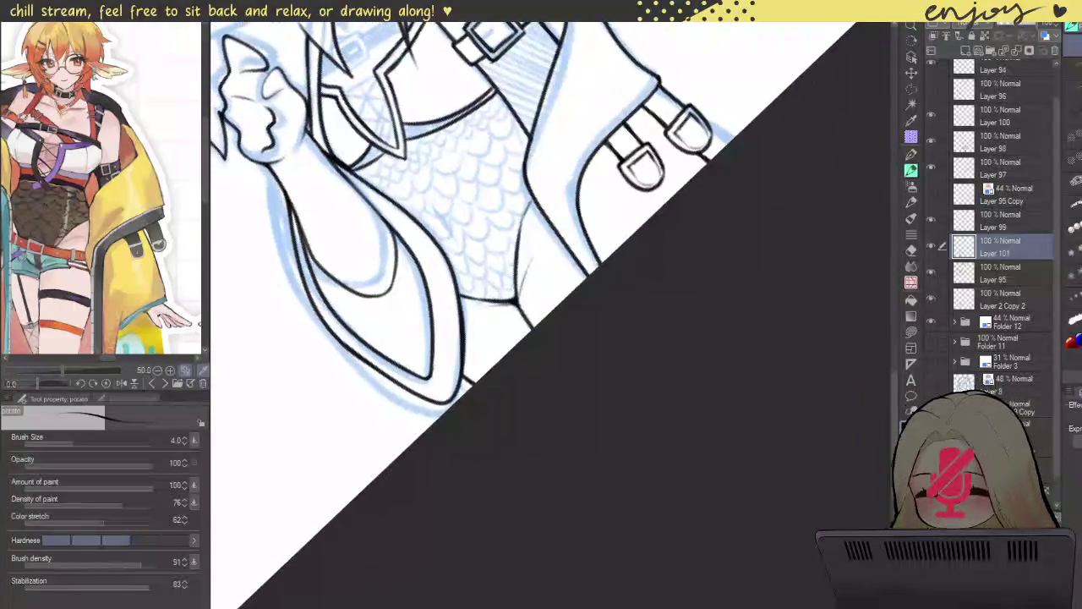
scroll(466, 167, "up", 5)
key("ctrl+z")
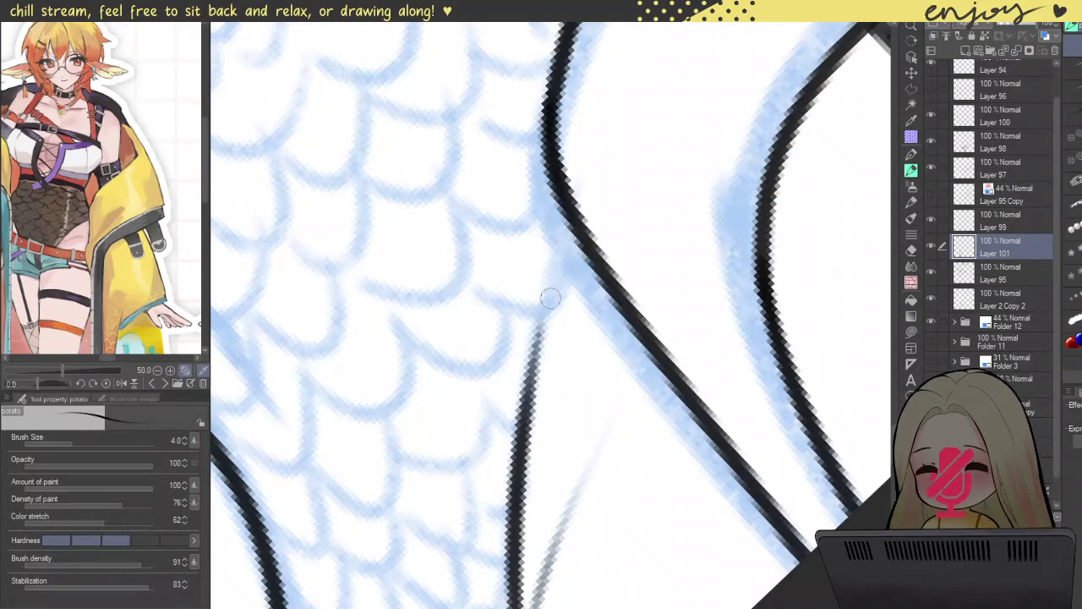
left_click_drag(571, 245, 530, 394)
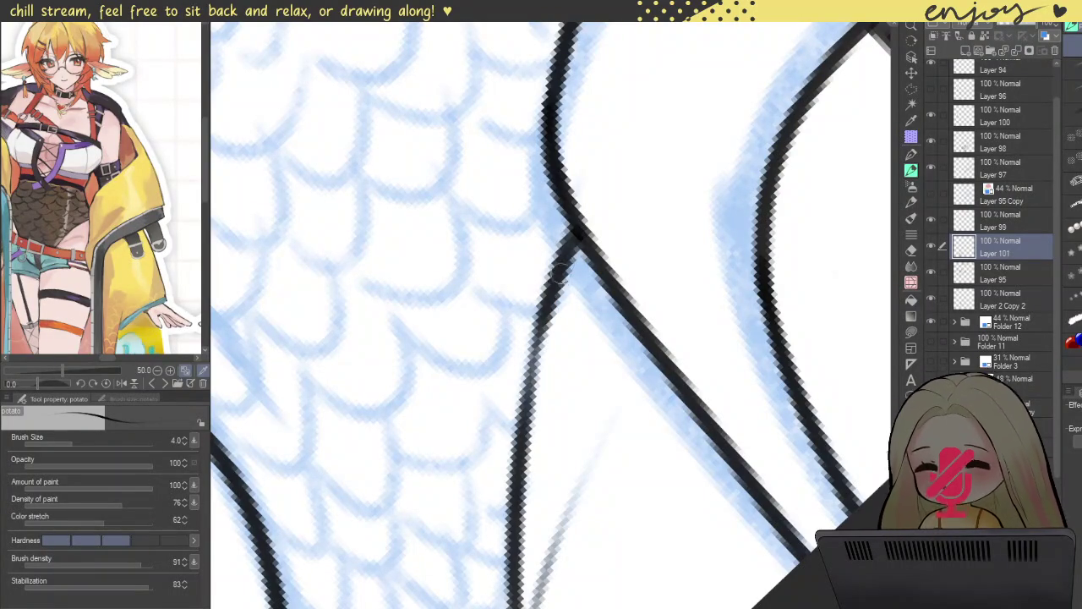
left_click_drag(524, 389, 517, 475)
left_click_drag(548, 292, 517, 441)
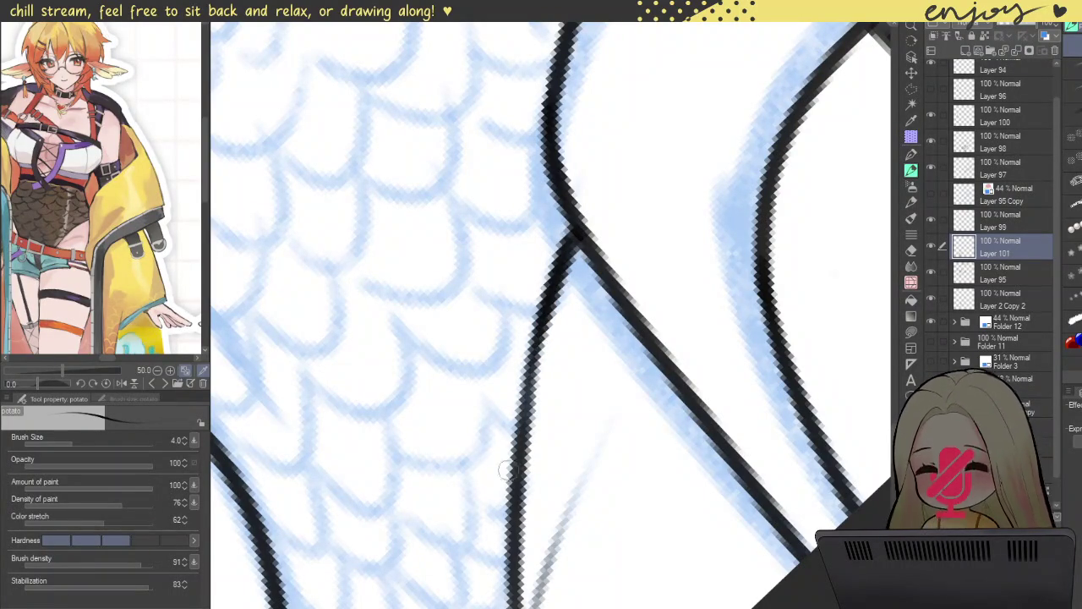
left_click_drag(547, 296, 519, 460)
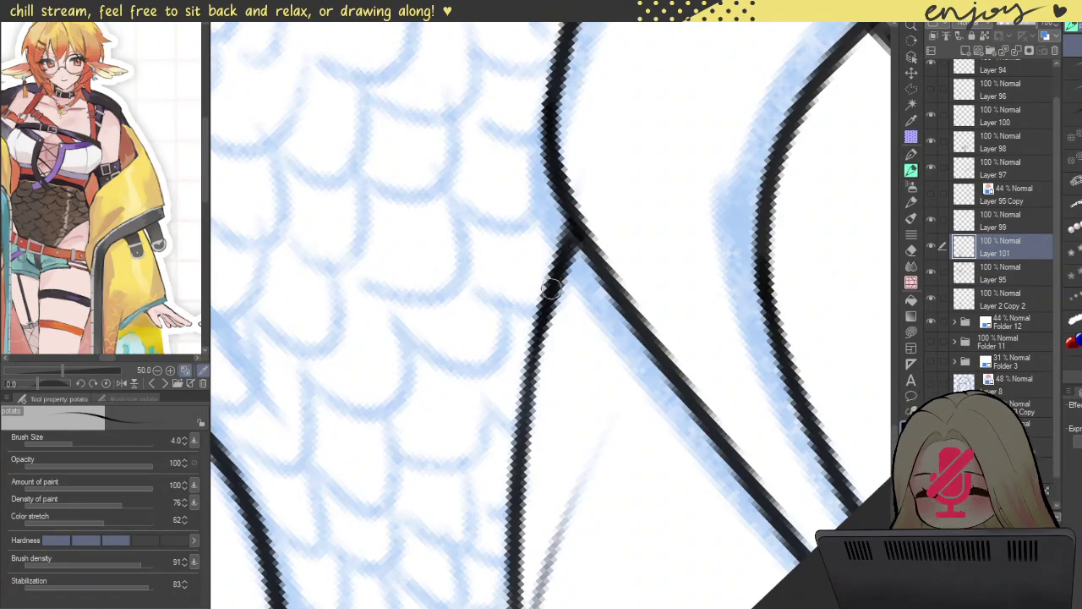
scroll(548, 292, "down", 5)
mouse_move(603, 113)
left_mouse_down()
mouse_move(753, 149)
mouse_move(797, 191)
mouse_move(664, 82)
mouse_move(695, 84)
mouse_move(777, 137)
mouse_move(712, 186)
mouse_move(716, 355)
mouse_move(677, 353)
left_mouse_up()
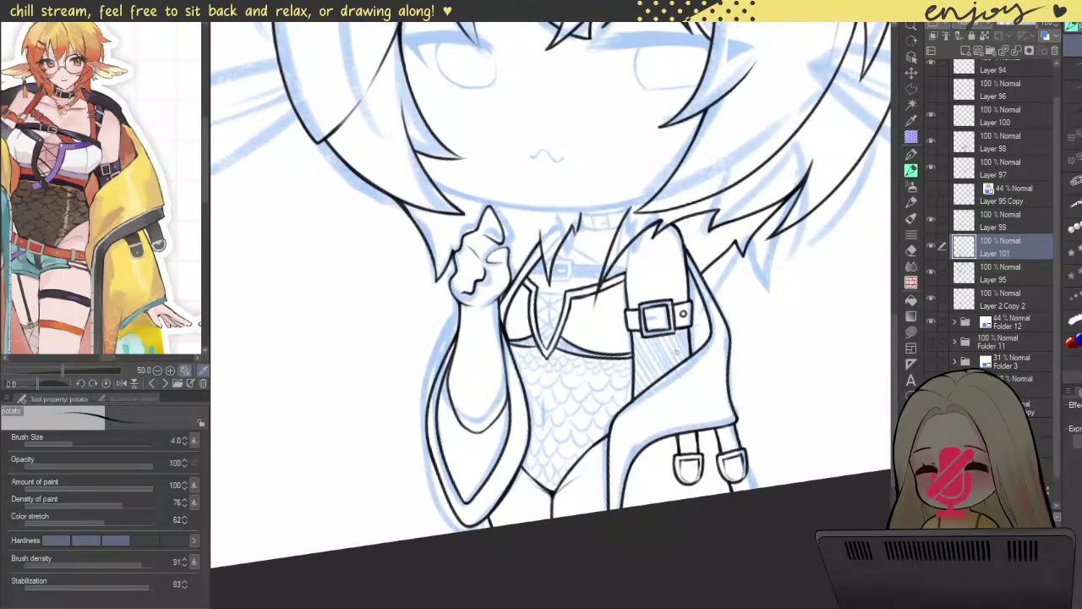
- Zoom in on the belly and draw a short vertical navel stroke
scroll(677, 352, "down", 3)
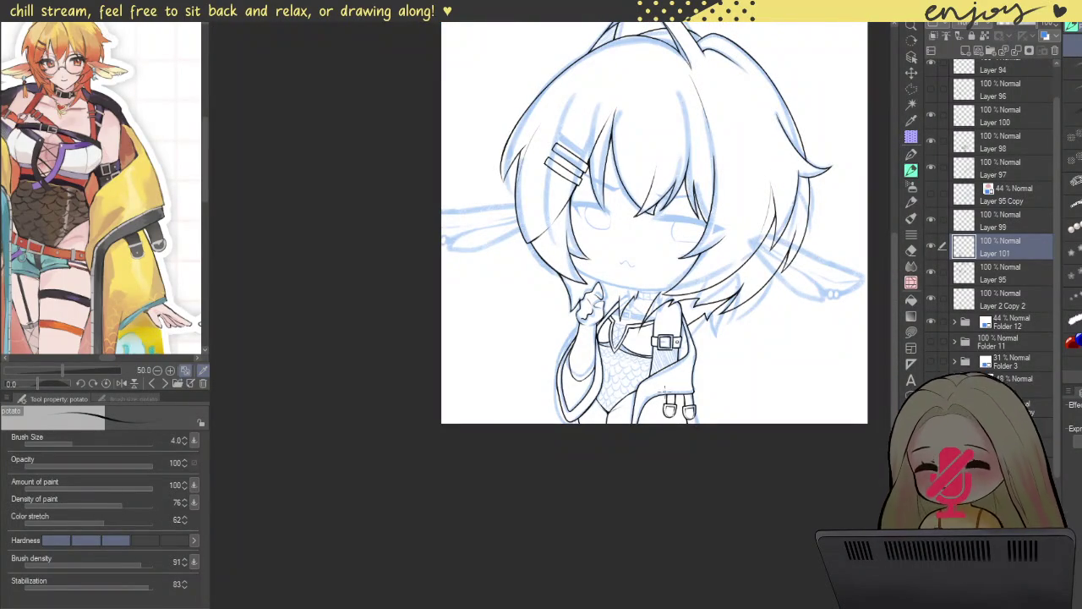
left_click_drag(687, 331, 688, 335)
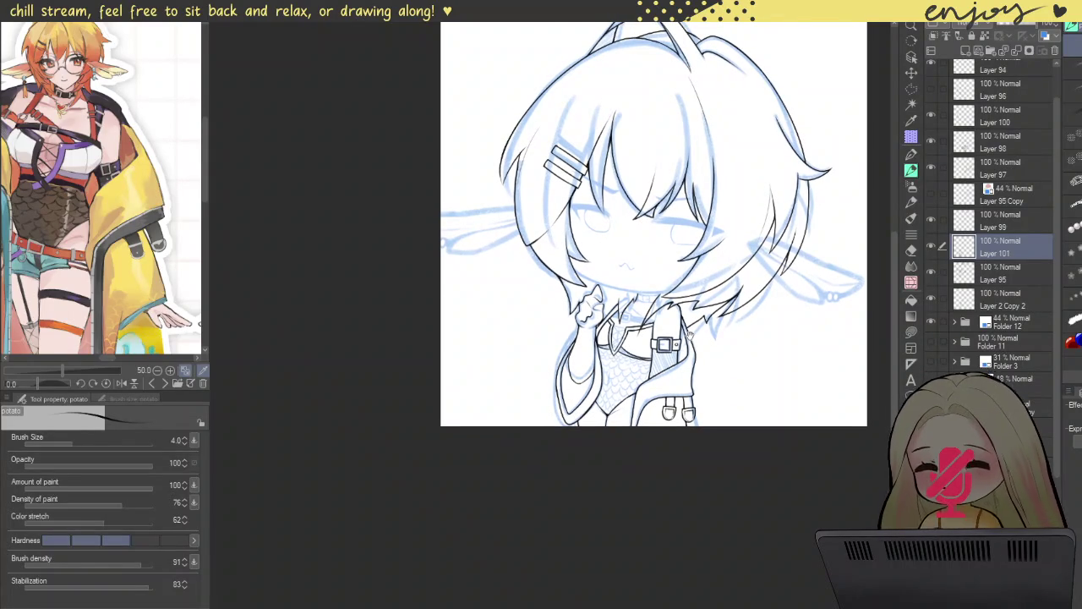
scroll(617, 364, "up", 3)
scroll(617, 363, "up", 3)
scroll(617, 364, "up", 2)
left_click_drag(598, 295, 590, 394)
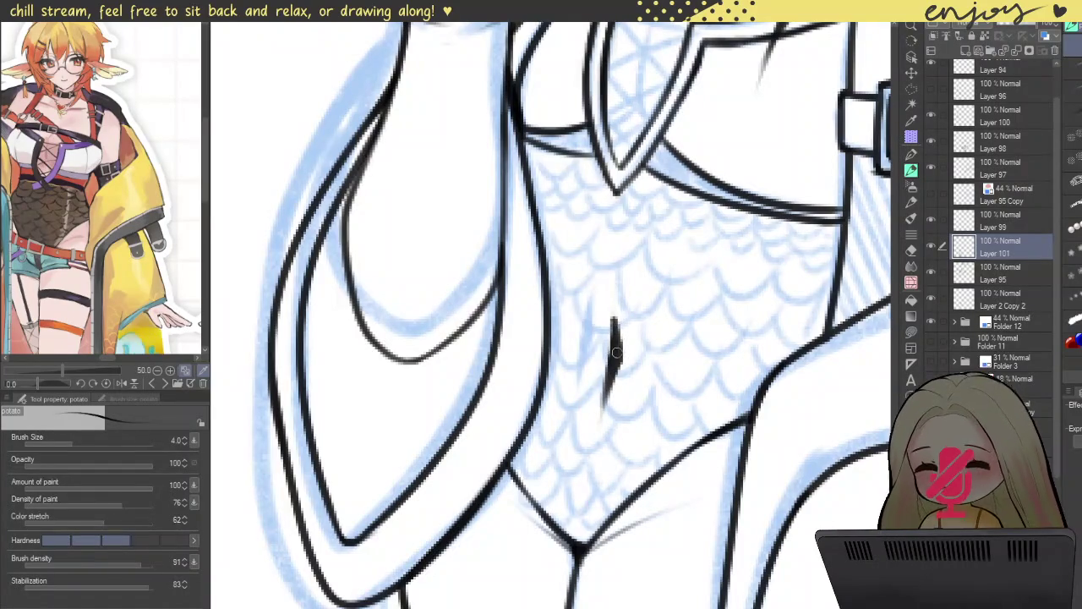
scroll(616, 351, "down", 5)
scroll(627, 343, "up", 5)
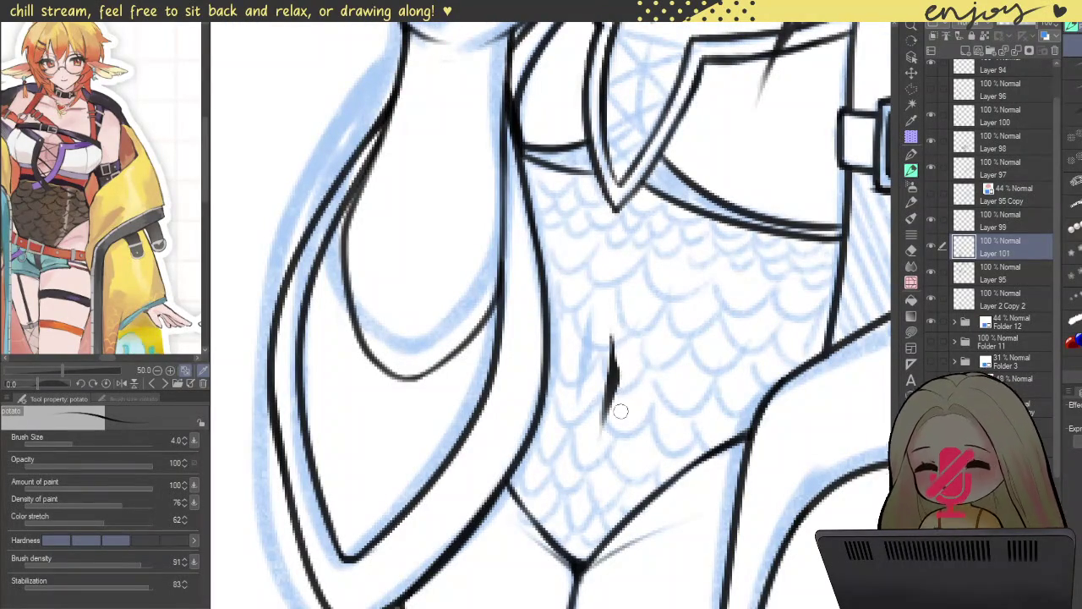
scroll(606, 378, "down", 5)
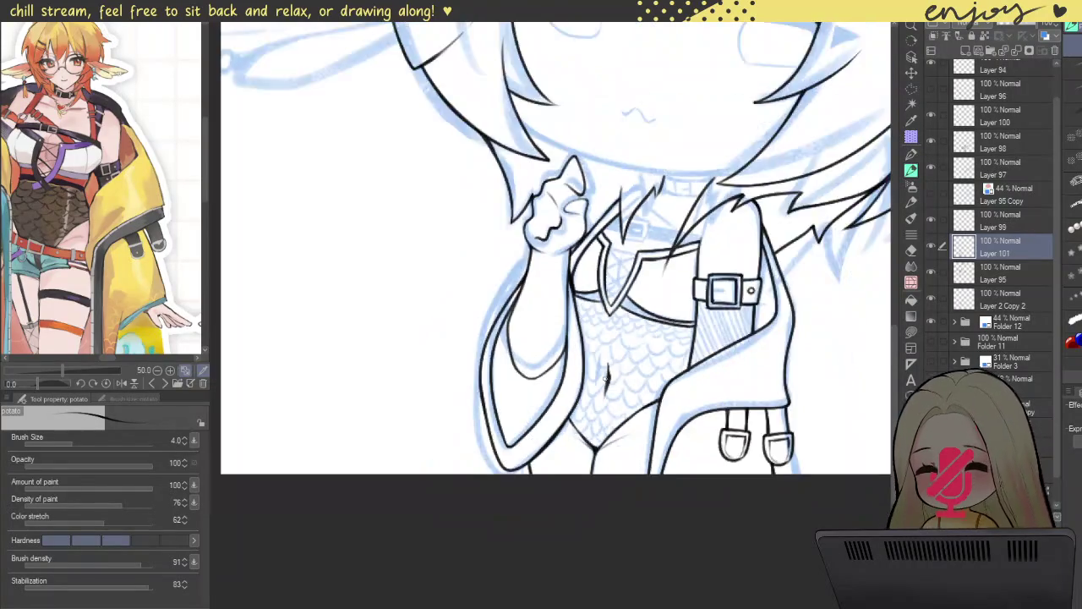
scroll(606, 378, "down", 2)
scroll(592, 381, "up", 2)
scroll(592, 380, "up", 4)
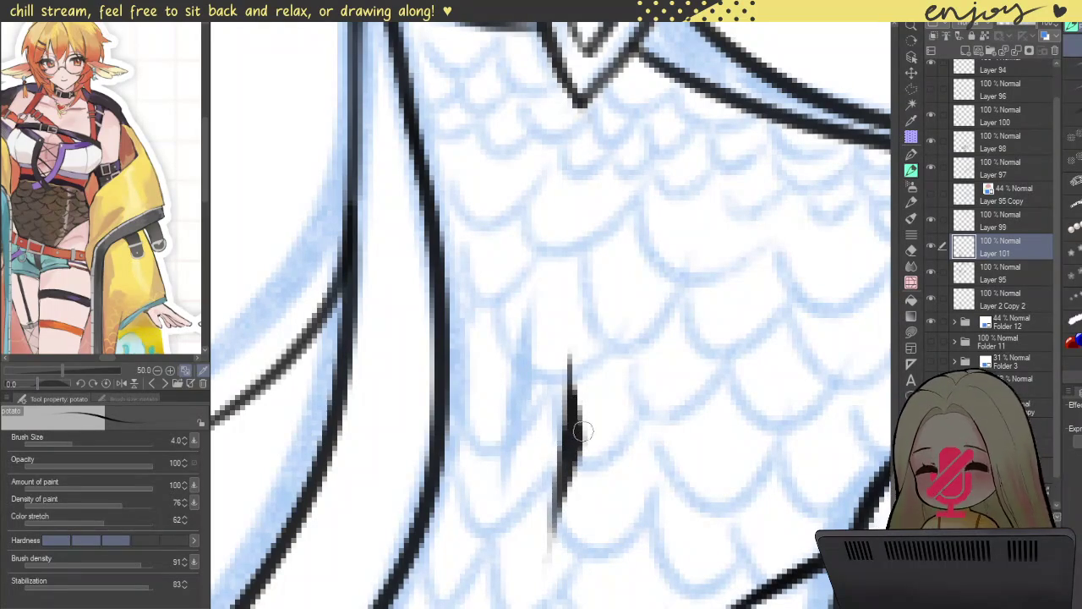
- Redraw the navel line without the stray tail, giving it a better taper
key("ctrl+z")
left_click_drag(571, 406, 559, 534)
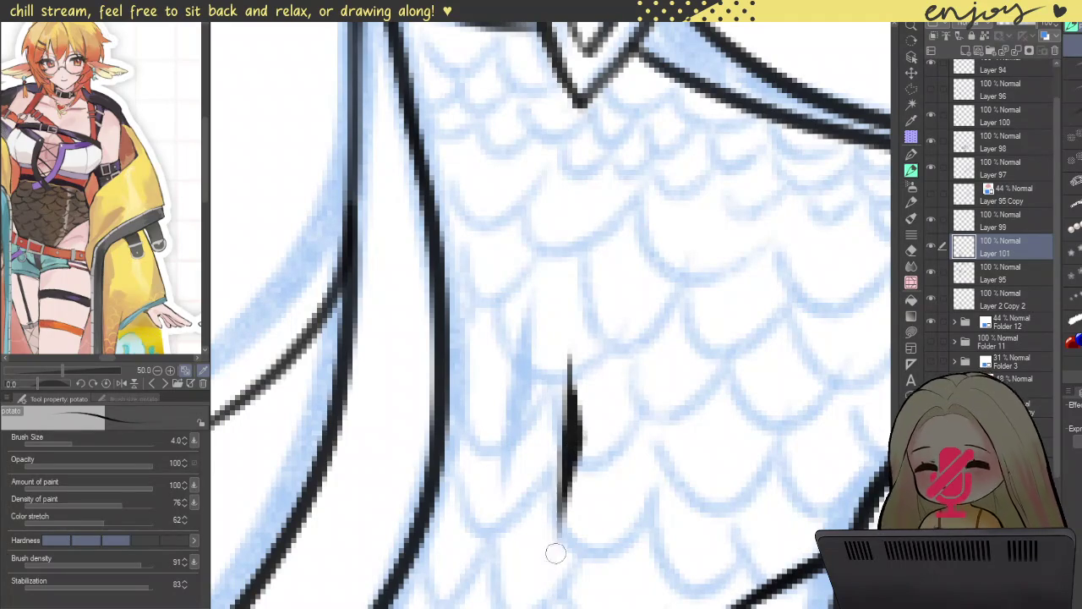
key("ctrl+z")
left_click_drag(570, 448, 570, 361)
scroll(577, 406, "down", 4)
scroll(583, 389, "down", 3)
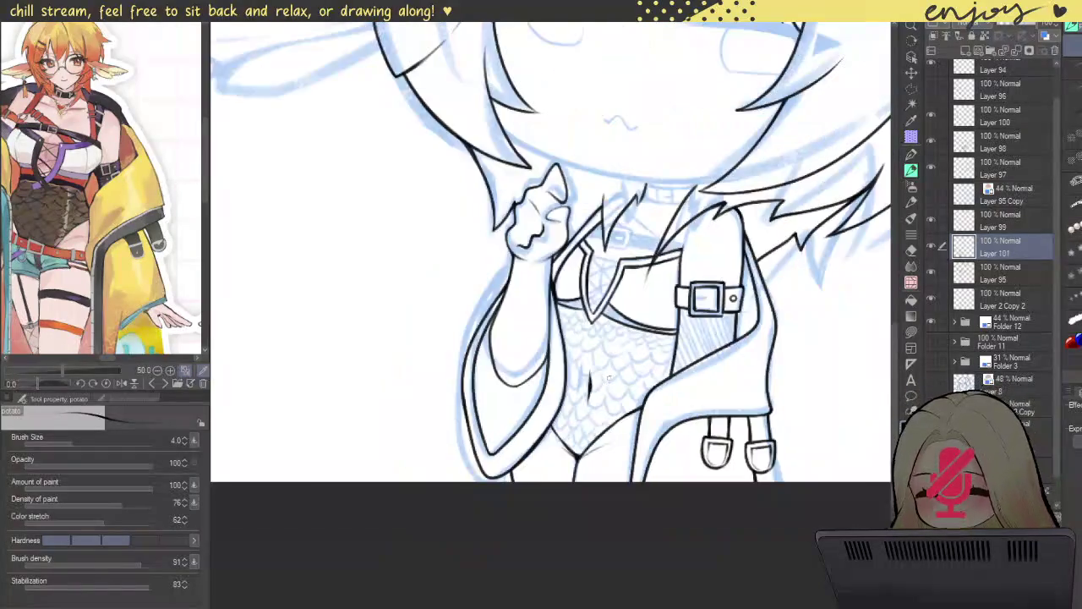
scroll(622, 328, "down", 2)
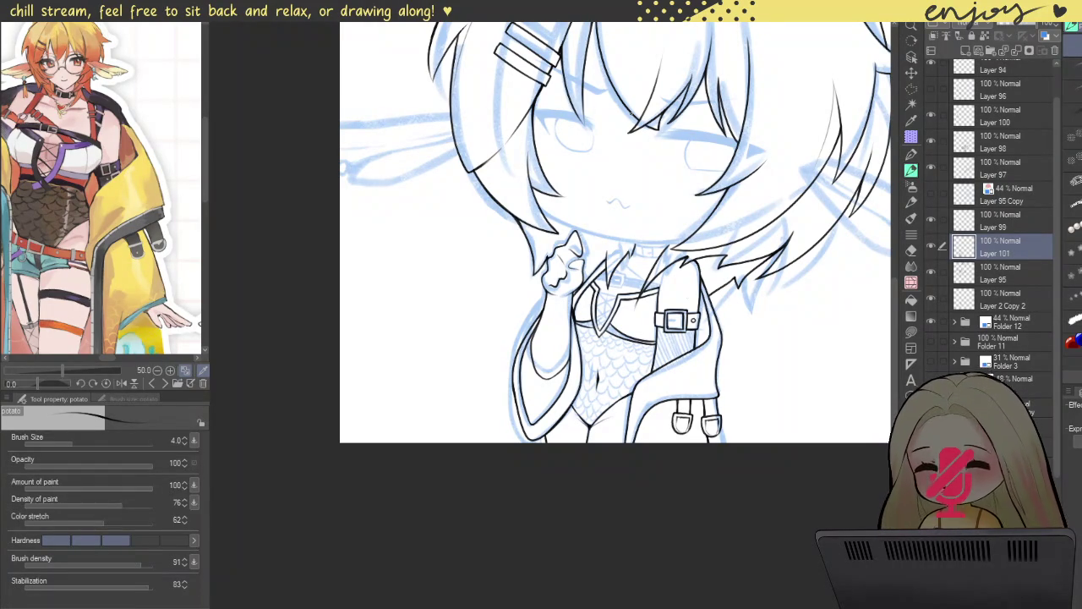
left_click_drag(692, 300, 659, 330)
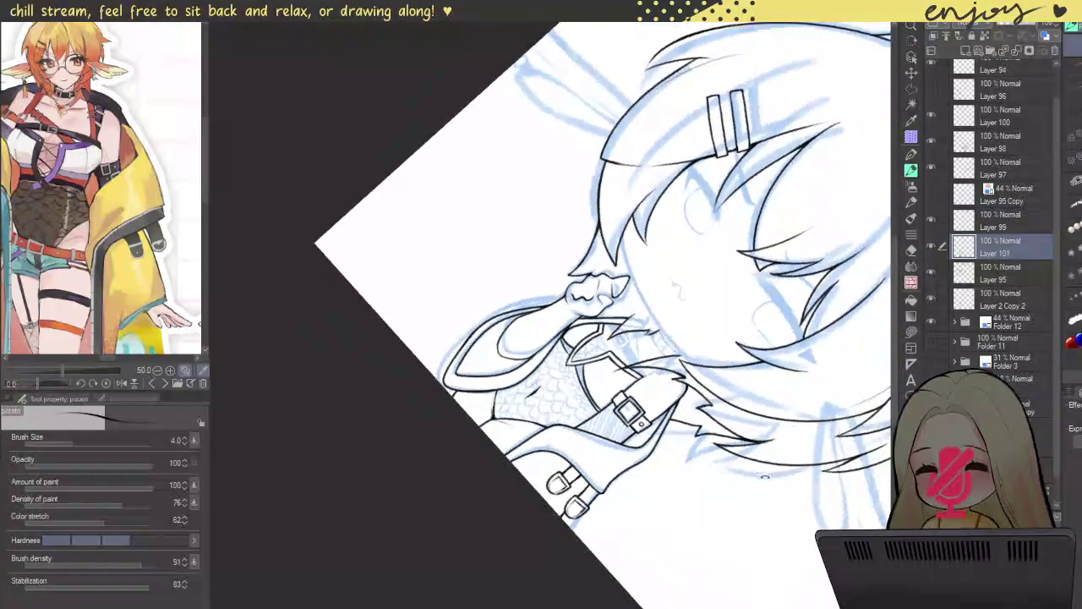
- Ink the jacket-edge line in upper and lower halves, redoing strokes until clean
scroll(658, 329, "up", 3)
scroll(573, 215, "up", 3)
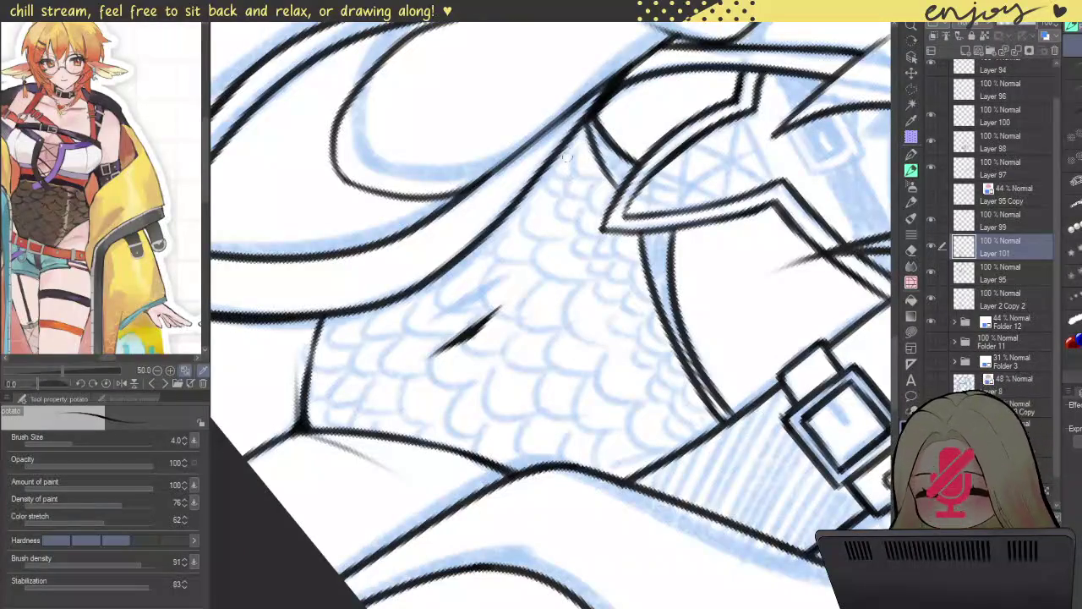
left_click_drag(568, 162, 669, 391)
key("ctrl+z")
mouse_move(571, 136)
left_mouse_down()
mouse_move(676, 401)
mouse_move(613, 261)
left_mouse_up()
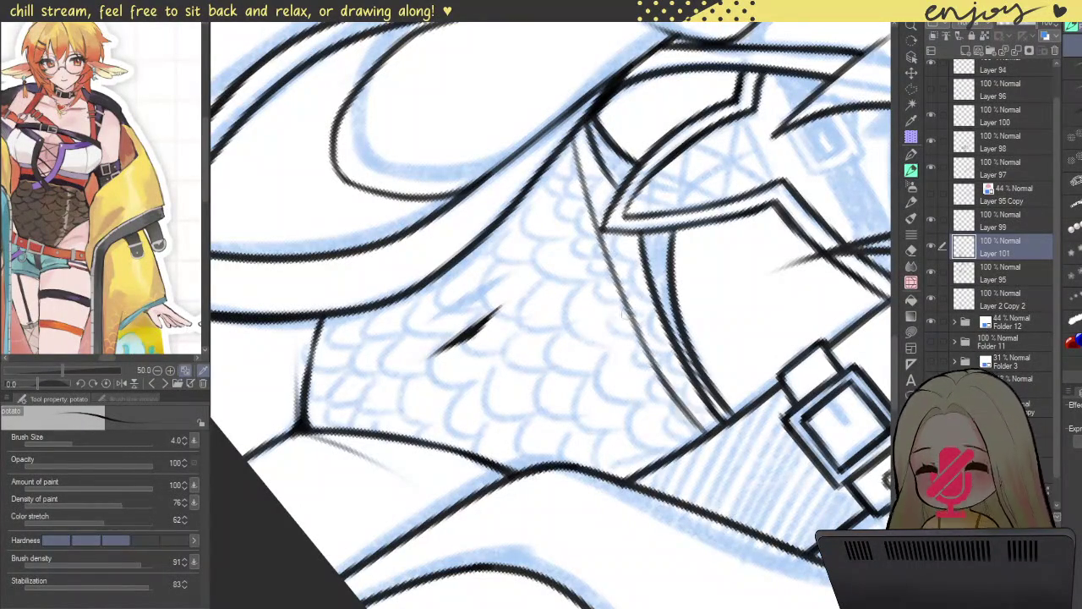
left_click_drag(572, 142, 611, 279)
key("ctrl+z")
left_click_drag(572, 135, 607, 269)
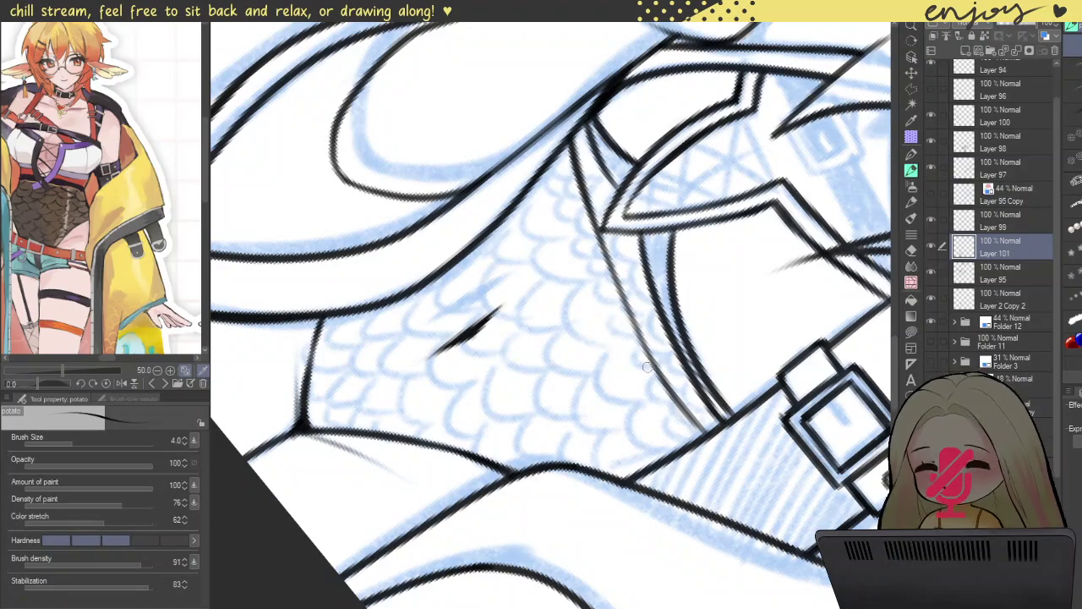
left_click_drag(705, 430, 615, 247)
key("ctrl+z")
left_click_drag(709, 444, 630, 317)
key("ctrl+z")
left_click_drag(689, 421, 612, 289)
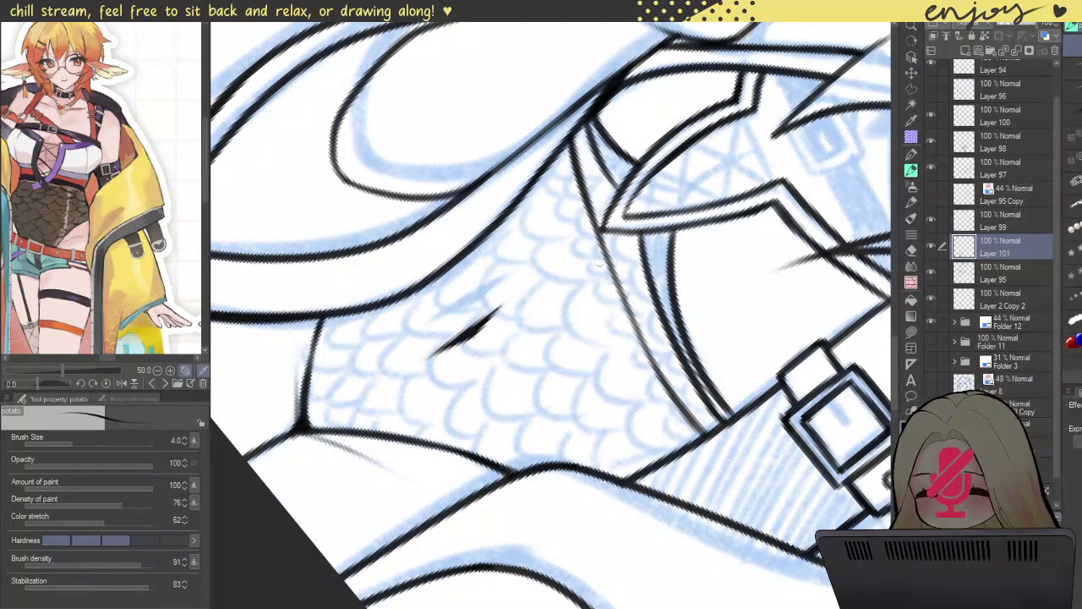
- Draw the thin line alongside the jacket edge, reworking its lower part
left_click_drag(544, 173, 647, 426)
key("ctrl+z")
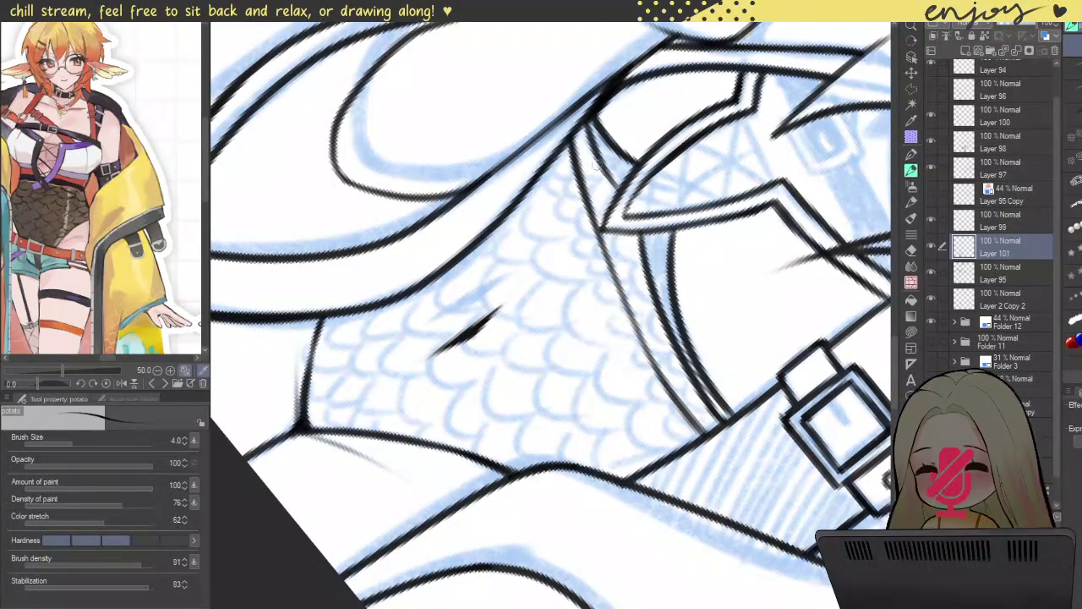
left_click_drag(549, 150, 674, 474)
key("ctrl+z")
left_click_drag(554, 161, 682, 470)
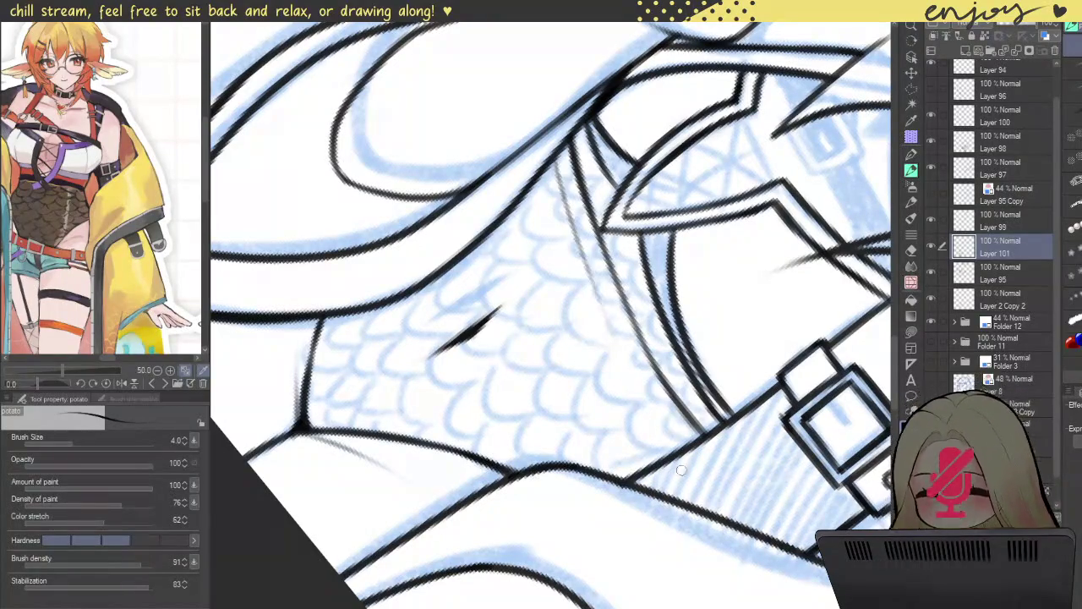
key("ctrl+z")
mouse_move(553, 161)
left_mouse_down()
mouse_move(680, 434)
mouse_move(602, 289)
left_mouse_up()
key("ctrl+z")
mouse_move(689, 446)
left_mouse_down()
mouse_move(582, 247)
mouse_move(685, 441)
mouse_move(630, 363)
left_mouse_up()
key("ctrl+z")
left_click_drag(684, 447, 636, 372)
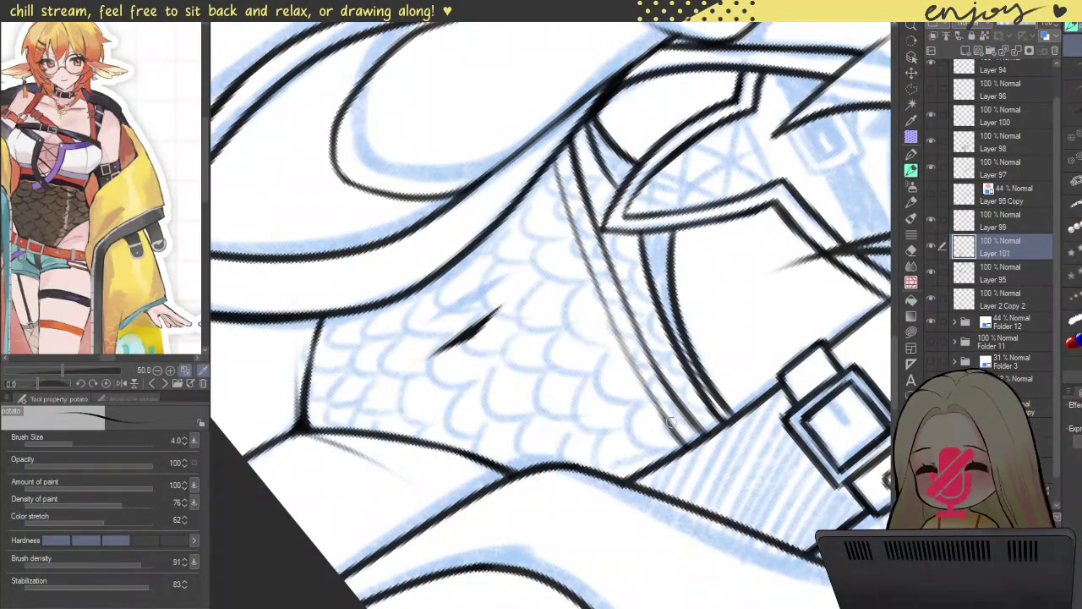
- Darken the upper part of the thin edge line
left_click_drag(556, 157, 615, 341)
key("ctrl+z")
left_click_drag(556, 154, 603, 298)
key("ctrl+z")
left_click_drag(558, 166, 595, 297)
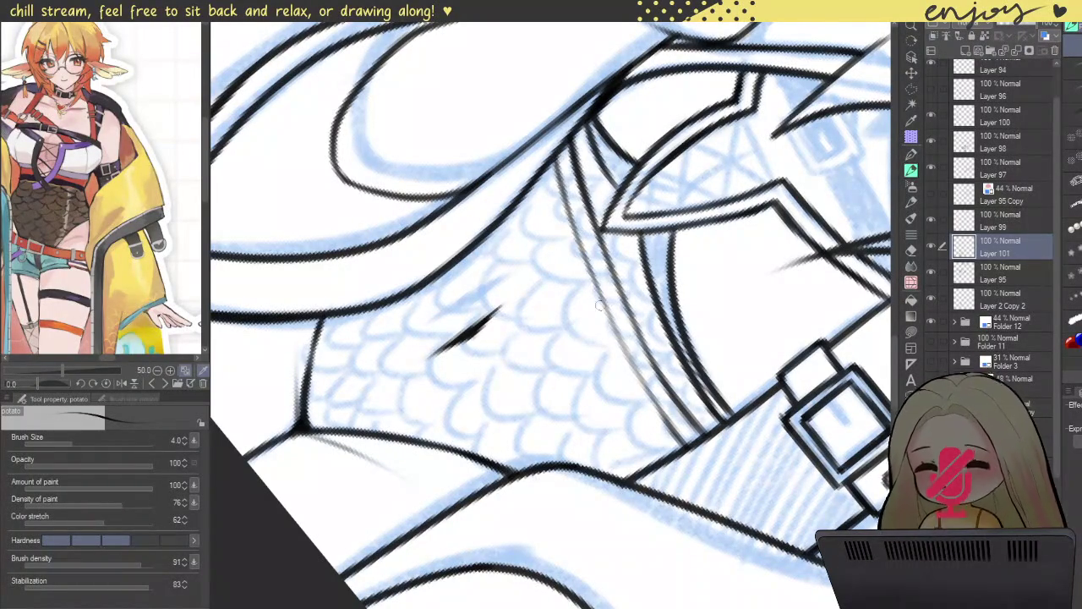
scroll(565, 224, "down", 5)
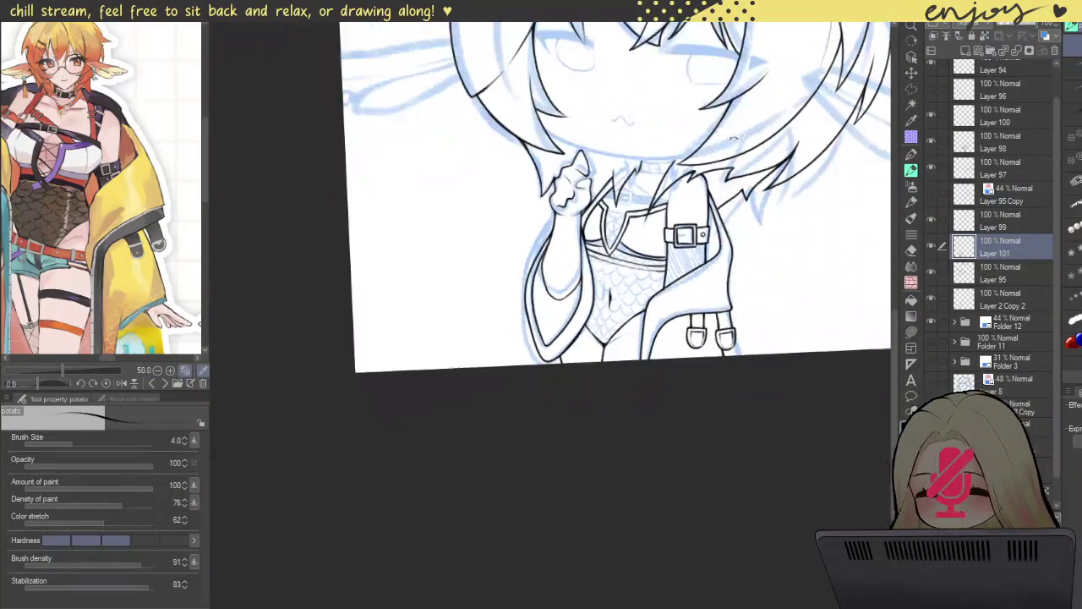
left_click_drag(420, 306, 828, 365)
scroll(827, 364, "up", 2)
scroll(827, 365, "up", 2)
scroll(828, 365, "up", 2)
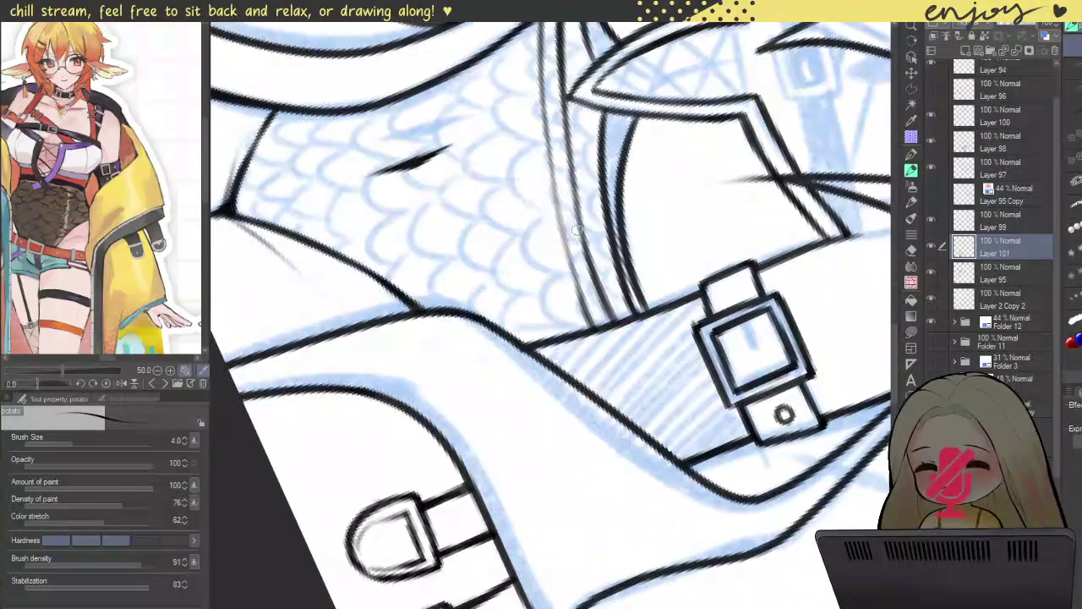
- Sketch the strap-edge line down the torso, redoing strokes as needed
left_click_drag(577, 134, 626, 279)
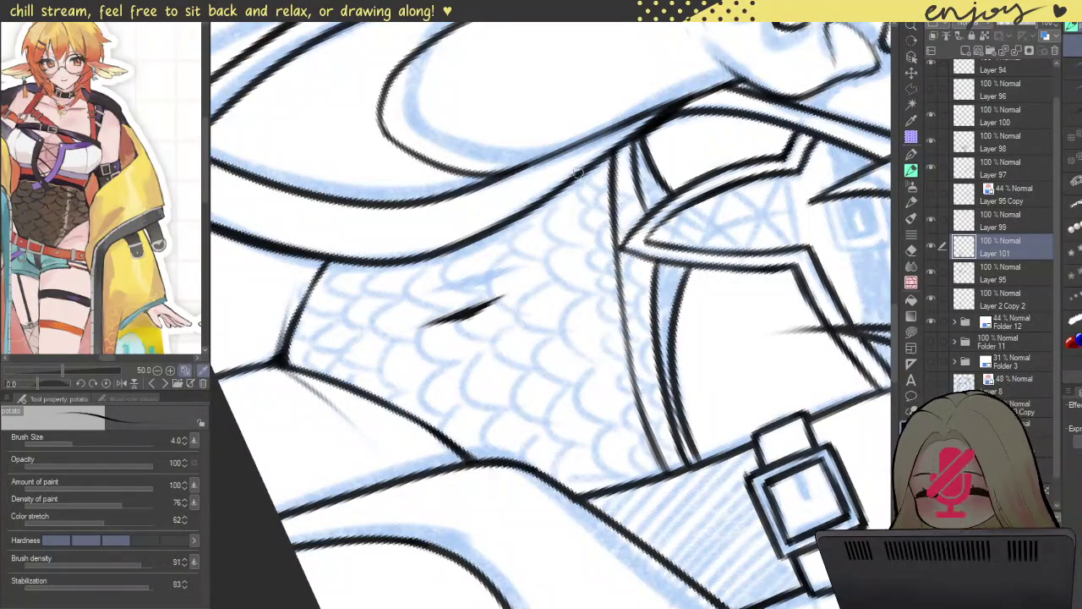
left_click_drag(577, 175, 634, 409)
key("ctrl+z")
left_click_drag(585, 162, 613, 365)
left_click_drag(601, 295, 649, 473)
key("ctrl+z")
key("ctrl+z")
mouse_move(582, 162)
left_mouse_down()
mouse_move(602, 342)
mouse_move(640, 455)
mouse_move(596, 312)
left_mouse_up()
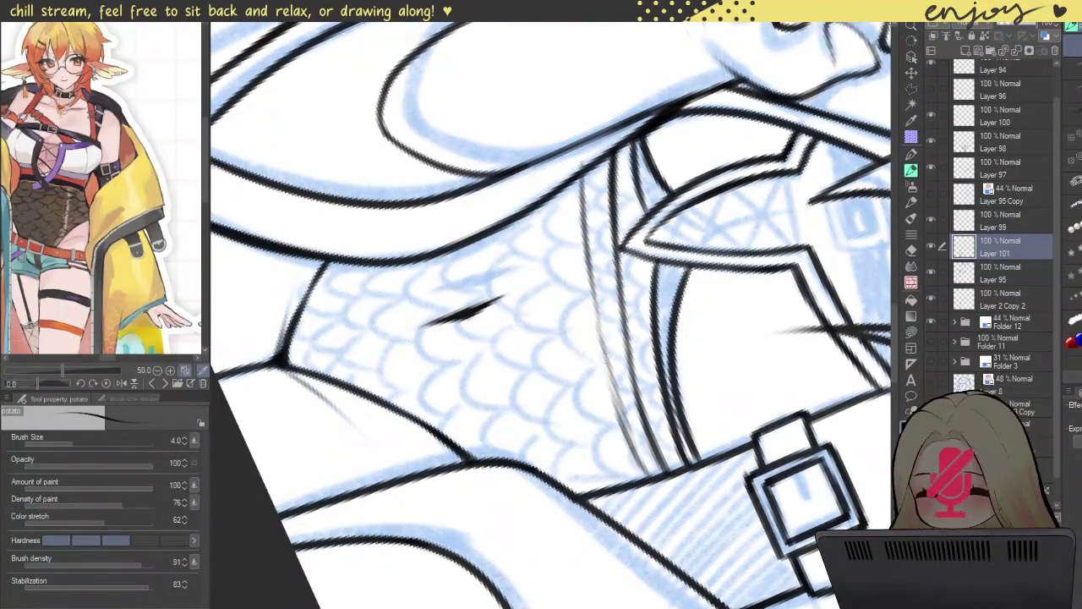
key("ctrl+z")
left_click_drag(653, 483, 600, 329)
- Darken the strap-edge line, including its bottom end and top
left_click_drag(607, 365, 633, 446)
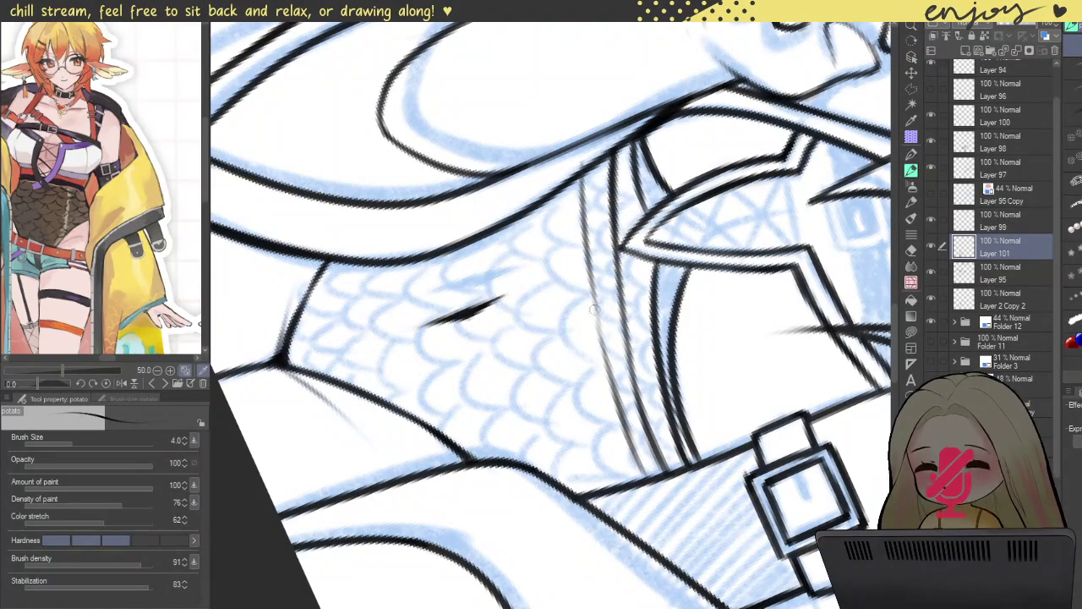
mouse_move(586, 262)
left_mouse_down()
mouse_move(640, 457)
mouse_move(609, 383)
left_mouse_up()
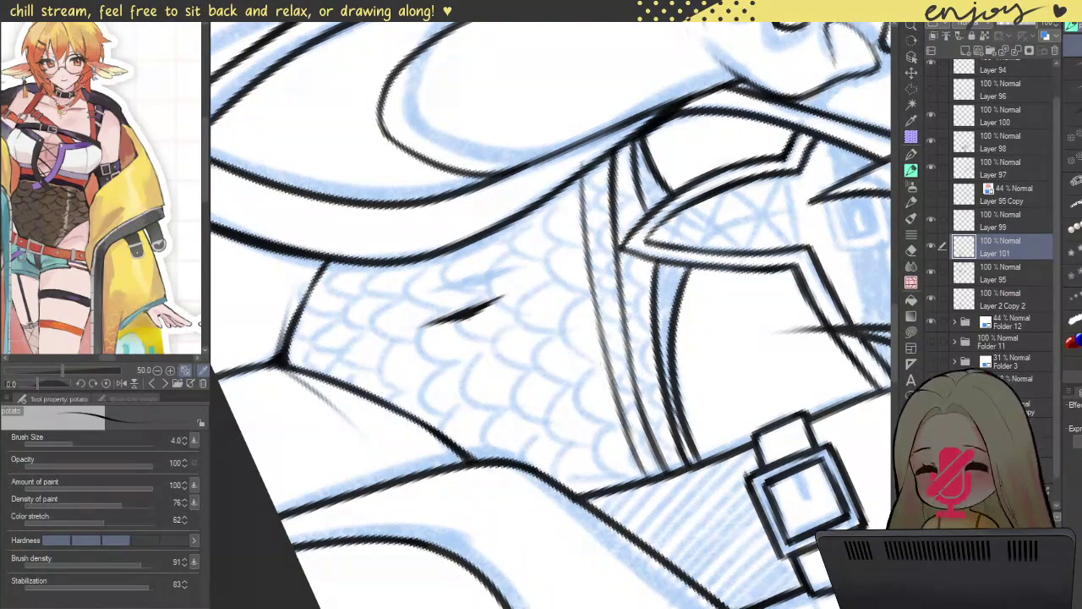
left_click_drag(652, 478, 622, 423)
left_click_drag(597, 166, 587, 247)
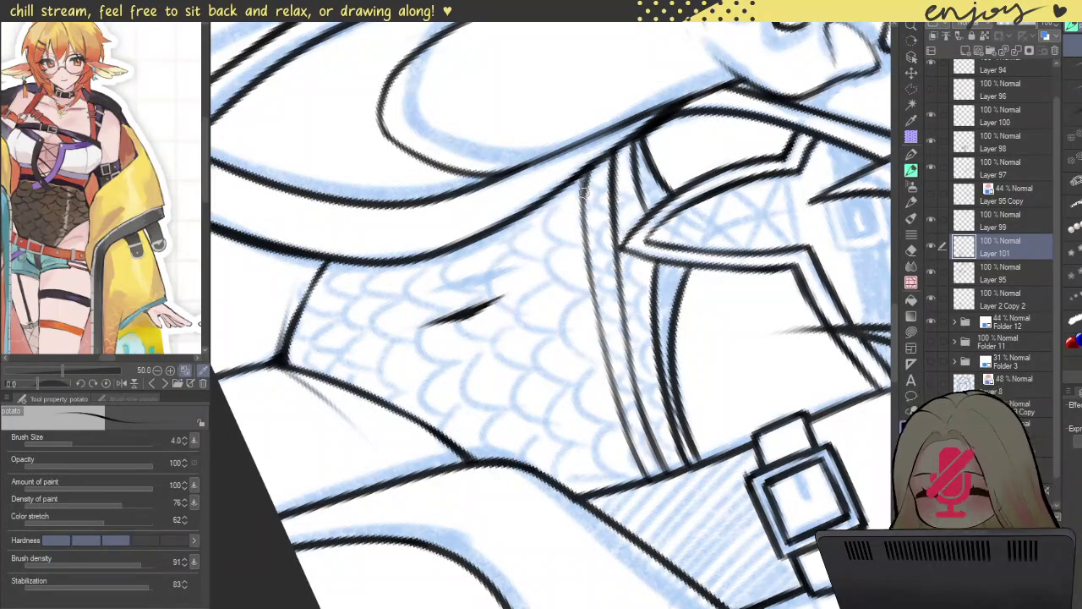
left_click_drag(581, 164, 588, 242)
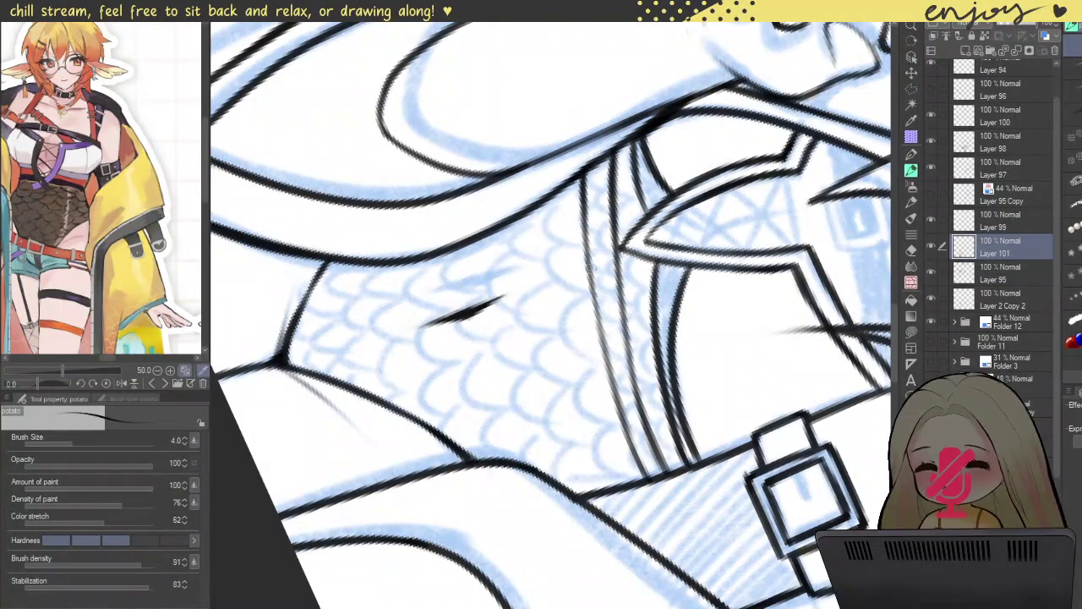
scroll(587, 225, "down", 5)
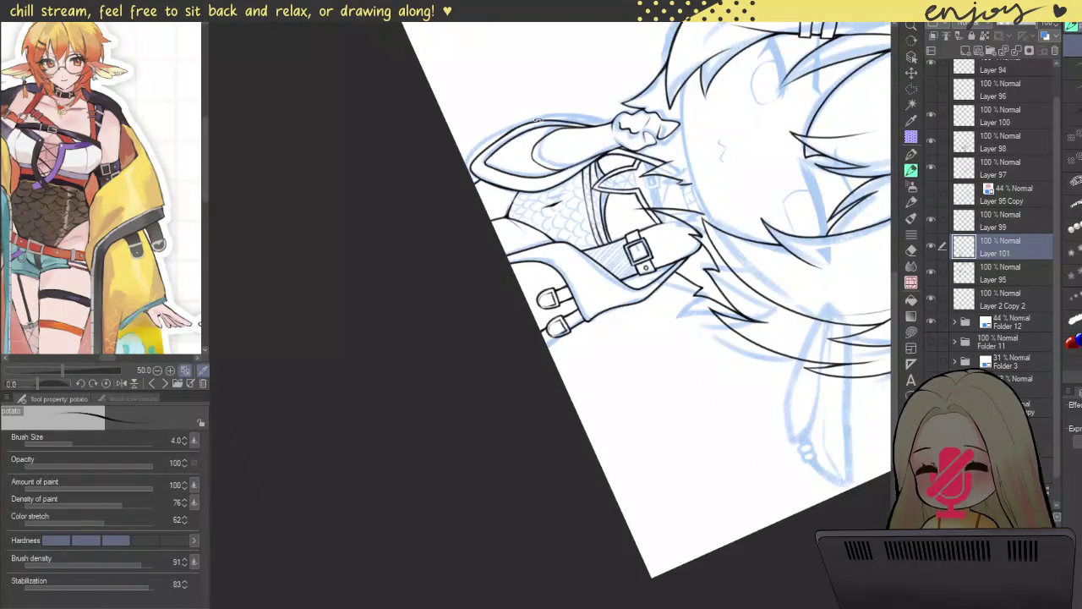
- Draw a thin vertical line inside the collar V, redrawing it until the angle looks right
left_click_drag(552, 118, 344, 249)
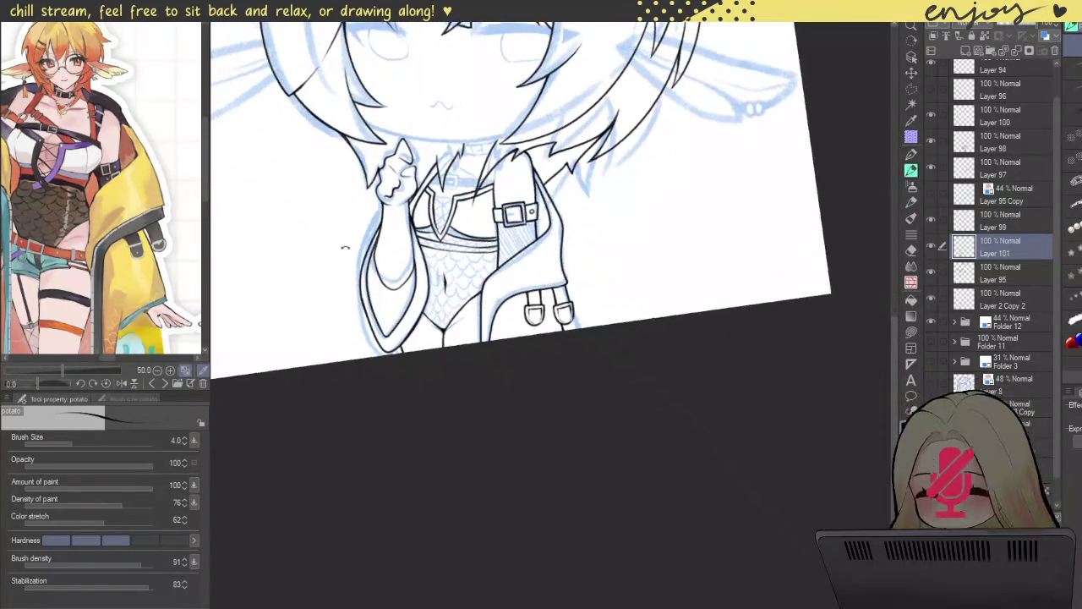
scroll(448, 277, "up", 2)
scroll(448, 277, "up", 3)
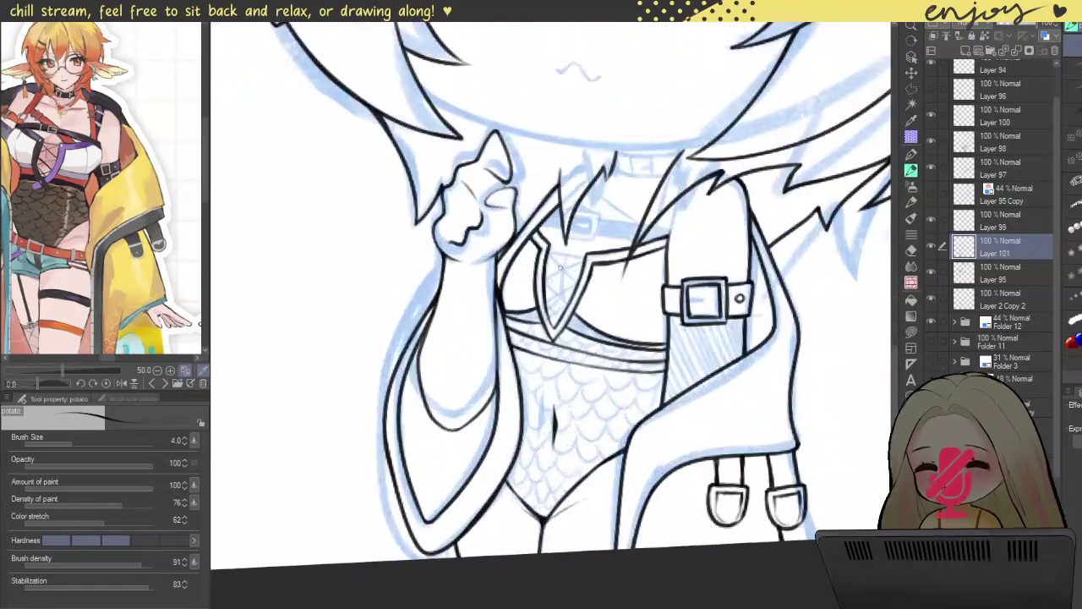
scroll(559, 267, "up", 5)
left_click_drag(592, 360, 599, 145)
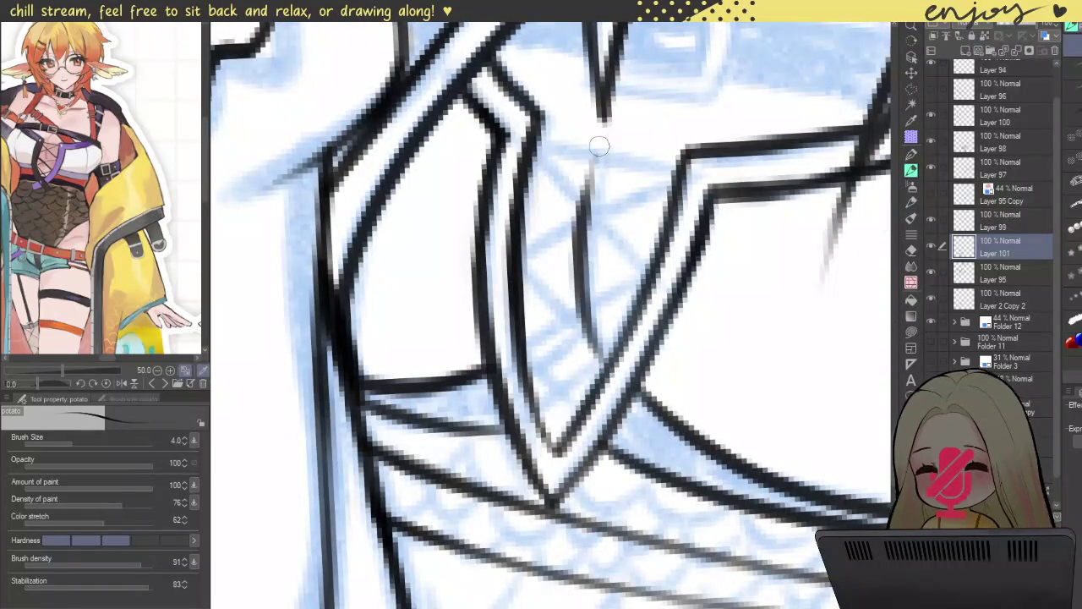
mouse_move(581, 315)
left_mouse_down()
mouse_move(524, 362)
mouse_move(578, 318)
left_mouse_up()
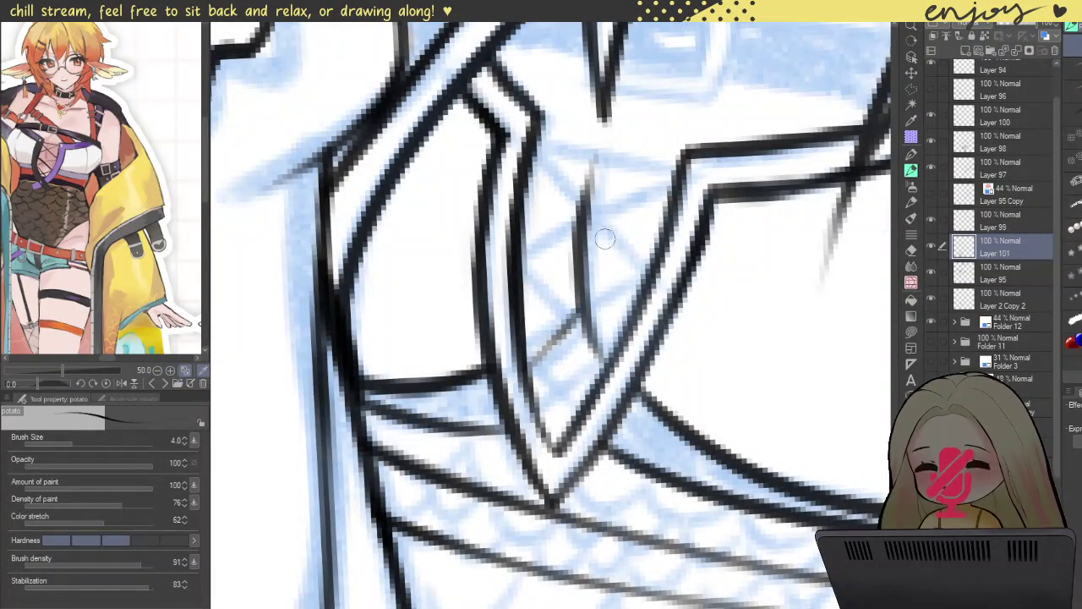
scroll(605, 239, "down", 5)
scroll(604, 239, "up", 5)
key("ctrl+z")
key("ctrl+z")
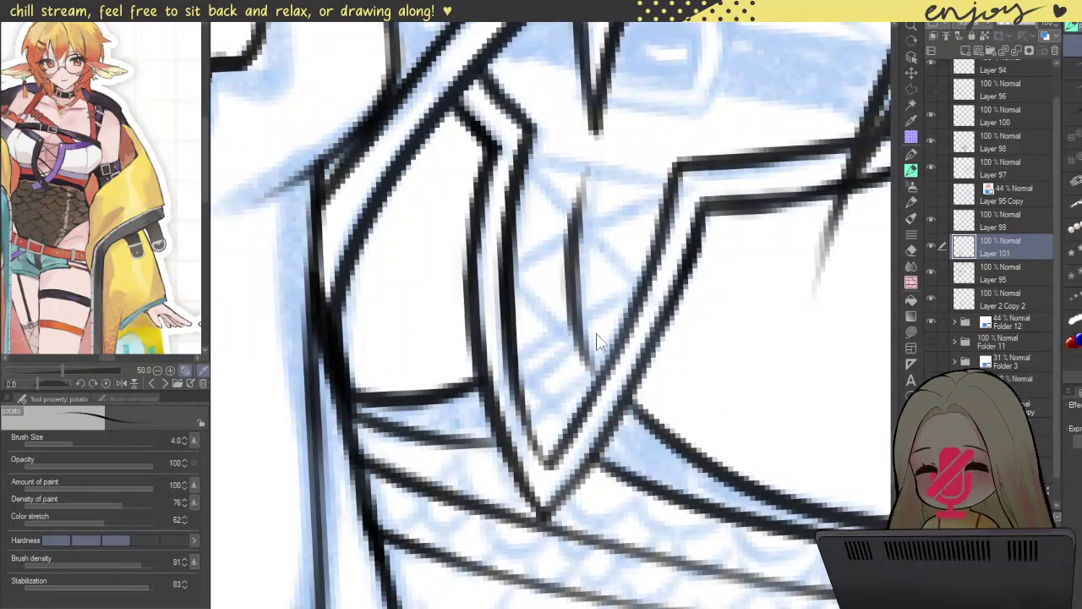
key("ctrl+z")
left_click_drag(578, 324, 606, 142)
key("ctrl+z")
left_click_drag(579, 334, 629, 125)
- Add a short, faint diagonal line inside the collar, refining its length
left_click_drag(568, 331, 533, 369)
left_click_drag(566, 308, 521, 377)
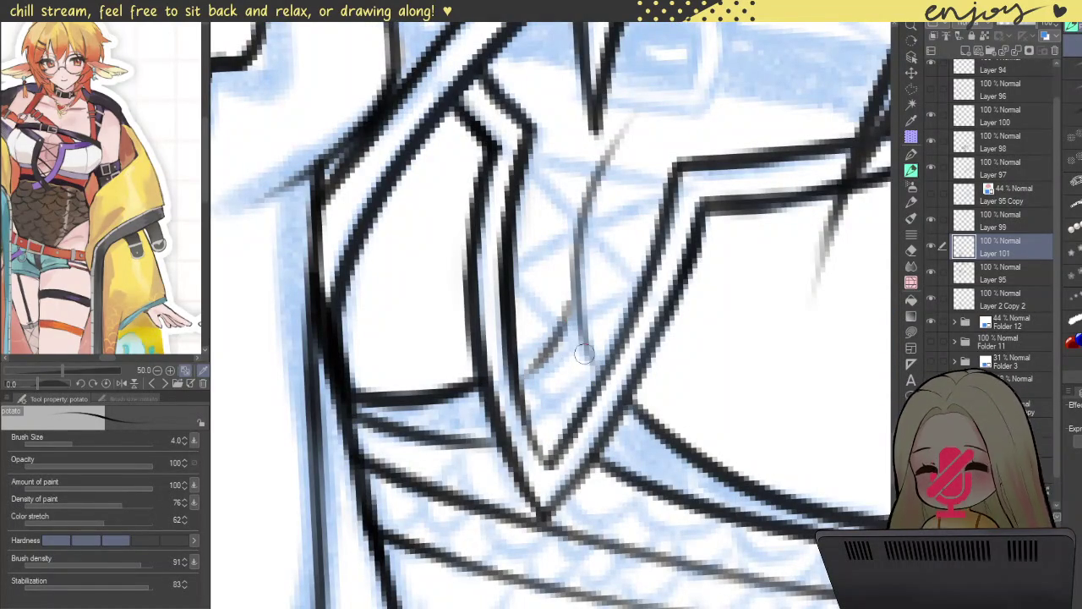
key("ctrl+z")
left_click_drag(568, 326, 519, 377)
key("ctrl+z")
left_click_drag(573, 313, 525, 366)
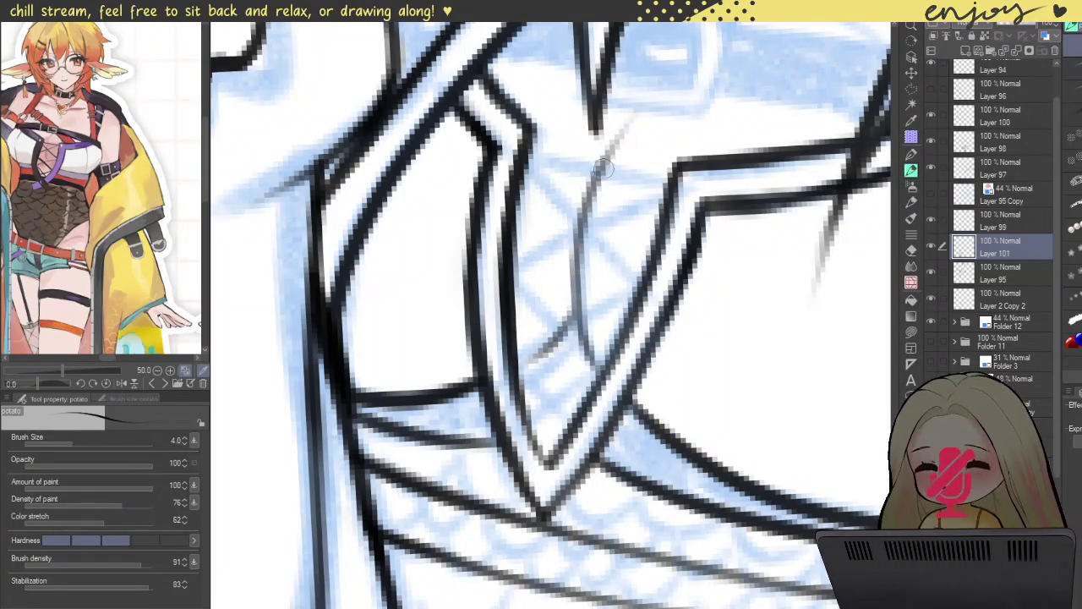
- Zoom out to review the collar lines, then add a new layer for the strap
scroll(625, 110, "down", 2)
scroll(723, 206, "down", 2)
scroll(724, 206, "down", 1)
scroll(719, 204, "down", 1)
scroll(714, 203, "down", 1)
scroll(701, 199, "down", 1)
mouse_move(702, 199)
left_mouse_down()
mouse_move(668, 245)
mouse_move(683, 267)
left_mouse_up()
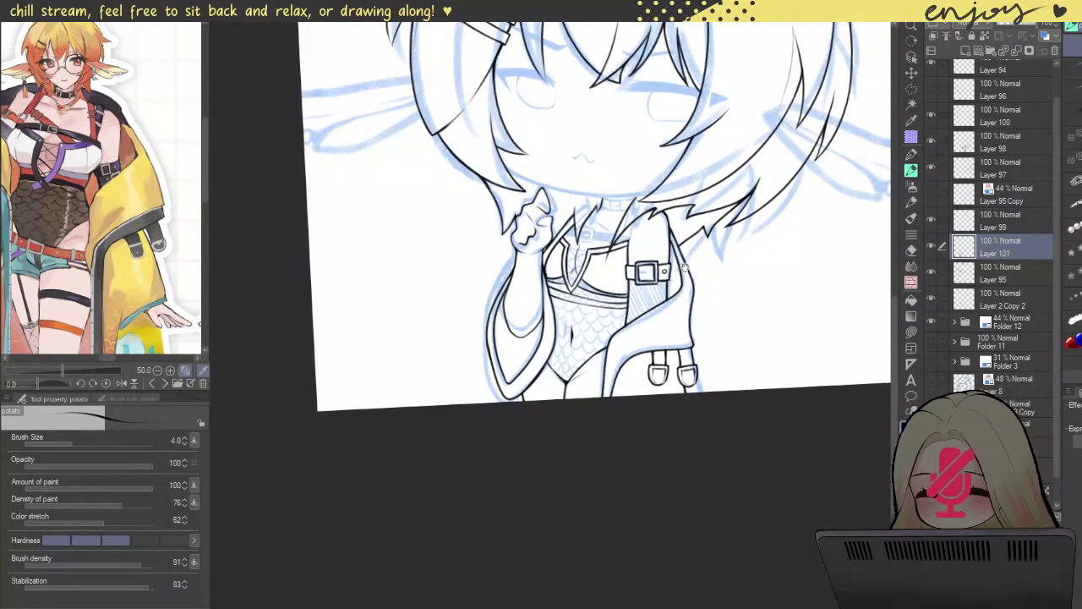
scroll(683, 267, "down", 5)
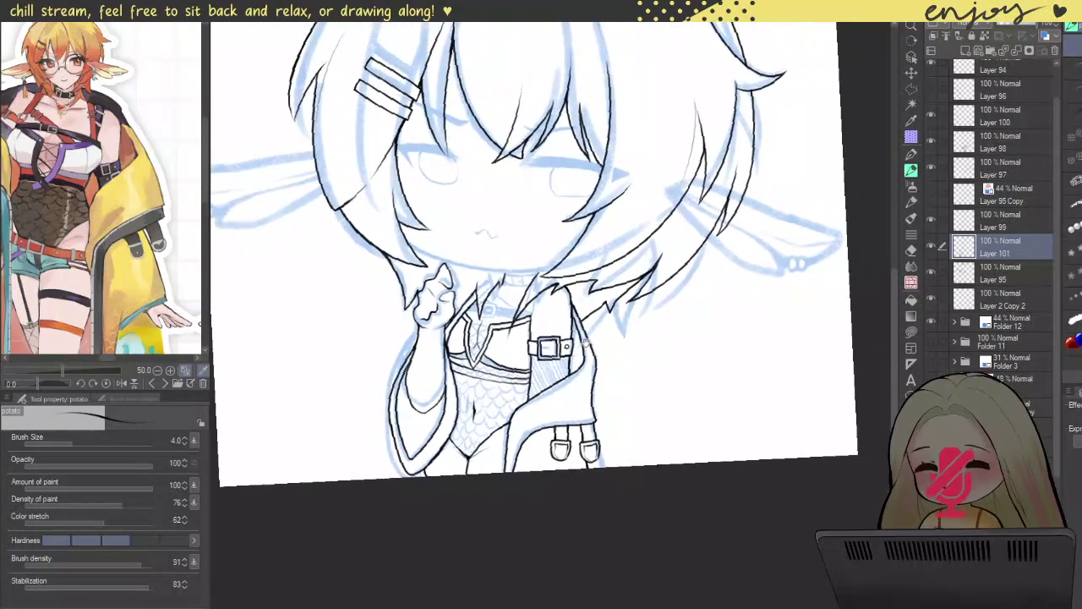
scroll(683, 306, "down", 2)
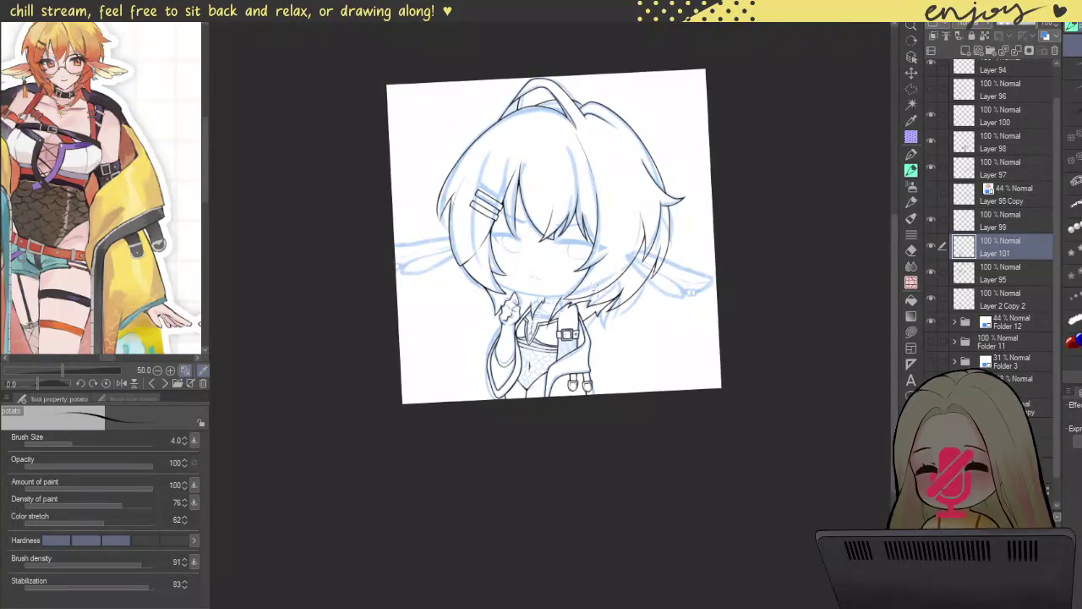
scroll(529, 290, "up", 2)
scroll(530, 290, "up", 2)
scroll(530, 290, "up", 2)
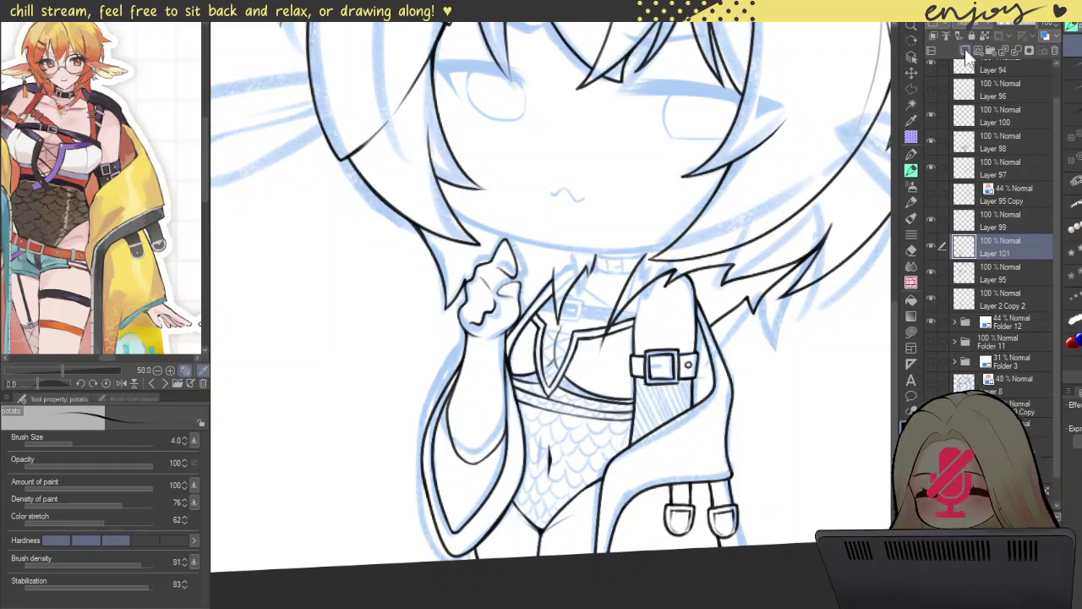
key("ctrl+shift+n")
- Ink the main diagonal line down the chest strap, redrawing until smooth
mouse_move(583, 279)
left_mouse_down()
mouse_move(733, 236)
mouse_move(706, 355)
left_mouse_up()
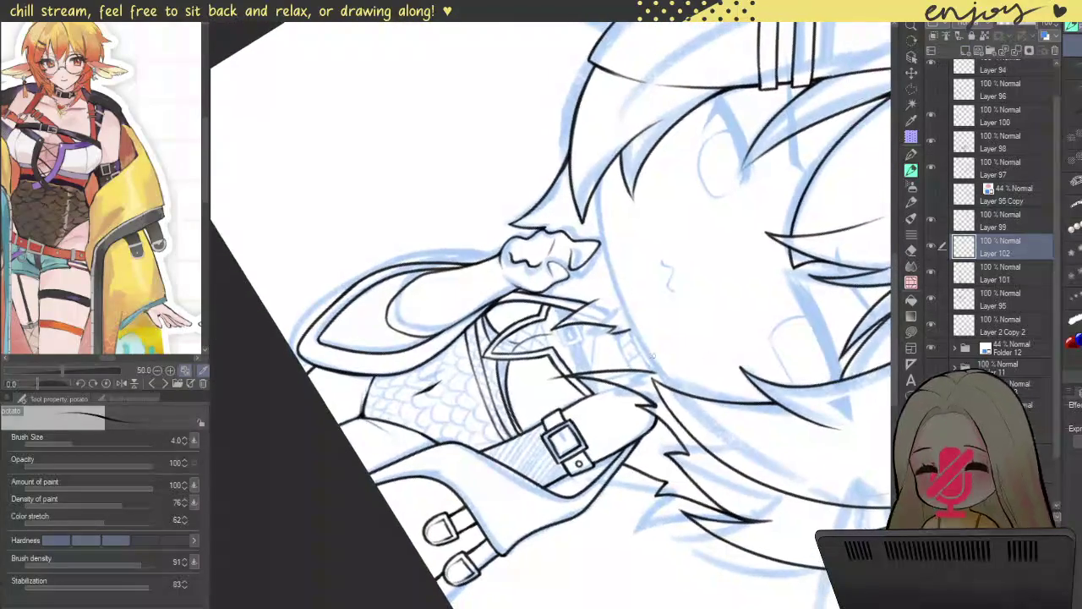
scroll(520, 285, "up", 2)
scroll(520, 285, "up", 2)
left_click_drag(517, 264, 648, 514)
key("ctrl+z")
left_click_drag(516, 253, 639, 494)
key("ctrl+z")
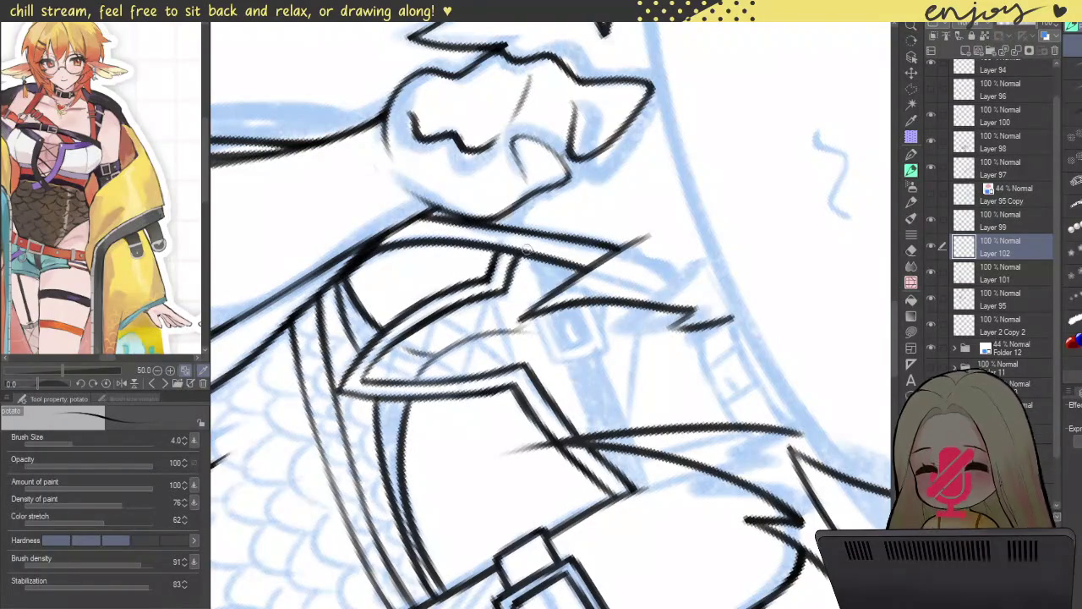
left_click_drag(526, 247, 630, 483)
key("ctrl+z")
left_click_drag(513, 247, 640, 492)
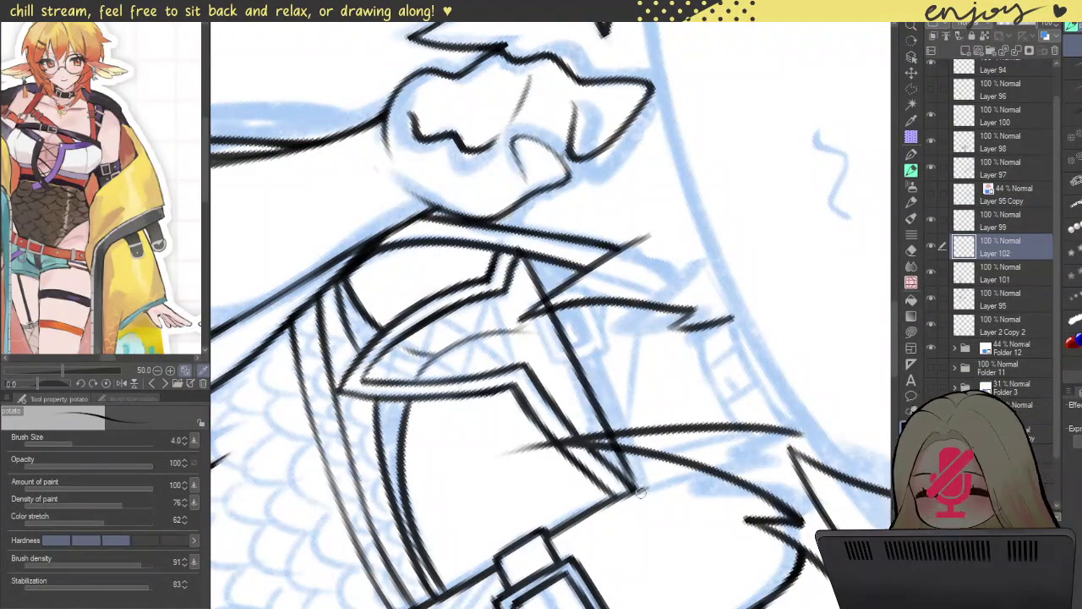
key("ctrl+z")
left_click_drag(534, 253, 641, 497)
key("ctrl+z")
left_click_drag(533, 249, 637, 496)
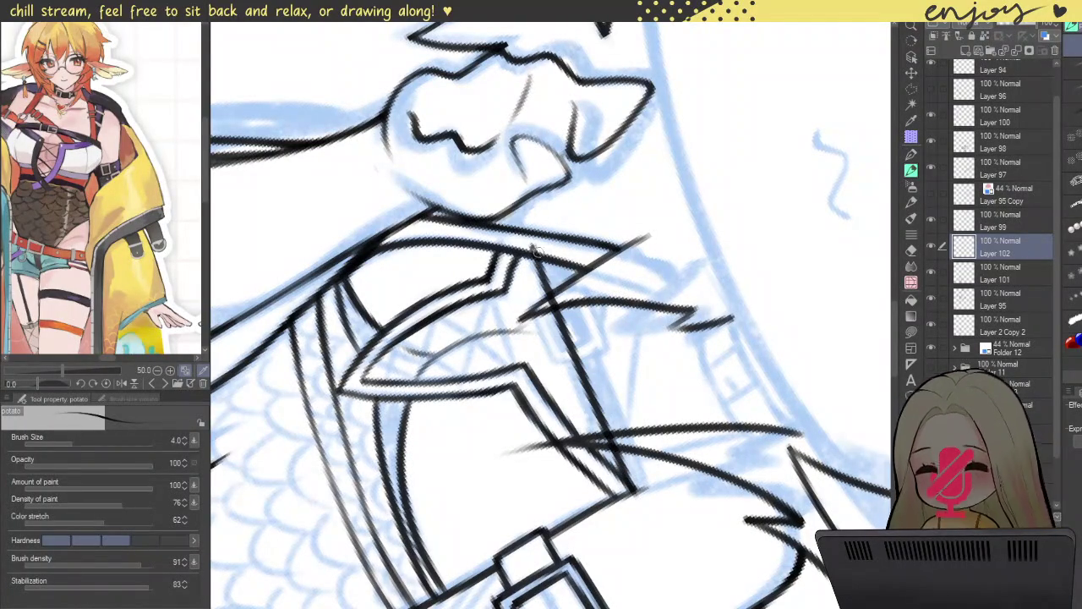
- Ink the second diagonal edge of the strap
scroll(533, 247, "up", 4)
scroll(542, 253, "down", 4)
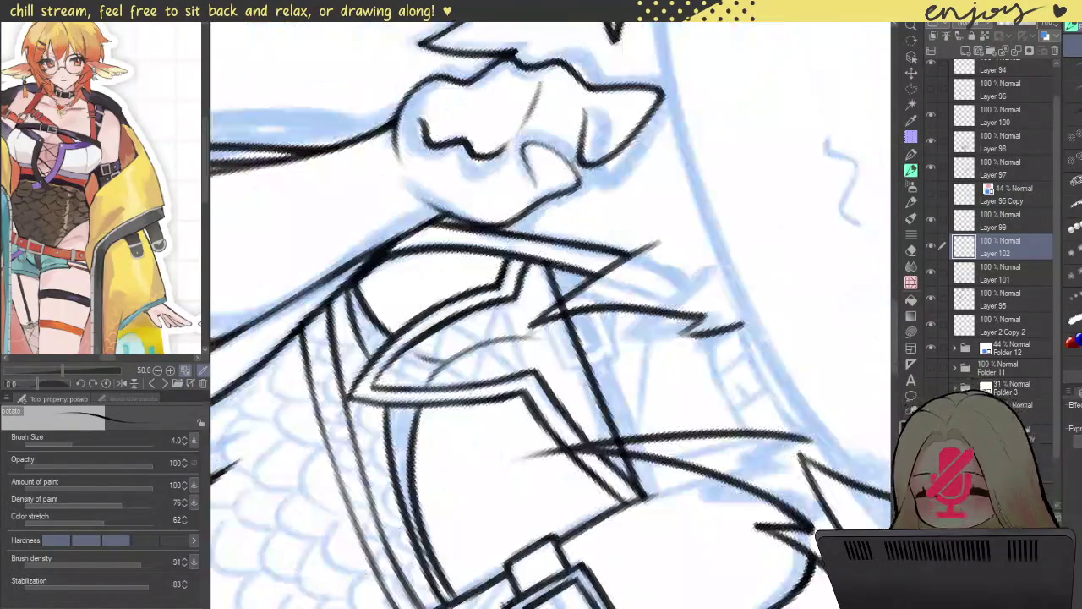
scroll(540, 255, "down", 2)
left_click_drag(559, 256, 638, 449)
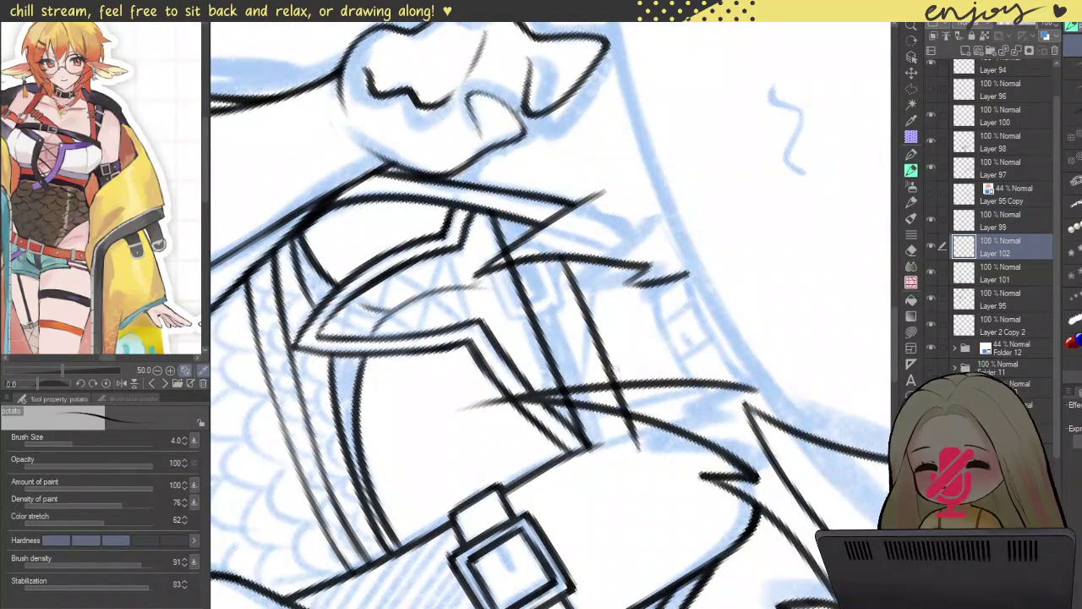
key("ctrl+z")
left_click_drag(561, 256, 615, 436)
key("ctrl+z")
left_click_drag(557, 269, 624, 449)
- Add short strokes at the strap end with the canvas rotated upside down
mouse_move(591, 380)
left_mouse_down()
mouse_move(481, 386)
mouse_move(592, 321)
left_mouse_up()
scroll(683, 267, "up", 5)
left_click_drag(683, 267, 686, 353)
left_click_drag(681, 269, 684, 351)
scroll(680, 322, "down", 5)
scroll(616, 320, "up", 3)
scroll(590, 321, "up", 3)
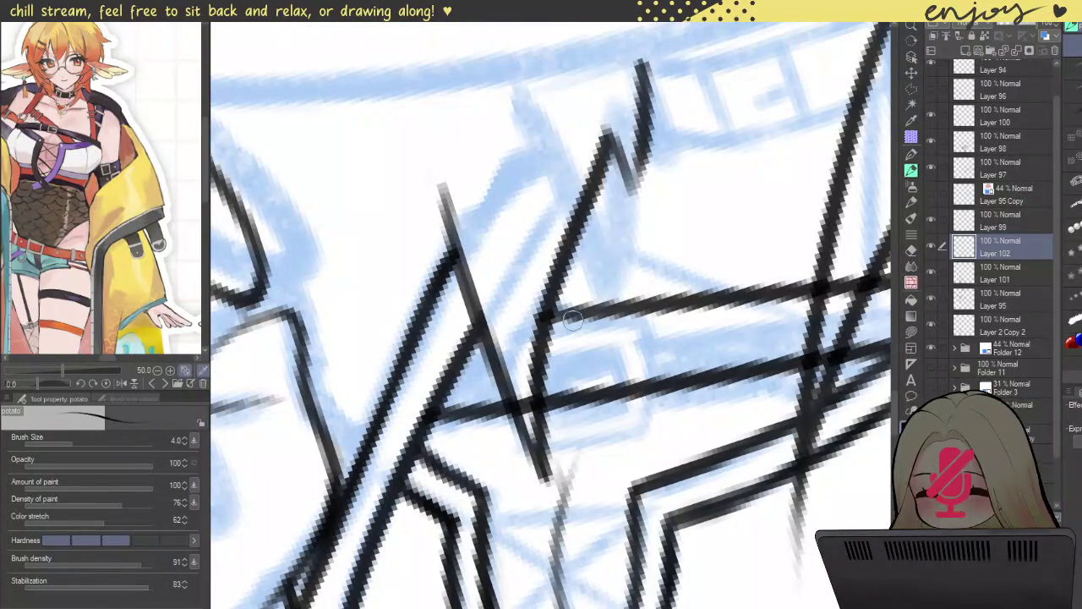
- Erase the overhanging strap line ends and overlaps around the buckle
left_click_drag(608, 314, 572, 296)
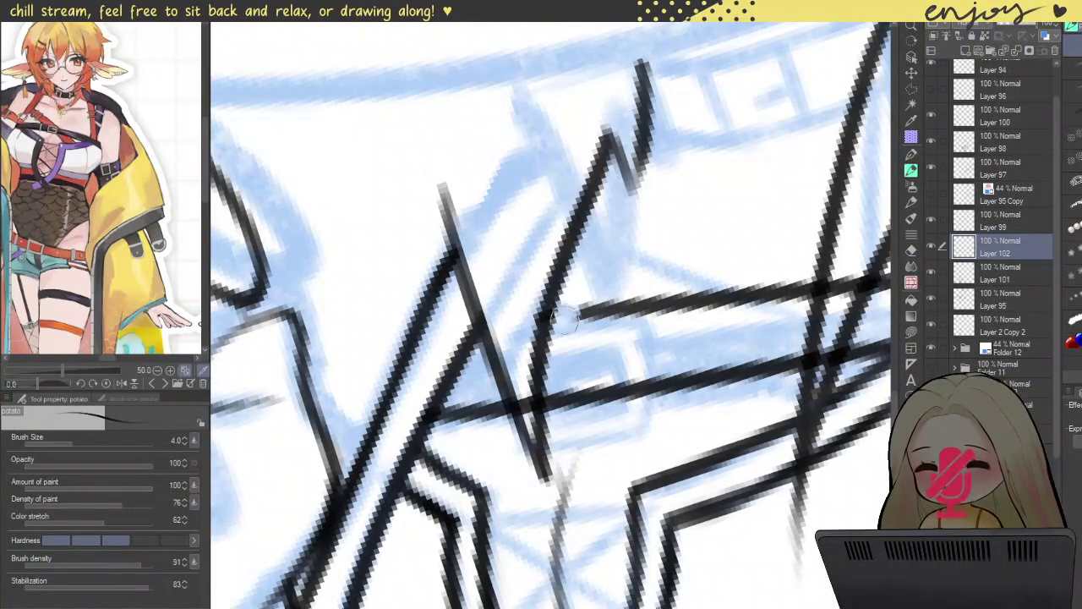
left_click_drag(546, 394, 570, 400)
mouse_move(593, 315)
left_mouse_down()
mouse_move(586, 290)
mouse_move(655, 308)
left_mouse_up()
mouse_move(615, 393)
left_mouse_down()
mouse_move(636, 387)
mouse_move(568, 395)
mouse_move(592, 381)
left_mouse_up()
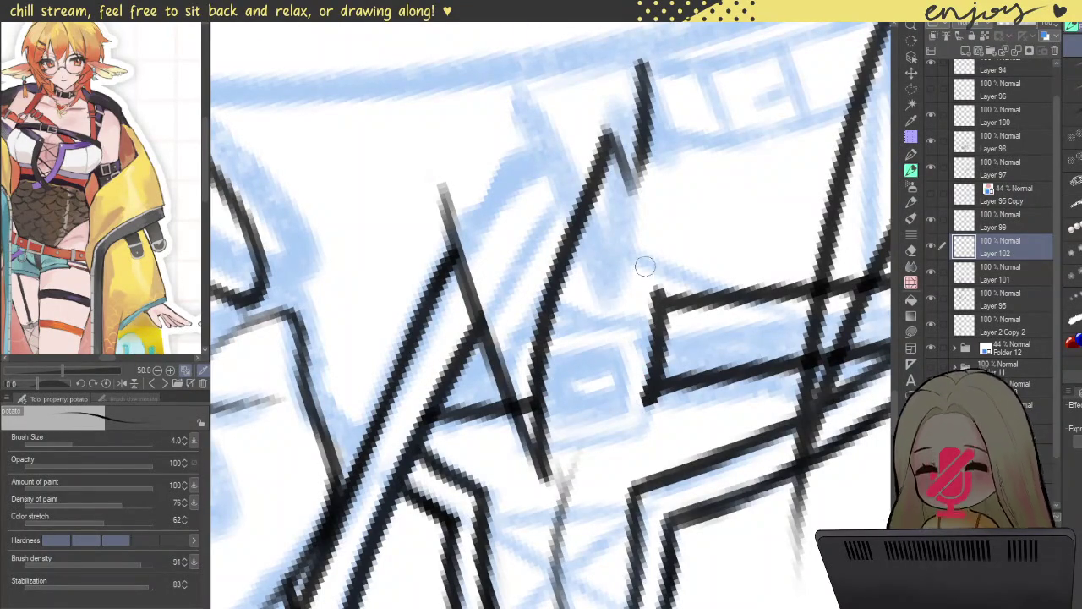
scroll(645, 266, "down", 3)
- Ink and reinforce a strap edge line running down-right below the fist
left_click_drag(620, 230, 553, 365)
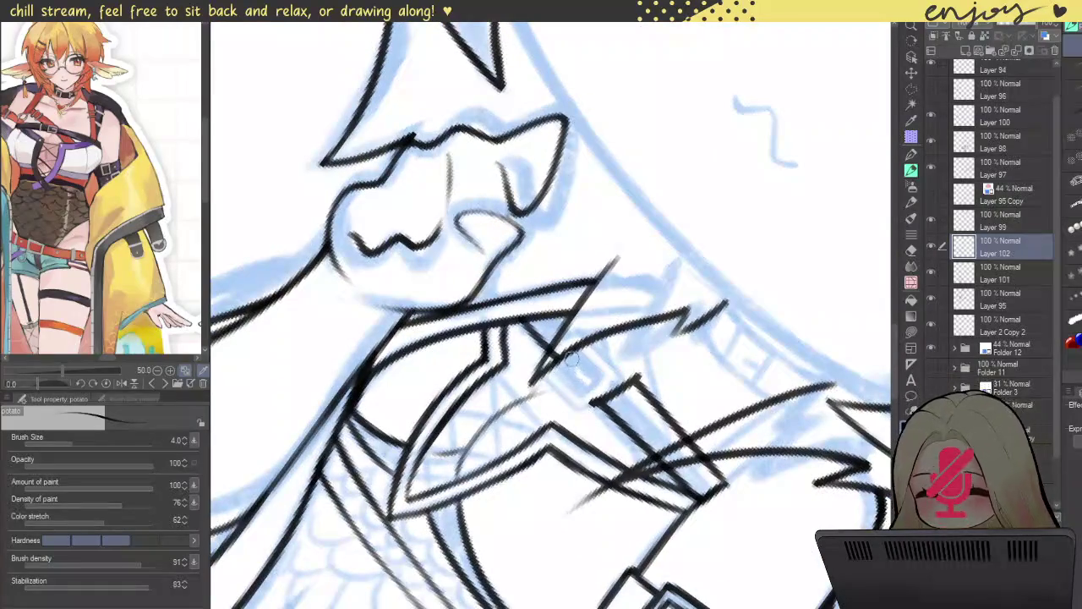
scroll(548, 373, "up", 2)
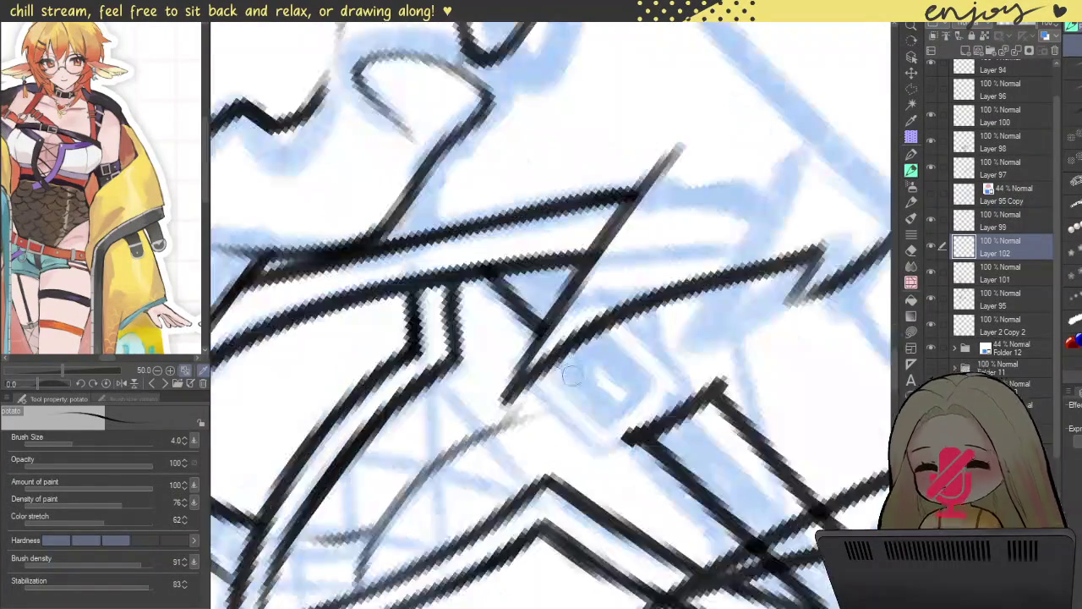
left_click_drag(545, 364, 625, 429)
key("ctrl+z")
left_click_drag(541, 362, 637, 452)
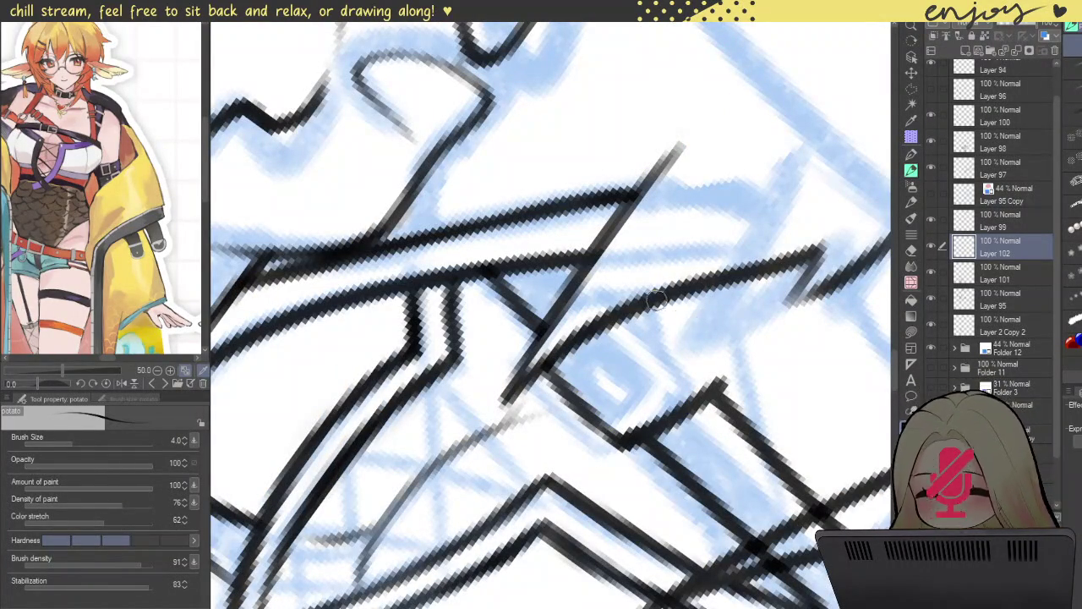
- Ink the small rectangular buckle's edges and darken its inner strap lines
left_click_drag(651, 300, 728, 376)
left_click_drag(690, 335, 728, 378)
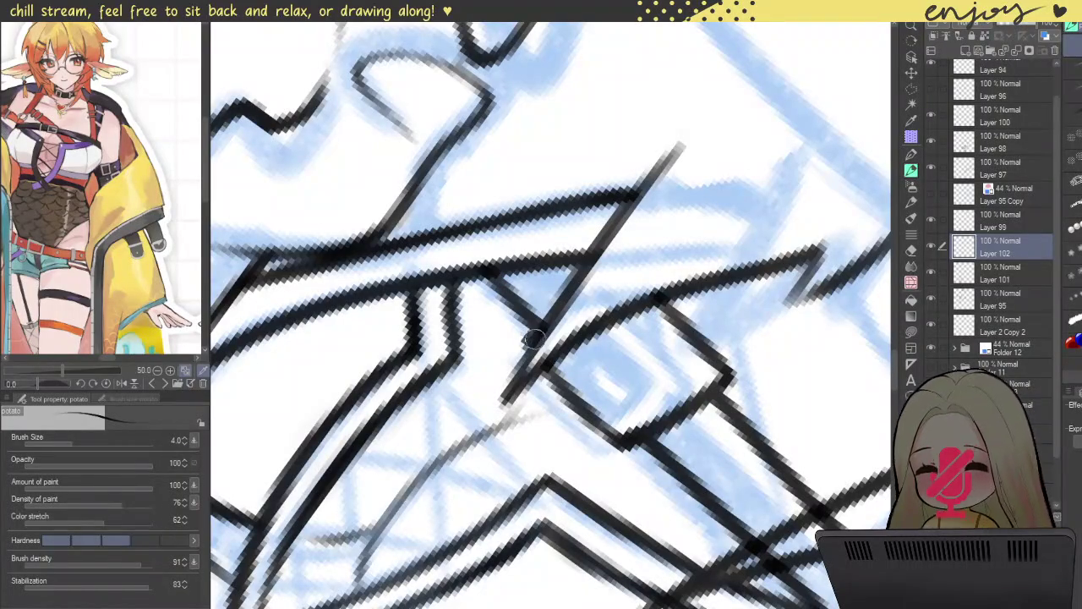
mouse_move(574, 364)
left_mouse_down()
mouse_move(627, 422)
mouse_move(689, 382)
left_mouse_up()
mouse_move(644, 317)
left_mouse_down()
mouse_move(700, 377)
mouse_move(668, 367)
left_mouse_up()
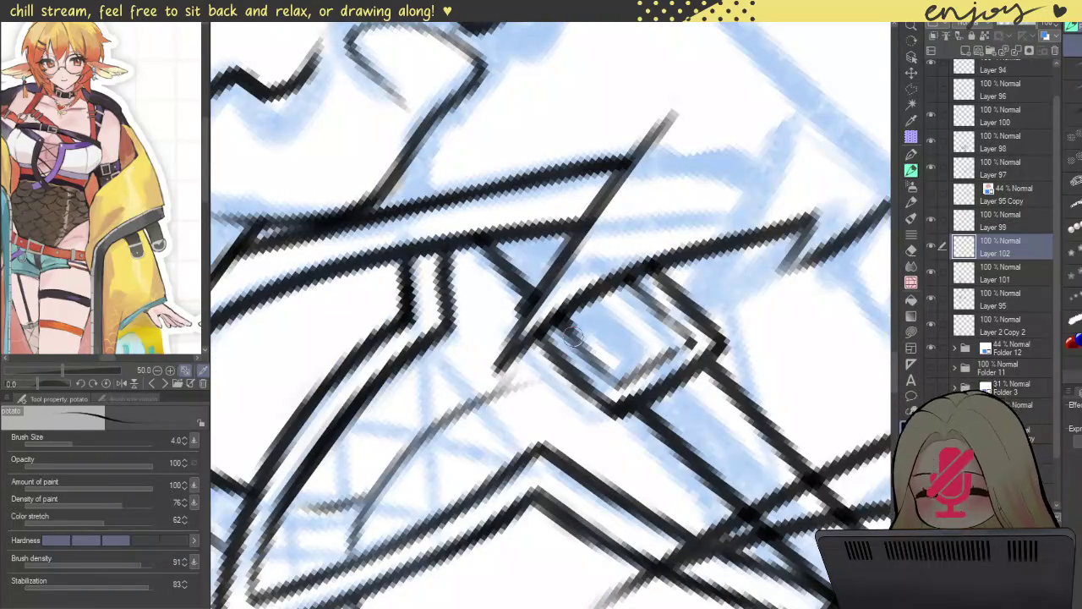
left_click_drag(548, 331, 603, 365)
left_click_drag(630, 277, 686, 345)
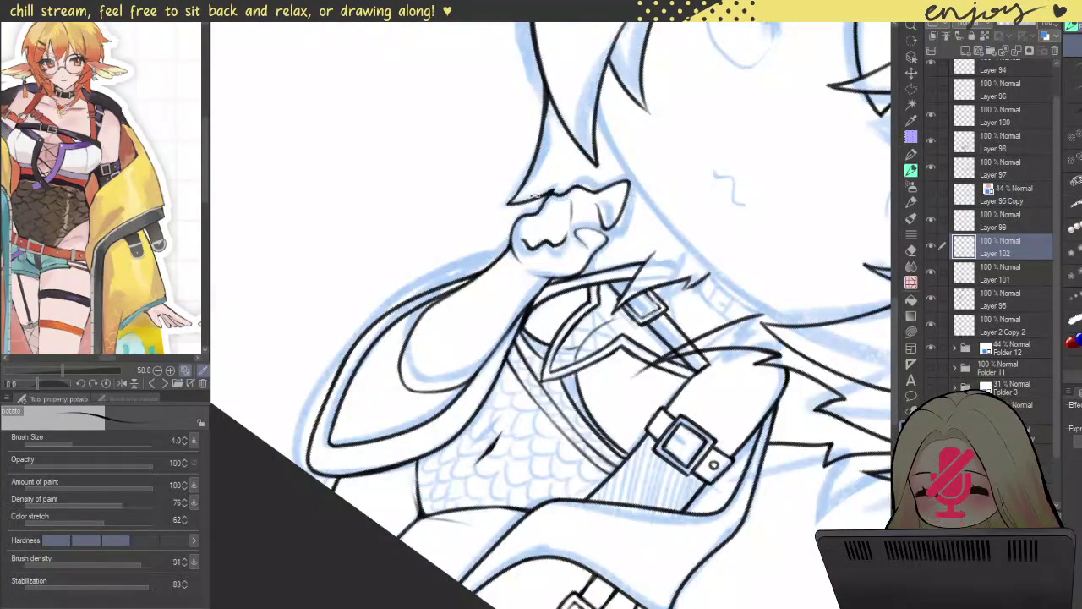
scroll(499, 231, "up", 3)
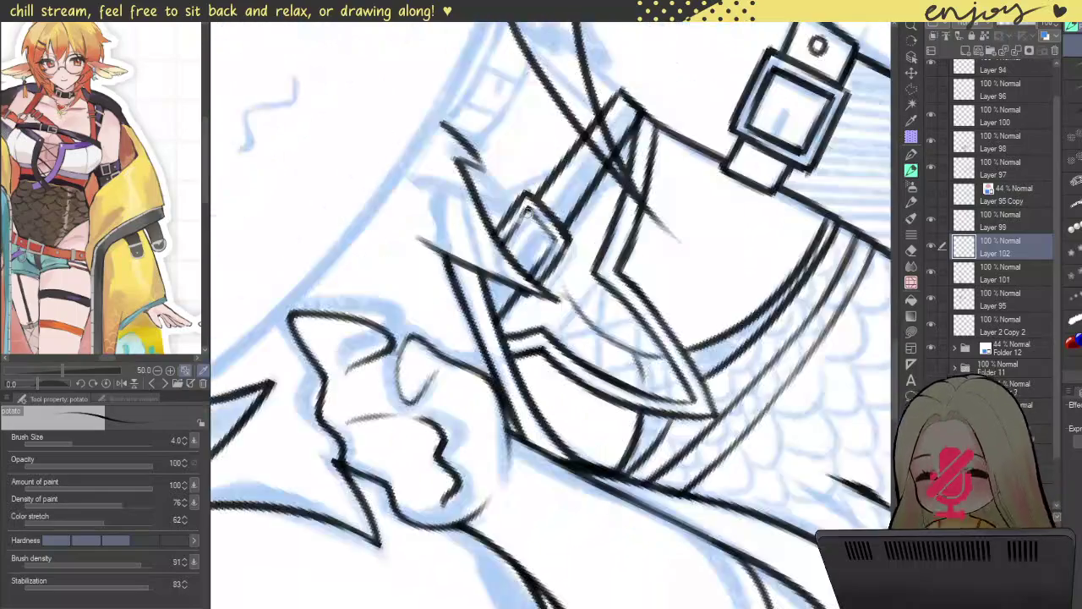
scroll(500, 230, "up", 5)
mouse_move(500, 231)
left_mouse_down()
mouse_move(530, 191)
mouse_move(595, 264)
left_mouse_up()
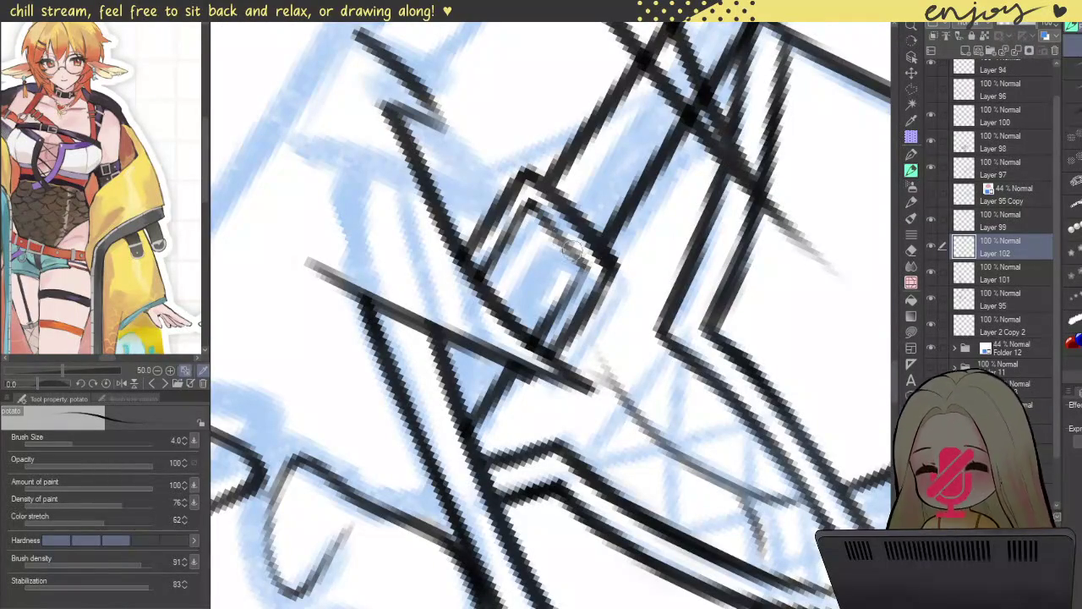
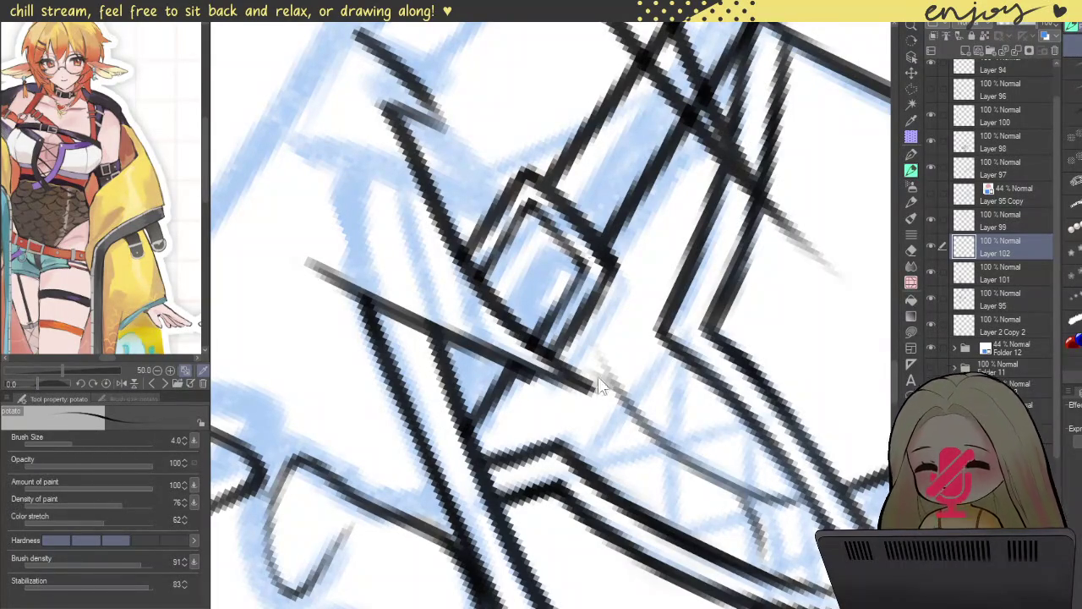
- Rotate the canvas nearly upright and set a thin brush size for inking the strap
scroll(592, 167, "down", 3)
scroll(591, 166, "down", 2)
scroll(592, 167, "down", 2)
scroll(591, 167, "down", 2)
scroll(582, 176, "down", 2)
scroll(581, 176, "down", 2)
scroll(515, 161, "down", 2)
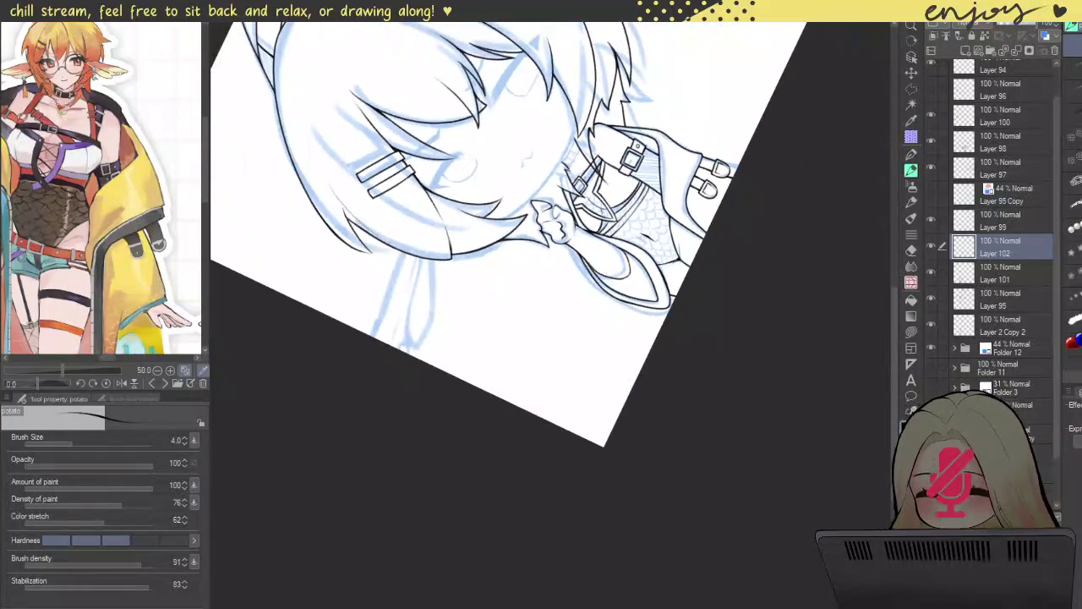
scroll(529, 161, "down", 2)
scroll(887, 296, "up", 1)
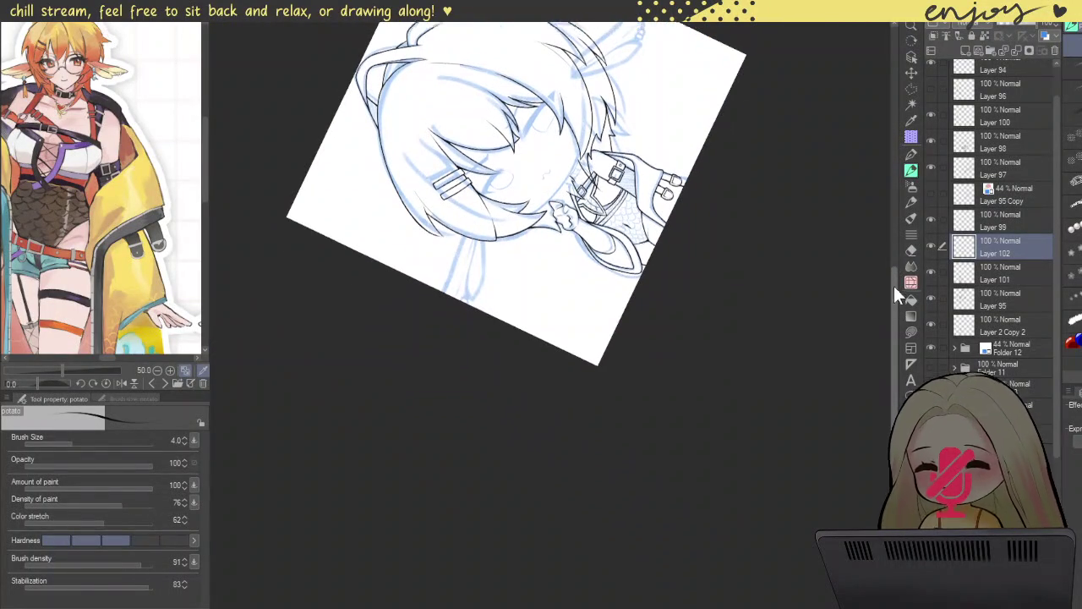
scroll(892, 254, "up", 2)
scroll(880, 230, "up", 1)
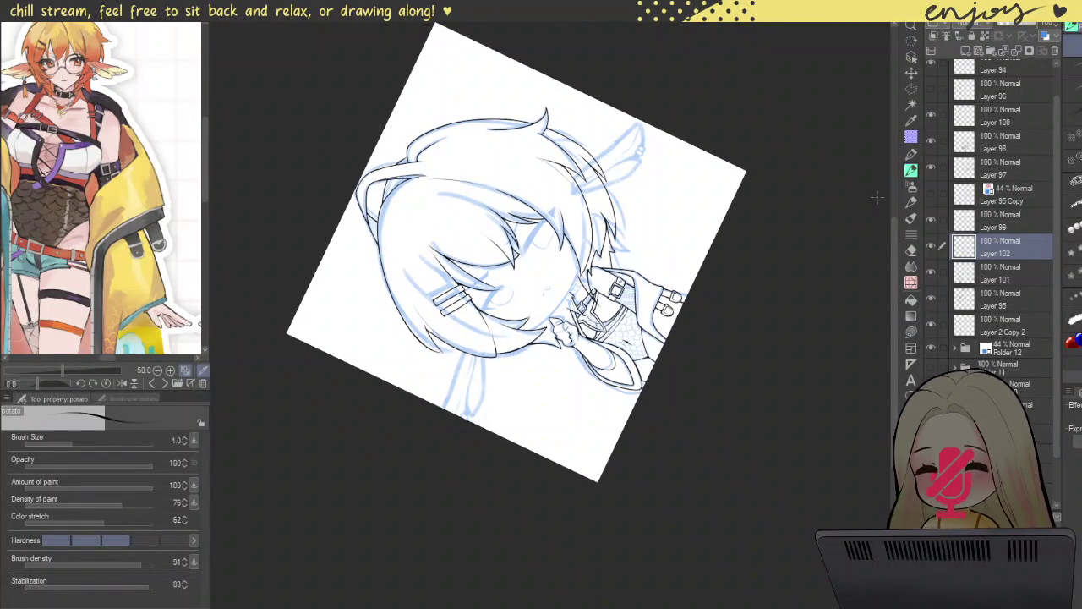
scroll(626, 156, "up", 2)
scroll(630, 153, "up", 1)
scroll(631, 151, "up", 1)
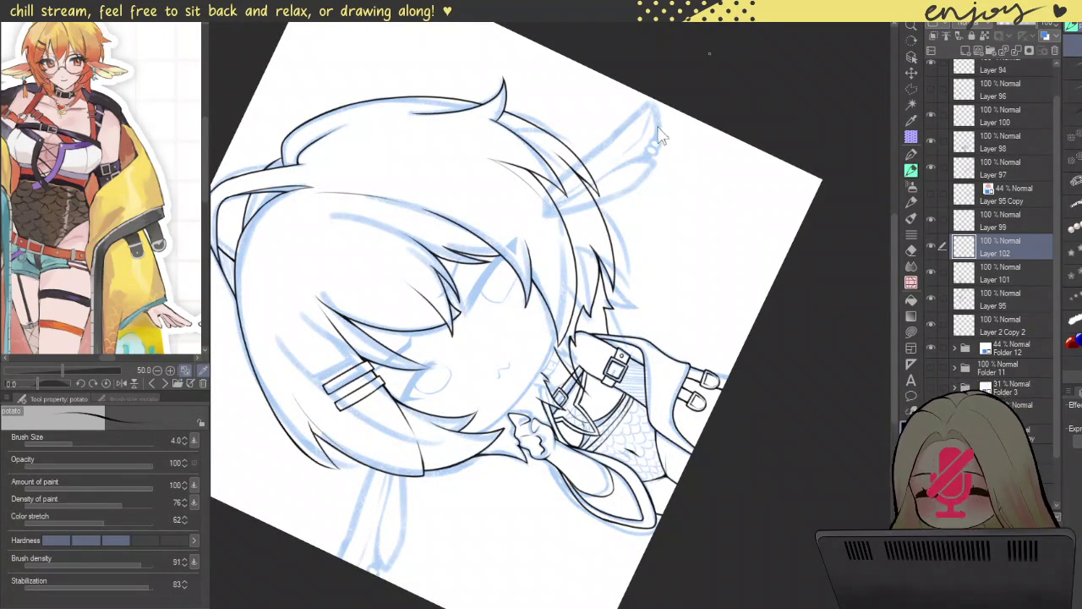
mouse_move(662, 131)
left_mouse_down()
mouse_move(656, 144)
mouse_move(677, 154)
left_mouse_up()
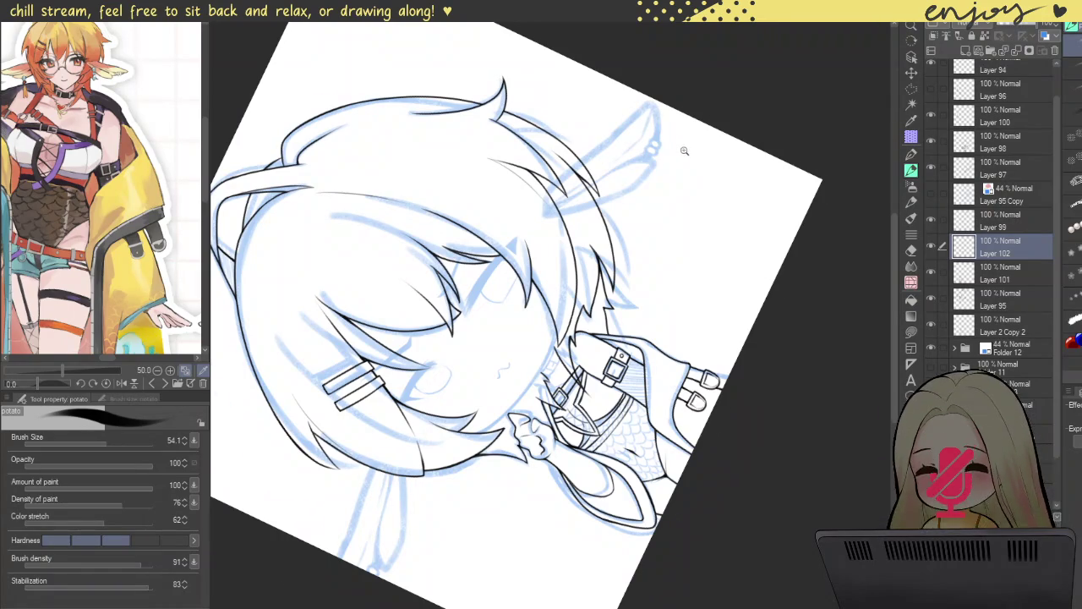
scroll(685, 150, "up", 3)
scroll(698, 156, "up", 1)
mouse_move(700, 159)
left_mouse_down()
mouse_move(749, 234)
mouse_move(751, 283)
mouse_move(732, 344)
mouse_move(749, 346)
mouse_move(685, 335)
left_mouse_up()
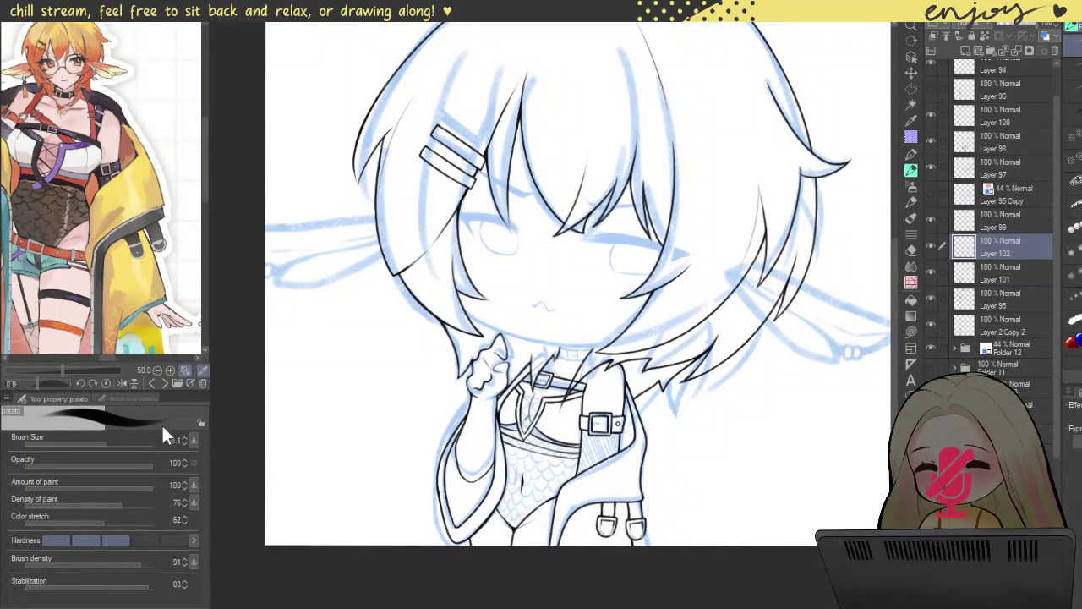
key("bracketleft")
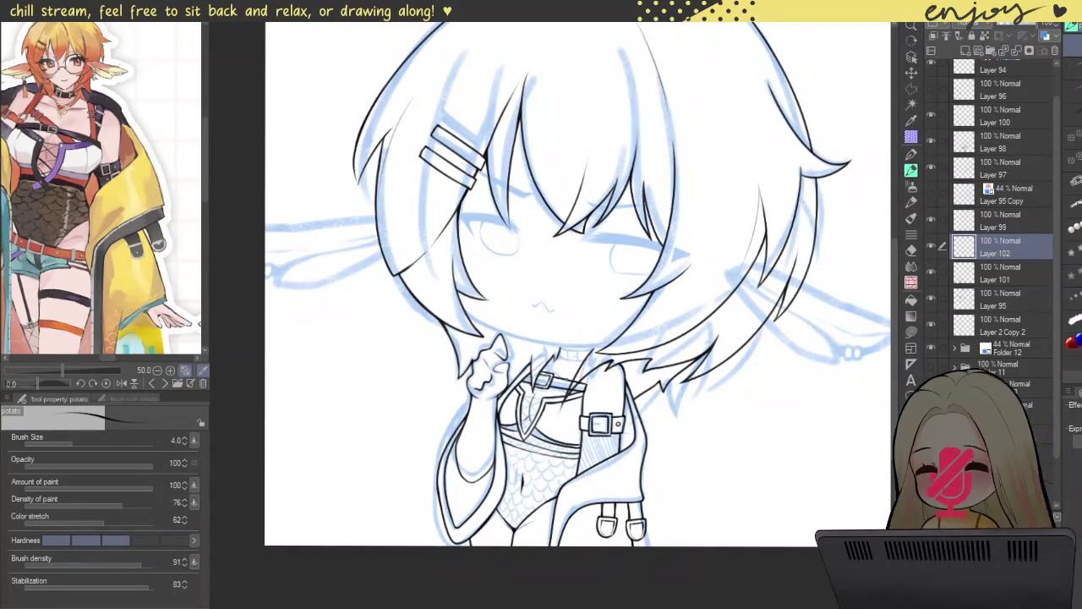
- Ink a short thin line on the collar strap below the choker buckle
scroll(574, 338, "up", 2)
scroll(575, 339, "up", 3)
scroll(575, 339, "up", 3)
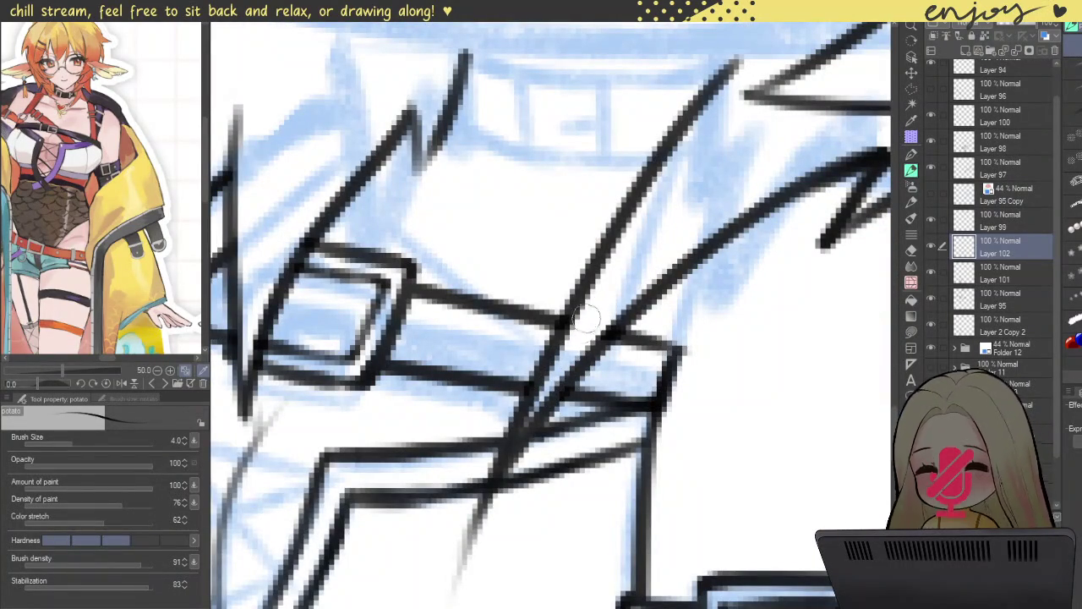
scroll(626, 271, "down", 1)
scroll(630, 251, "down", 1)
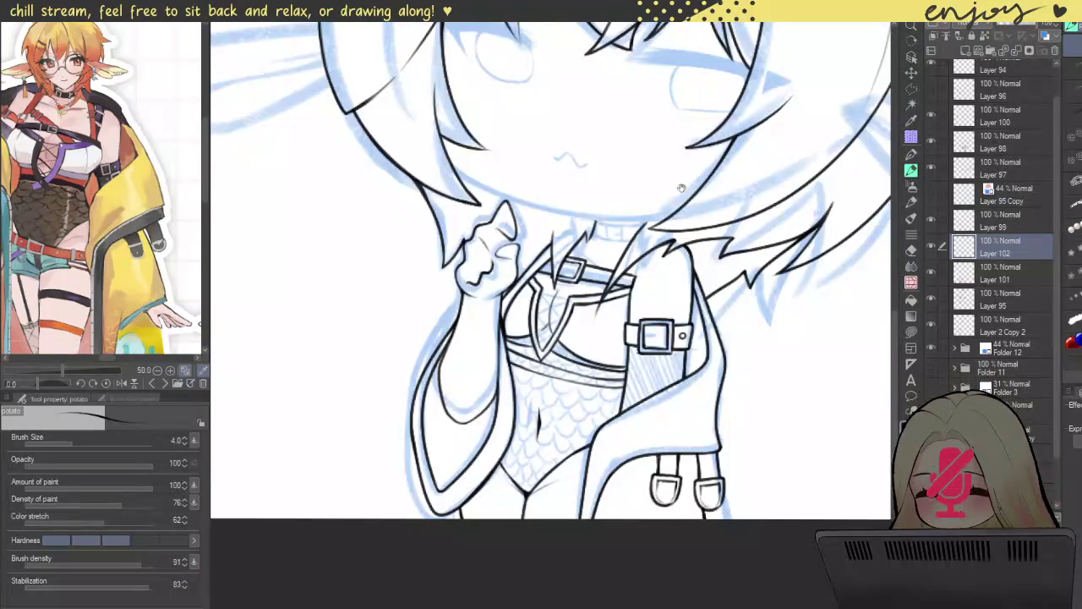
scroll(676, 177, "down", 1)
scroll(589, 262, "up", 1)
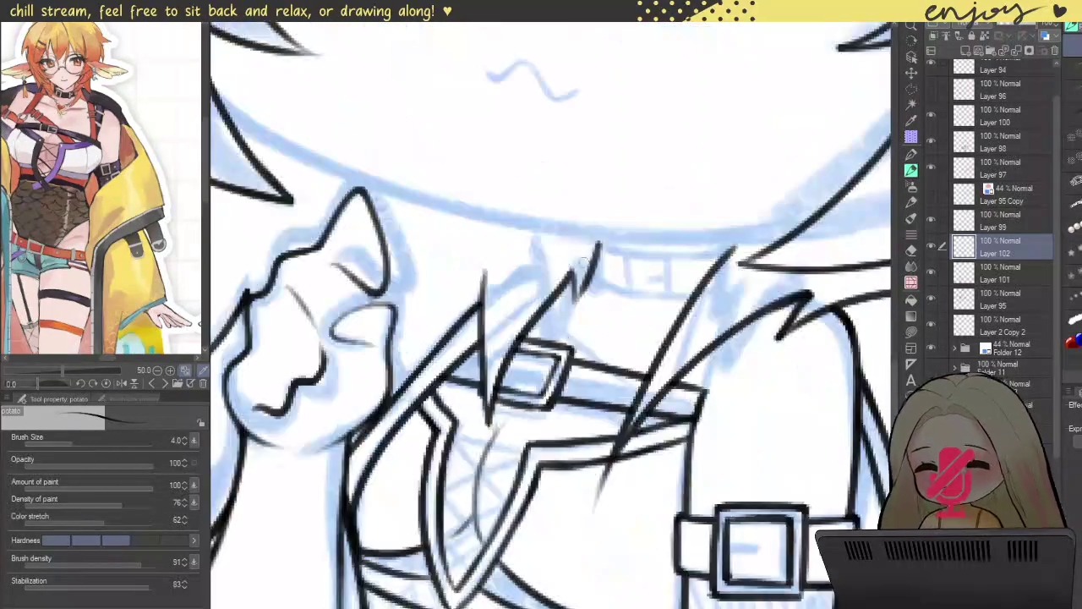
scroll(596, 257, "up", 1)
left_click_drag(611, 304, 614, 241)
key("ctrl+z")
left_click_drag(602, 300, 613, 222)
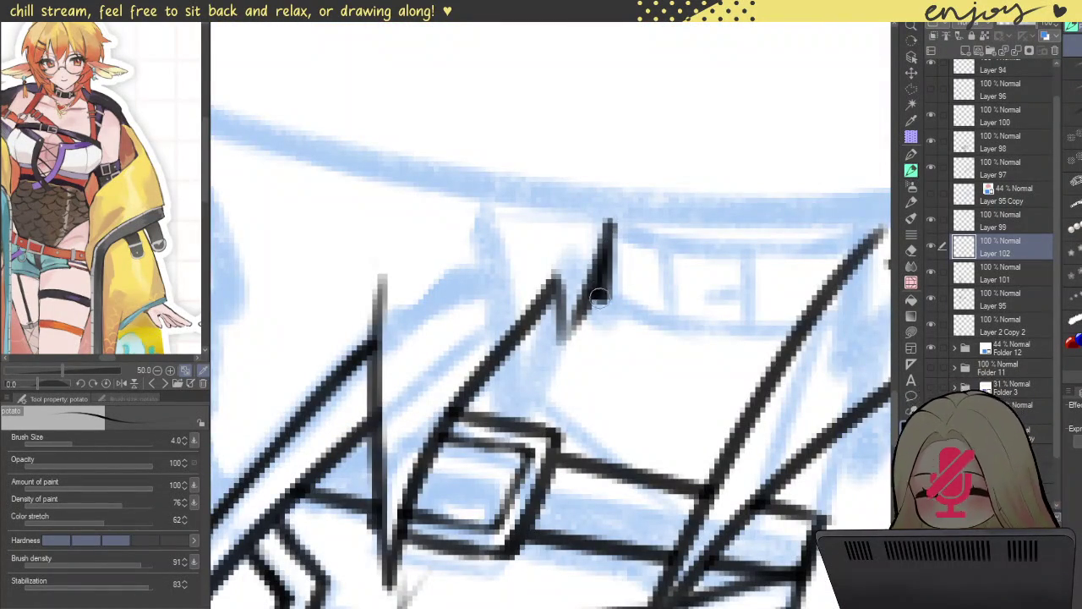
scroll(602, 292, "down", 2)
scroll(626, 271, "up", 1)
scroll(744, 321, "up", 2)
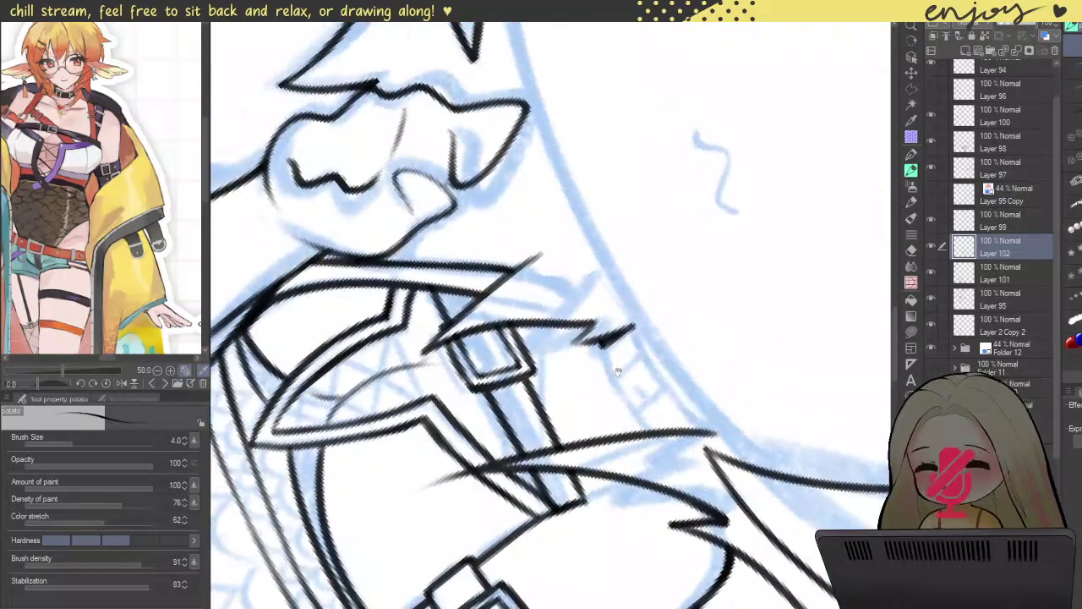
scroll(642, 330, "up", 2)
scroll(574, 304, "up", 1)
- Ink the strap's first diagonal edge and extend it into the horizontal line
mouse_move(559, 262)
left_mouse_down()
mouse_move(579, 319)
mouse_move(660, 435)
left_mouse_up()
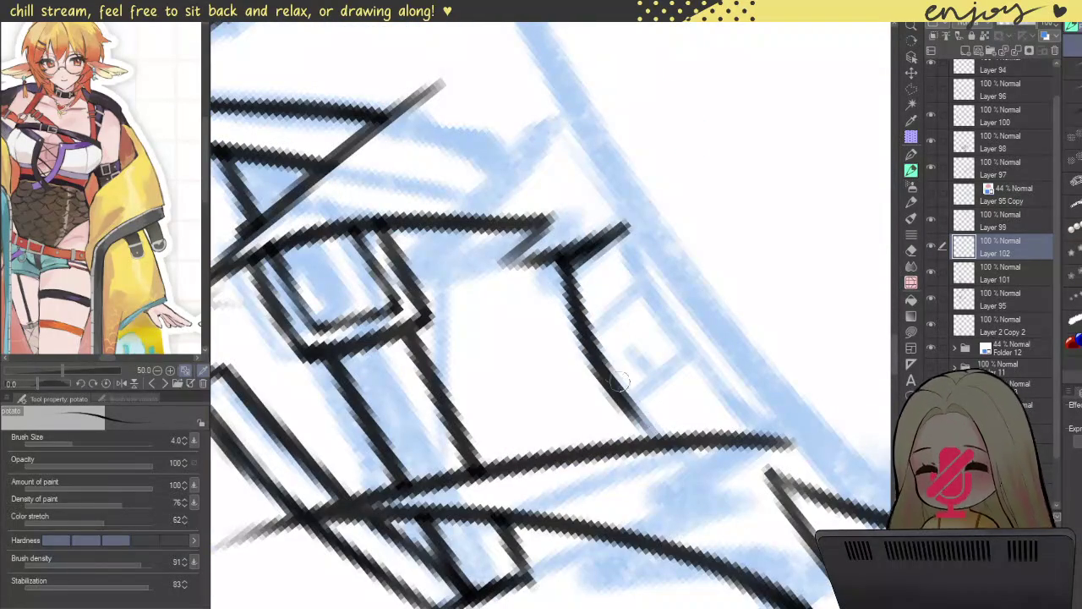
key("ctrl+z")
key("ctrl+z")
left_click_drag(560, 262, 657, 414)
key("ctrl+z")
left_click_drag(559, 262, 676, 438)
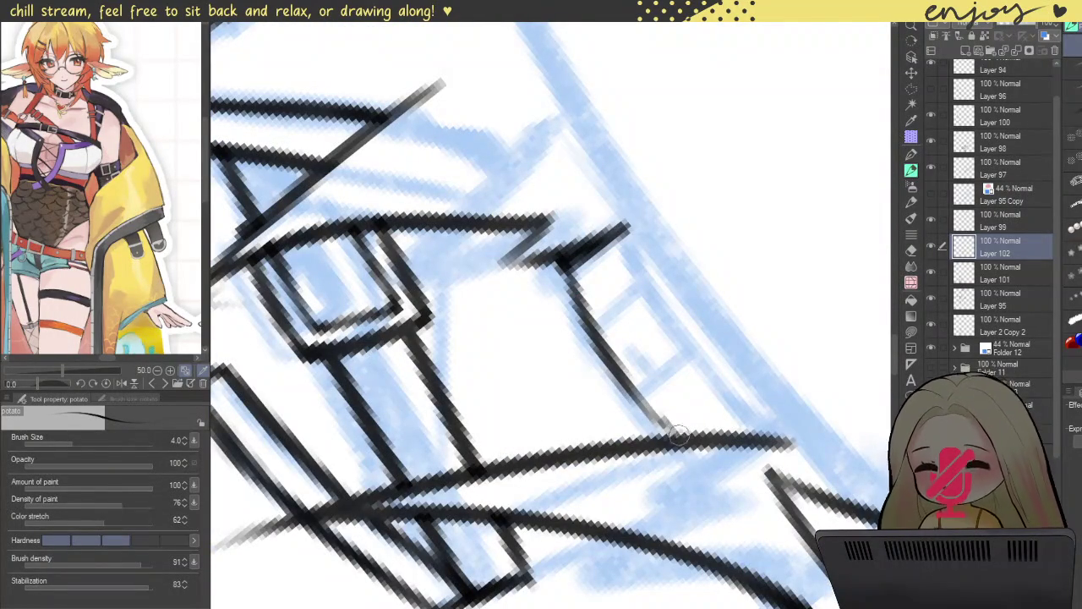
mouse_move(559, 258)
left_mouse_down()
mouse_move(592, 330)
mouse_move(668, 433)
left_mouse_up()
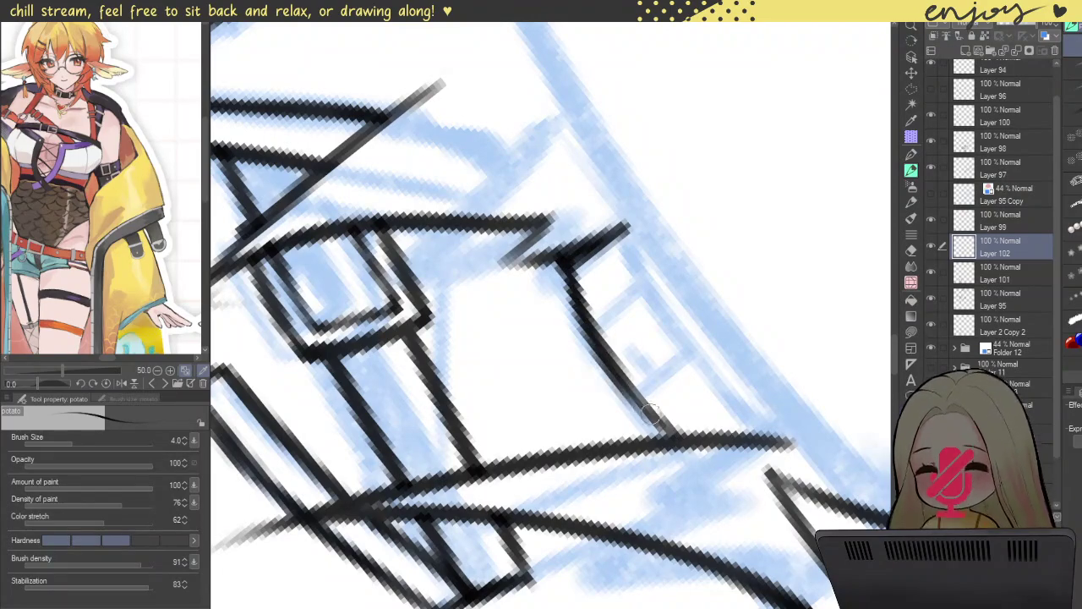
left_click_drag(602, 355, 630, 393)
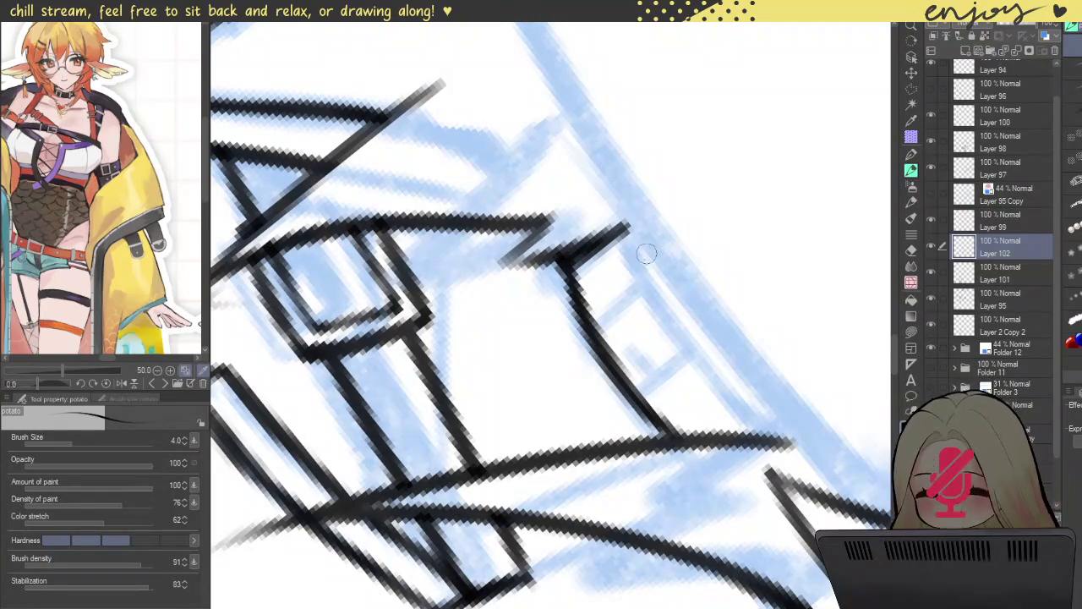
- Ink the strap's other diagonal edge to meet the horizontal line and thicken the corner
left_click_drag(617, 230, 770, 414)
key("ctrl+z")
left_click_drag(622, 224, 761, 433)
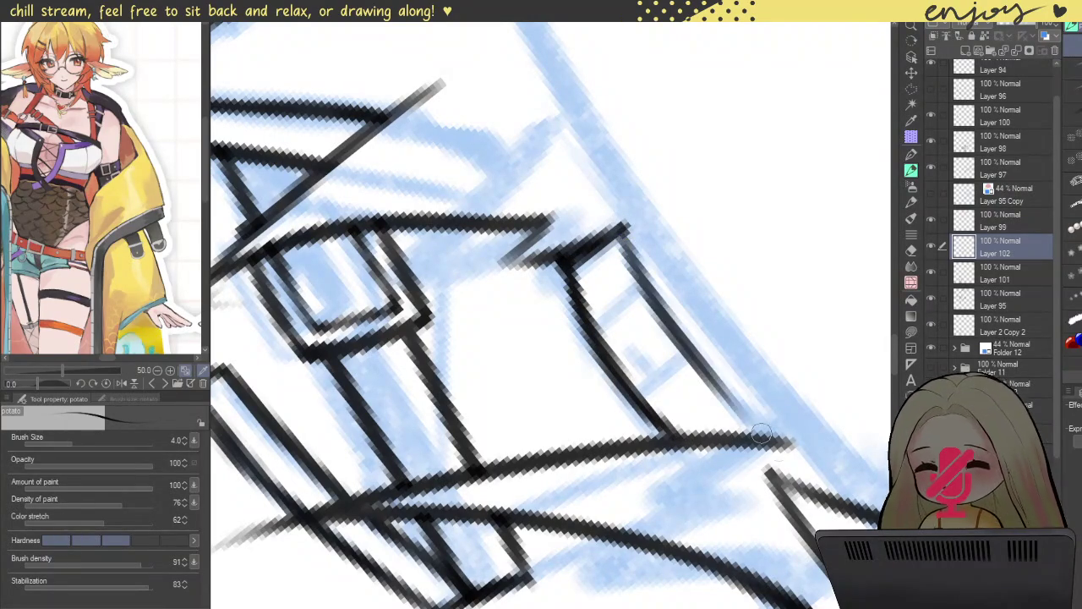
left_click_drag(714, 377, 786, 441)
mouse_move(624, 235)
left_mouse_down()
mouse_move(647, 296)
mouse_move(439, 265)
left_mouse_up()
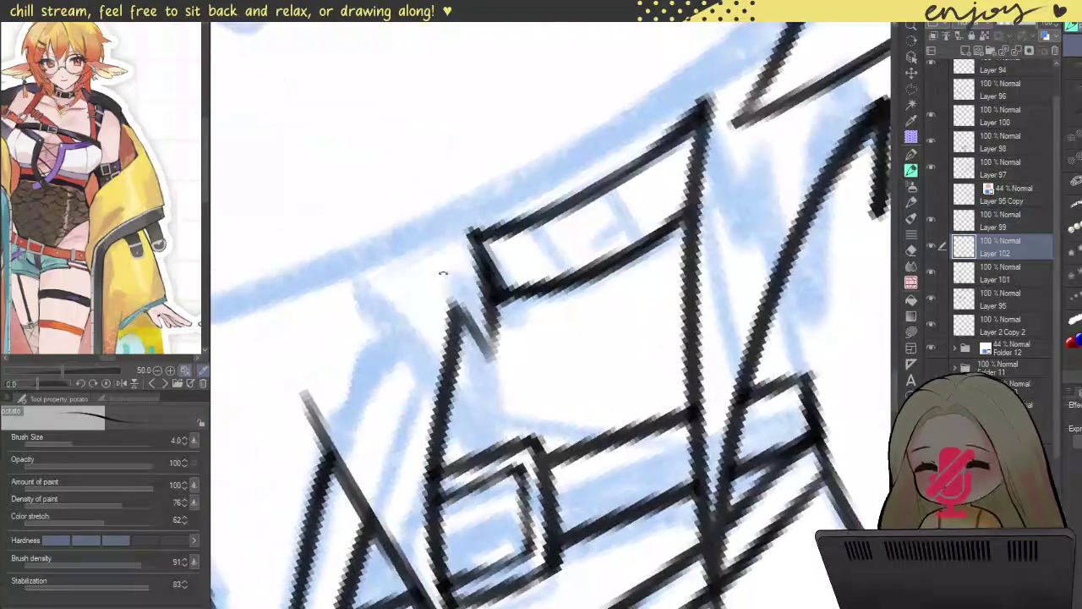
scroll(440, 265, "down", 2)
scroll(434, 229, "down", 3)
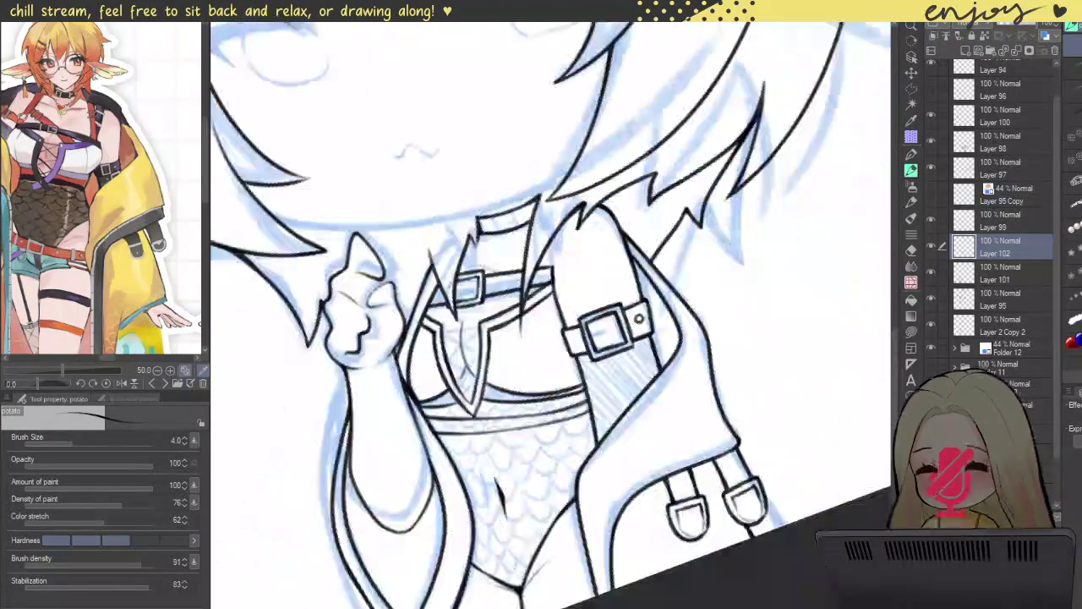
mouse_move(632, 174)
left_mouse_down()
mouse_move(642, 152)
mouse_move(631, 327)
left_mouse_up()
key("ctrl+z")
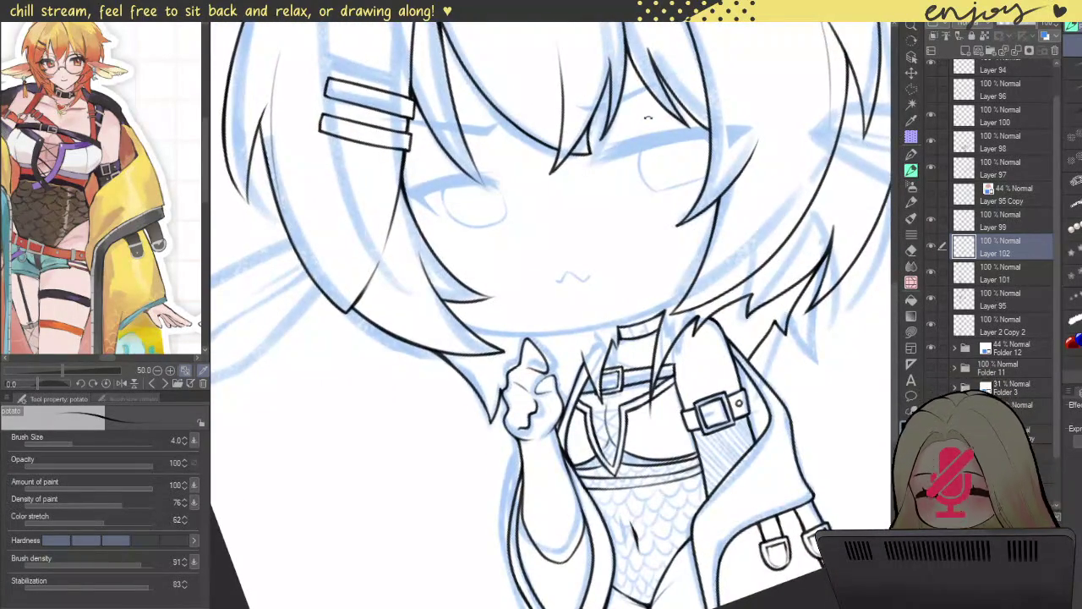
- Add a new empty Layer 103 above Layer 102 and set the brush size to 7.6
scroll(662, 110, "up", 3)
left_click_drag(658, 110, 703, 111)
scroll(702, 111, "up", 1)
scroll(663, 342, "up", 1)
scroll(663, 346, "up", 3)
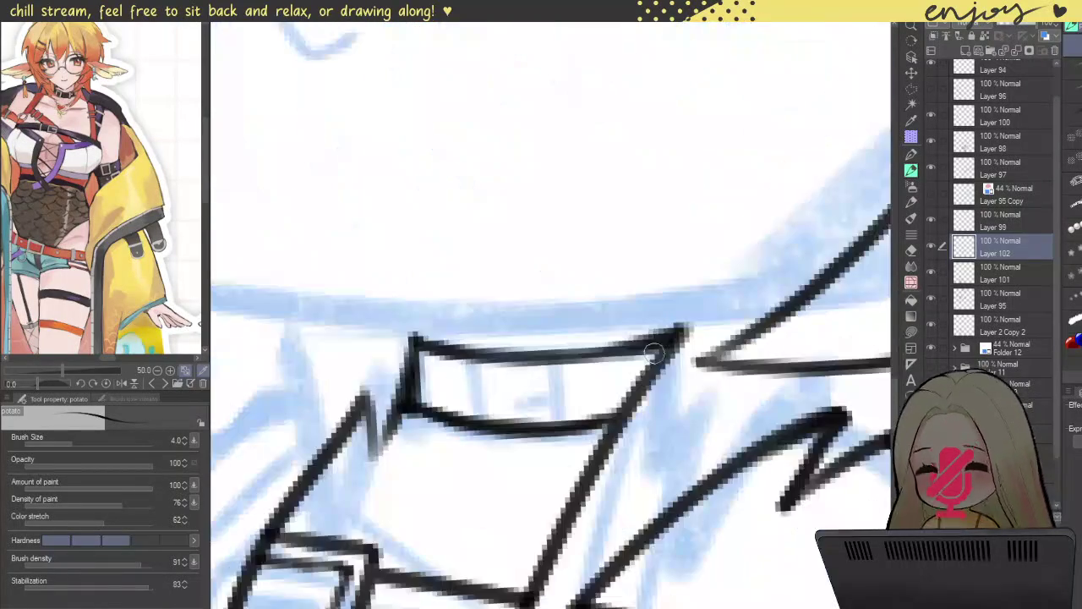
scroll(698, 311, "down", 3)
scroll(701, 313, "down", 2)
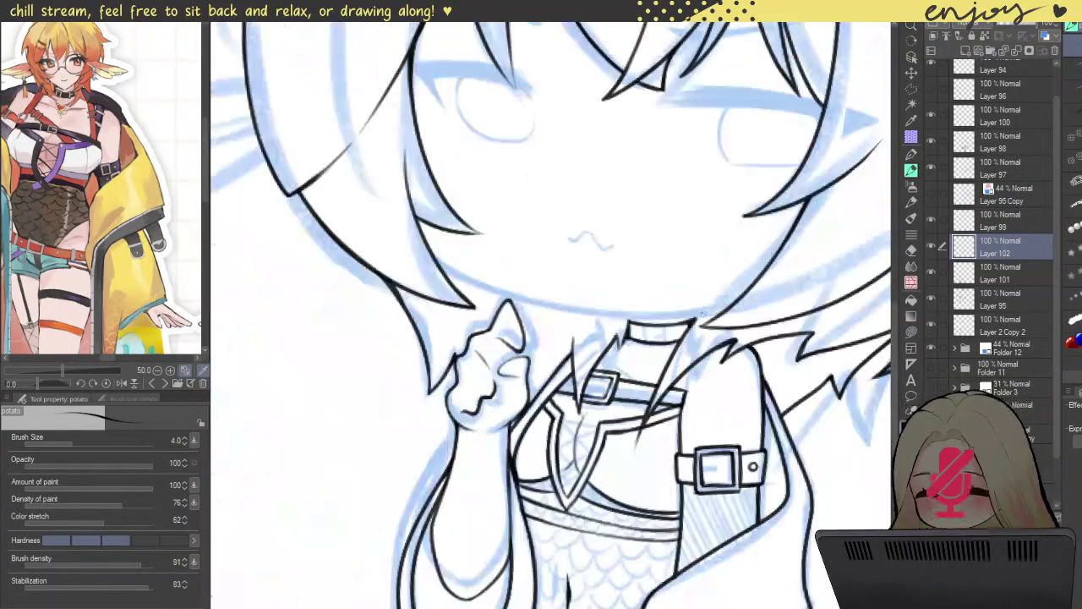
left_click_drag(744, 253, 664, 318)
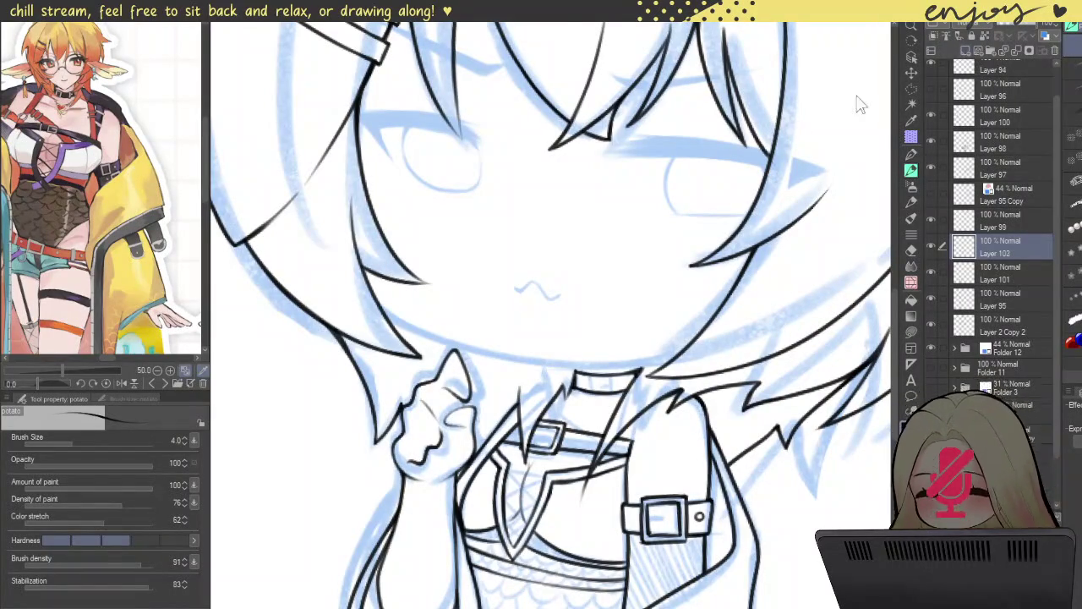
key("ctrl+shift+n")
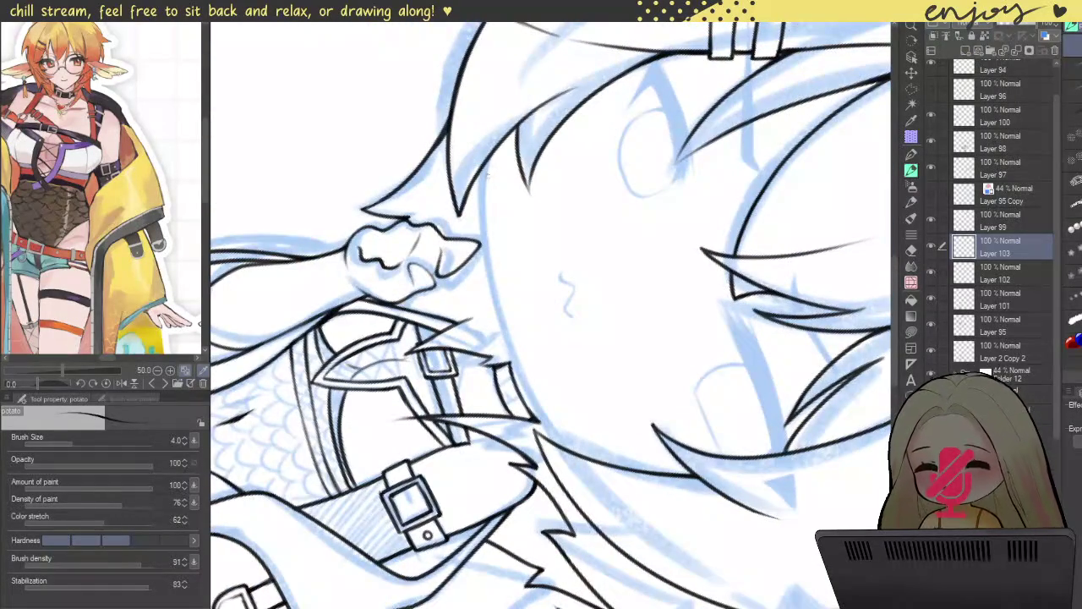
key("bracketright")
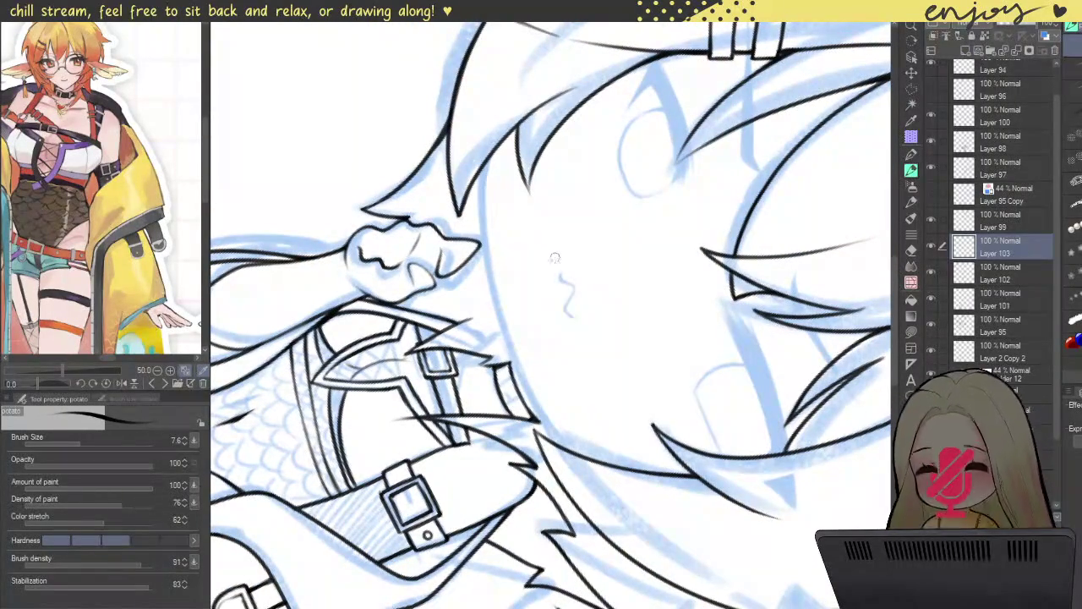
key("ctrl+shift")
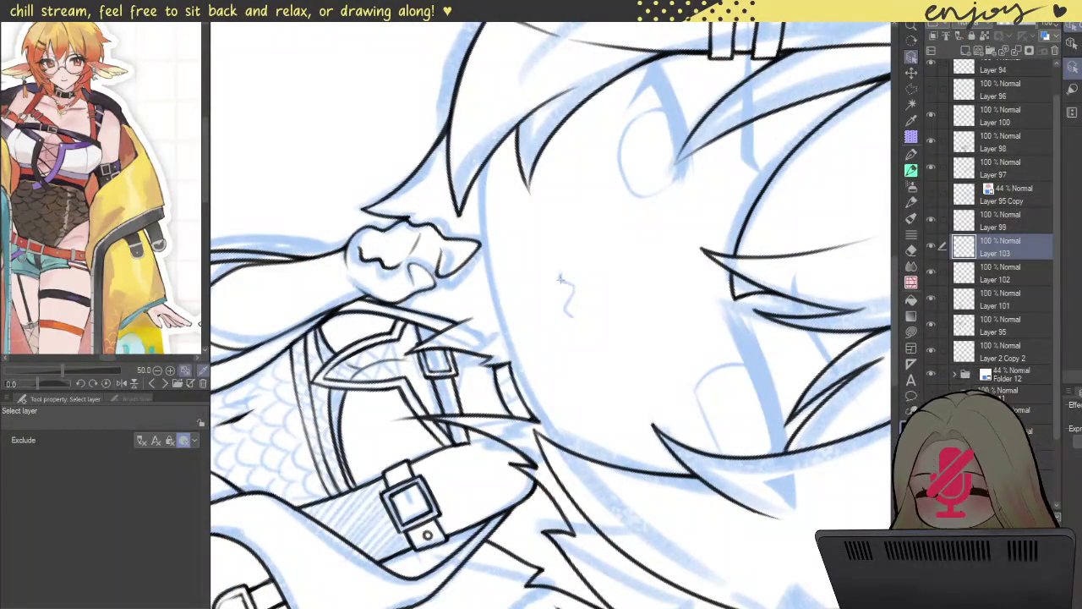
- Move the eye lineart layer below Layer 95 Copy and reselect Layer 99
left_click(562, 282)
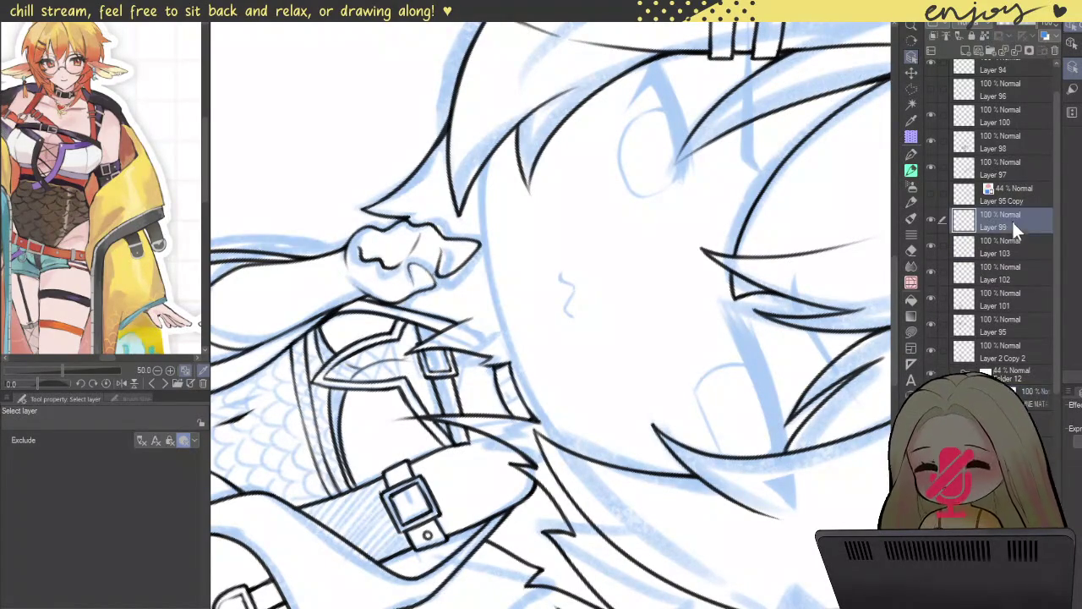
left_click_drag(1013, 217, 994, 222)
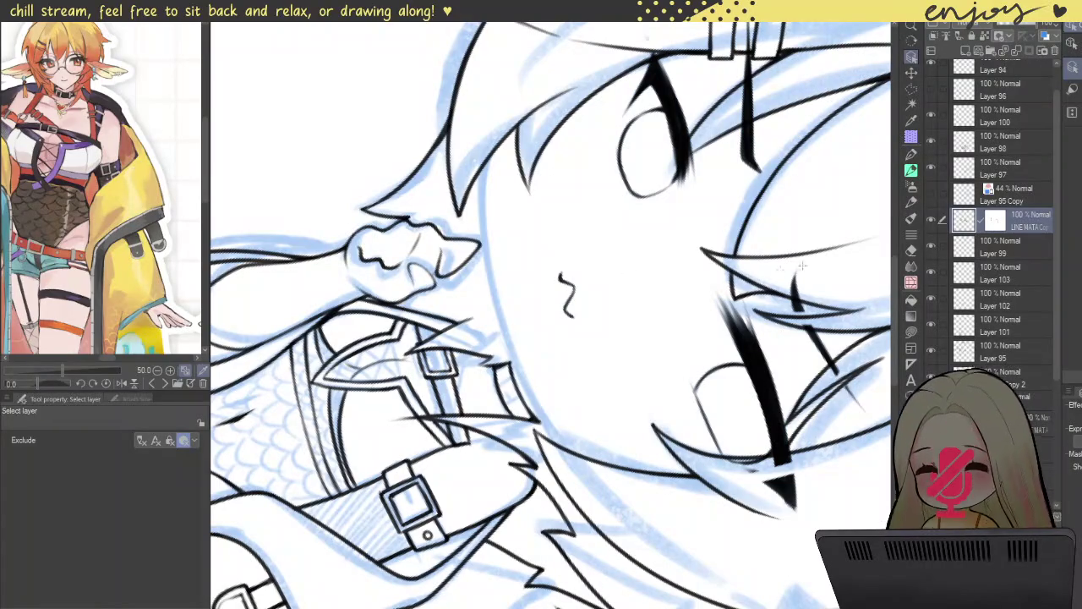
left_click(996, 241)
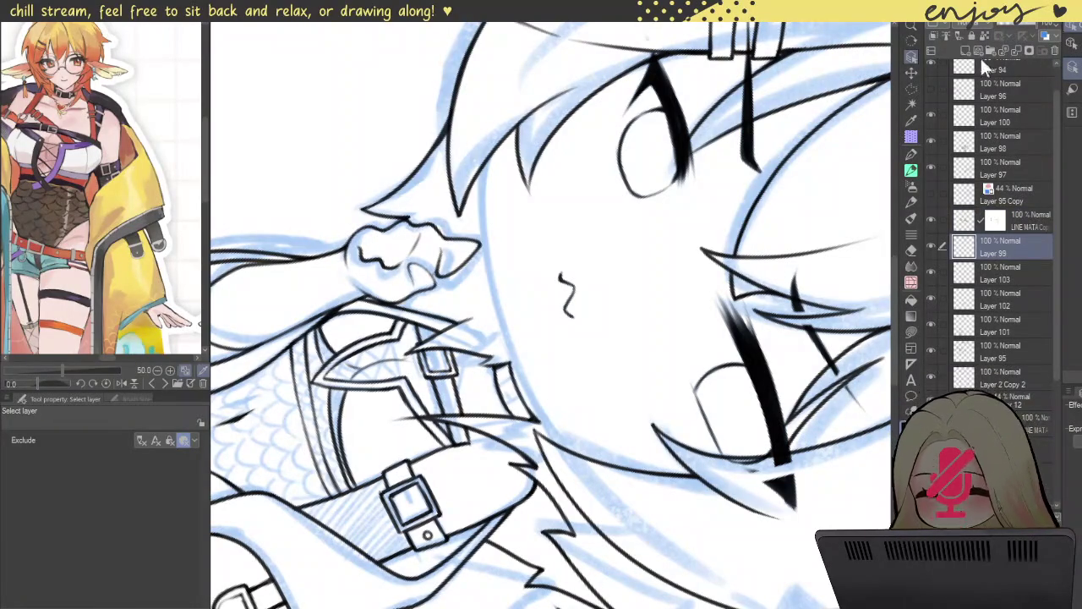
left_click(964, 51)
key("ctrl+z")
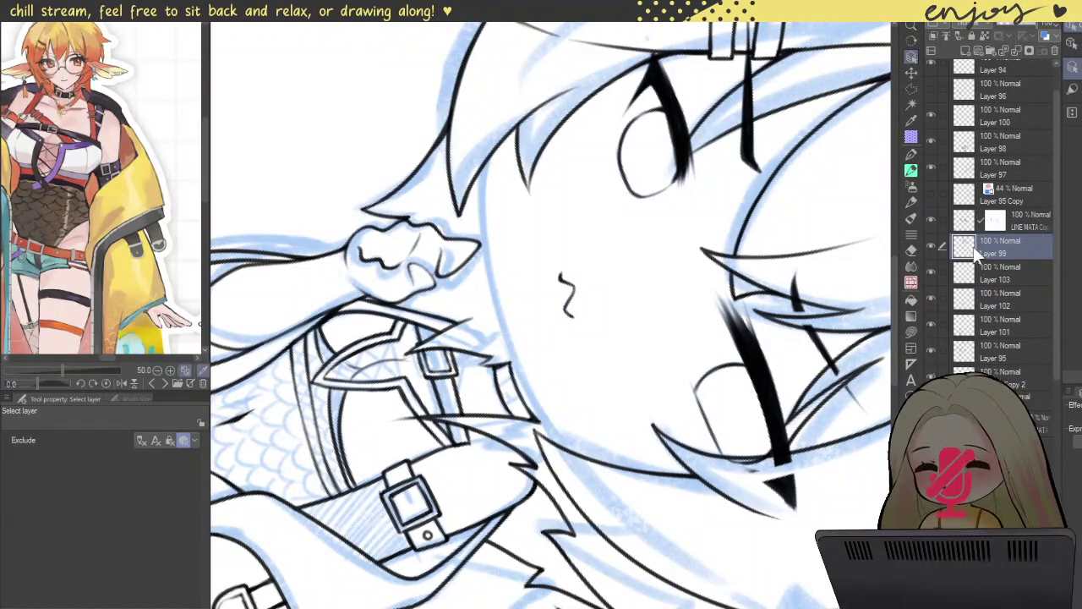
left_click(913, 169)
- Ink the black cheek outline along the blue sketch curve on Layer 99
scroll(476, 148, "up", 3)
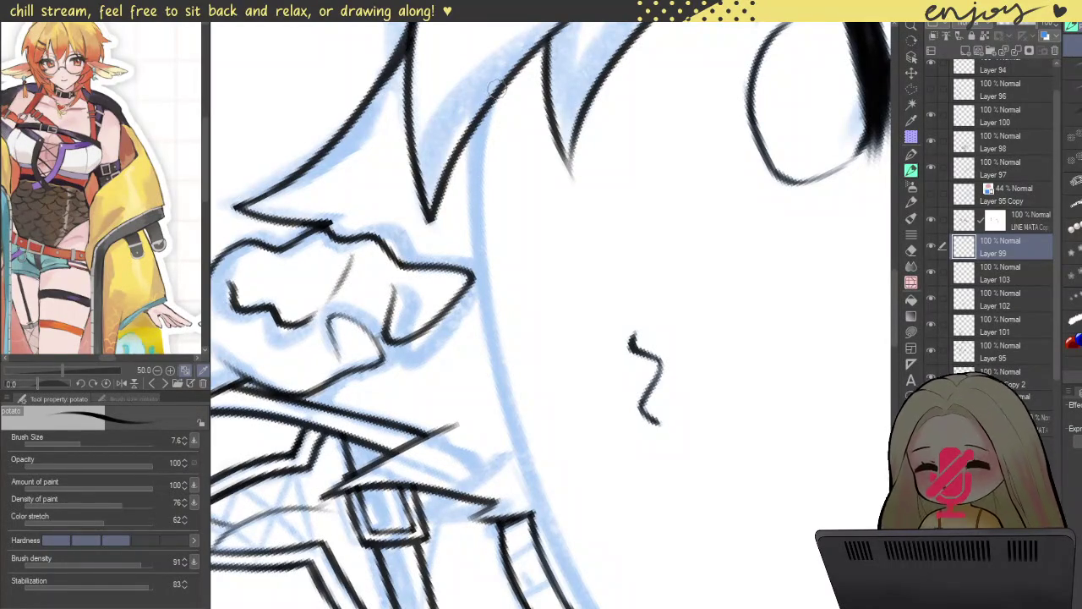
left_click_drag(495, 93, 597, 585)
key("ctrl+z")
key("ctrl+y")
key("ctrl+z")
left_click_drag(479, 108, 547, 513)
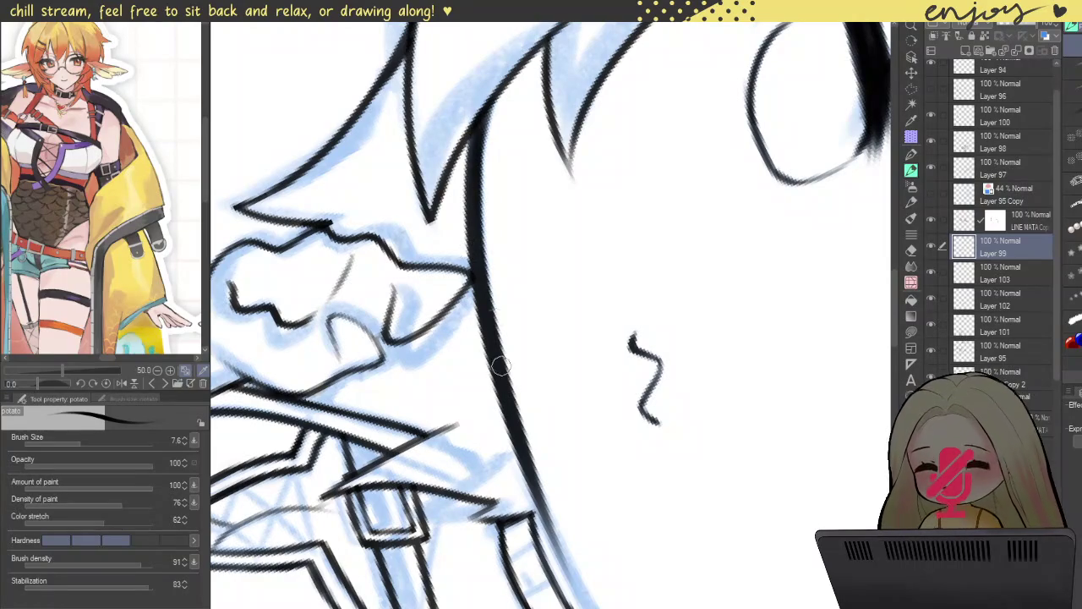
scroll(490, 260, "down", 2)
key("ctrl+z")
key("ctrl+z")
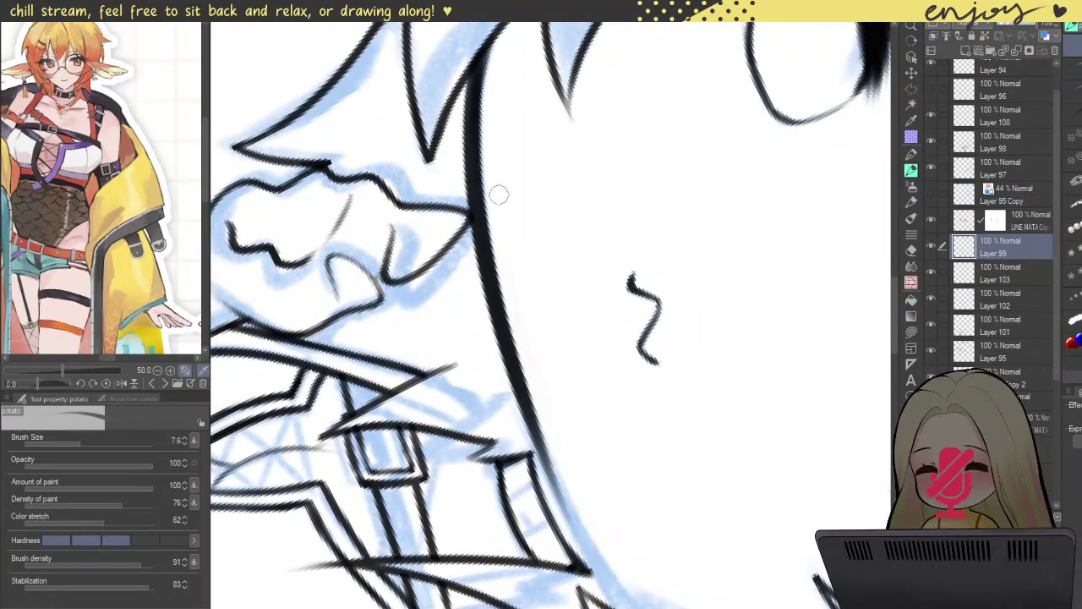
key("ctrl+z")
key("ctrl+z")
key("ctrl+y")
key("ctrl+z")
key("ctrl+y")
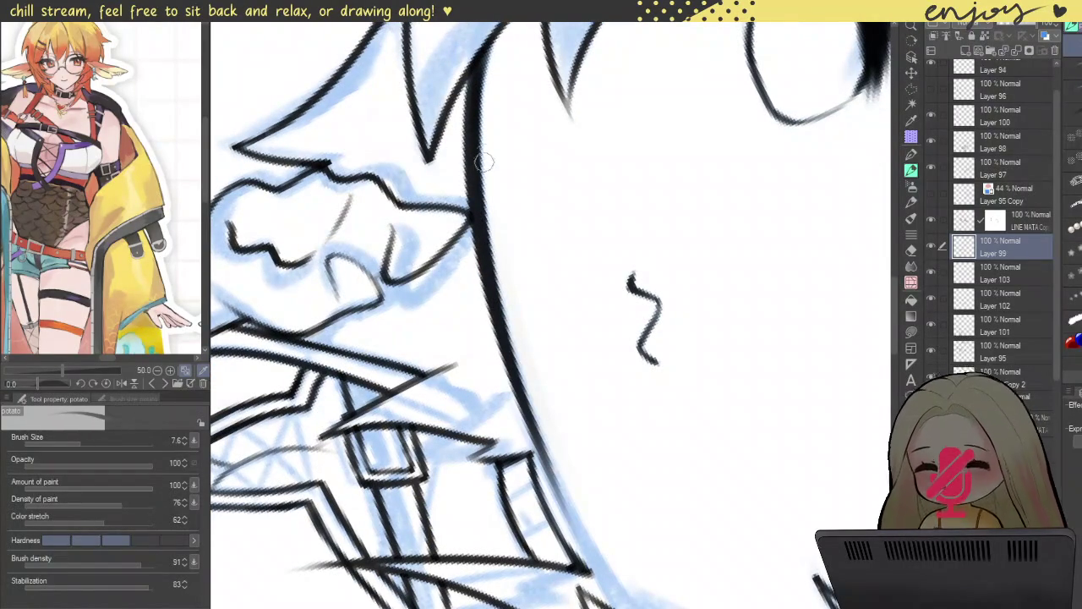
- Extend the jaw line toward the neck and erase its overly thick end
left_click_drag(486, 211, 464, 369)
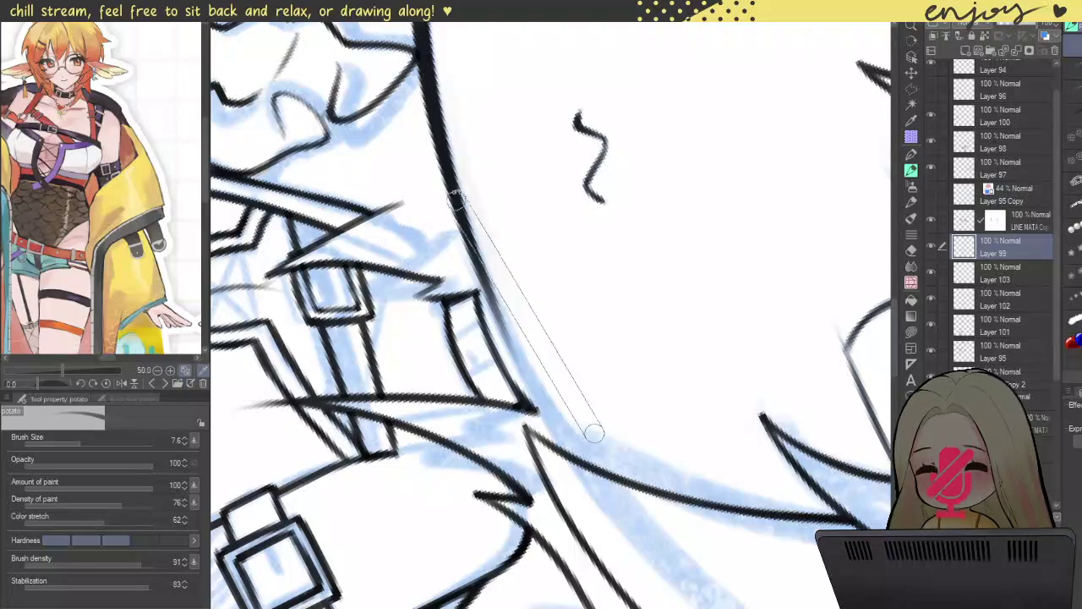
key("ctrl+z")
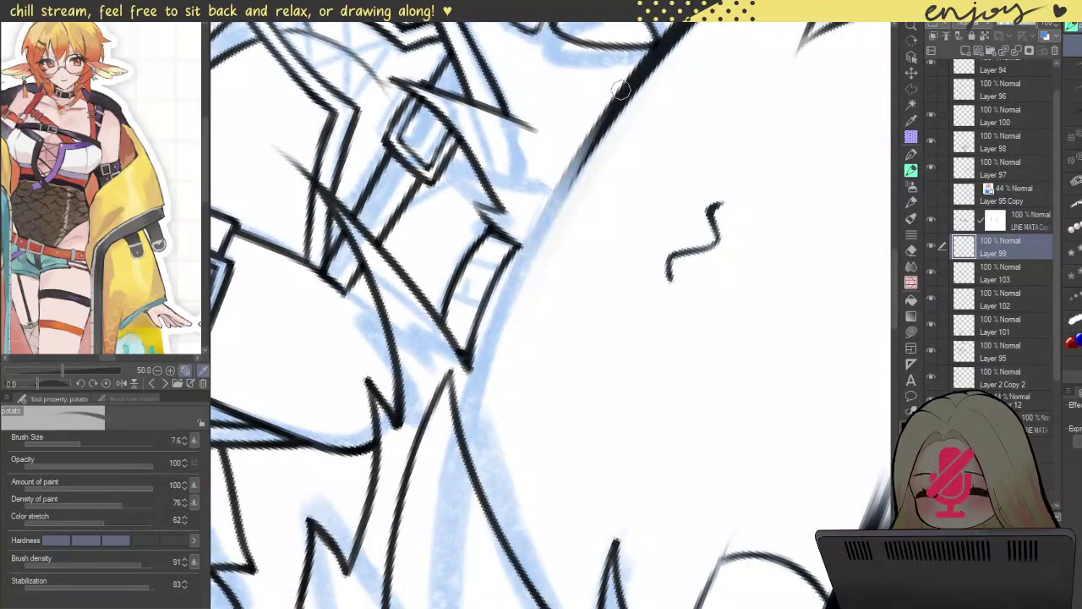
left_click_drag(535, 245, 484, 385)
key("ctrl+0")
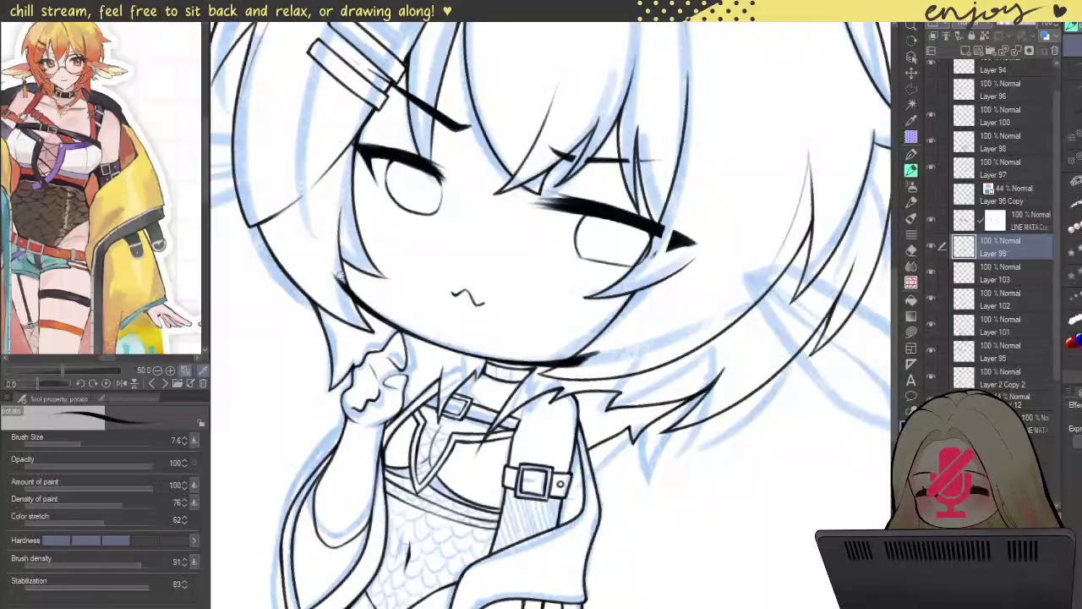
scroll(306, 264, "up", 5)
mouse_move(313, 234)
left_mouse_down()
mouse_move(335, 234)
mouse_move(374, 278)
mouse_move(433, 377)
left_mouse_up()
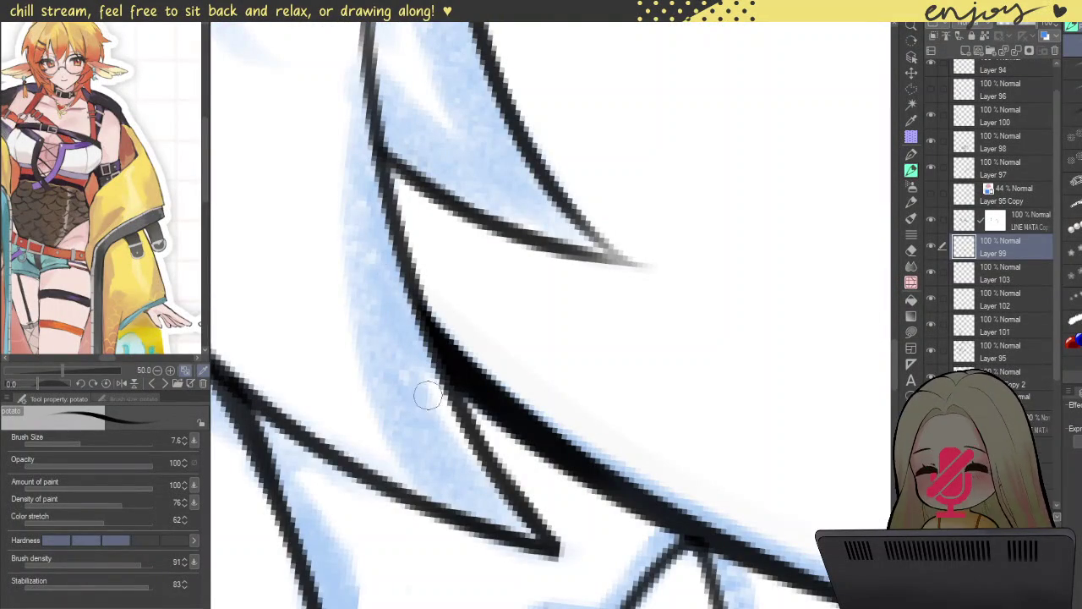
scroll(348, 338, "down", 5)
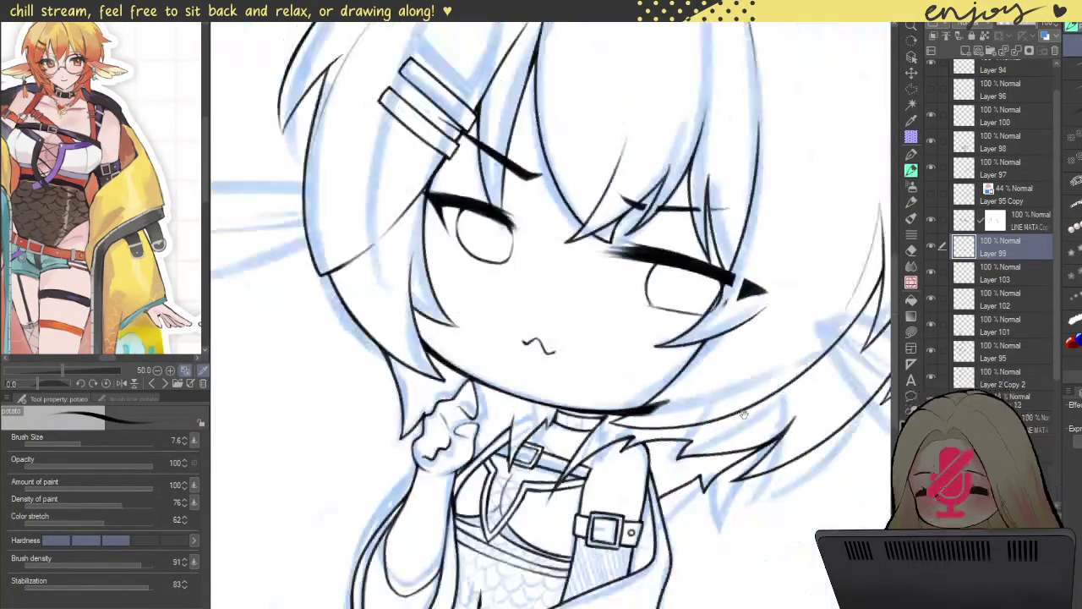
scroll(473, 262, "up", 5)
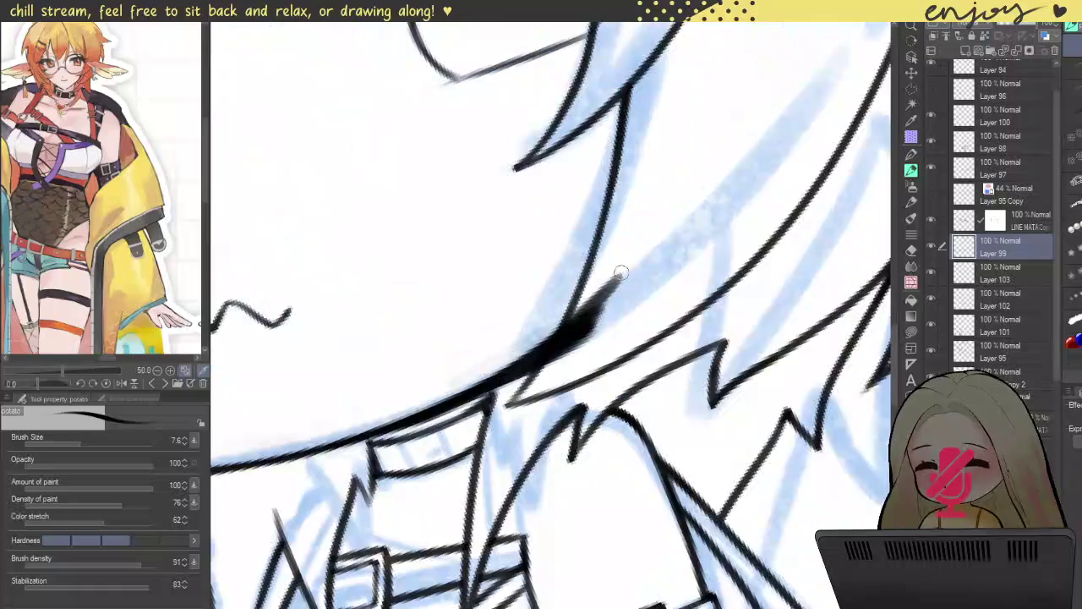
mouse_move(630, 245)
left_mouse_down()
mouse_move(550, 427)
mouse_move(570, 313)
mouse_move(493, 454)
mouse_move(496, 421)
left_mouse_up()
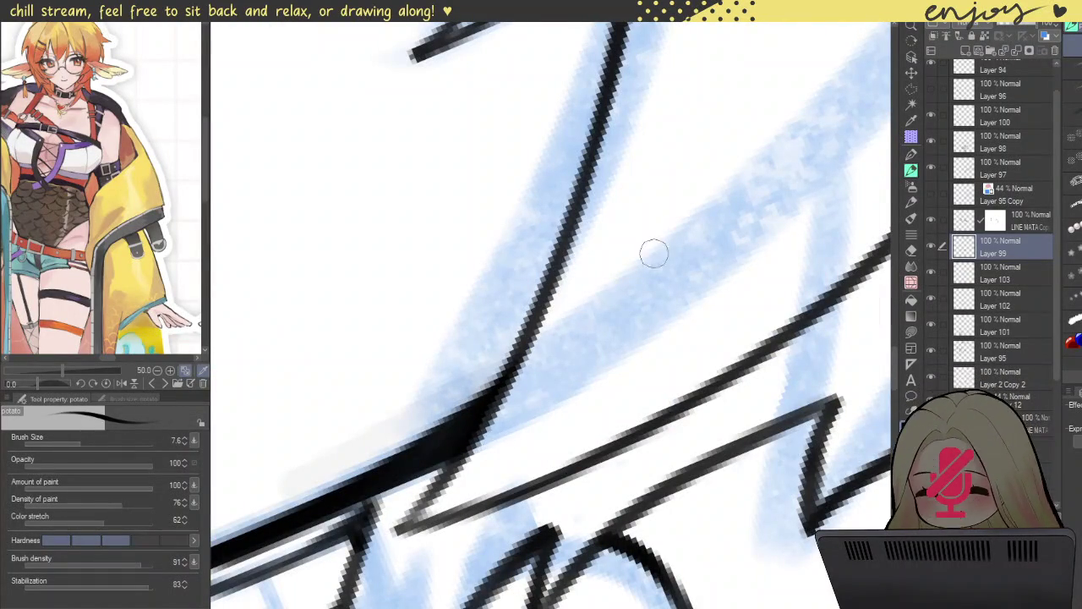
- Check the collar on Layer 103, toggle the collar lines' visibility, then select Layer 102
scroll(640, 269, "down", 3)
scroll(724, 133, "down", 2)
left_click(980, 270)
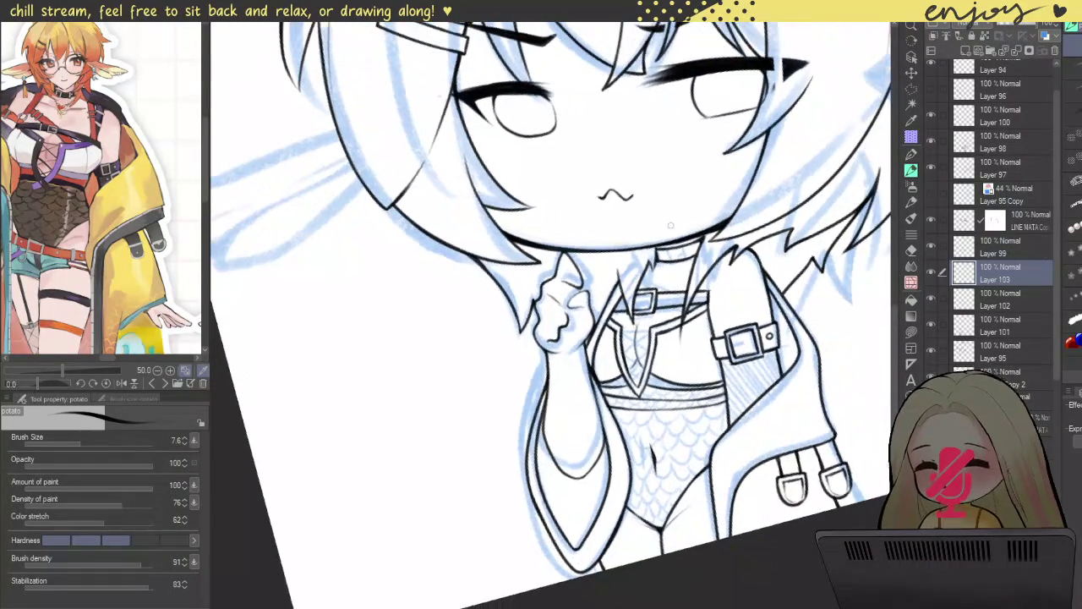
scroll(668, 245, "up", 1)
scroll(655, 248, "up", 2)
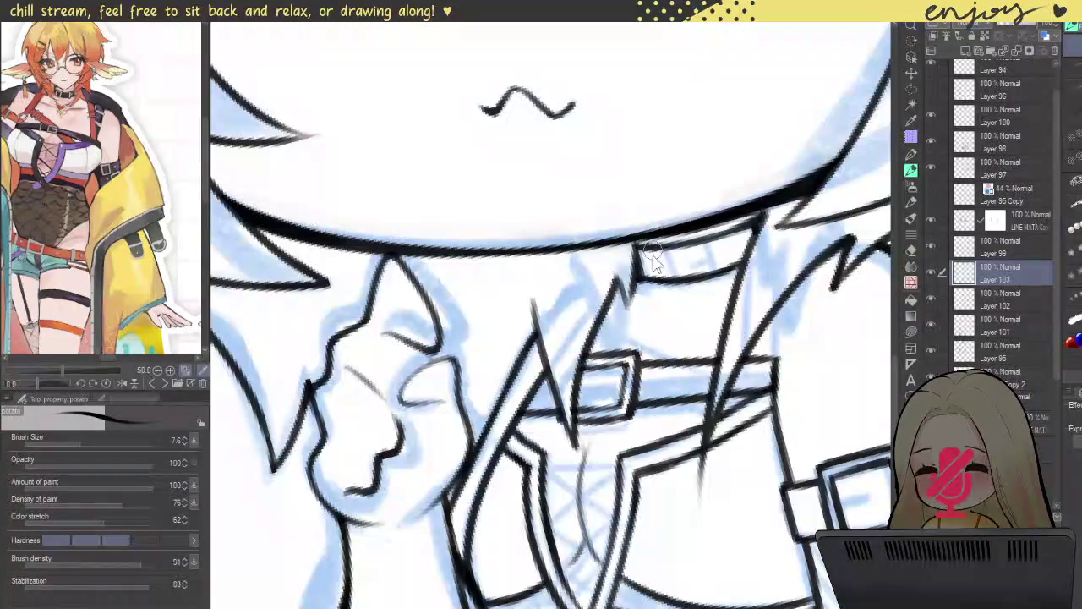
scroll(643, 253, "up", 2)
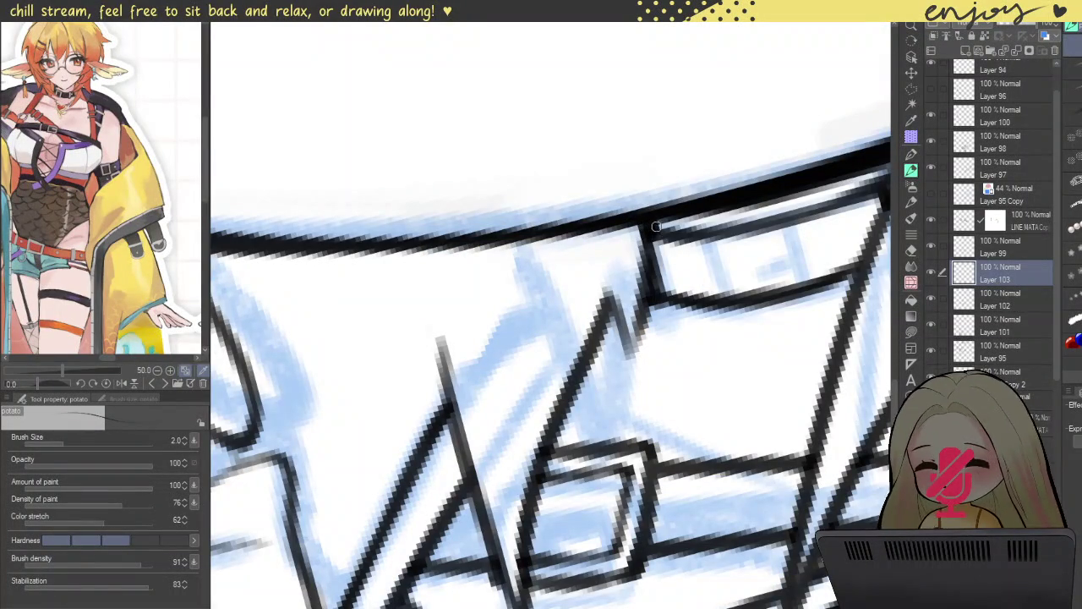
scroll(655, 222, "up", 2)
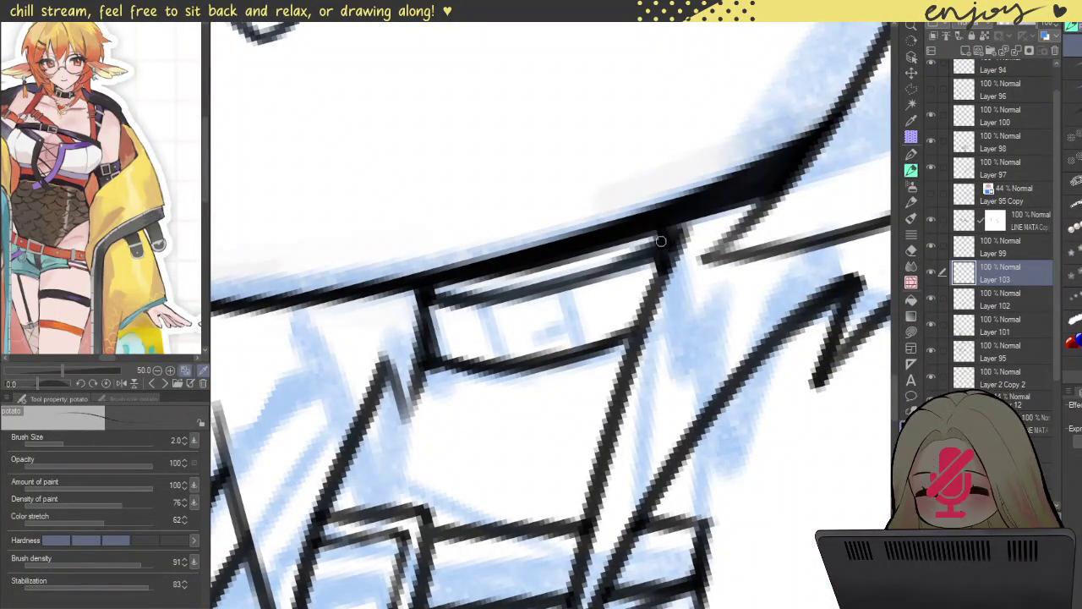
scroll(668, 240, "down", 3)
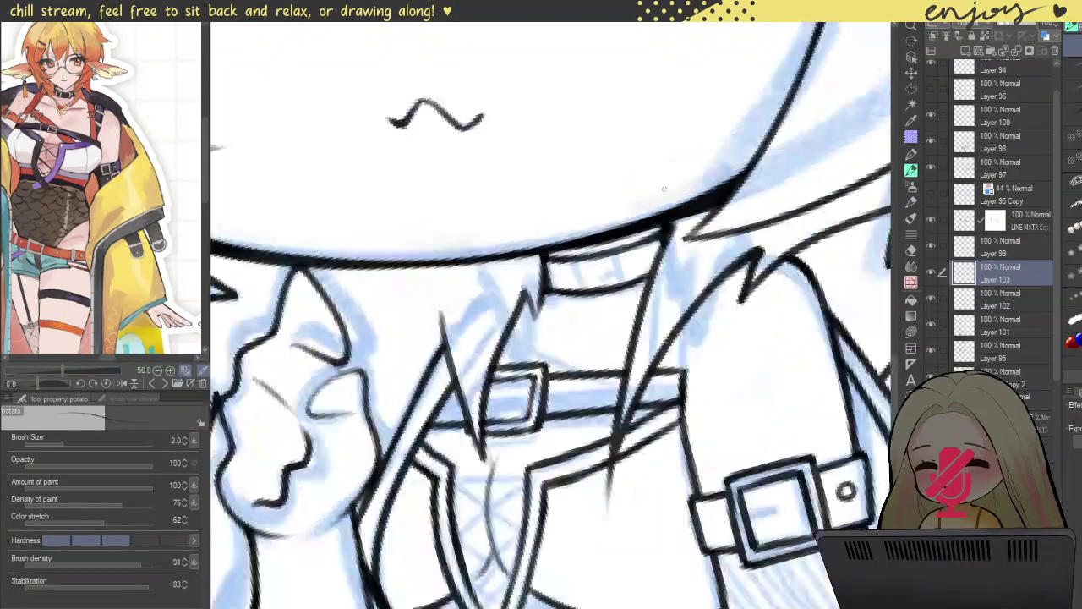
scroll(651, 194, "down", 2)
scroll(631, 133, "up", 1)
scroll(631, 133, "down", 2)
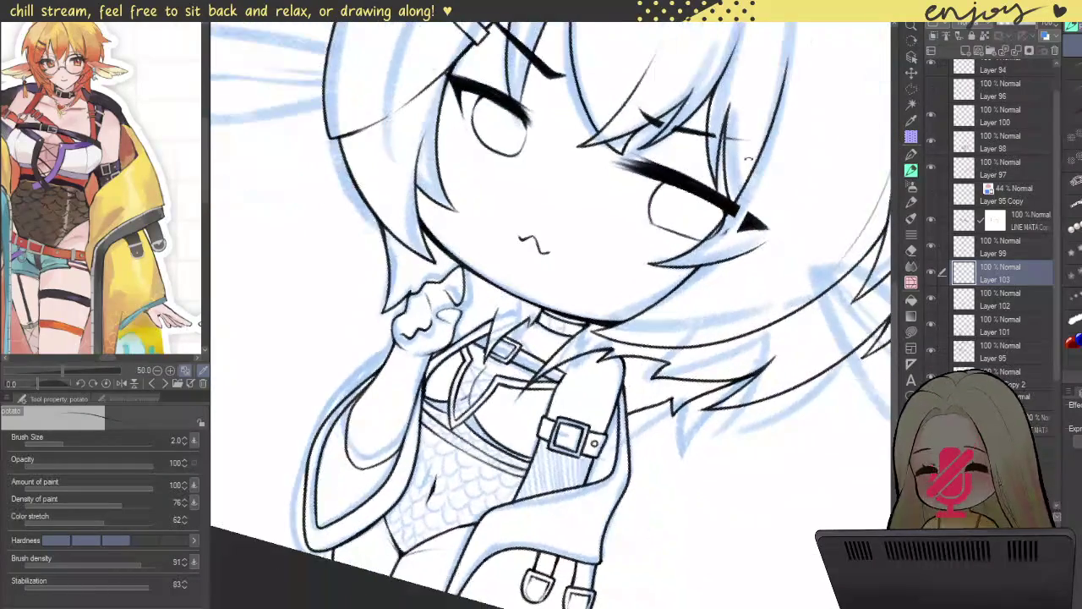
scroll(630, 133, "up", 2)
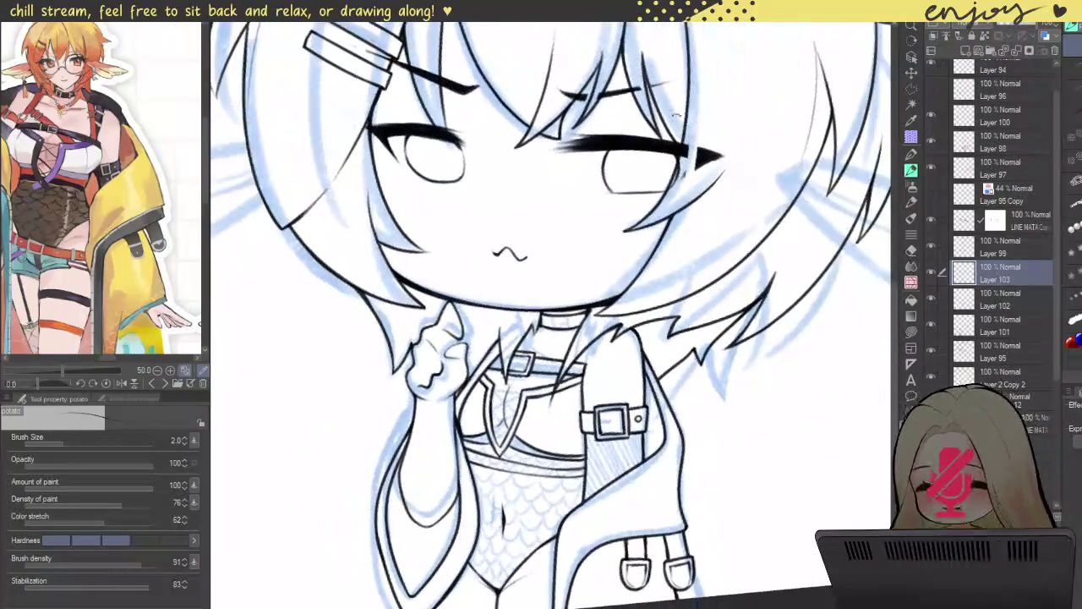
left_click(933, 298)
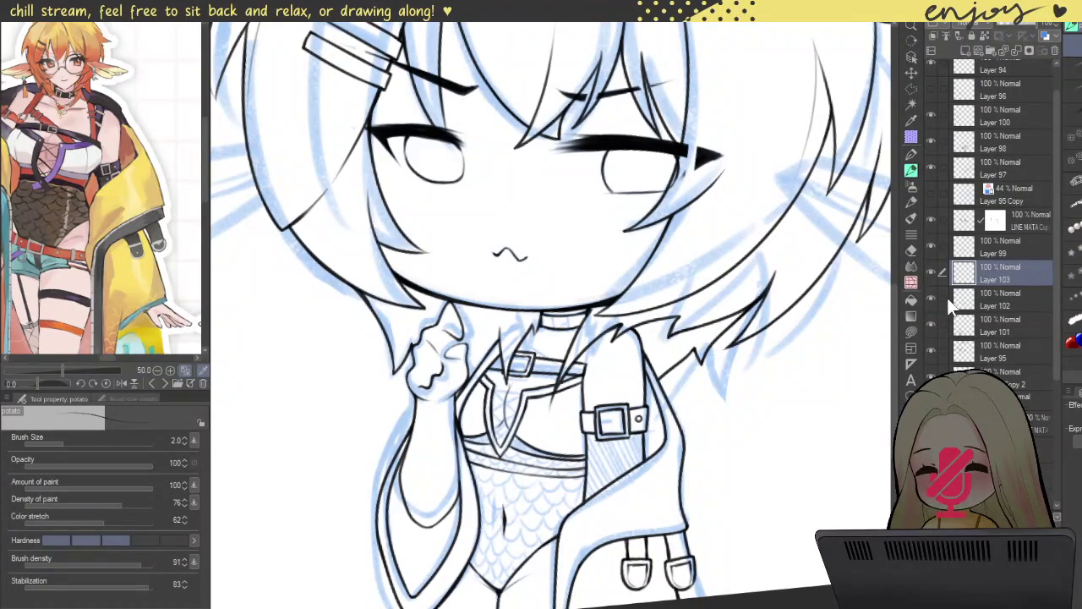
scroll(929, 304, "up", 1)
scroll(541, 321, "up", 4)
scroll(556, 309, "up", 2)
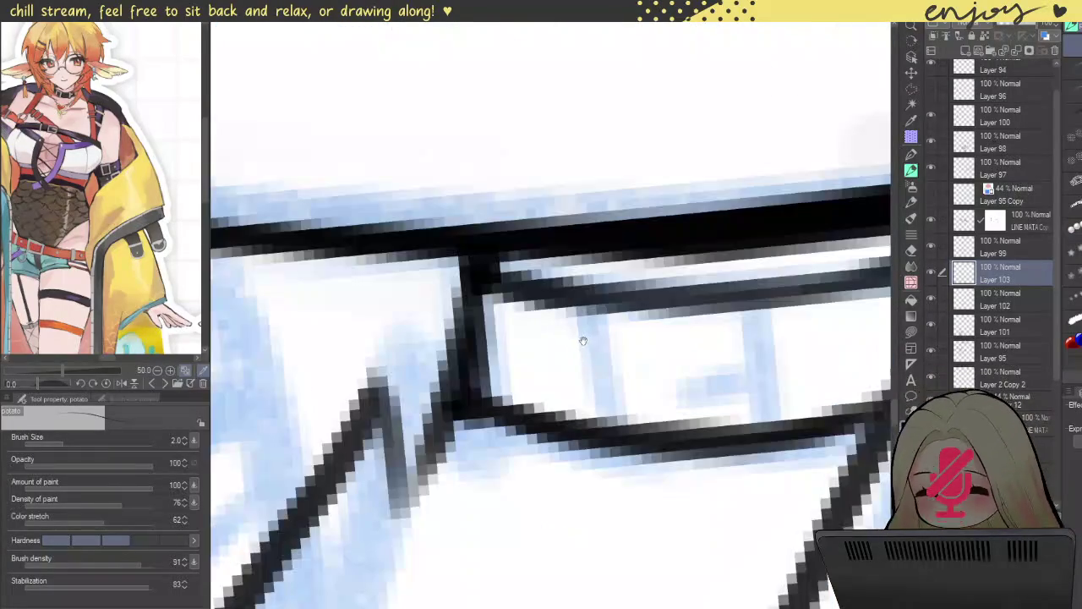
scroll(580, 333, "up", 2)
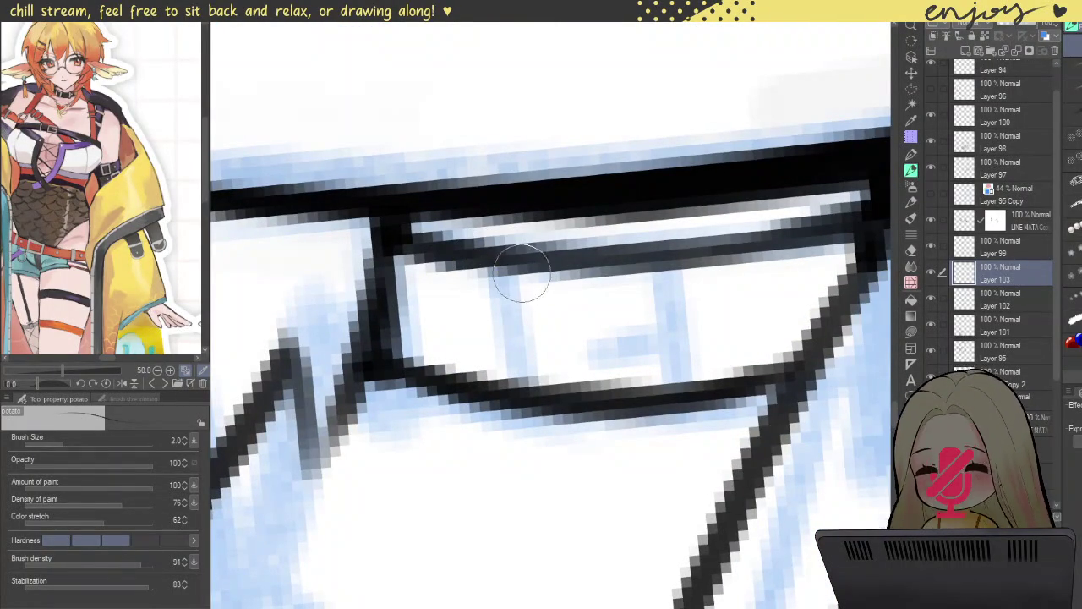
left_click(973, 306)
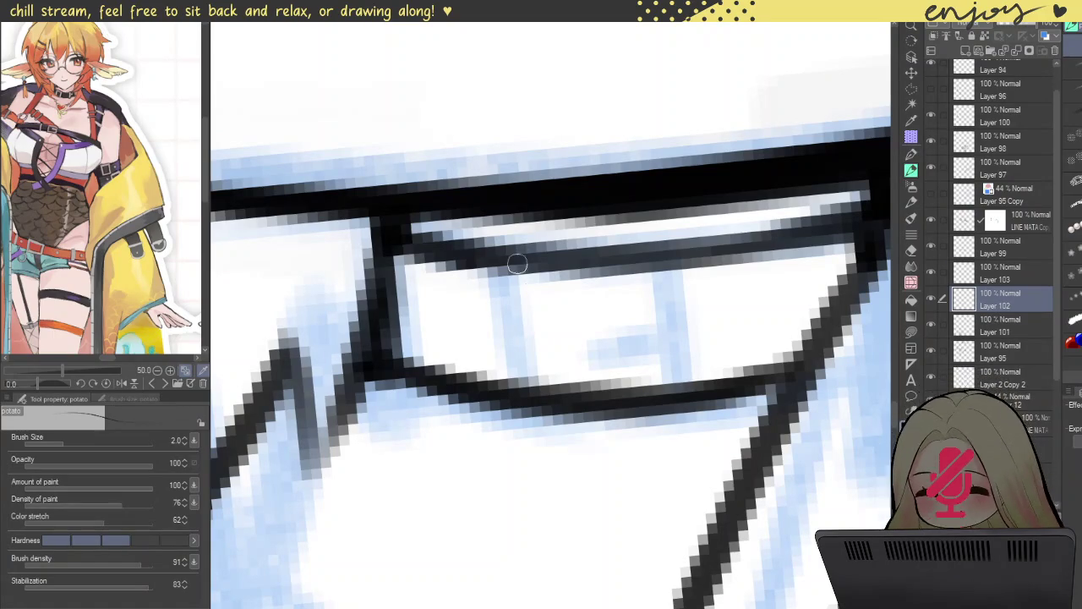
- Erase parts of the collar's inner top and bottom lines on Layer 102
left_click_drag(472, 251, 560, 258)
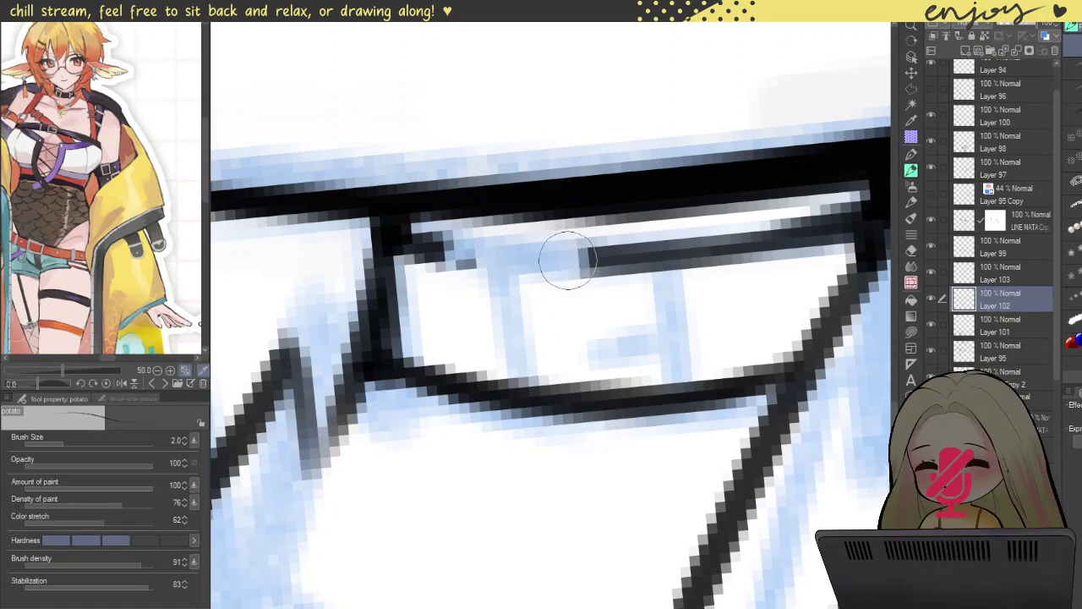
left_click_drag(459, 381, 574, 409)
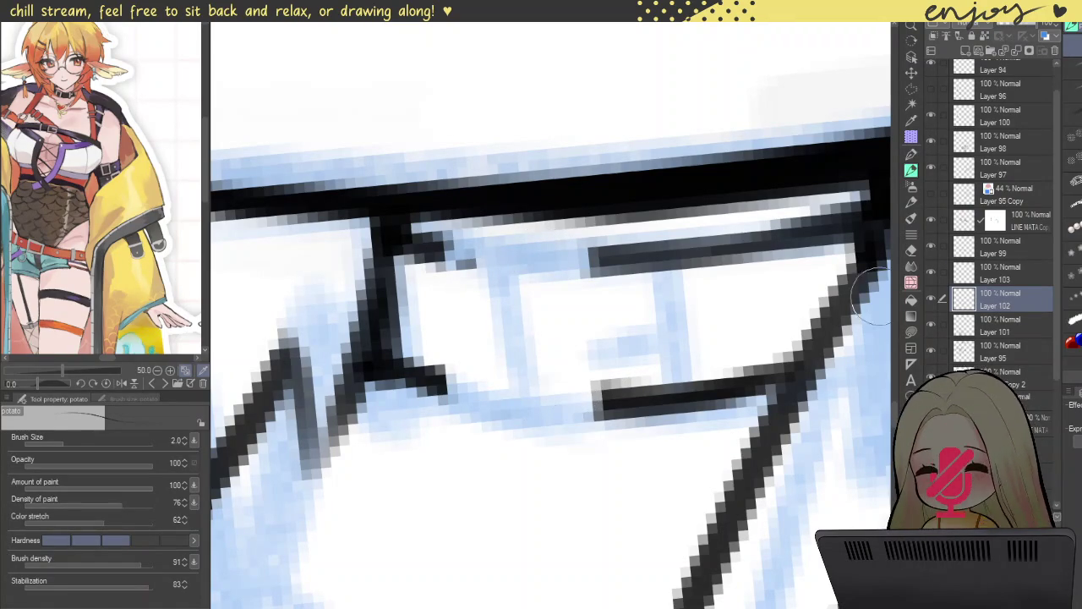
left_click(972, 275)
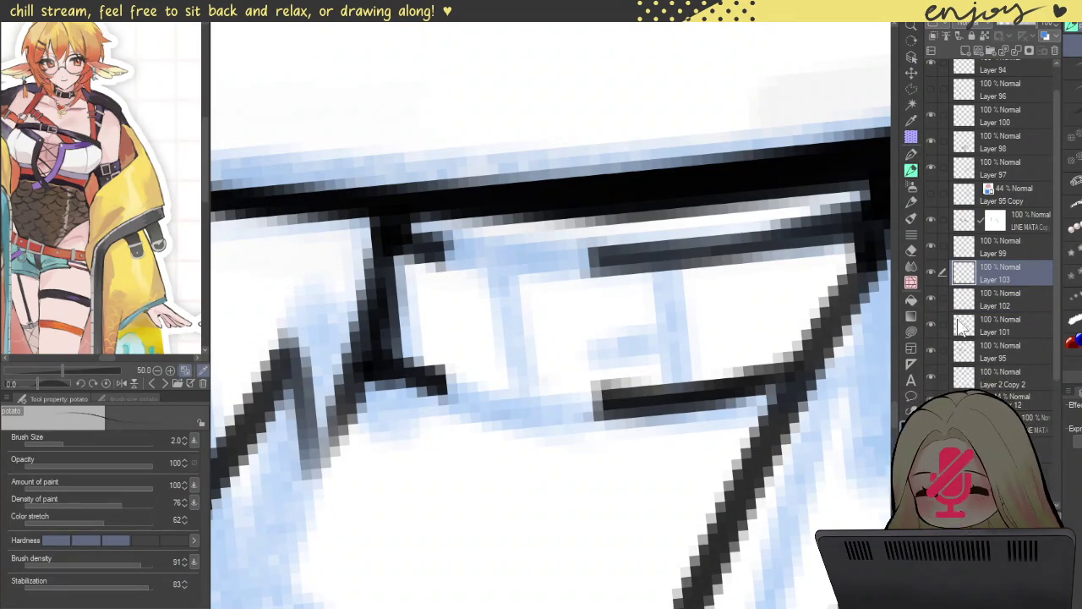
left_click(984, 305)
- Draw the left and right vertical lines inside the collar band
left_click_drag(430, 249, 432, 381)
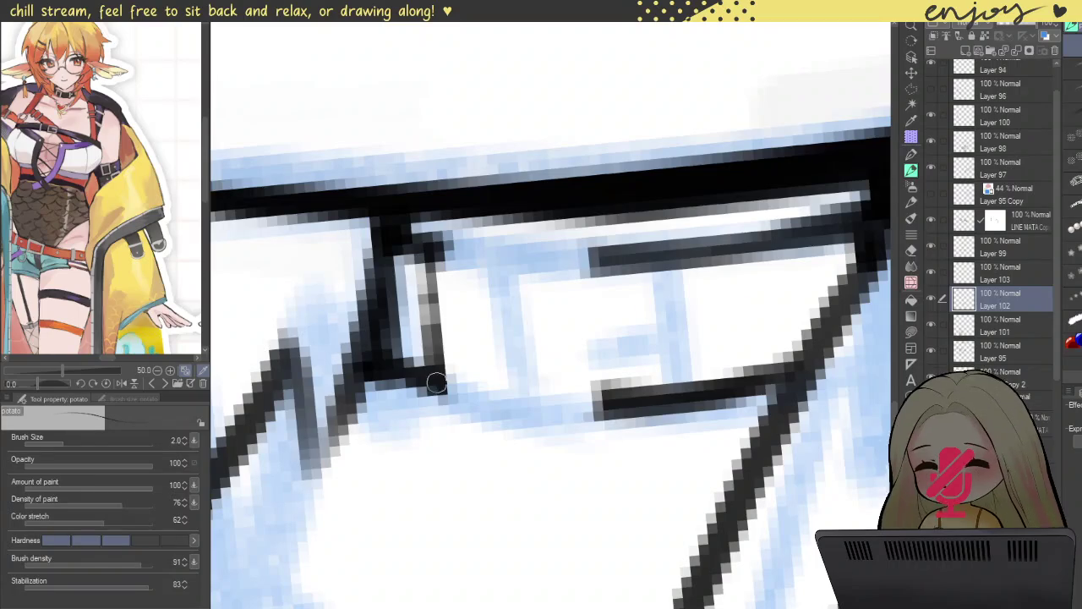
left_click_drag(433, 245, 431, 339)
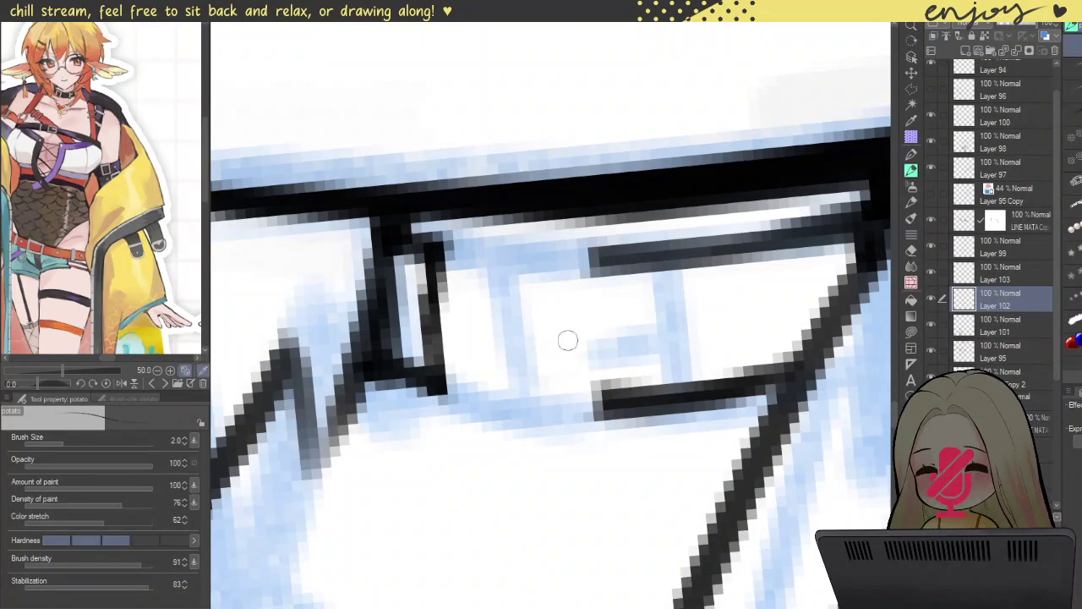
left_click_drag(605, 258, 610, 387)
key("ctrl+z")
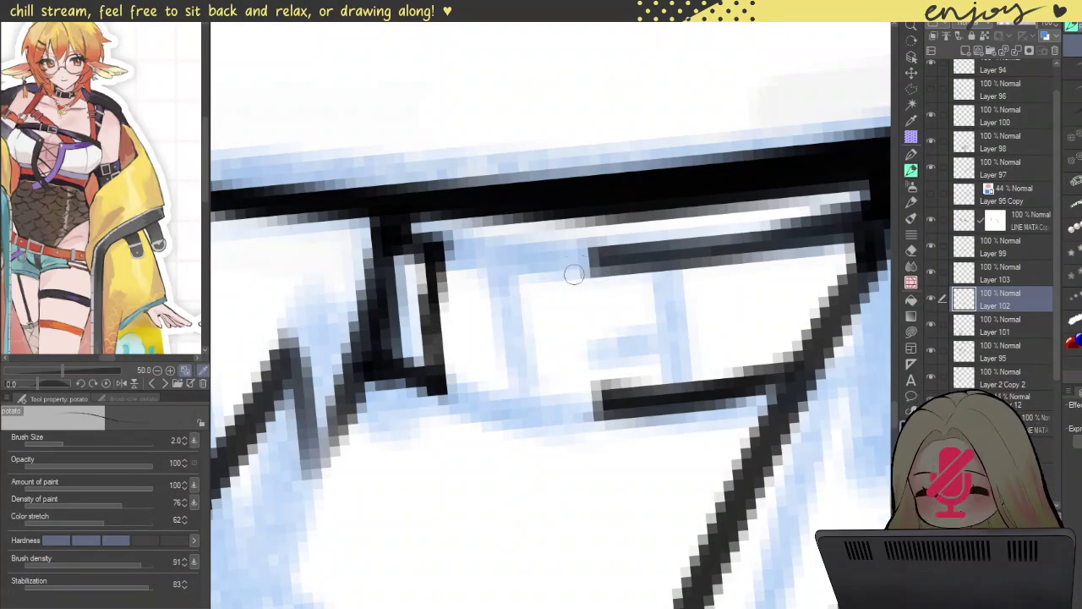
key("ctrl+z")
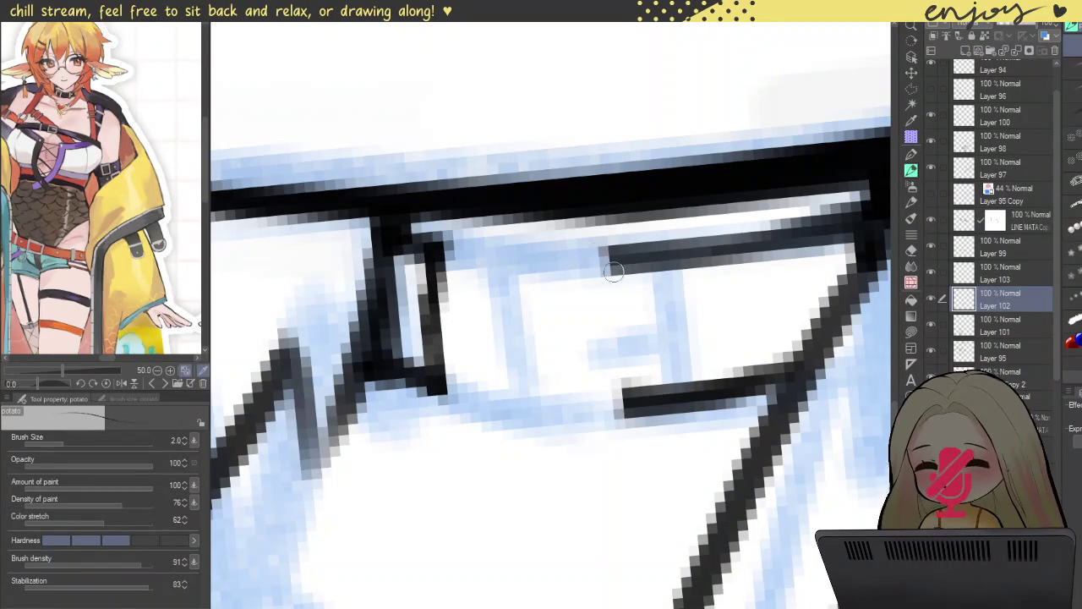
left_click_drag(614, 258, 619, 365)
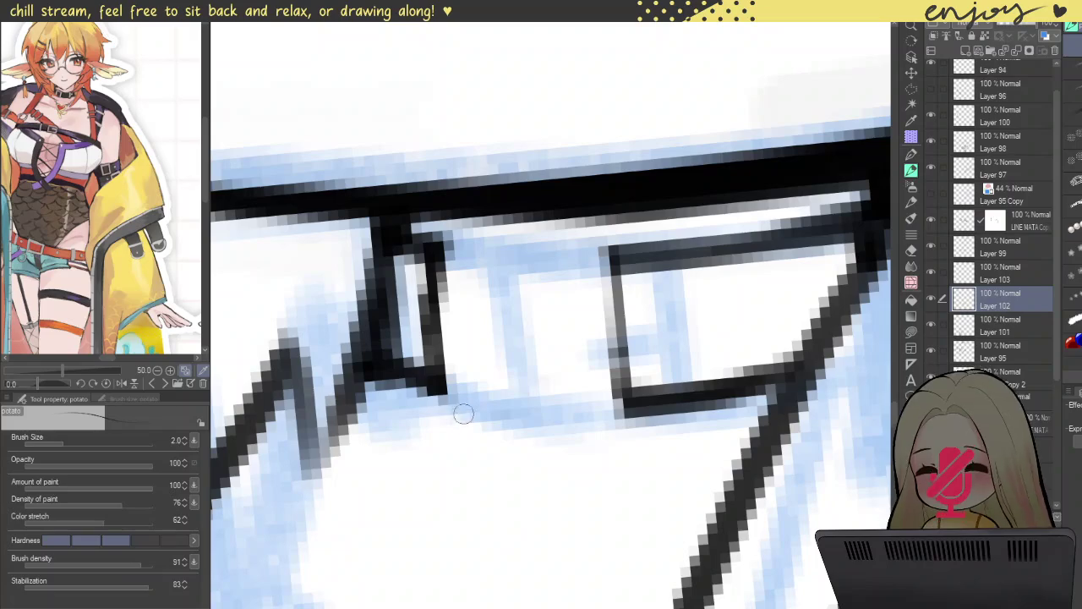
- Angle the canvas and ink the buckle's inner left edge as a dark line
left_click_drag(463, 429, 639, 423)
left_click_drag(608, 364, 423, 313)
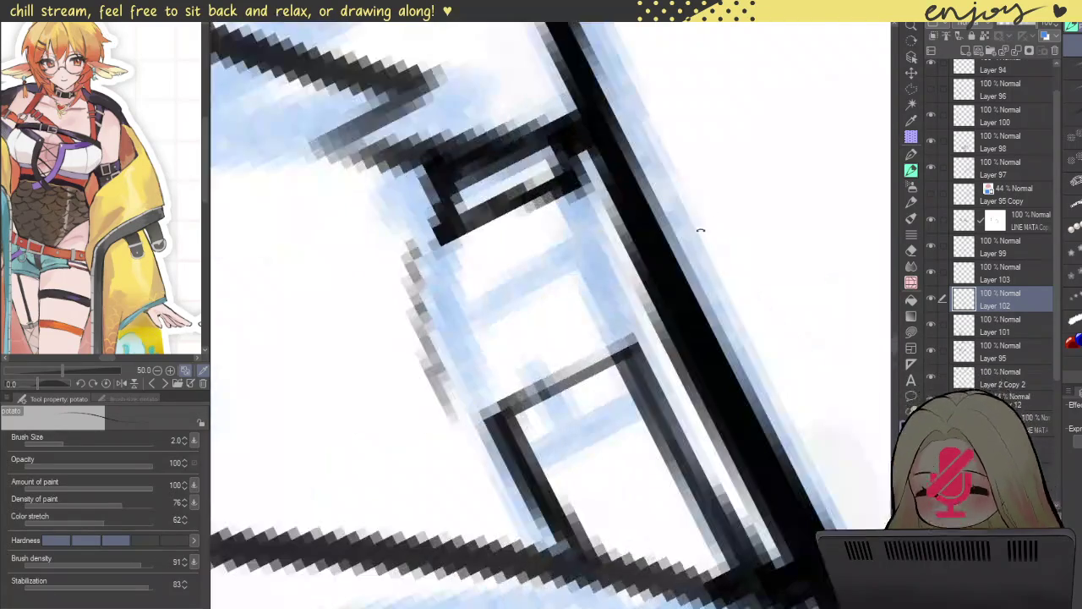
key("ctrl+z")
left_click_drag(413, 247, 484, 441)
key("ctrl+z")
mouse_move(413, 249)
left_mouse_down()
mouse_move(435, 385)
mouse_move(466, 438)
left_mouse_up()
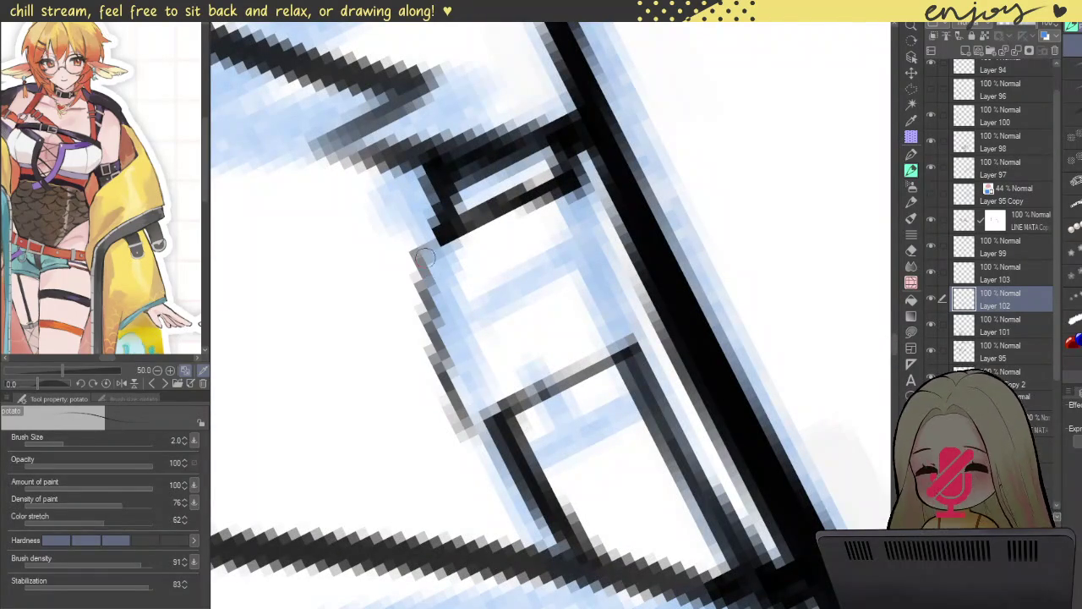
mouse_move(581, 179)
left_mouse_down()
mouse_move(646, 347)
mouse_move(585, 182)
left_mouse_up()
key("ctrl+z")
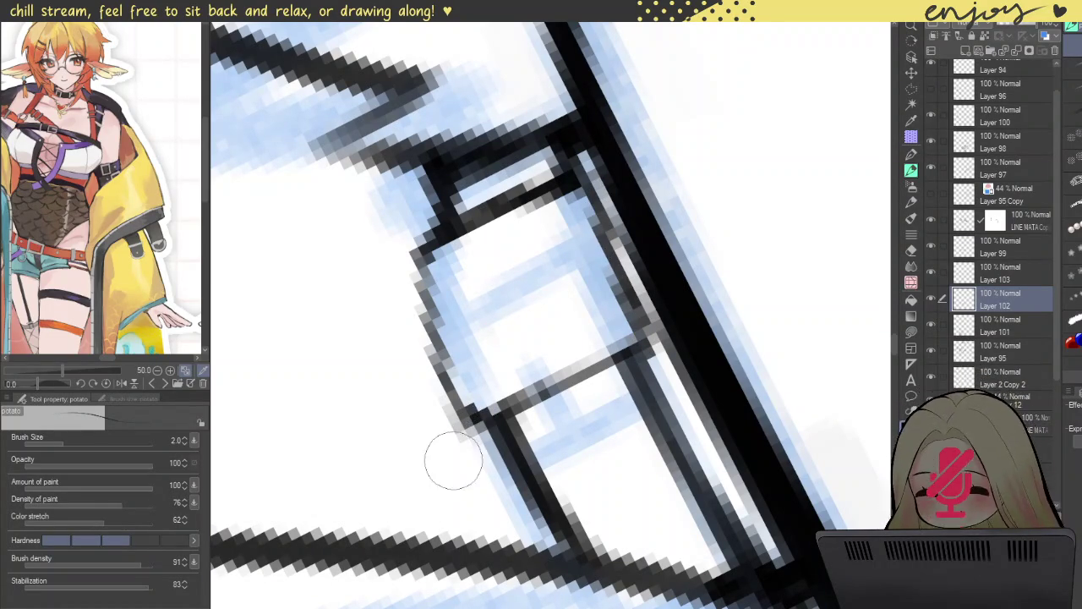
mouse_move(426, 321)
left_mouse_down()
mouse_move(473, 423)
mouse_move(431, 324)
left_mouse_up()
left_click_drag(423, 258, 453, 363)
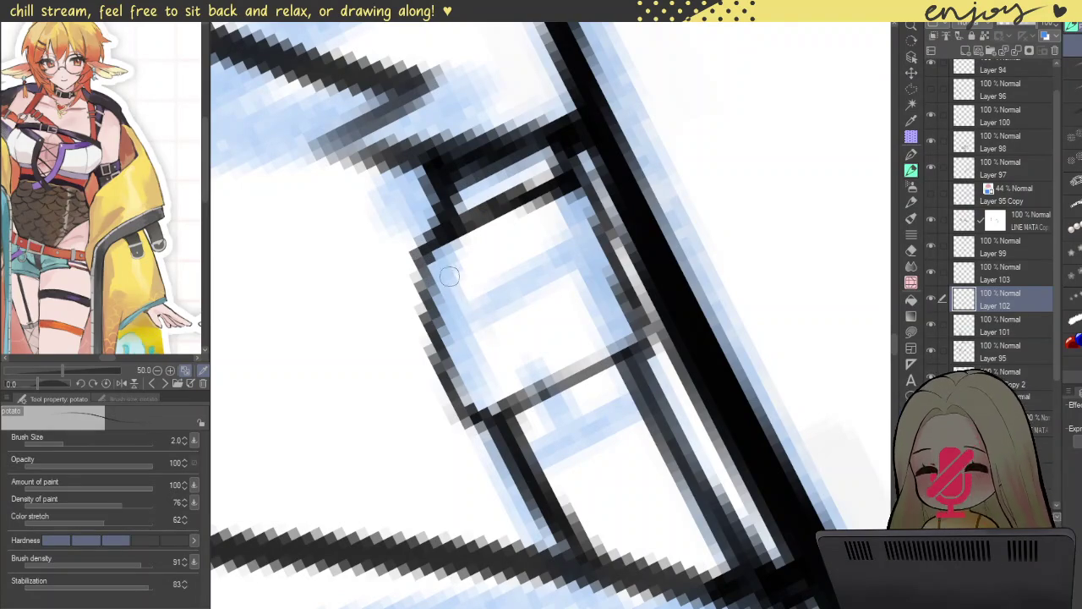
left_click_drag(449, 278, 493, 399)
- Ink solid lines along the buckle's inner right and top edges
left_click_drag(580, 228, 619, 318)
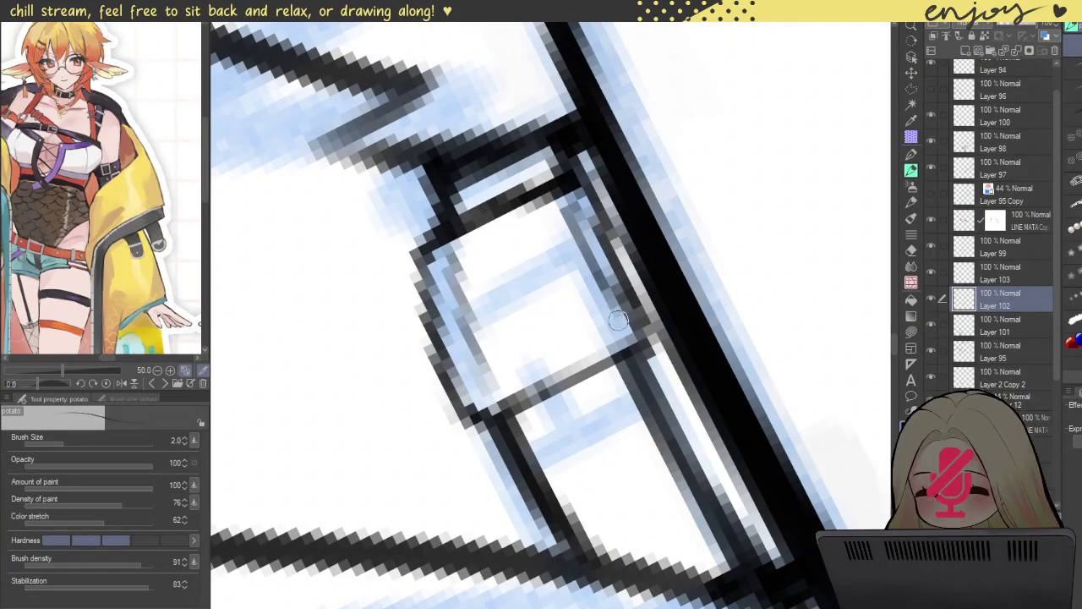
key("ctrl+z")
left_click_drag(580, 225, 620, 331)
mouse_move(521, 197)
left_mouse_down()
mouse_move(451, 319)
mouse_move(489, 230)
mouse_move(437, 342)
left_mouse_up()
left_click_drag(597, 290, 573, 390)
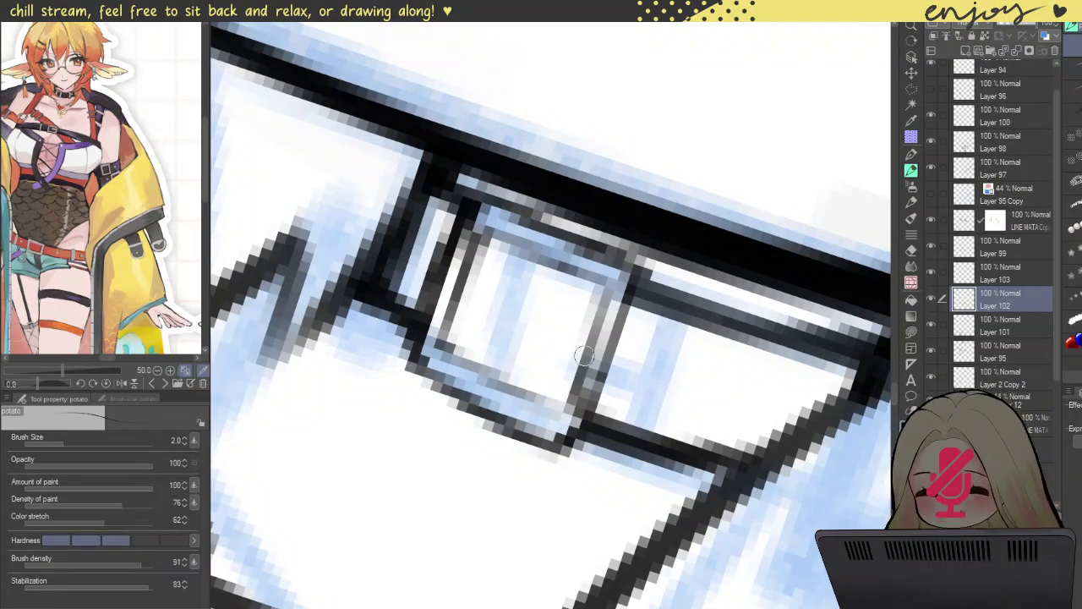
key("ctrl+z")
left_click_drag(605, 279, 567, 407)
left_click_drag(602, 283, 574, 380)
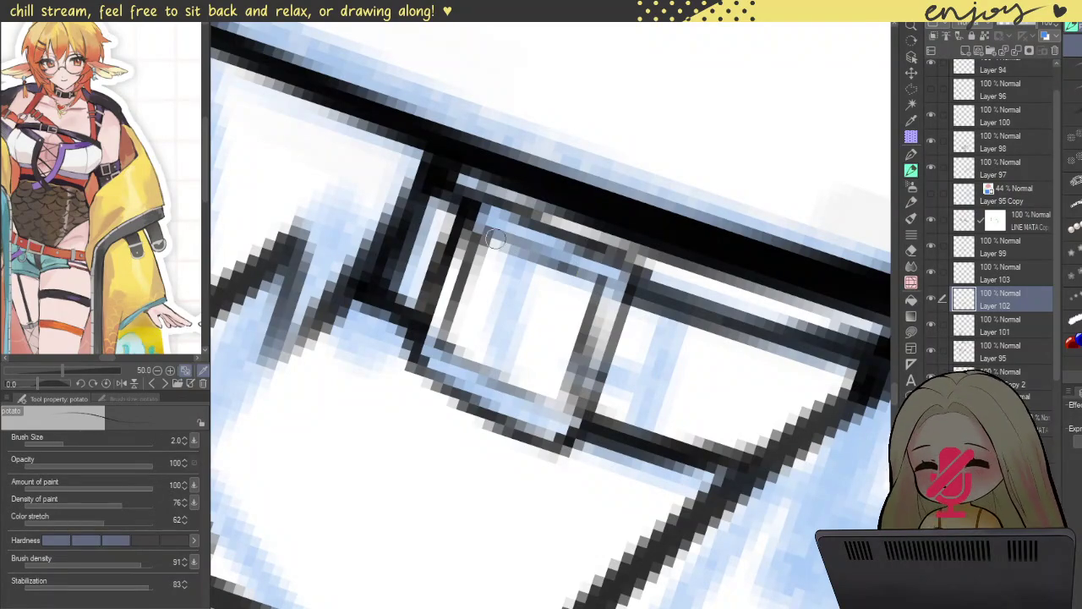
left_click_drag(499, 239, 607, 287)
left_click_drag(501, 238, 592, 272)
scroll(608, 270, "down", 2)
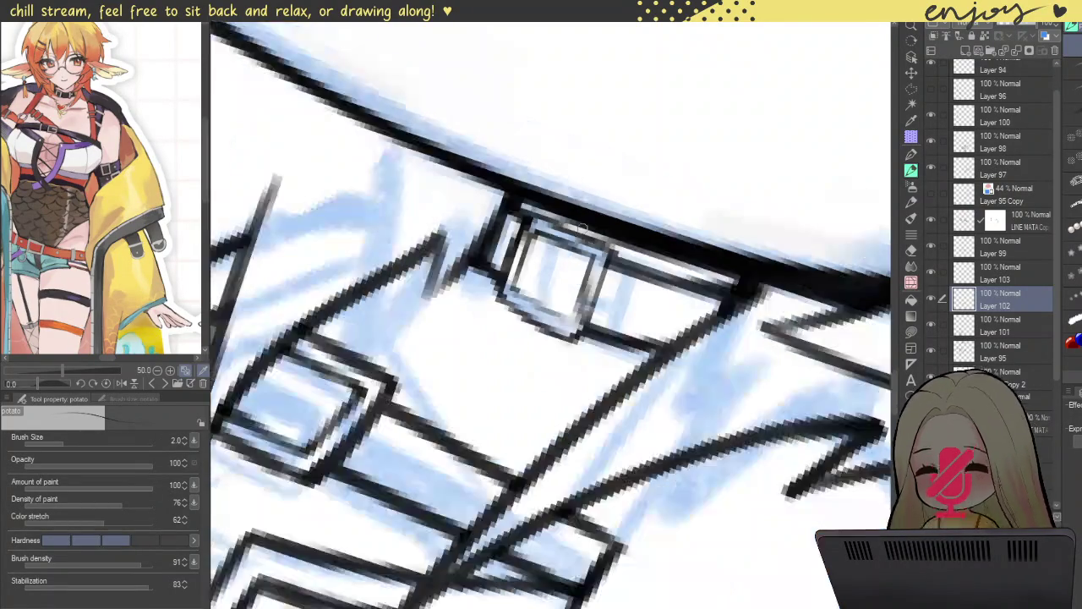
- Ink a bolder line down the buckle frame's left edge, redoing the first attempt
scroll(609, 270, "down", 2)
scroll(608, 270, "down", 2)
scroll(575, 300, "up", 2)
scroll(575, 300, "up", 2)
scroll(541, 220, "up", 2)
scroll(537, 213, "up", 2)
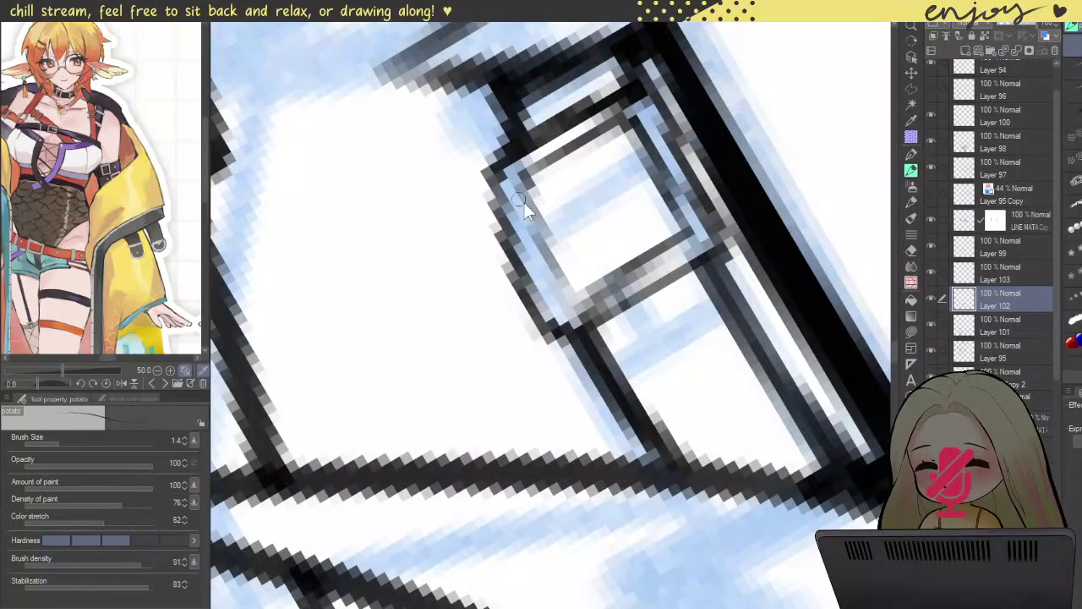
left_click_drag(494, 137, 547, 326)
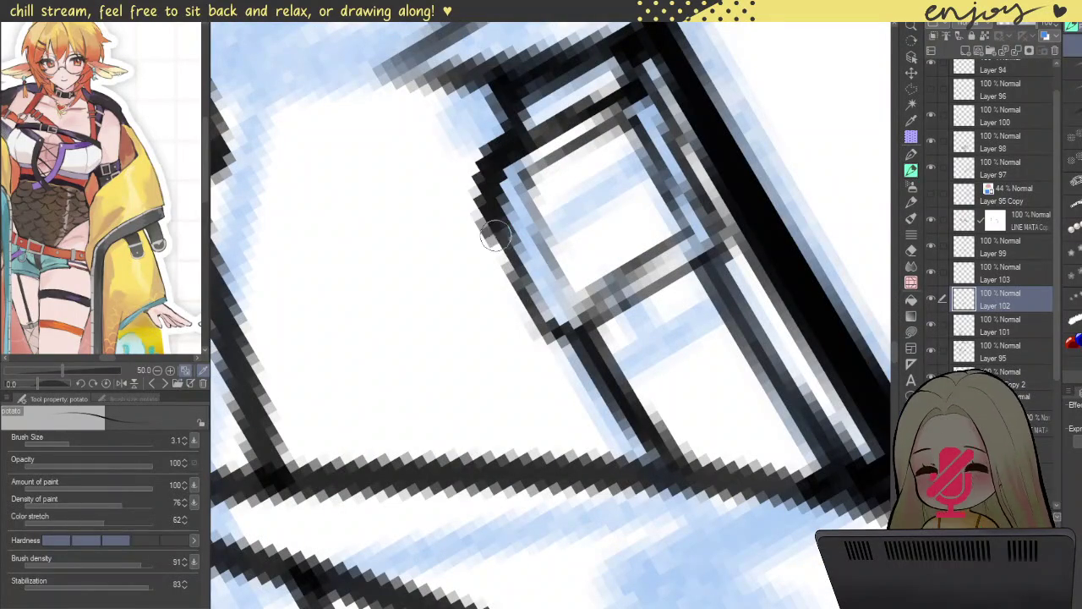
key("ctrl+z")
left_click_drag(477, 144, 585, 340)
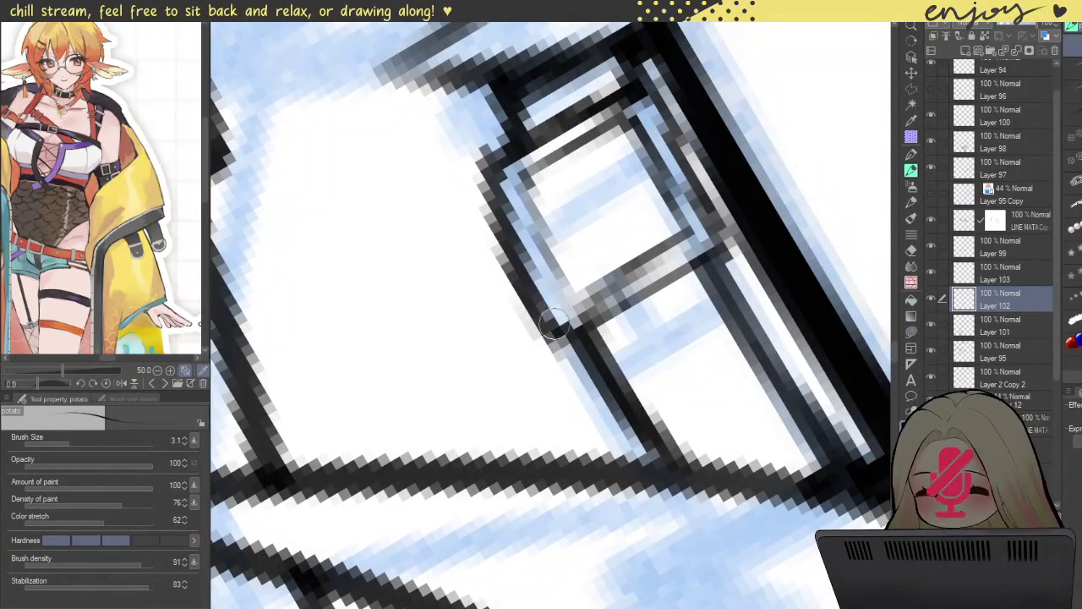
- Ink the buckle frame's right edge, lower-right corner, top edge and inner right edge
left_click_drag(531, 125, 481, 185)
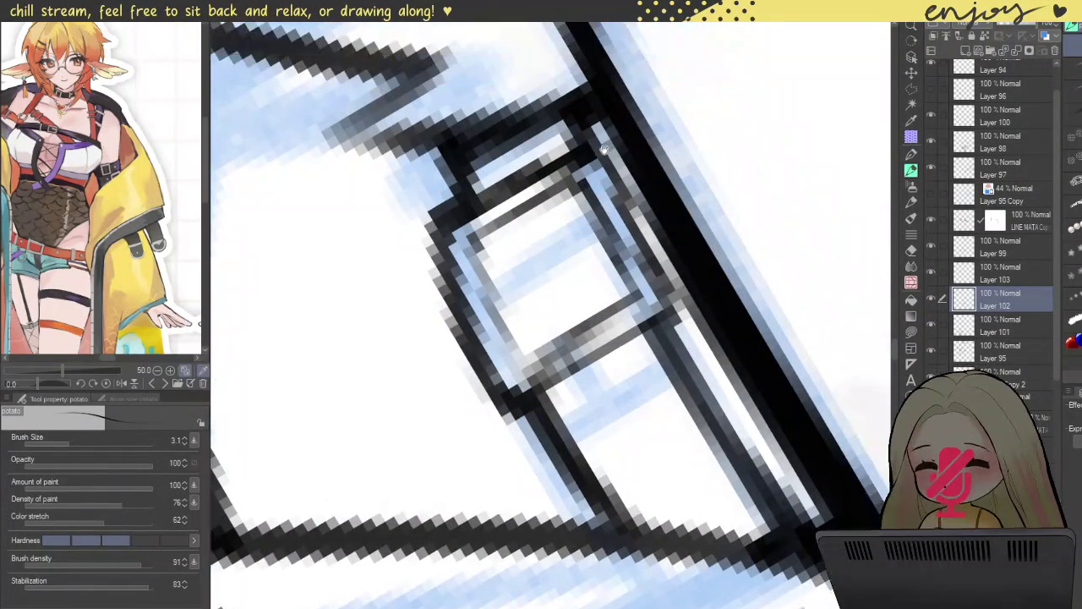
left_click_drag(582, 133, 686, 321)
mouse_move(636, 201)
left_mouse_down()
mouse_move(671, 295)
mouse_move(642, 342)
left_mouse_up()
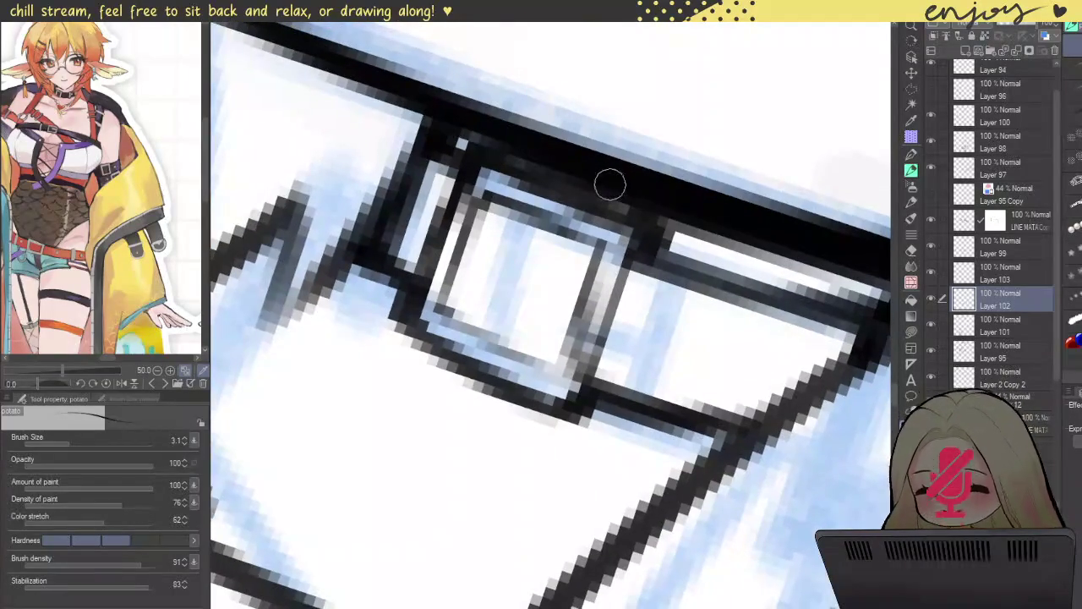
mouse_move(611, 183)
left_mouse_down()
mouse_move(575, 102)
mouse_move(666, 280)
left_mouse_up()
left_click_drag(603, 175, 661, 271)
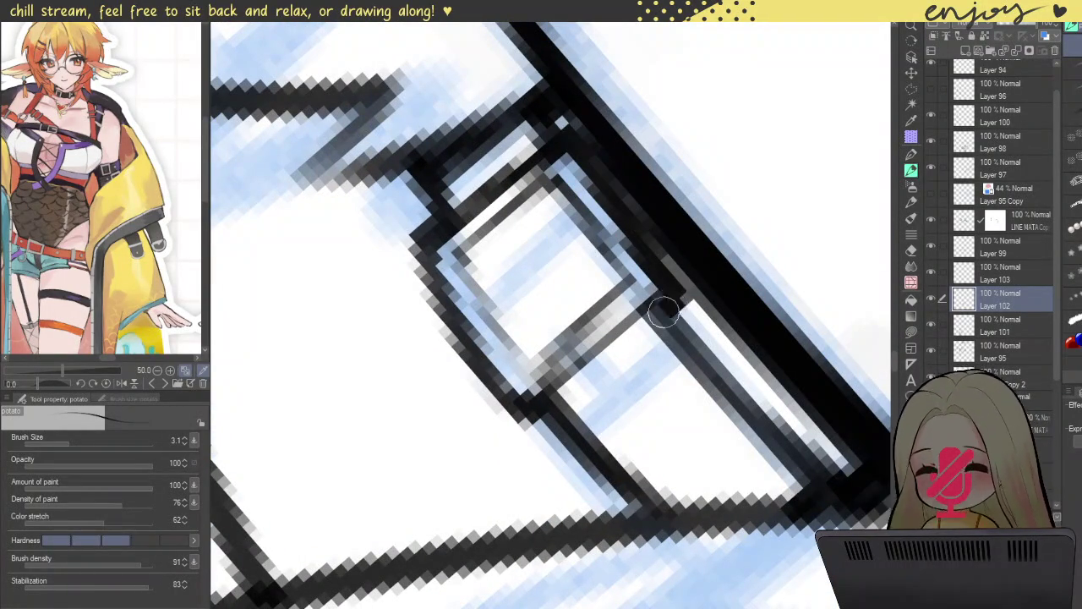
- Touch up the frame's right edge and darken its lower-left and upper-left inner edges
scroll(670, 323, "down", 3)
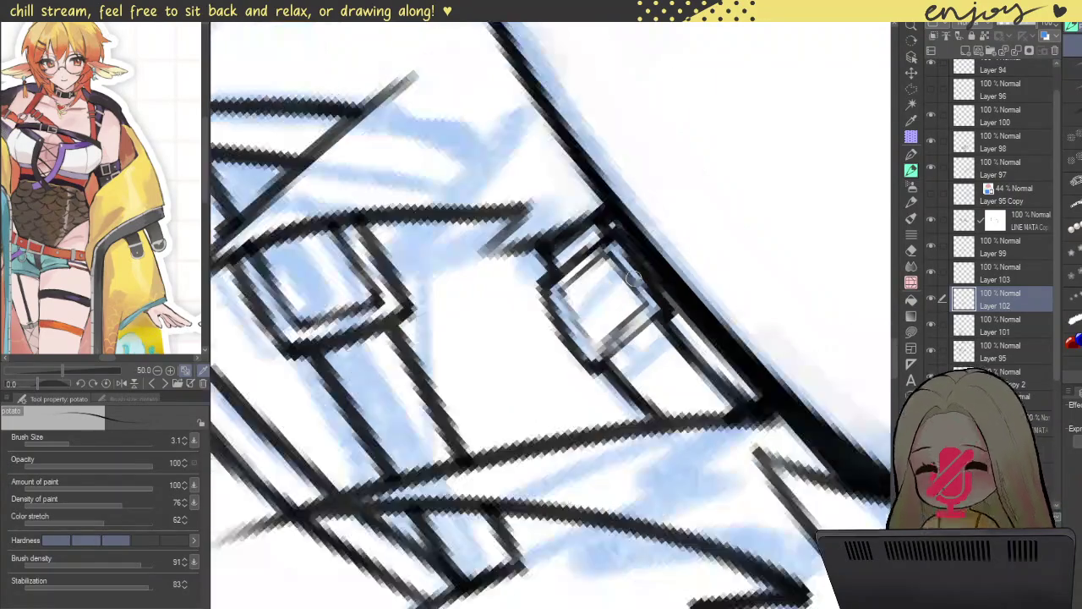
scroll(634, 278, "down", 5)
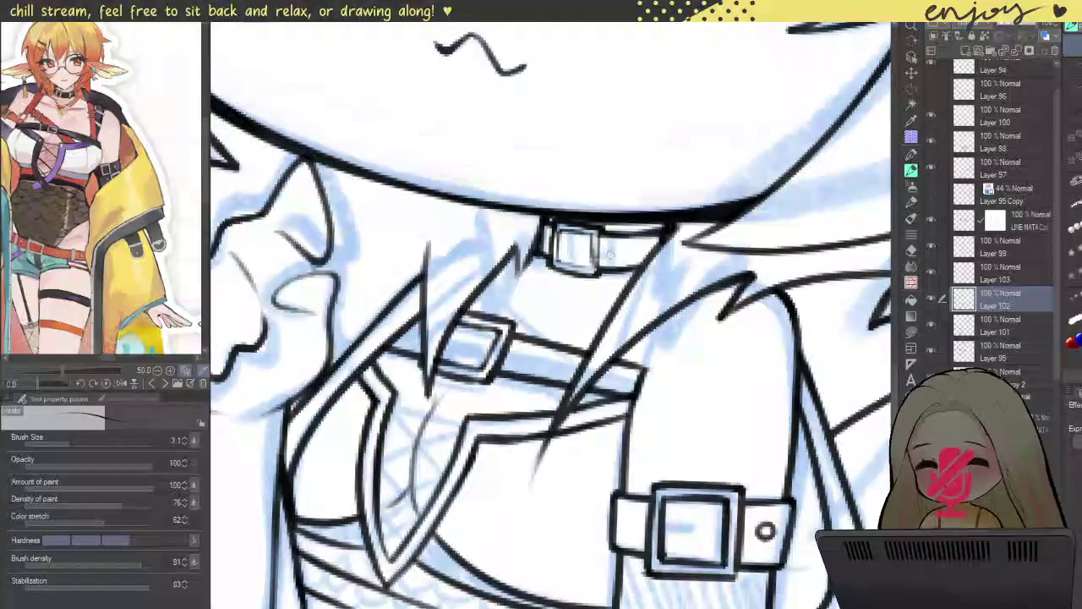
scroll(583, 190, "up", 8)
mouse_move(582, 191)
left_mouse_down()
mouse_move(580, 318)
mouse_move(580, 177)
left_mouse_up()
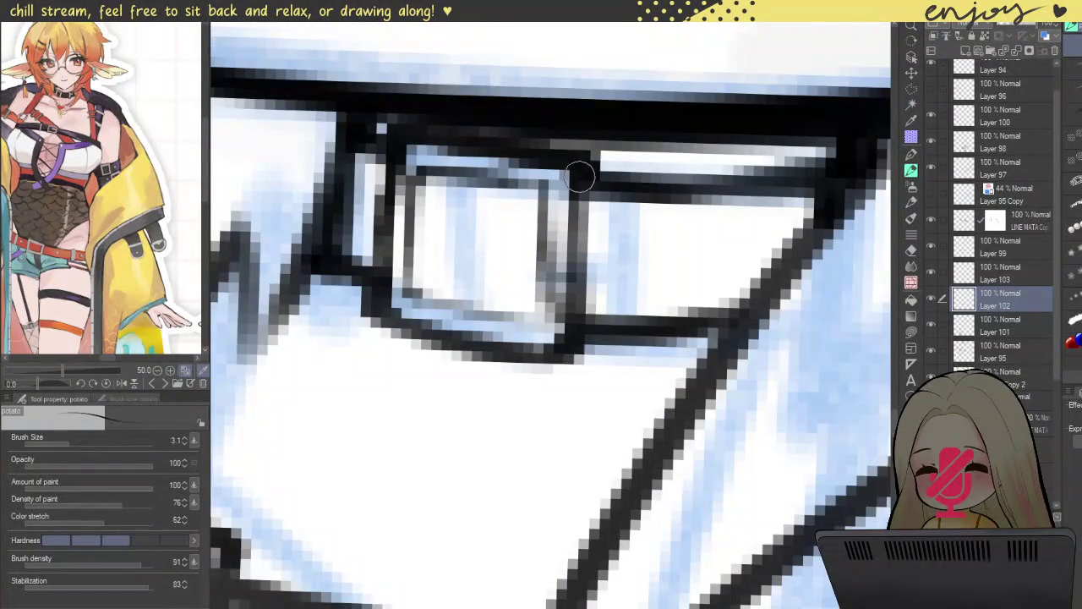
scroll(377, 283, "down", 4)
scroll(507, 305, "down", 3)
scroll(487, 196, "up", 3)
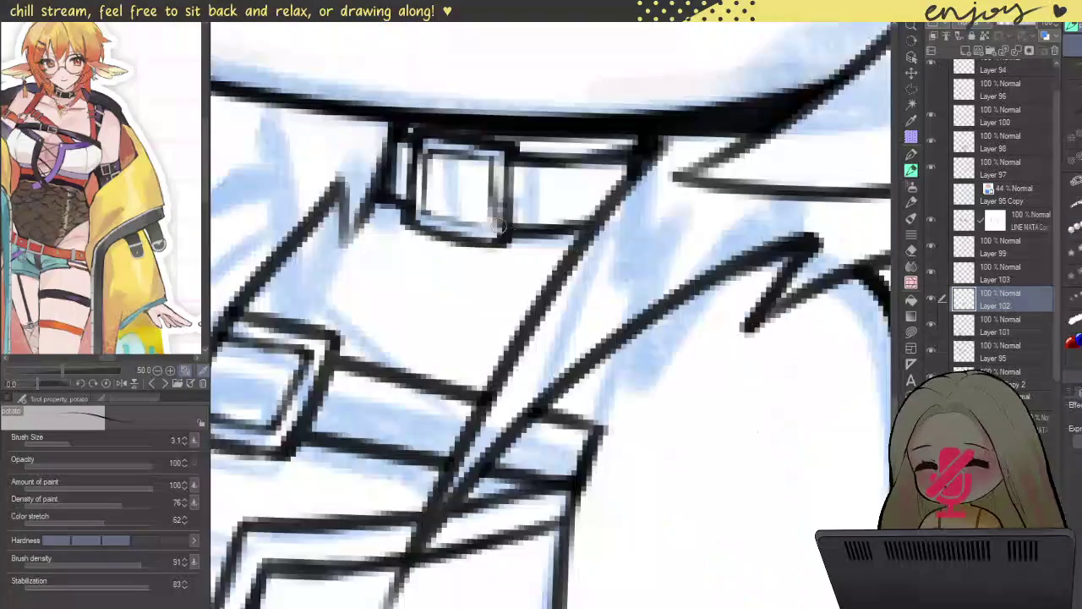
scroll(488, 199, "up", 3)
mouse_move(486, 207)
left_mouse_down()
mouse_move(489, 244)
mouse_move(490, 228)
left_mouse_up()
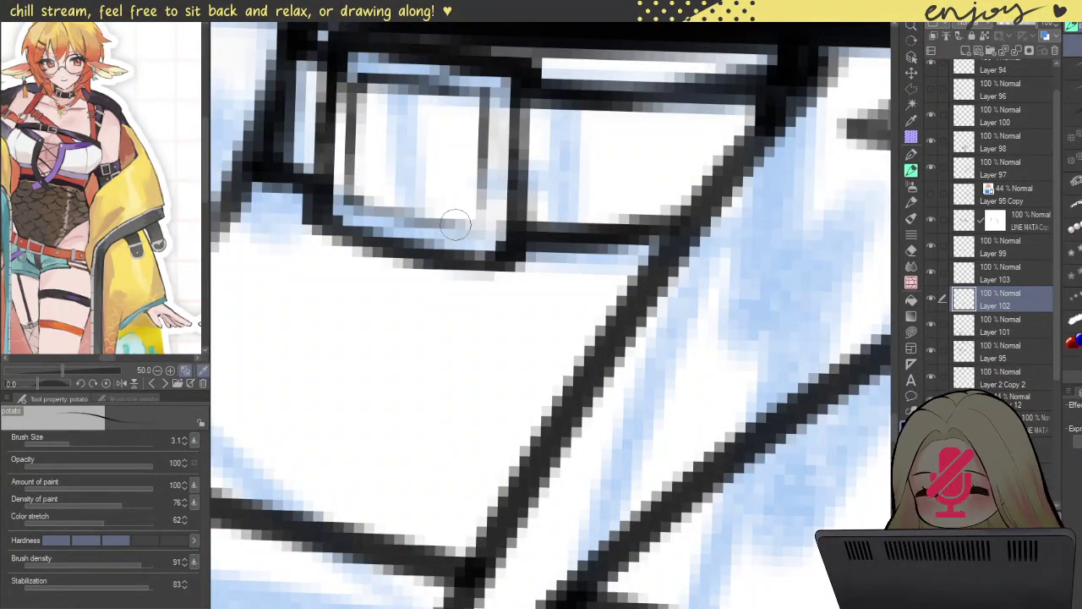
left_click_drag(470, 218, 546, 312)
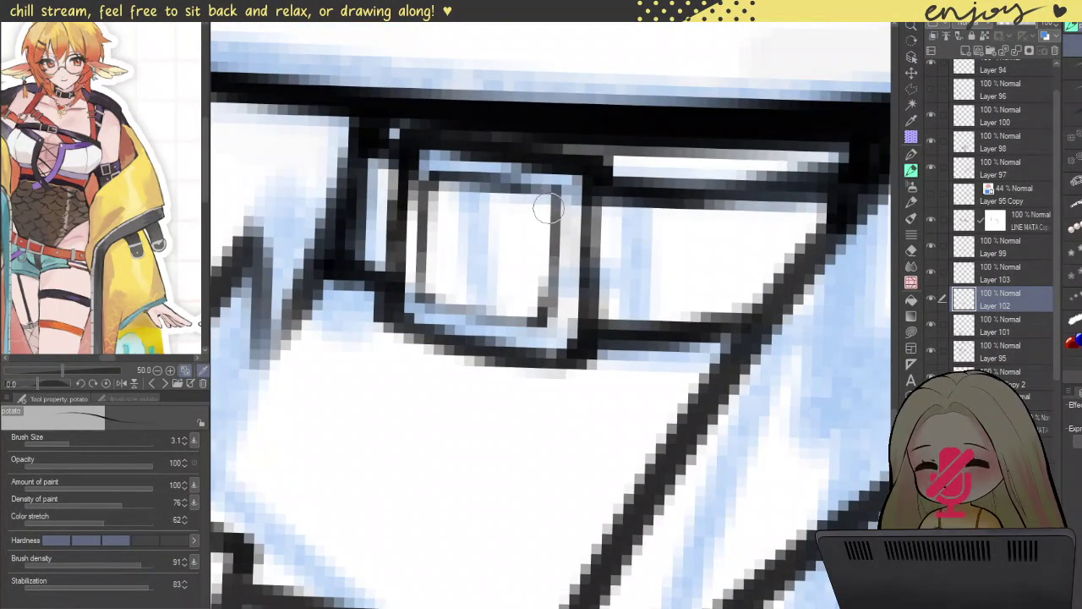
left_click_drag(452, 323, 418, 279)
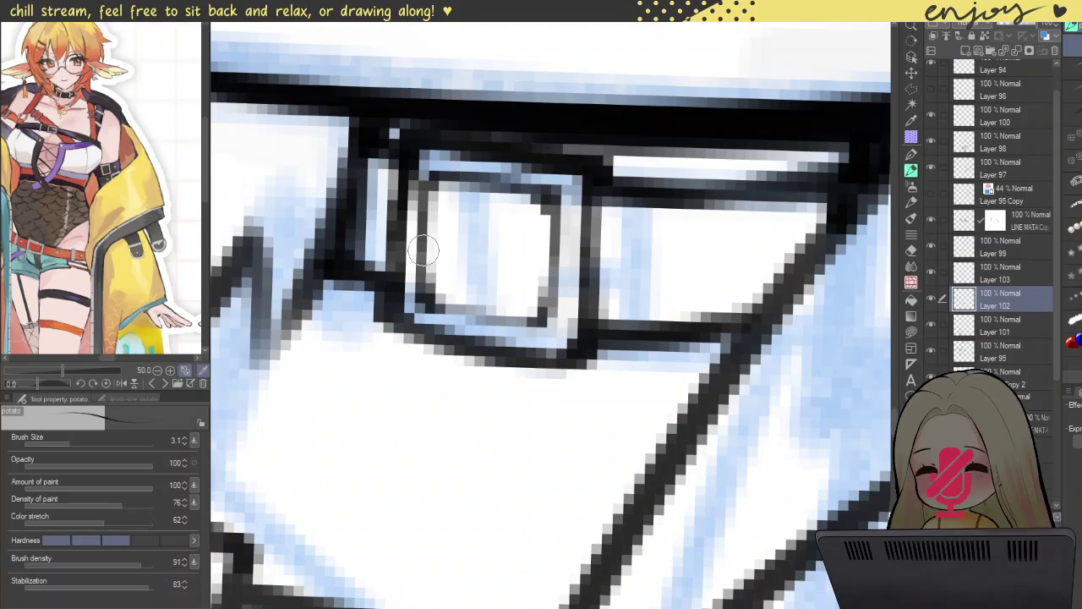
left_click_drag(432, 190, 448, 182)
- Zoom out to the whole character and reset the canvas rotation
scroll(432, 190, "down", 5)
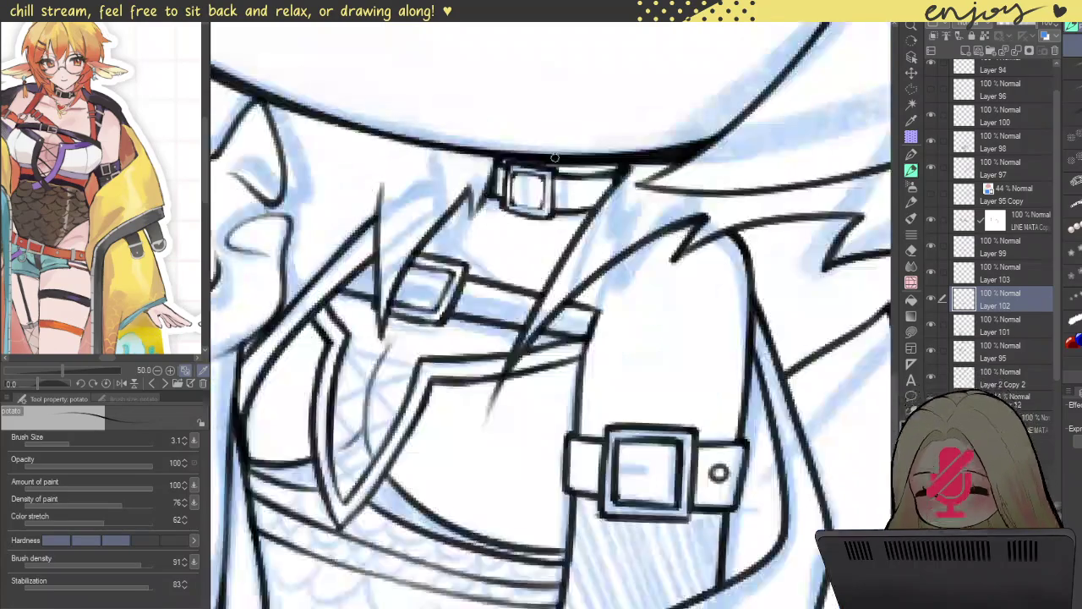
mouse_move(655, 181)
left_mouse_down()
mouse_move(672, 300)
mouse_move(578, 465)
mouse_move(663, 328)
left_mouse_up()
scroll(659, 300, "down", 5)
left_click_drag(727, 165, 658, 159)
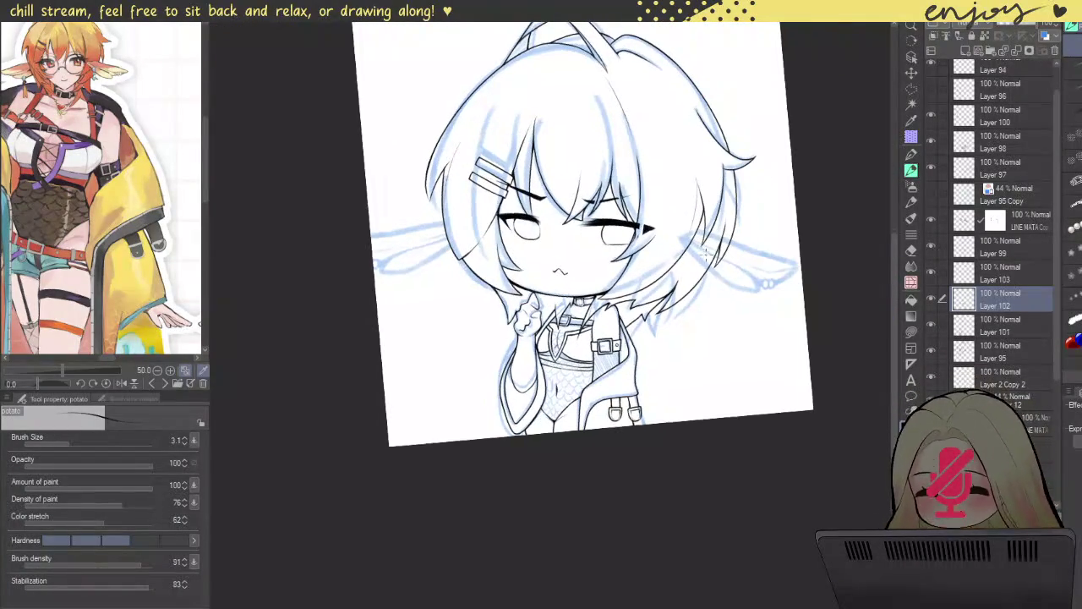
key("ctrl+0")
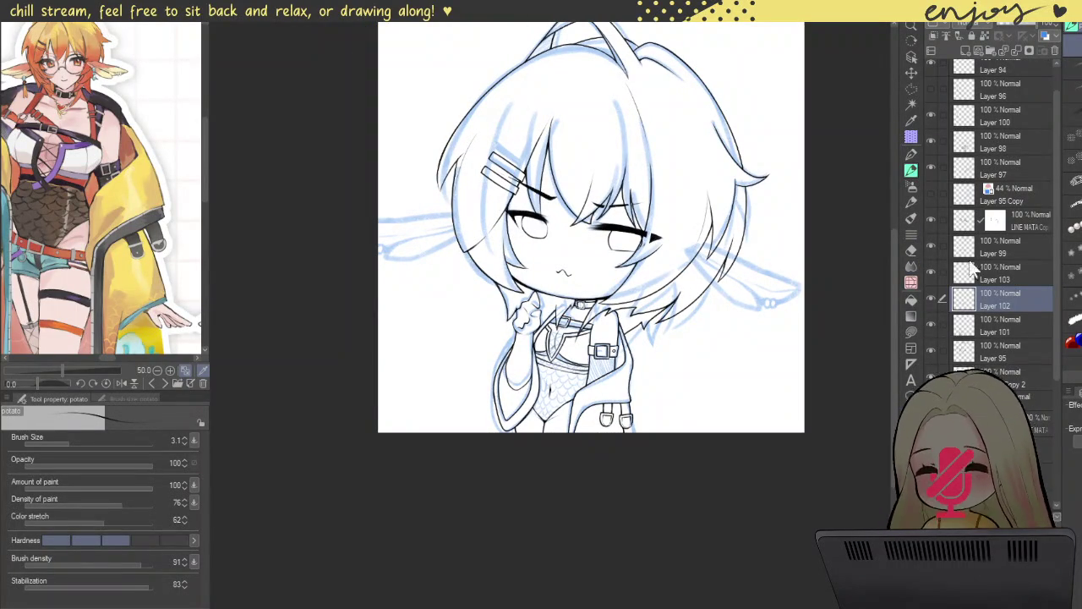
- Hide the blue sketch layer with Ctrl+H, leaving only the black lineart visible
key("ctrl+h")
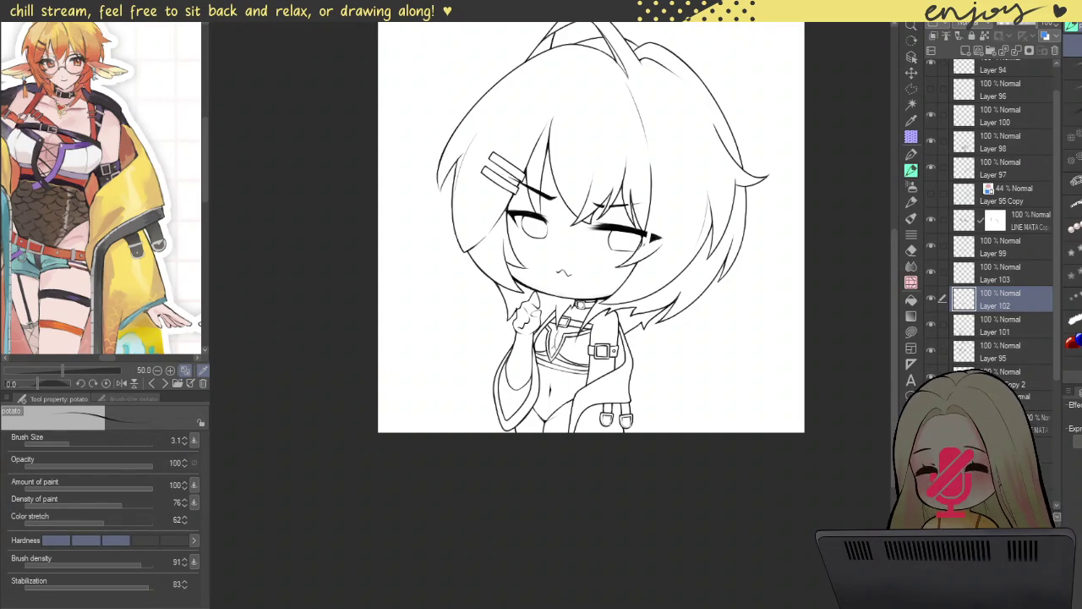
scroll(584, 396, "down", 3)
scroll(575, 220, "up", 3)
scroll(574, 216, "up", 3)
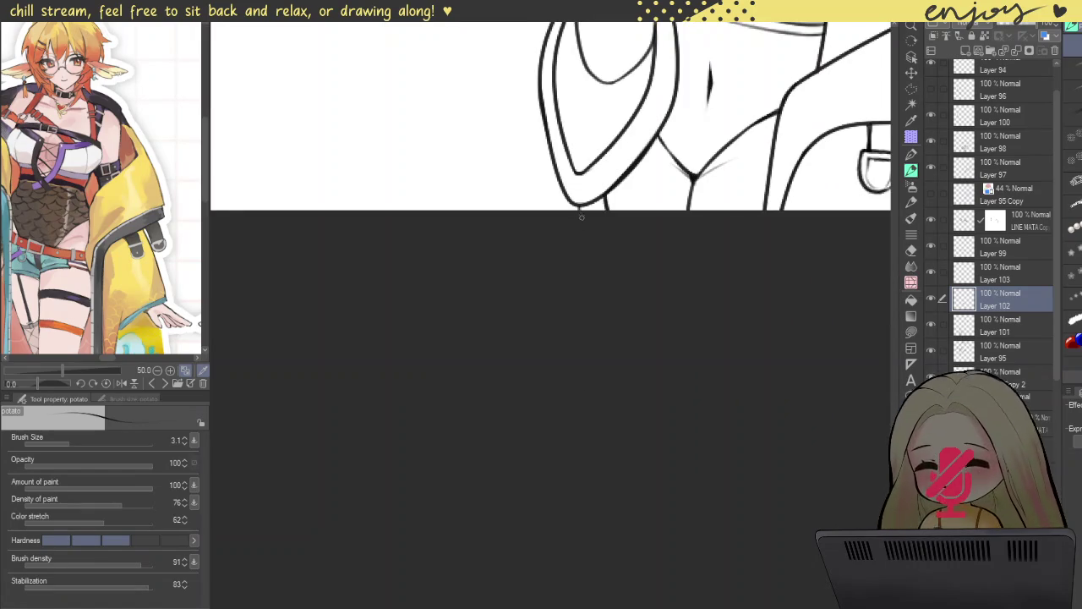
scroll(562, 204, "up", 2)
scroll(608, 215, "up", 2)
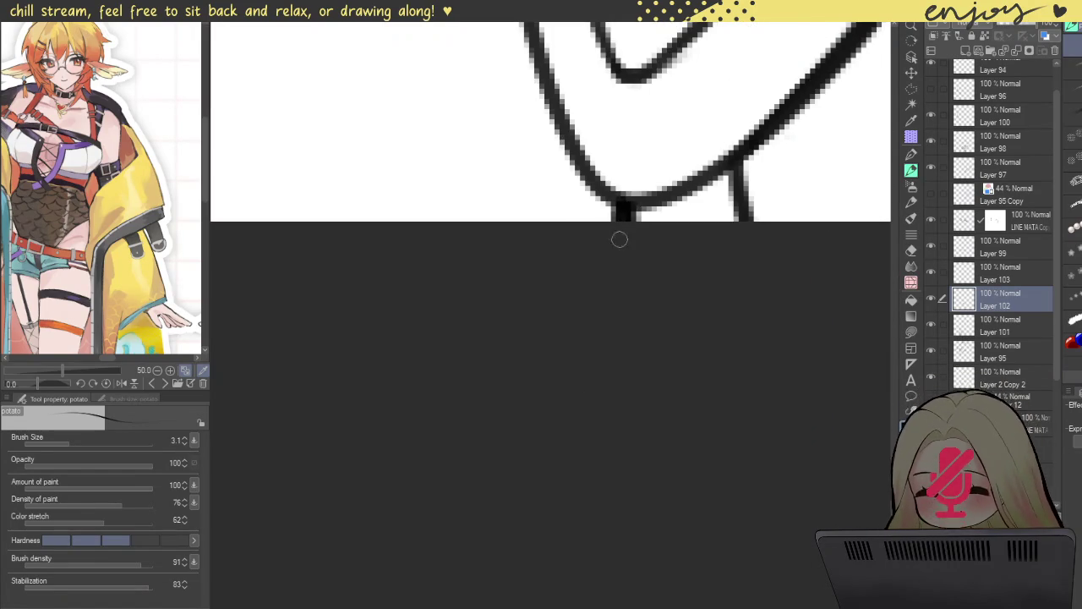
scroll(620, 257, "down", 2)
scroll(620, 257, "down", 2)
left_click_drag(758, 256, 608, 371)
left_click_drag(493, 309, 558, 314)
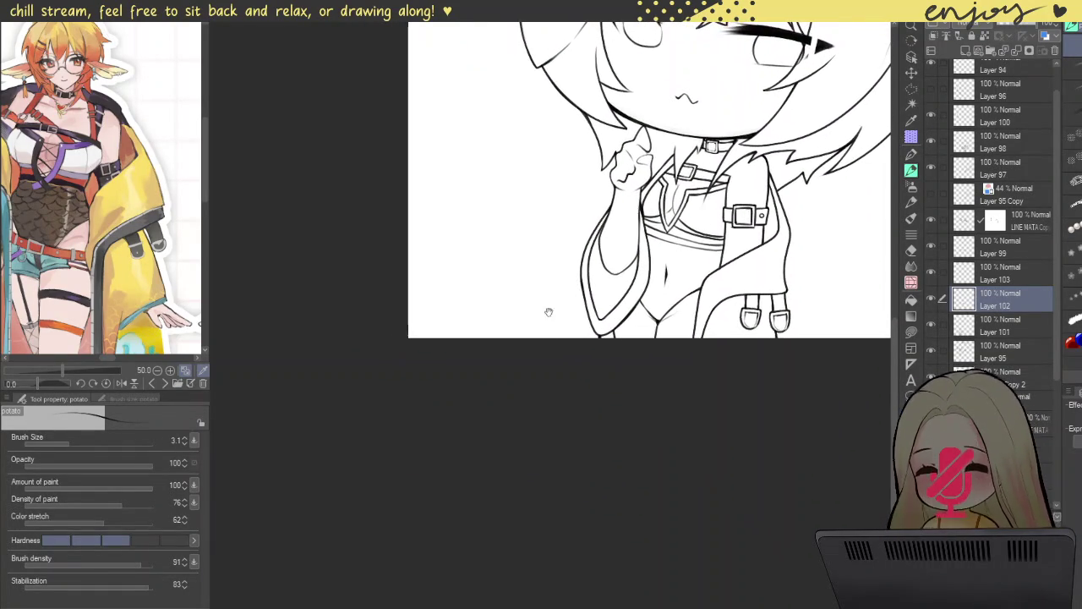
mouse_move(155, 253)
left_mouse_down()
mouse_move(161, 203)
mouse_move(144, 194)
left_mouse_up()
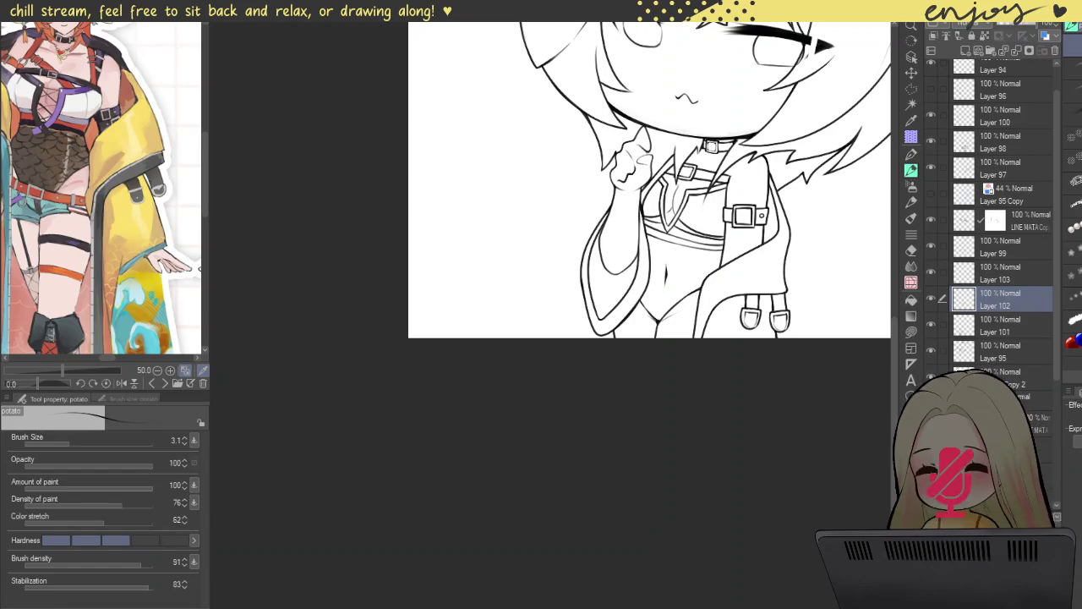
- Check the reference's back and front views, then add empty Layer 104 above Layer 100
scroll(649, 179, "down", 1)
scroll(101, 188, "down", 1)
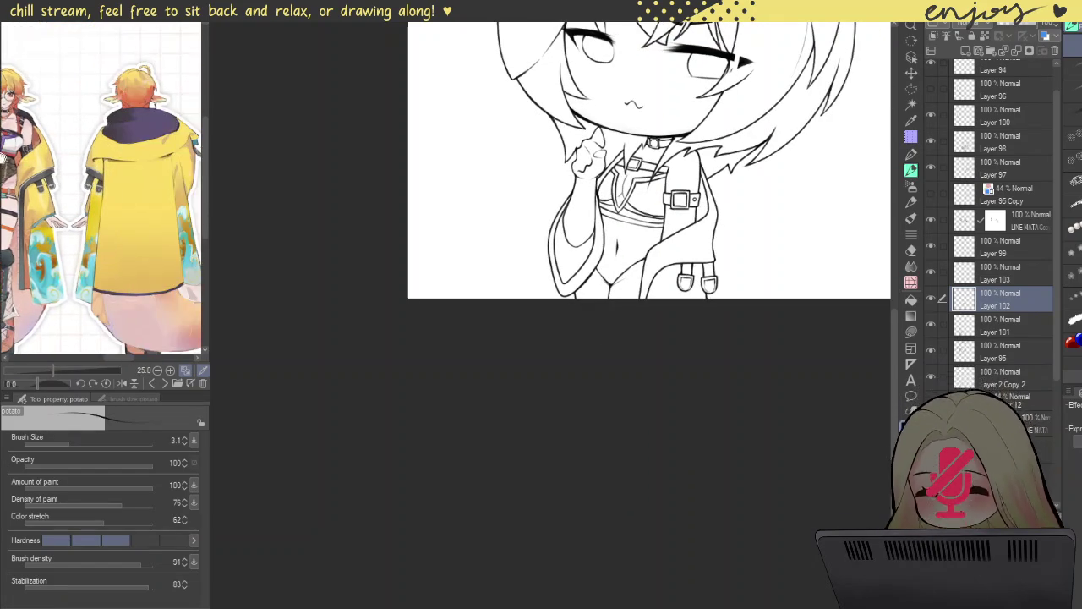
mouse_move(102, 186)
left_mouse_down()
mouse_move(79, 177)
mouse_move(89, 161)
left_mouse_up()
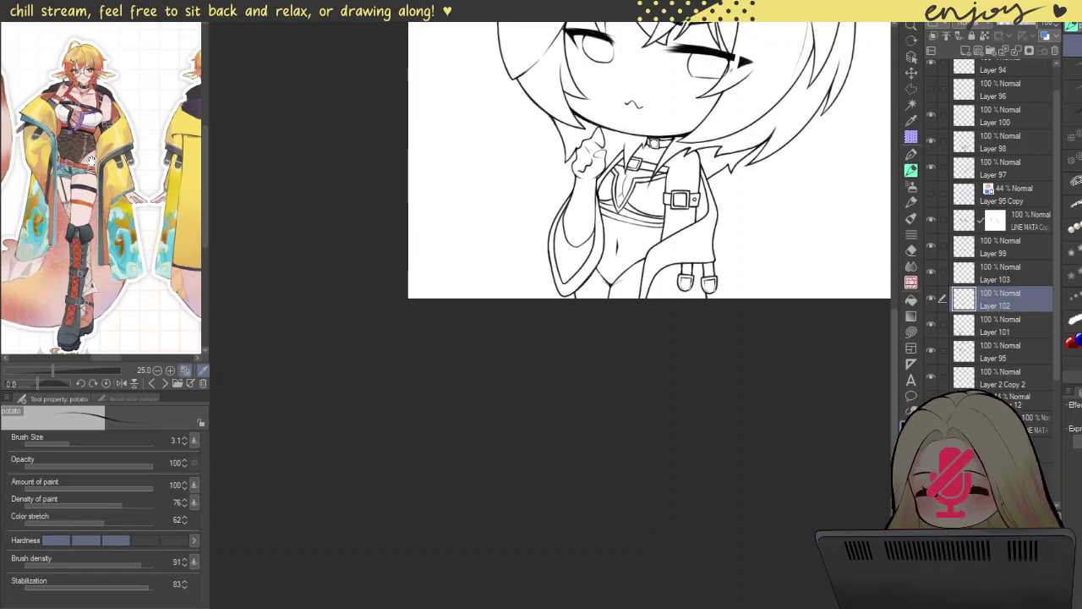
left_click_drag(90, 161, 42, 85)
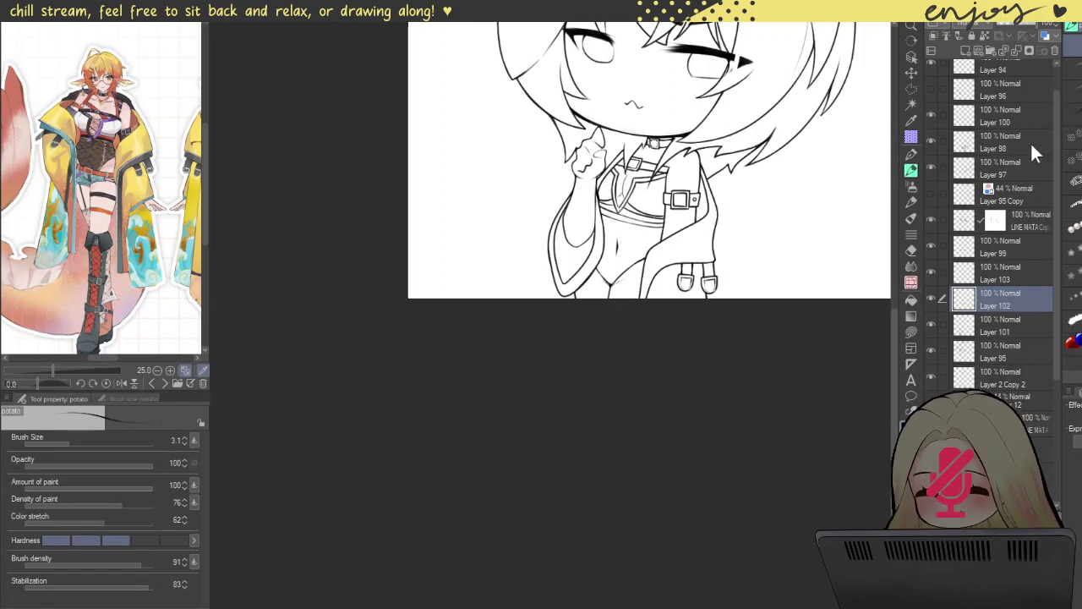
left_click(1014, 116)
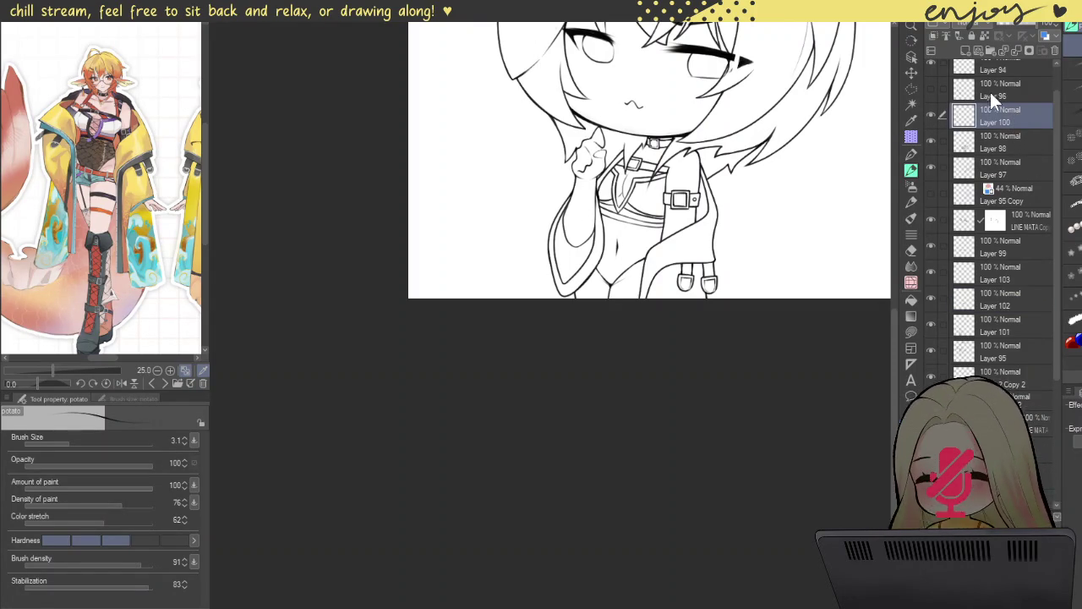
left_click(965, 53)
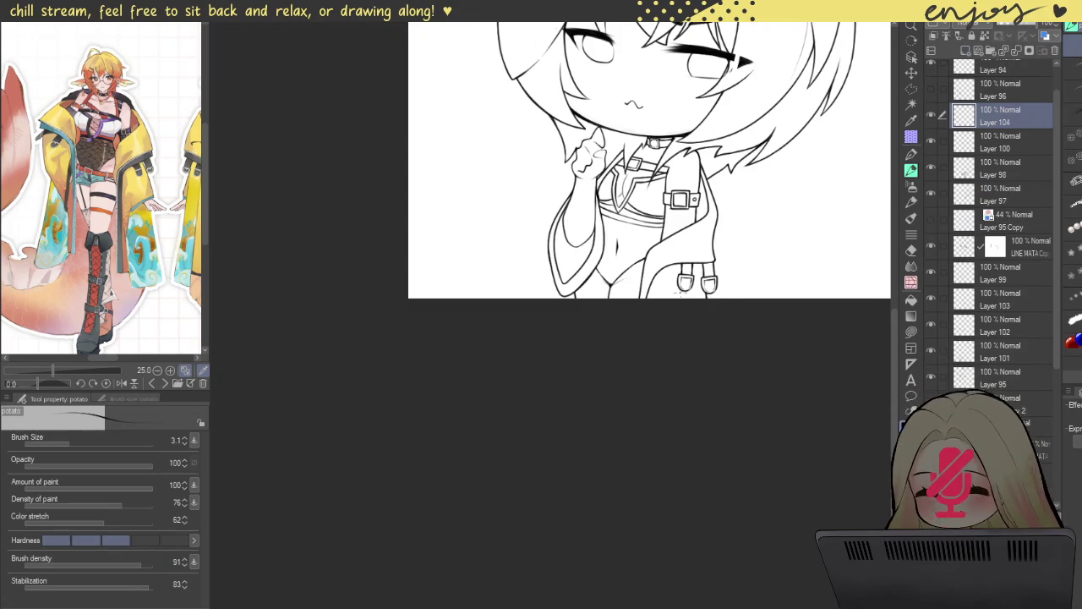
- Draw a first vertical line down the jacket edge beside the waist
scroll(626, 240, "up", 1)
scroll(627, 240, "up", 3)
scroll(626, 240, "up", 2)
left_click_drag(627, 240, 600, 428)
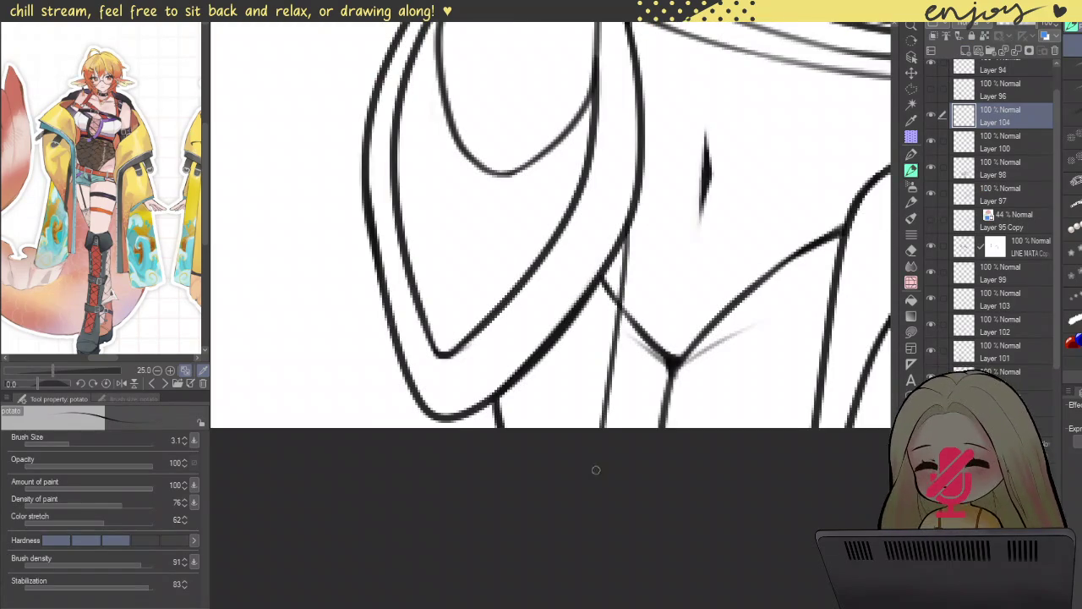
left_click_drag(629, 213, 603, 427)
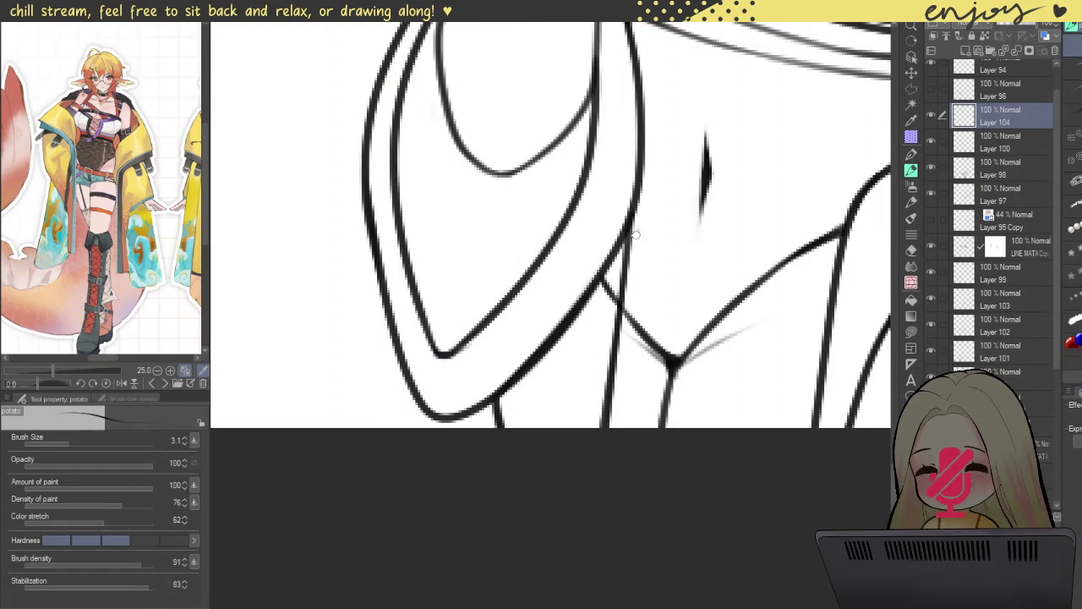
left_click_drag(639, 227, 590, 431)
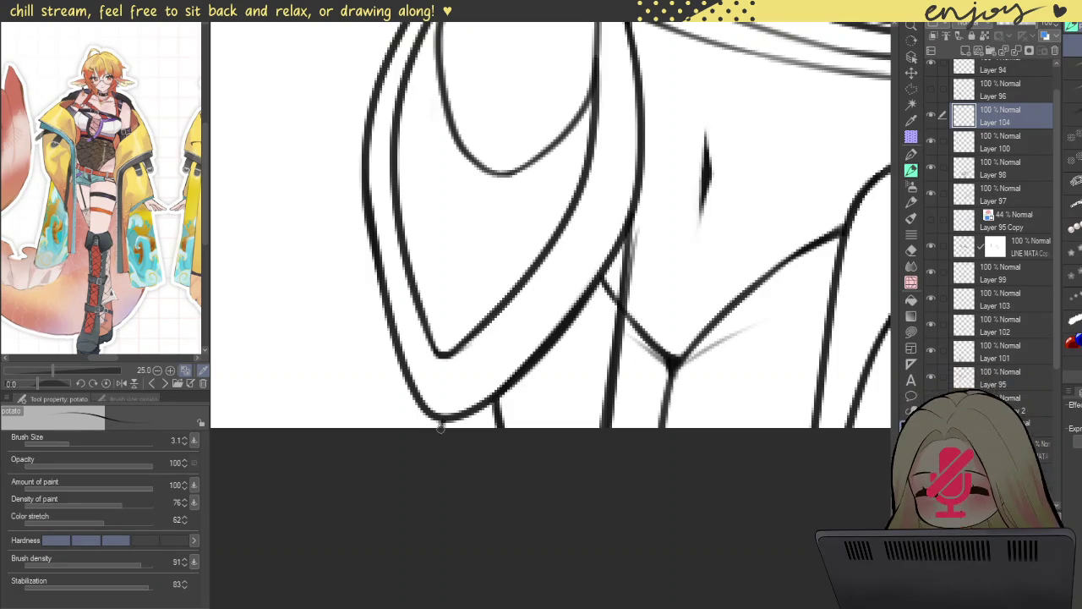
- Identify the line's layer with Select layer, then return to Layer 104 and the brush
key("o")
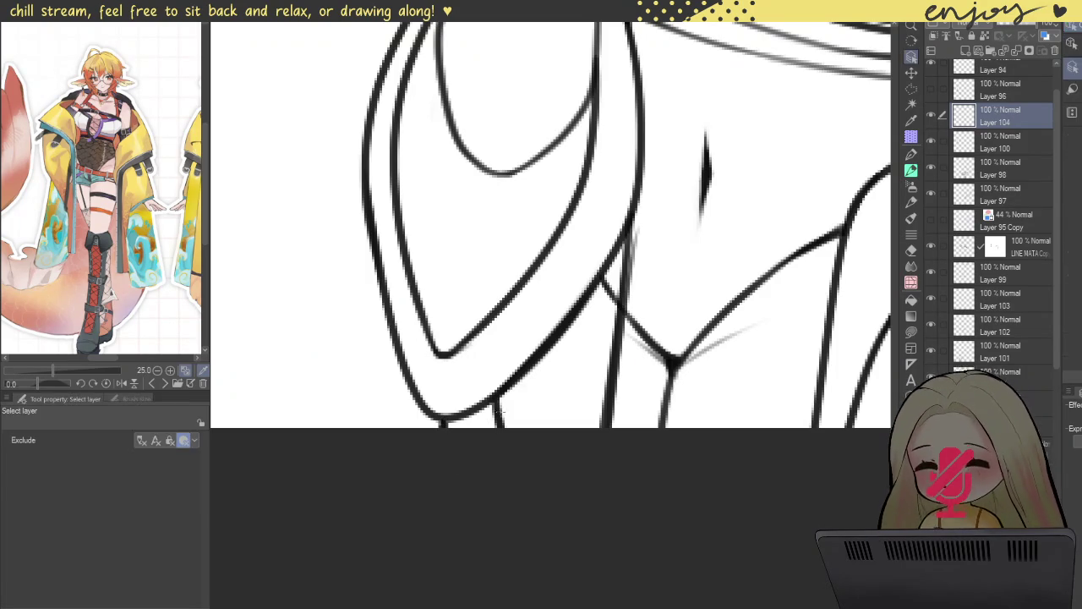
left_click(499, 418)
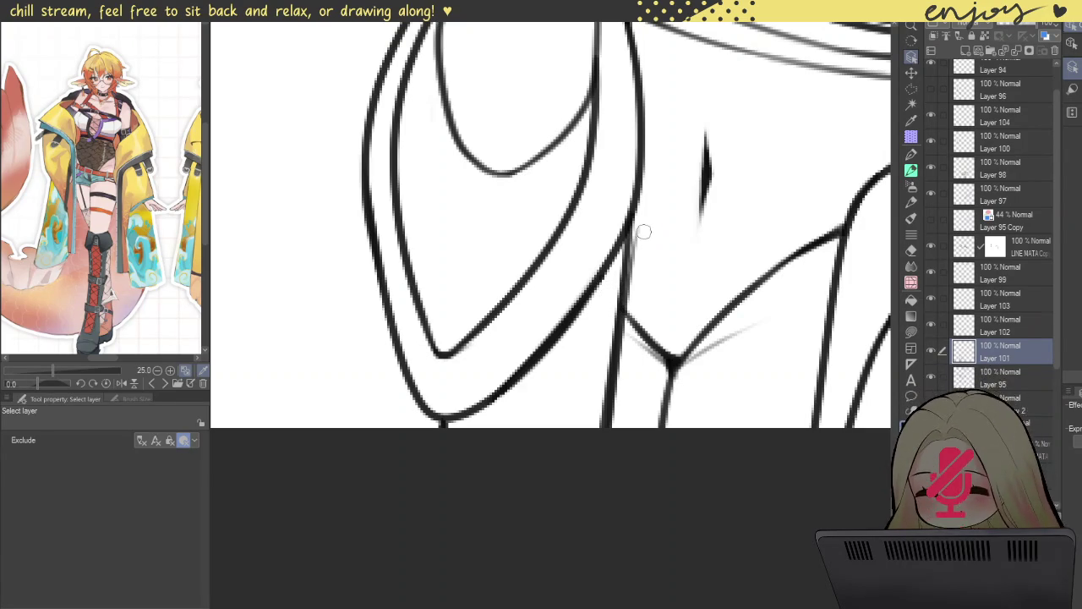
left_click(966, 124)
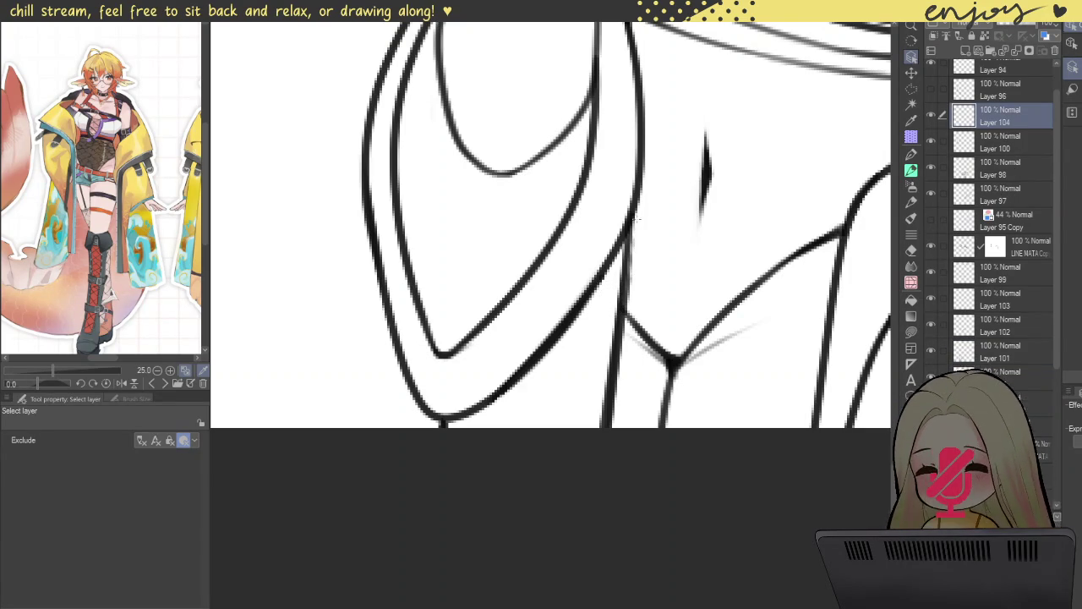
key("b")
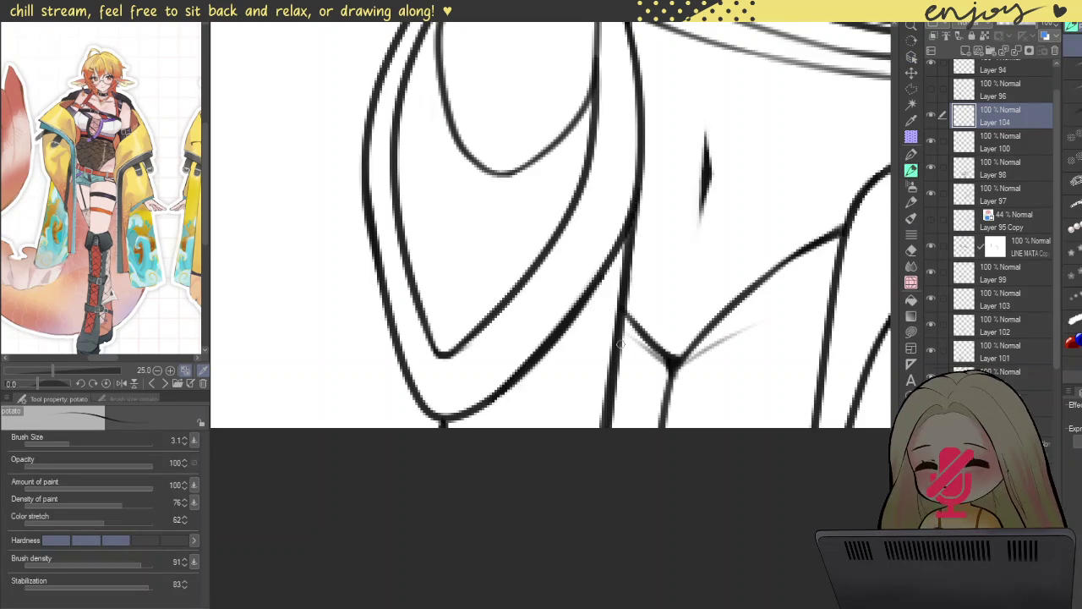
scroll(668, 210, "down", 3)
scroll(706, 213, "down", 2)
scroll(706, 213, "down", 2)
left_click_drag(706, 214, 714, 265)
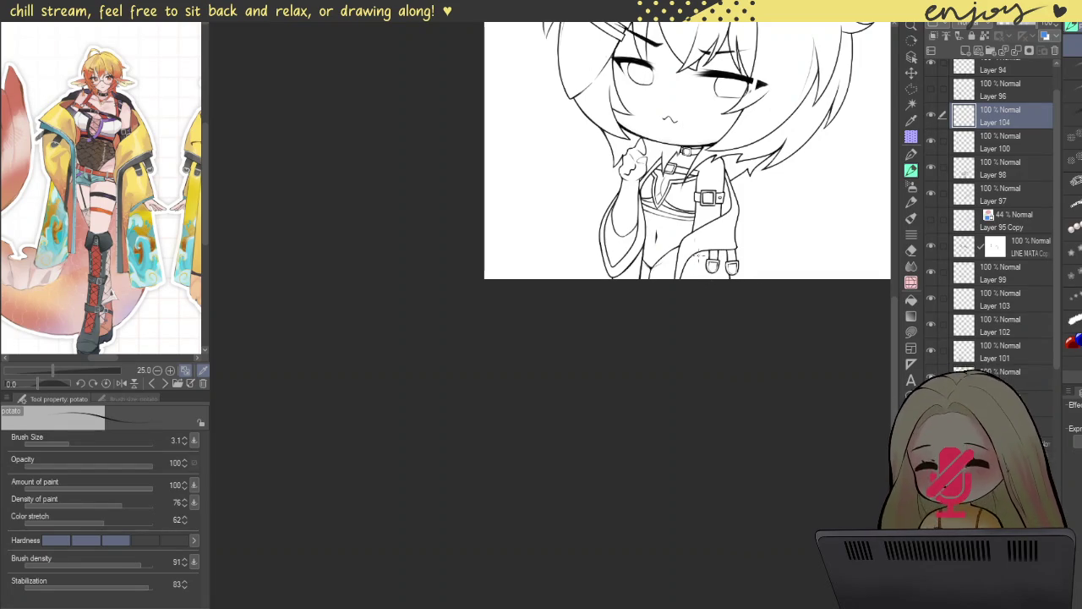
- Erase the rough top and redraw the vertical jacket line darker down to the bottom
scroll(677, 194, "up", 3)
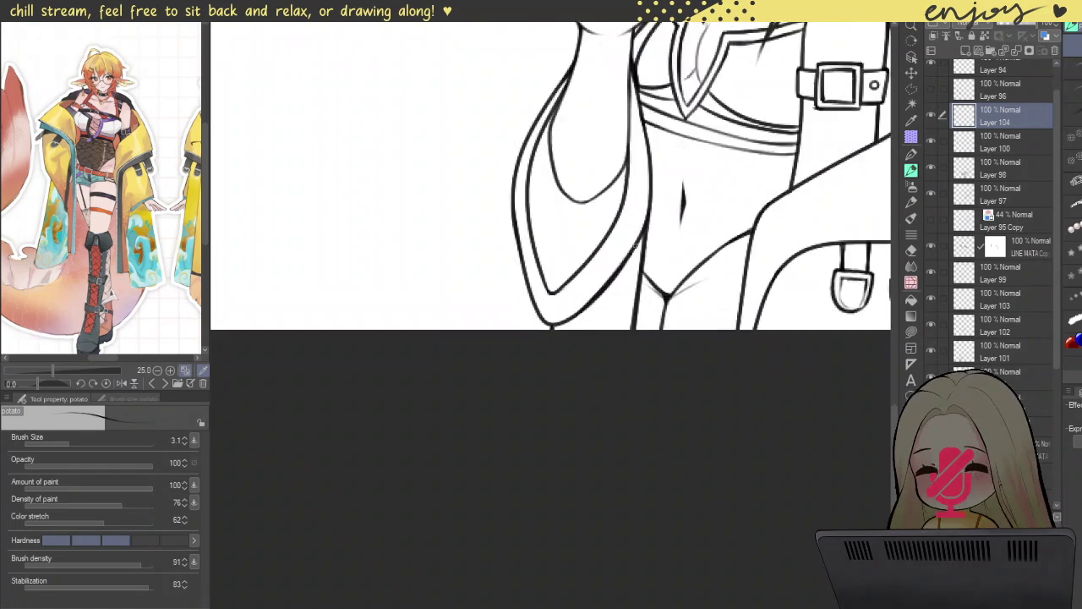
scroll(677, 195, "up", 2)
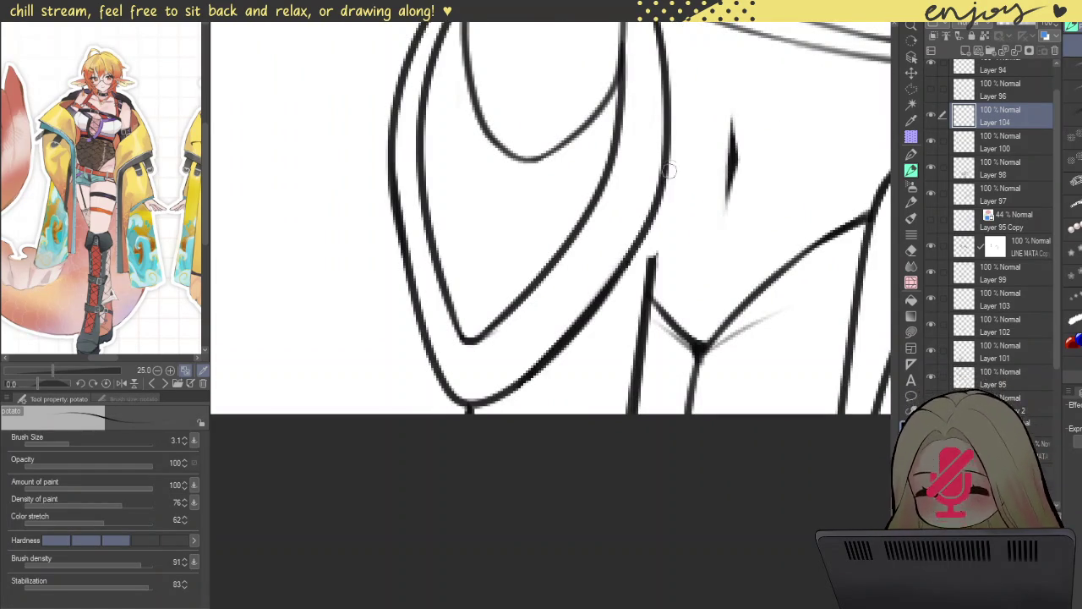
left_click_drag(651, 253, 620, 354)
mouse_move(634, 405)
left_mouse_down()
mouse_move(656, 294)
mouse_move(649, 338)
left_mouse_up()
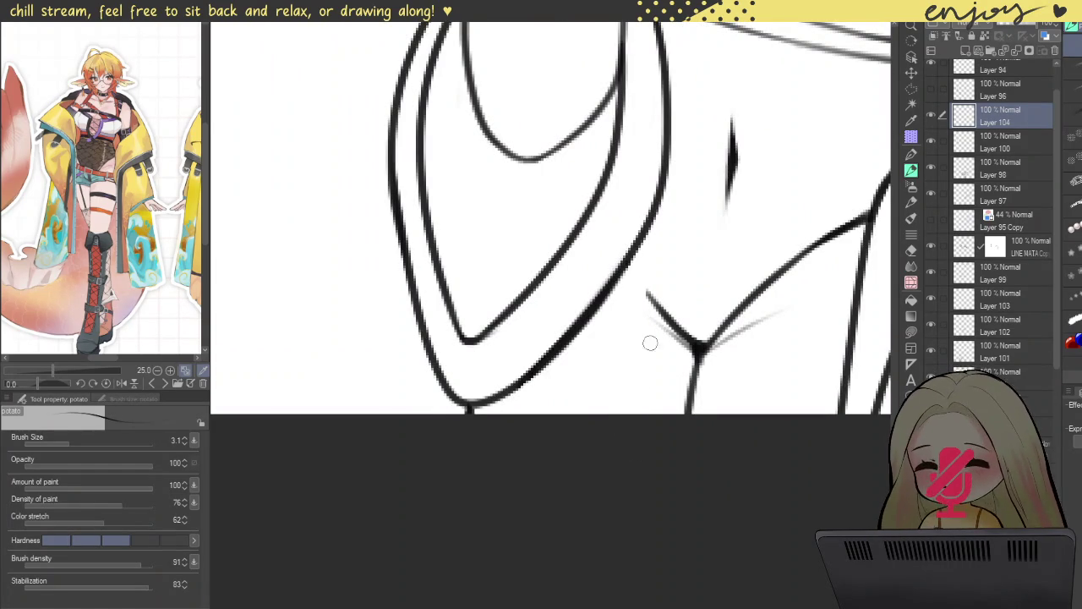
left_click_drag(664, 170, 663, 414)
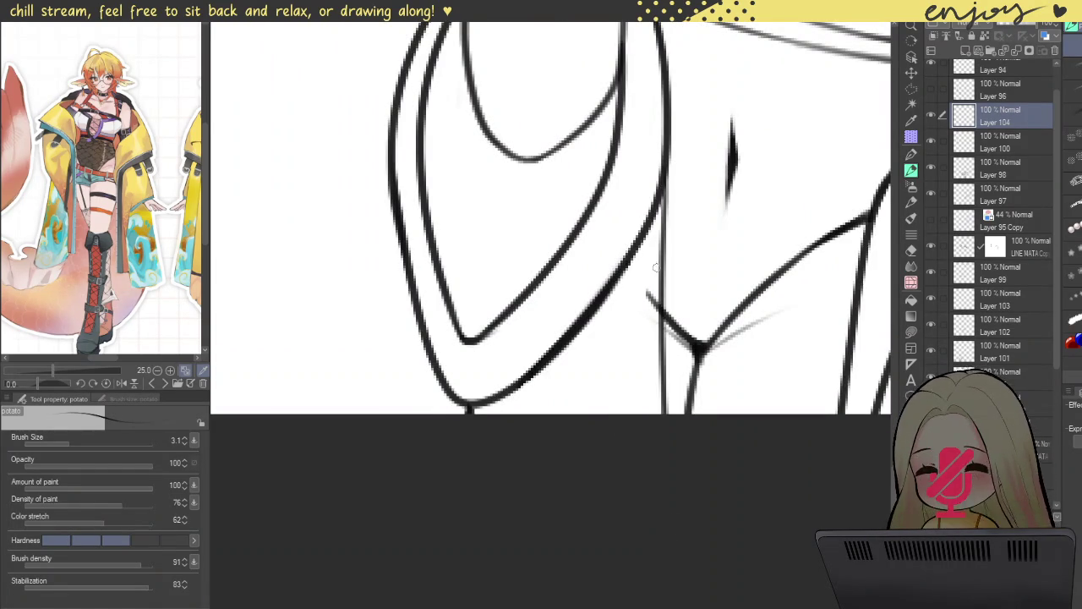
left_click_drag(667, 139, 666, 452)
left_click_drag(665, 230, 664, 414)
left_click_drag(666, 293, 662, 398)
left_click_drag(664, 272, 660, 403)
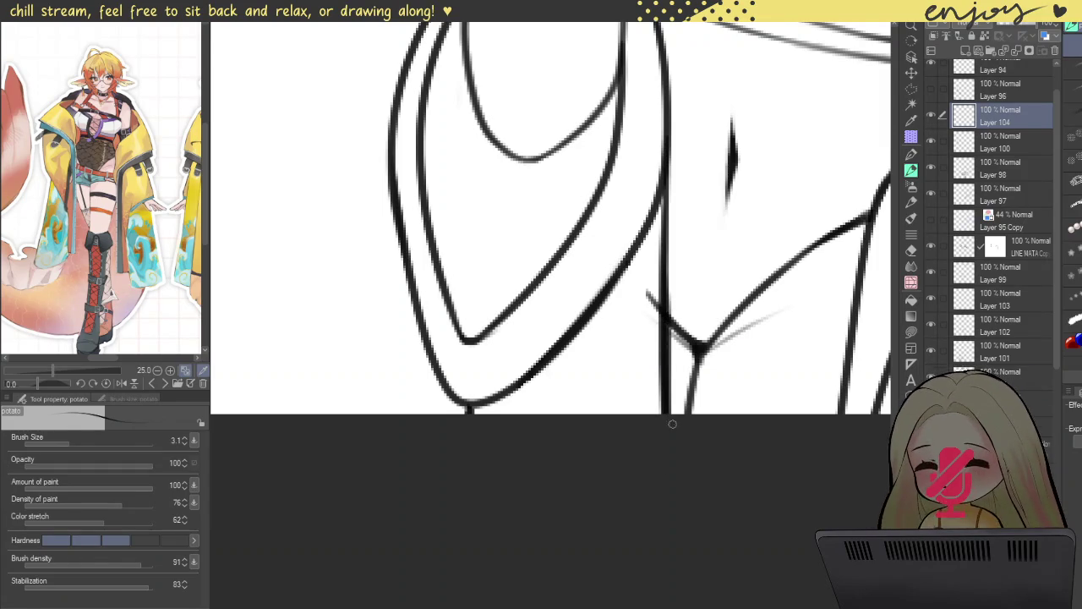
left_click(656, 300, "ctrl+shift")
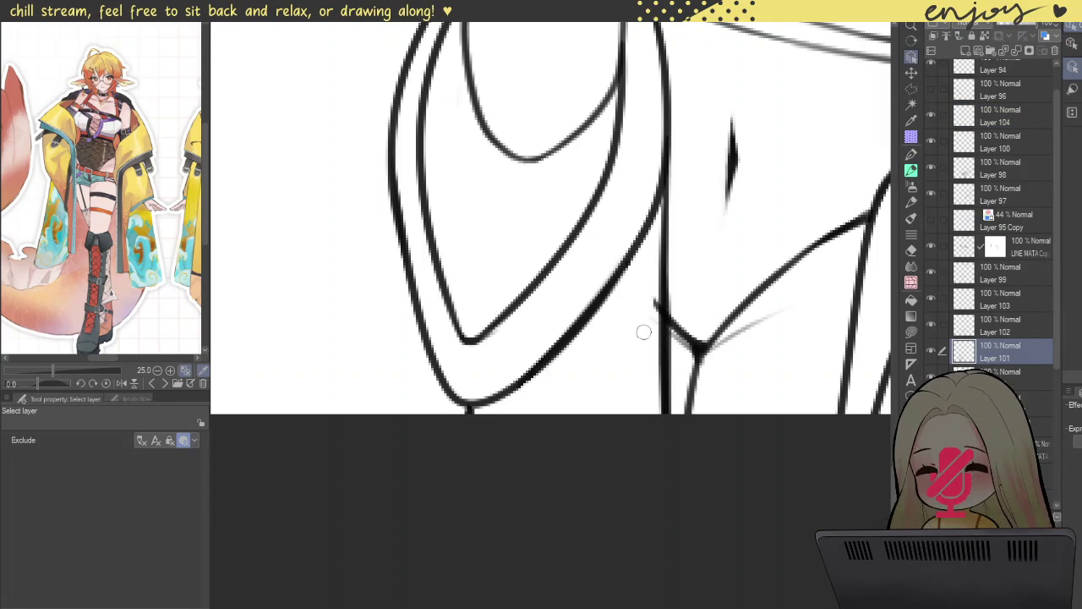
scroll(647, 300, "down", 2)
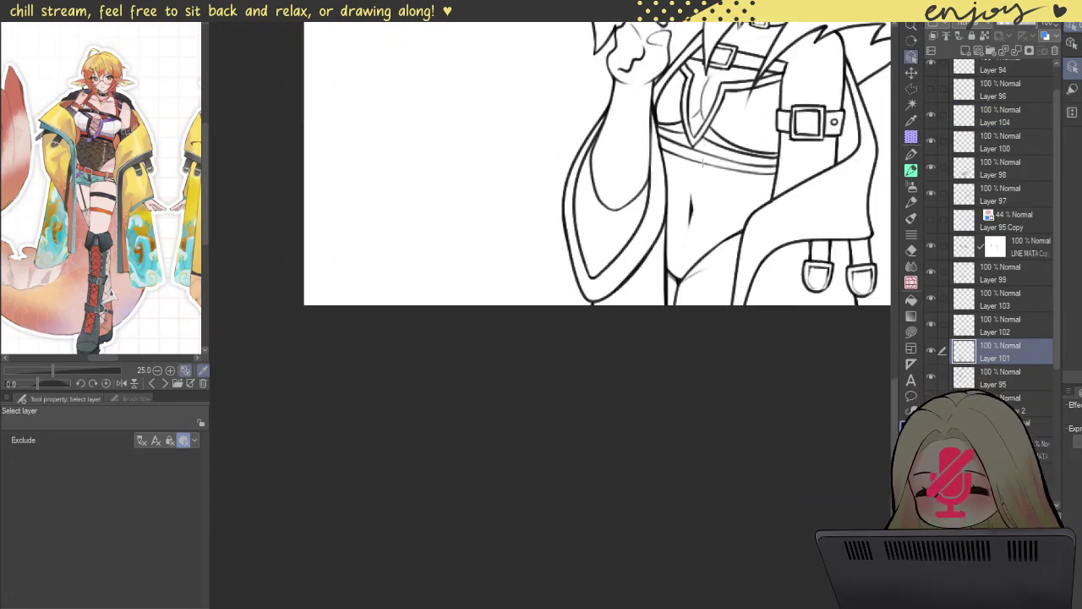
scroll(676, 270, "down", 2)
scroll(728, 224, "down", 2)
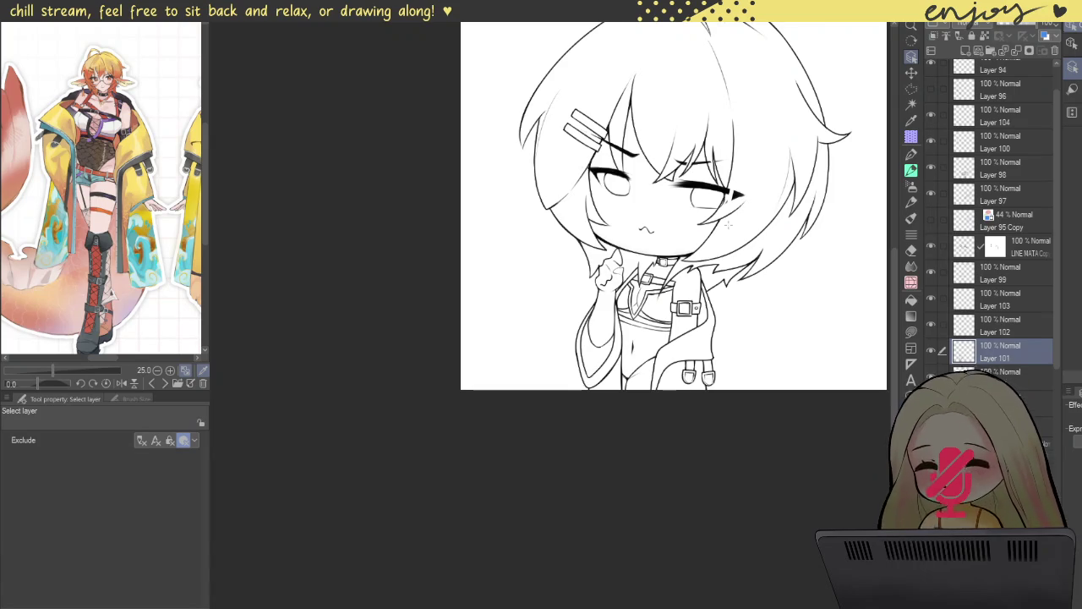
scroll(727, 224, "down", 2)
- Select the LINE MATA Copy layer and the Lasso fill tool
left_click_drag(728, 224, 721, 294)
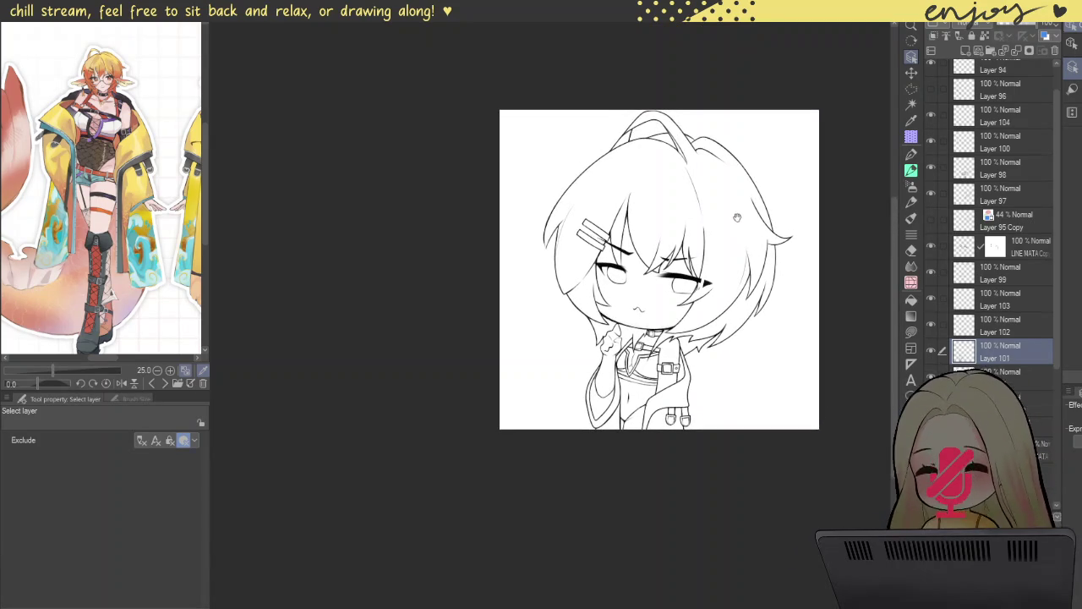
scroll(721, 294, "up", 2)
scroll(721, 294, "up", 2)
scroll(710, 287, "up", 2)
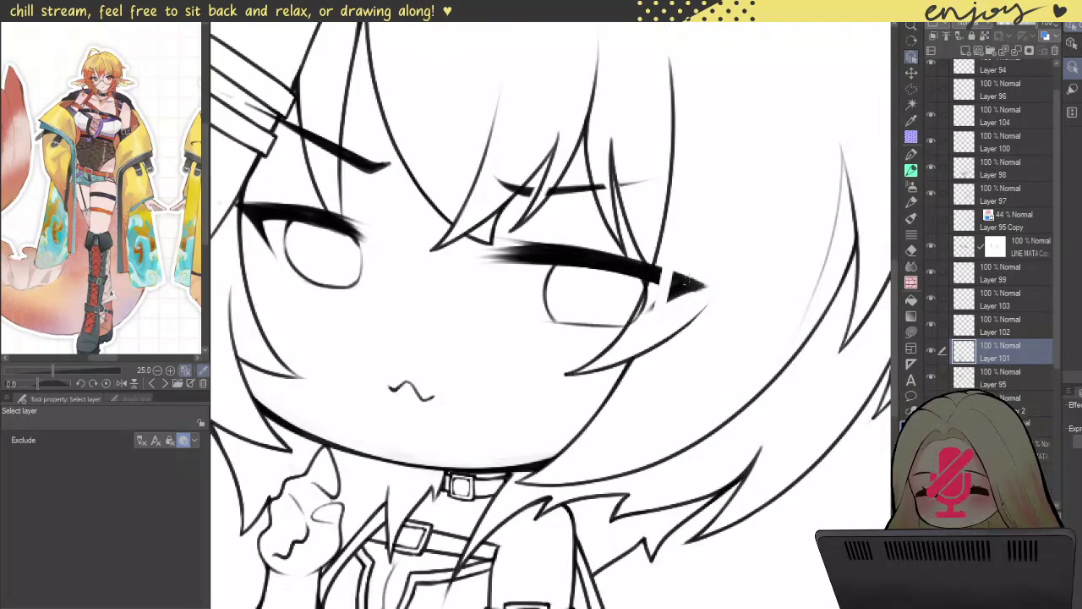
left_click(693, 273)
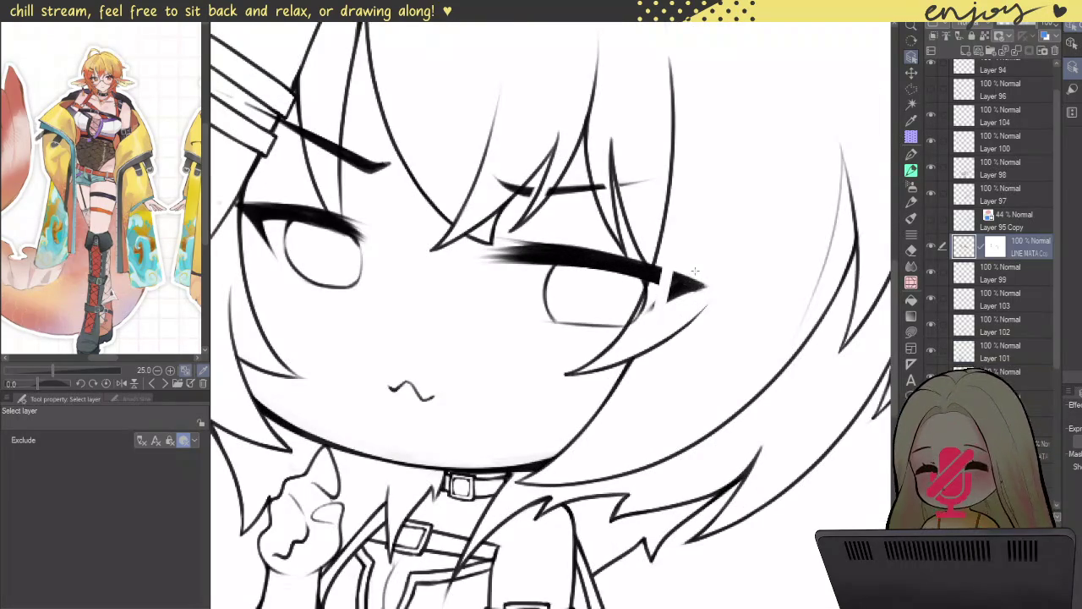
left_click(910, 333)
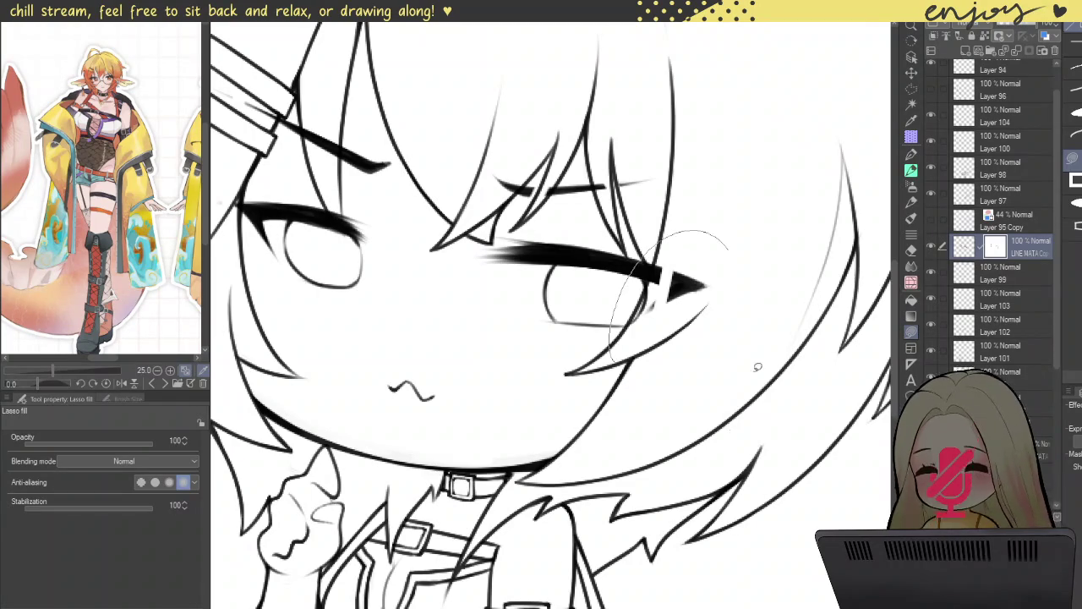
- Lasso away the stray marks near the right eye, then reselect Layer 104
scroll(689, 257, "down", 3)
scroll(587, 246, "down", 1)
scroll(600, 270, "up", 1)
scroll(622, 303, "up", 1)
scroll(642, 284, "down", 3)
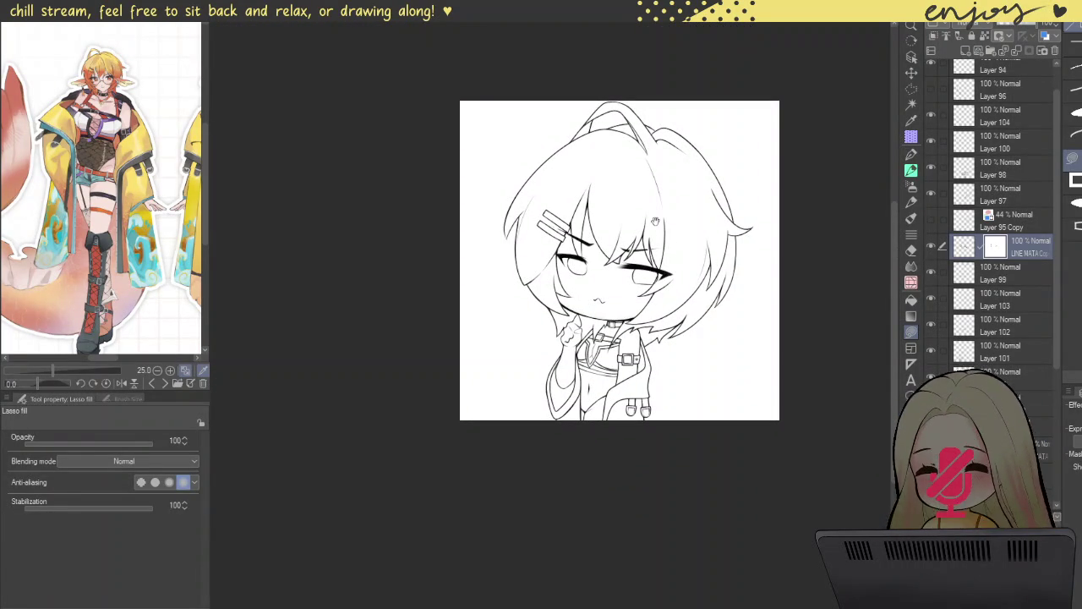
scroll(647, 218, "up", 1)
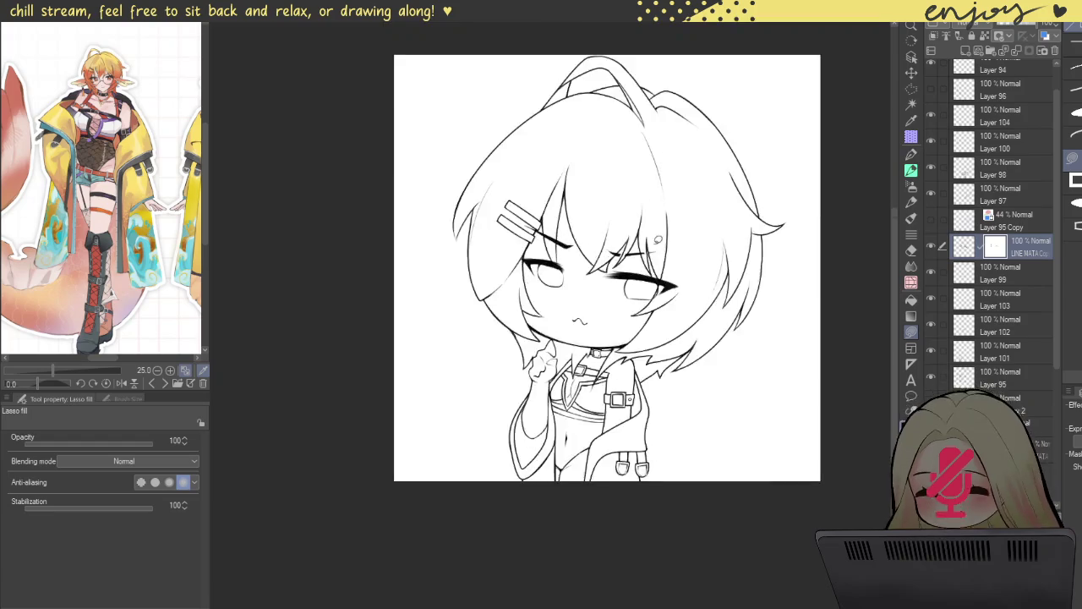
scroll(618, 242, "up", 2)
left_click_drag(617, 243, 622, 250)
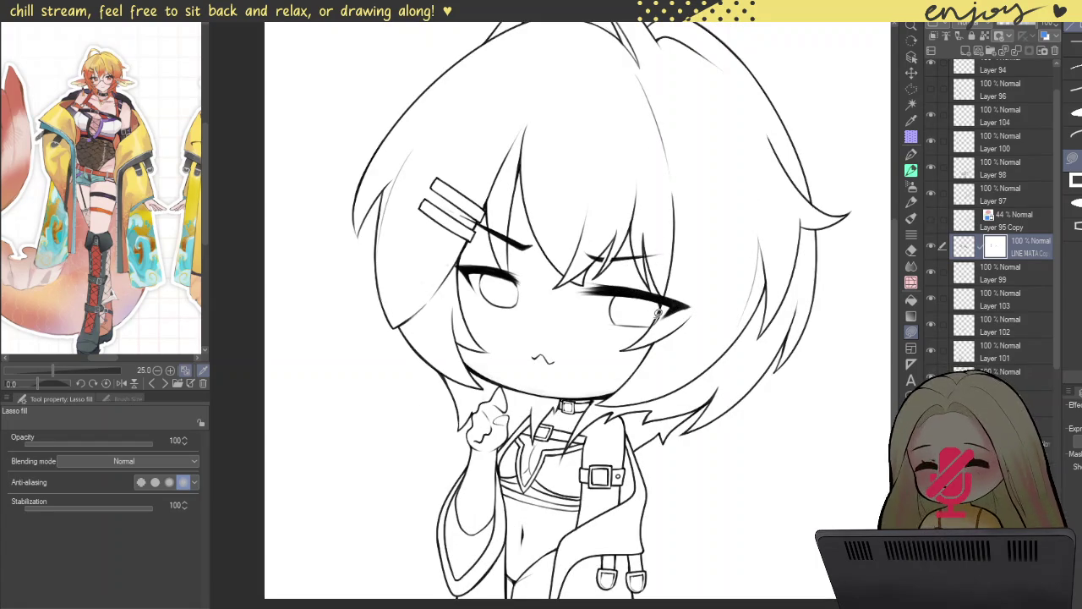
left_click_drag(674, 370, 694, 429)
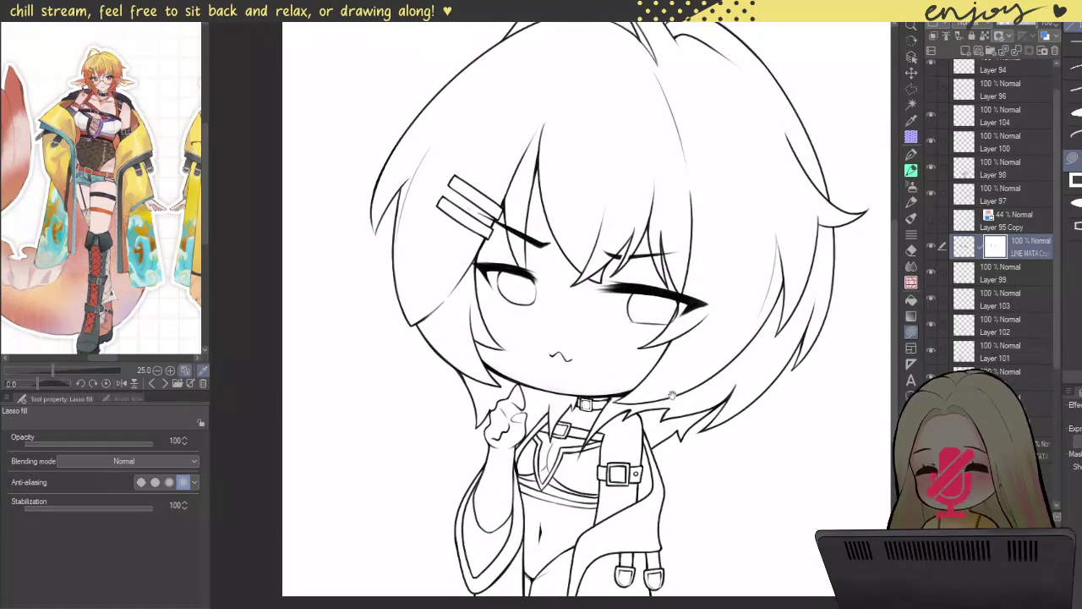
scroll(707, 365, "down", 1)
scroll(712, 309, "down", 1)
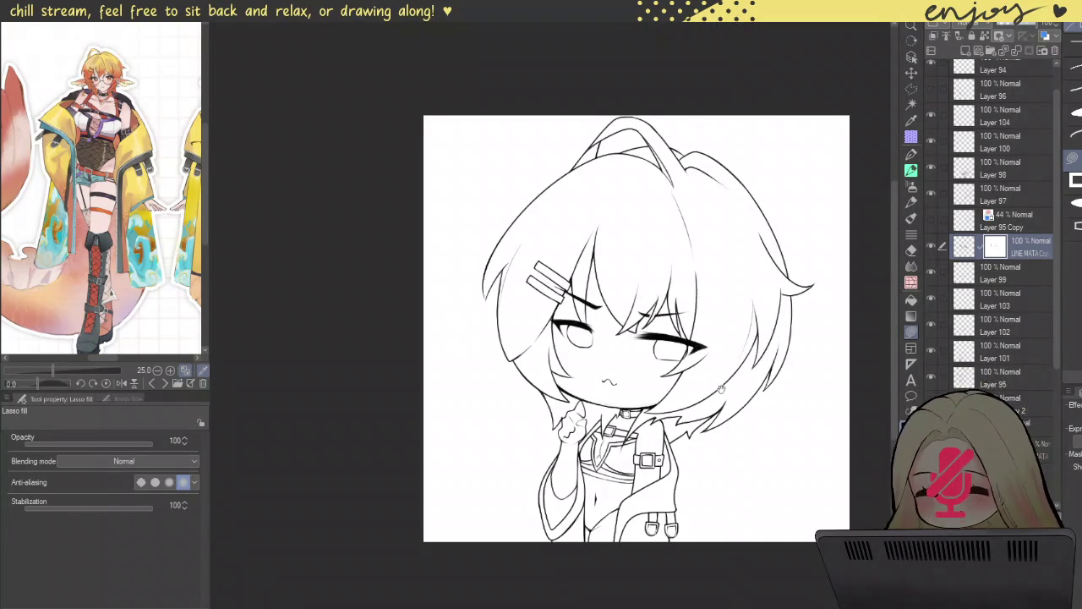
left_click_drag(711, 349, 677, 254)
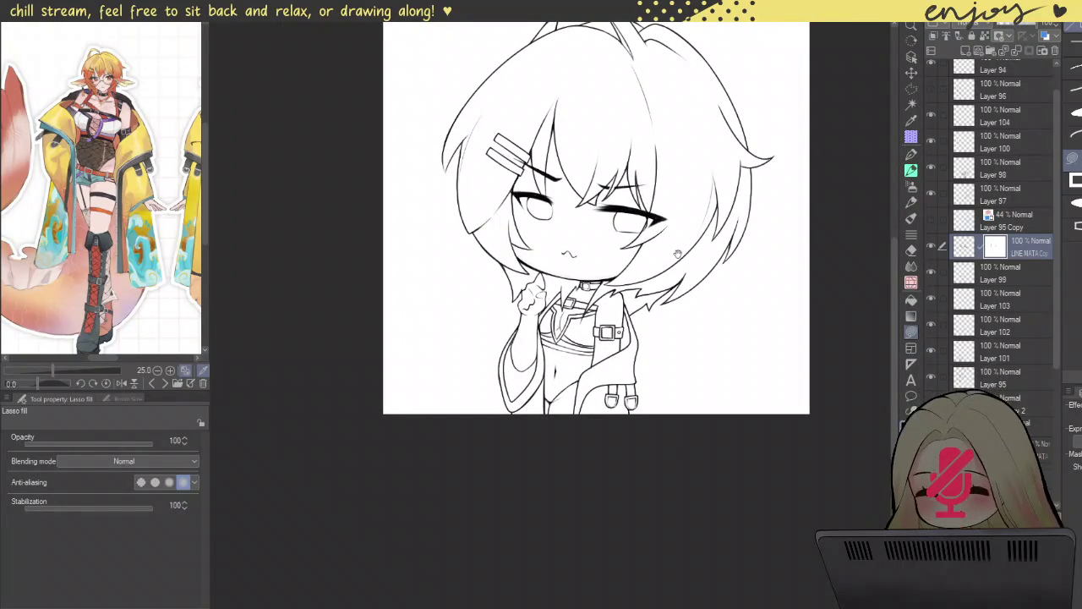
left_click(994, 112)
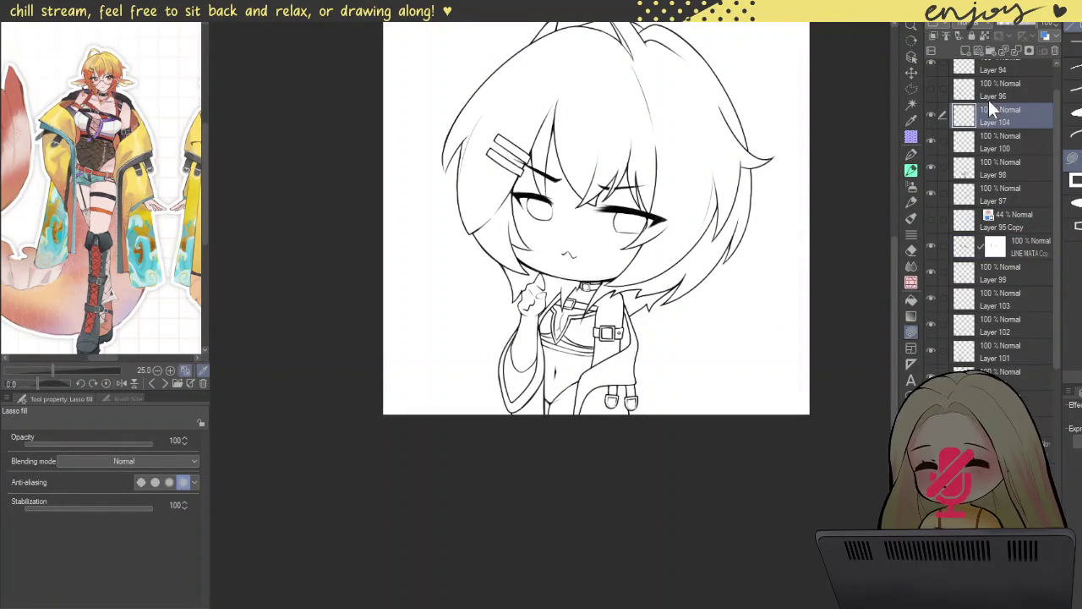
- Return to the pen and bring the reference's belt and straps into view
left_click(911, 170)
scroll(558, 389, "up", 3)
scroll(453, 431, "up", 3)
scroll(453, 431, "up", 3)
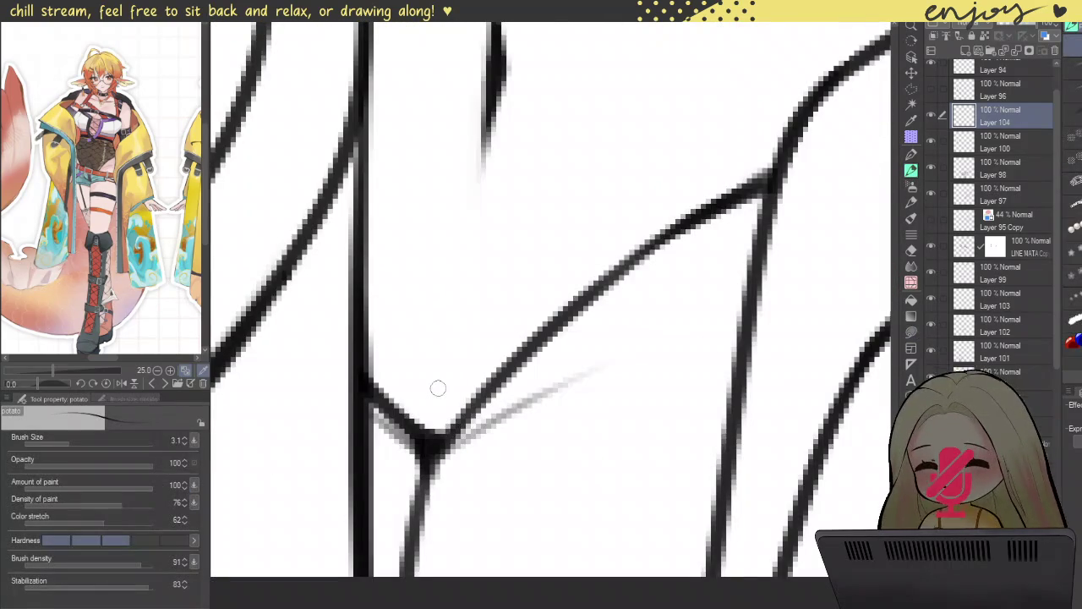
scroll(93, 203, "up", 3)
left_click_drag(102, 140, 87, 174)
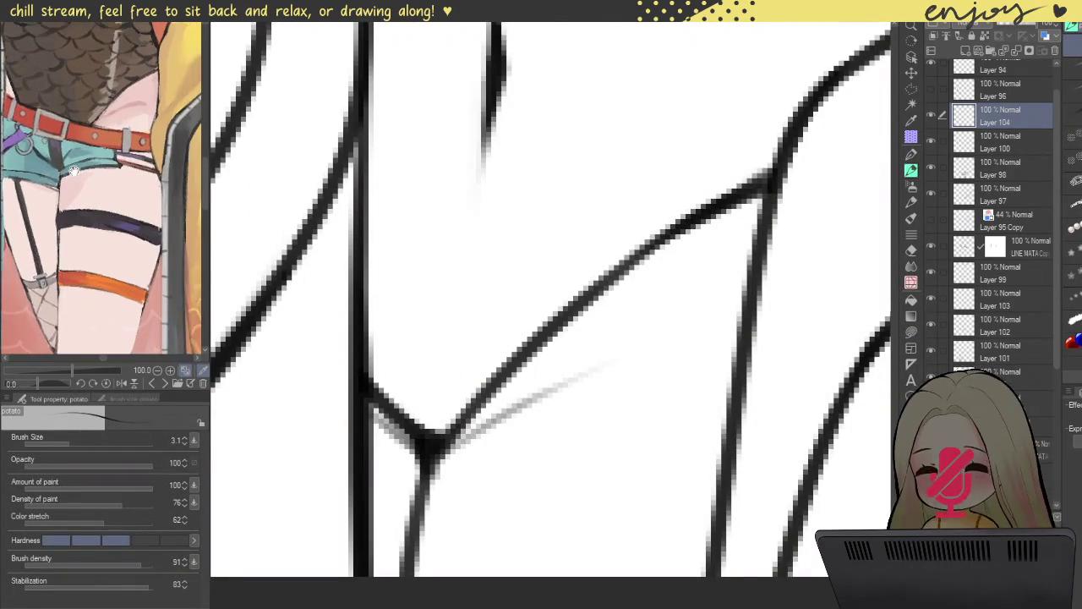
scroll(620, 264, "down", 2)
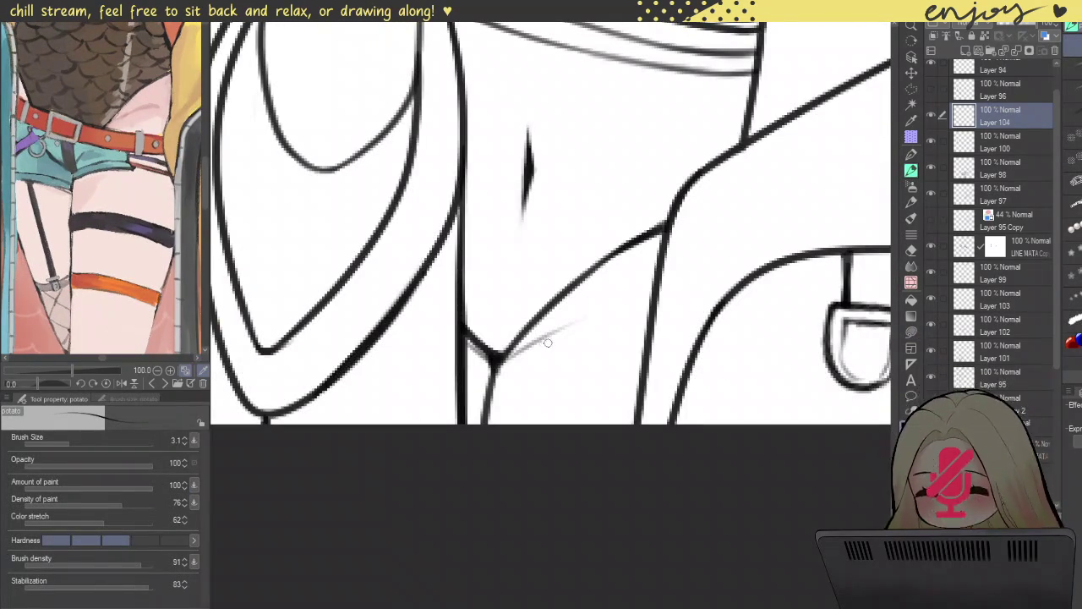
- Ink the strap's lower and upper edges across the torso, redoing misplaced strokes
left_click_drag(470, 307, 673, 348)
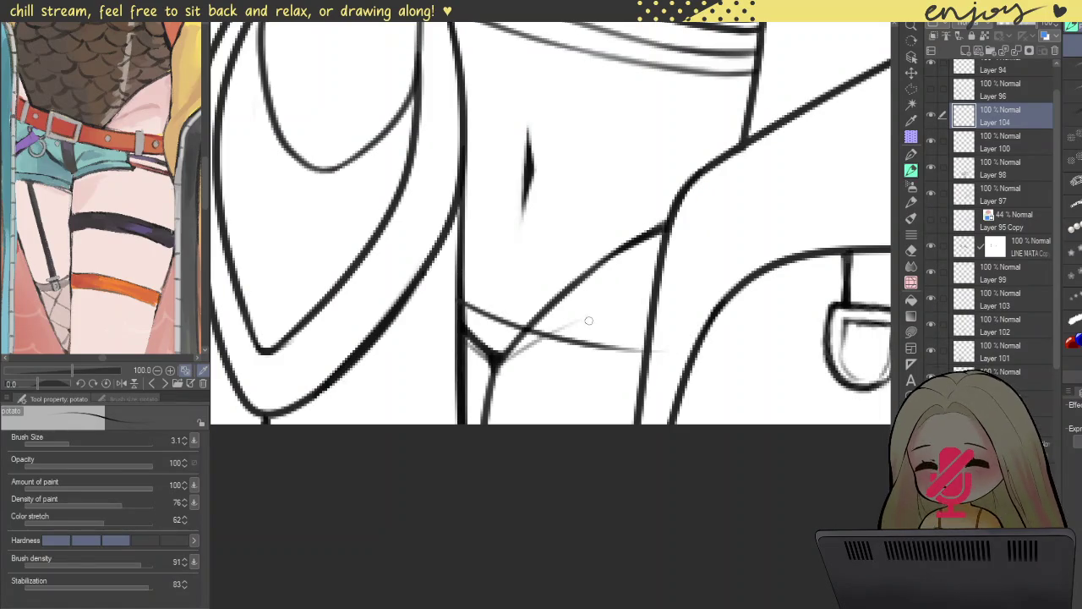
key("ctrl+z")
left_click_drag(463, 286, 649, 348)
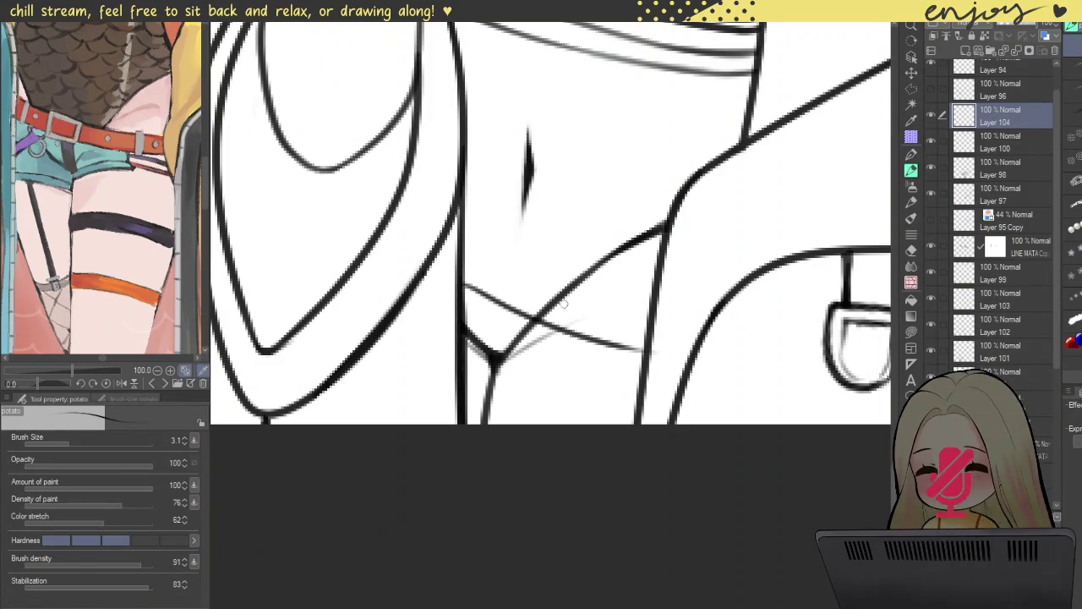
left_click_drag(465, 250, 649, 321)
key("ctrl+z")
left_click_drag(465, 238, 657, 315)
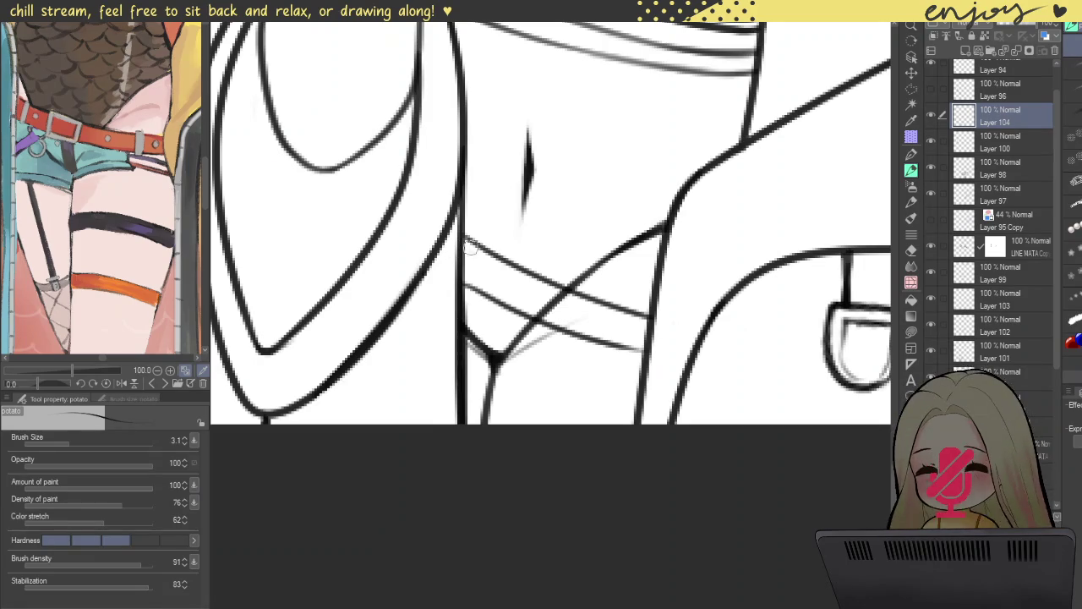
- Outline the rectangular buckle's sides where the straps cross, redrawing misplaced edges
scroll(500, 269, "up", 2)
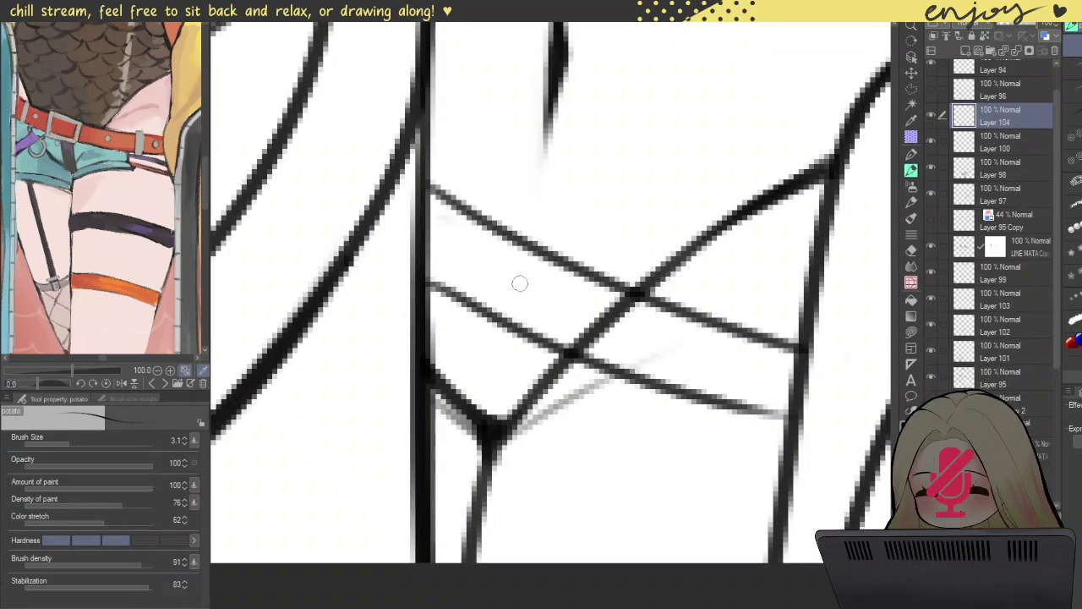
left_click_drag(506, 235, 489, 311)
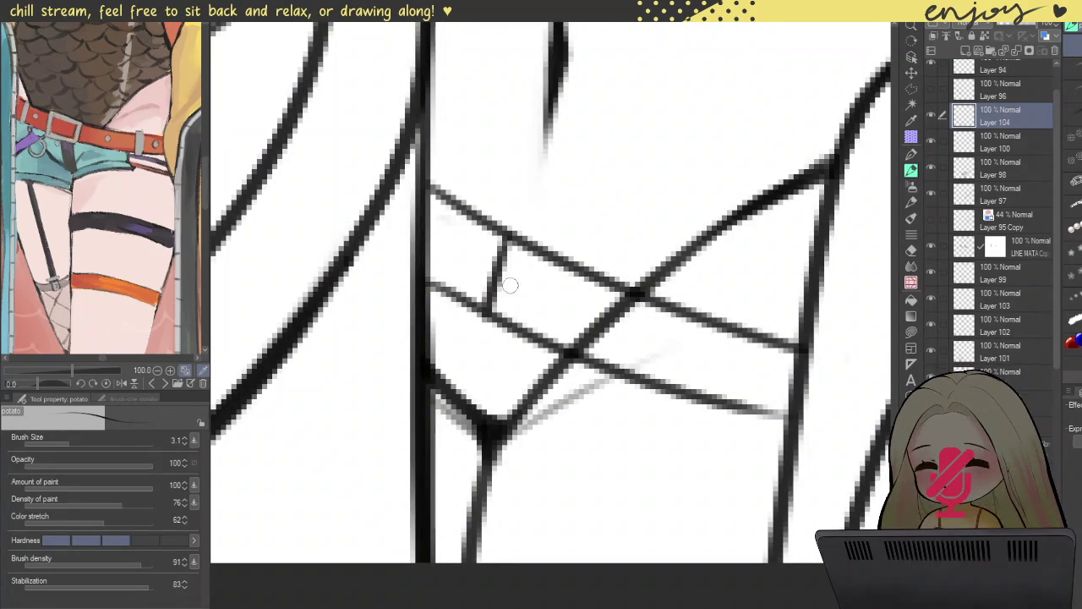
key("ctrl+z")
left_click_drag(483, 218, 470, 294)
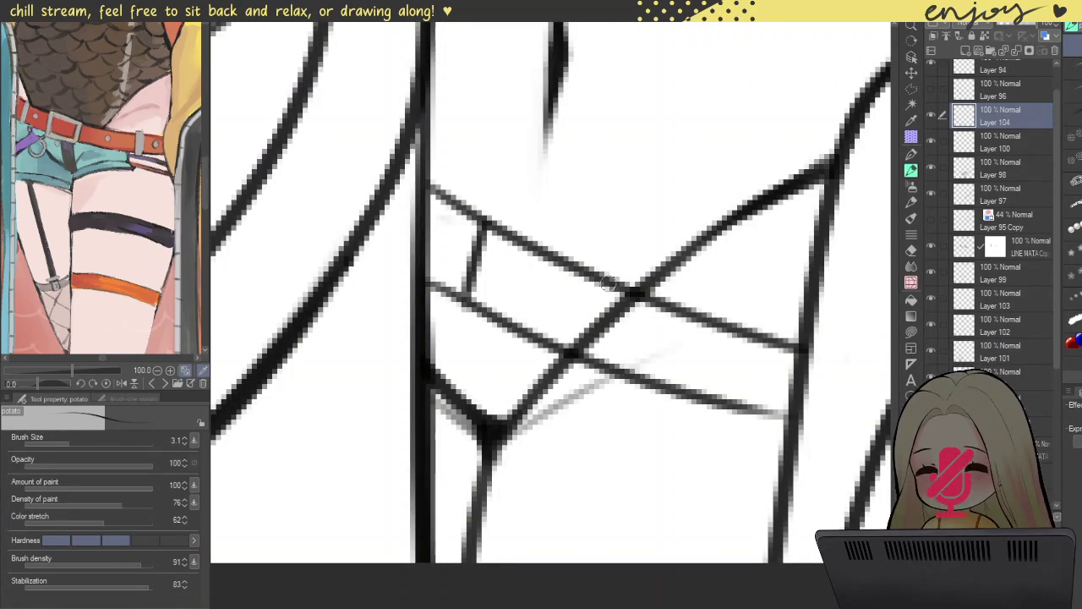
left_click_drag(606, 278, 591, 328)
mouse_move(492, 200)
left_mouse_down()
mouse_move(623, 259)
mouse_move(631, 287)
mouse_move(591, 363)
left_mouse_up()
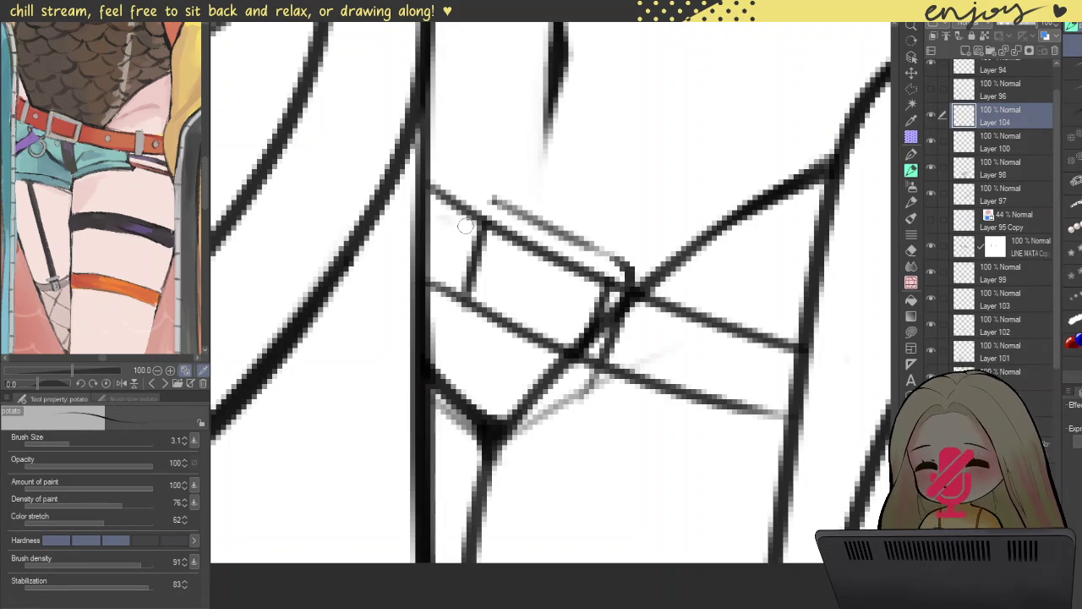
mouse_move(476, 188)
left_mouse_down()
mouse_move(445, 292)
mouse_move(483, 238)
mouse_move(515, 360)
left_mouse_up()
key("ctrl+z")
left_click_drag(482, 230, 512, 356)
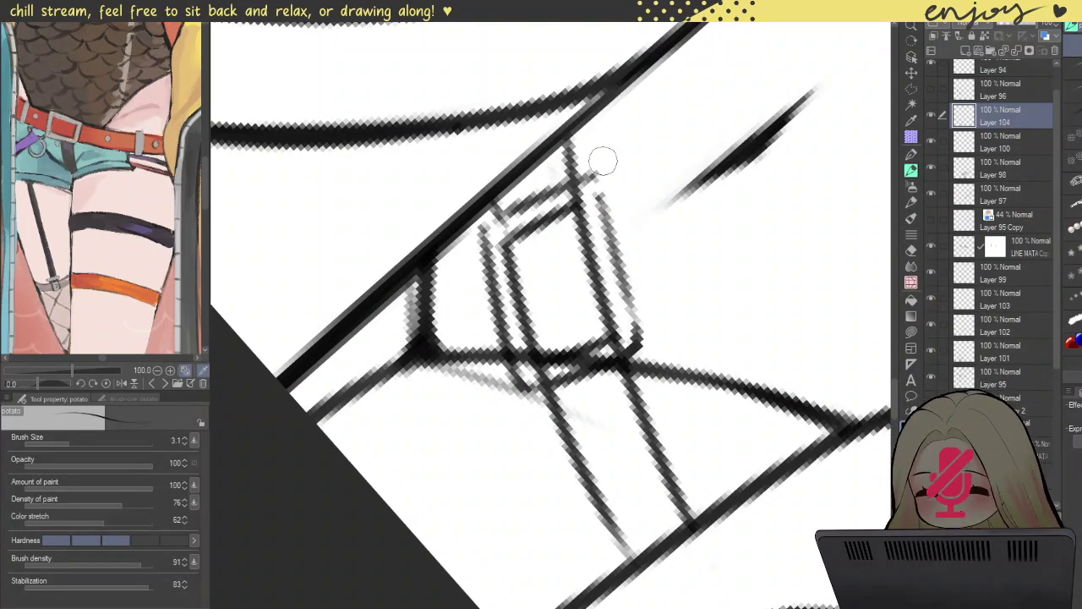
- Tilt the view along the buckle and turn it back upright
left_click_drag(581, 176, 592, 302)
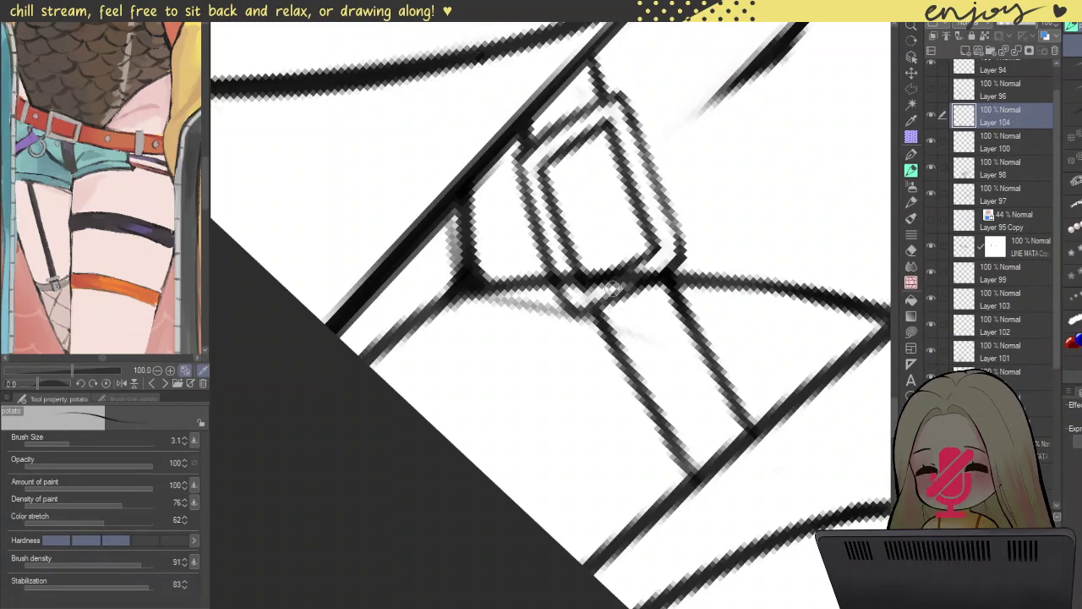
scroll(611, 288, "down", 3)
left_click_drag(610, 288, 666, 210)
scroll(666, 211, "up", 3)
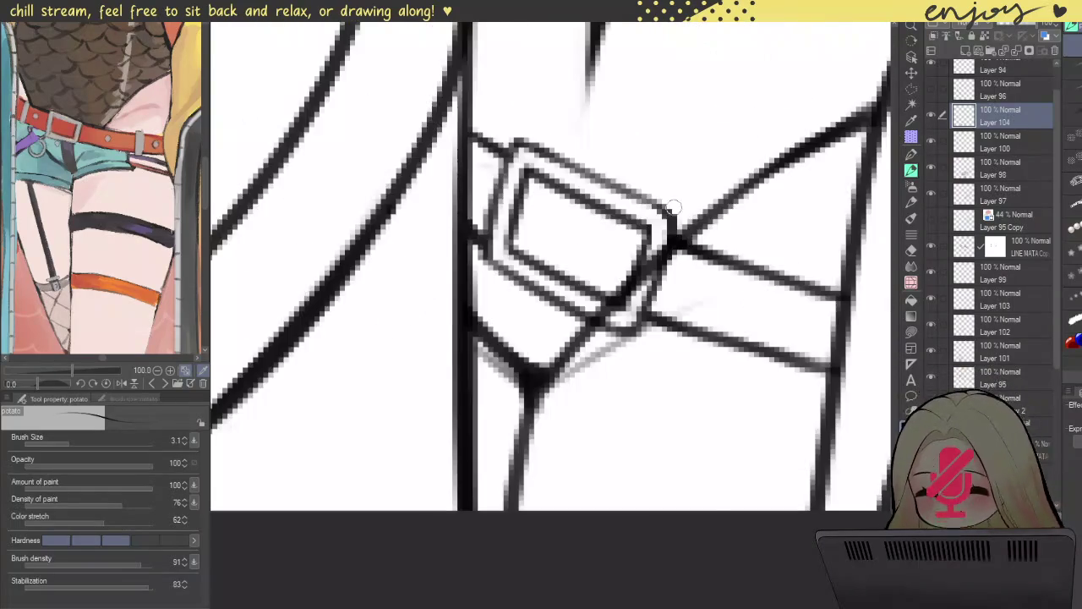
key("ctrl+shift")
- Pick Layer 101 and erase the strap lines poking through the buckle's lower-right corner
left_click(624, 253, "ctrl+shift")
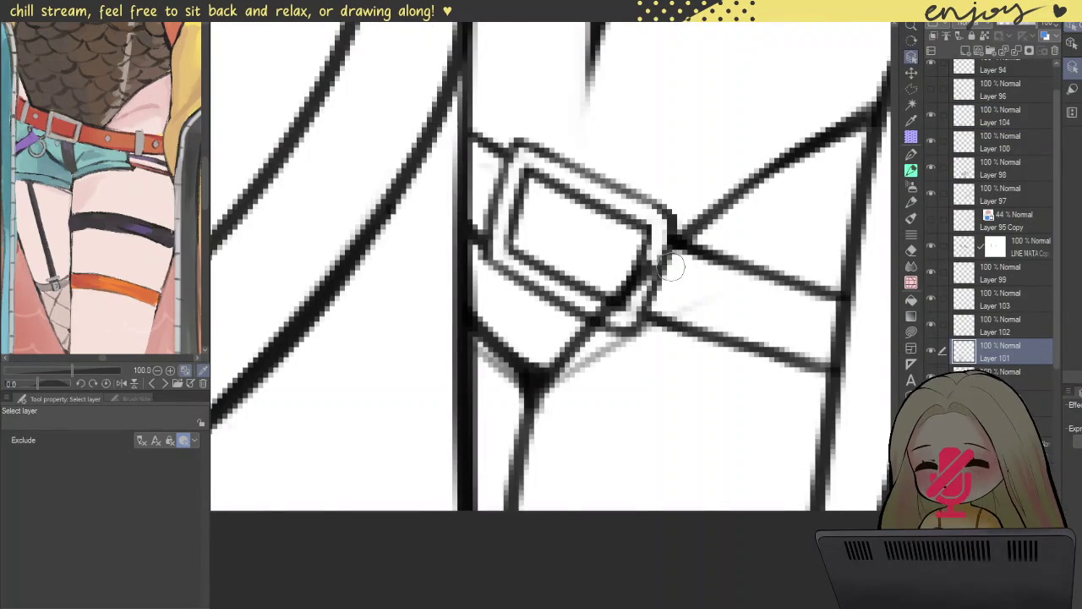
left_click_drag(624, 269, 672, 285)
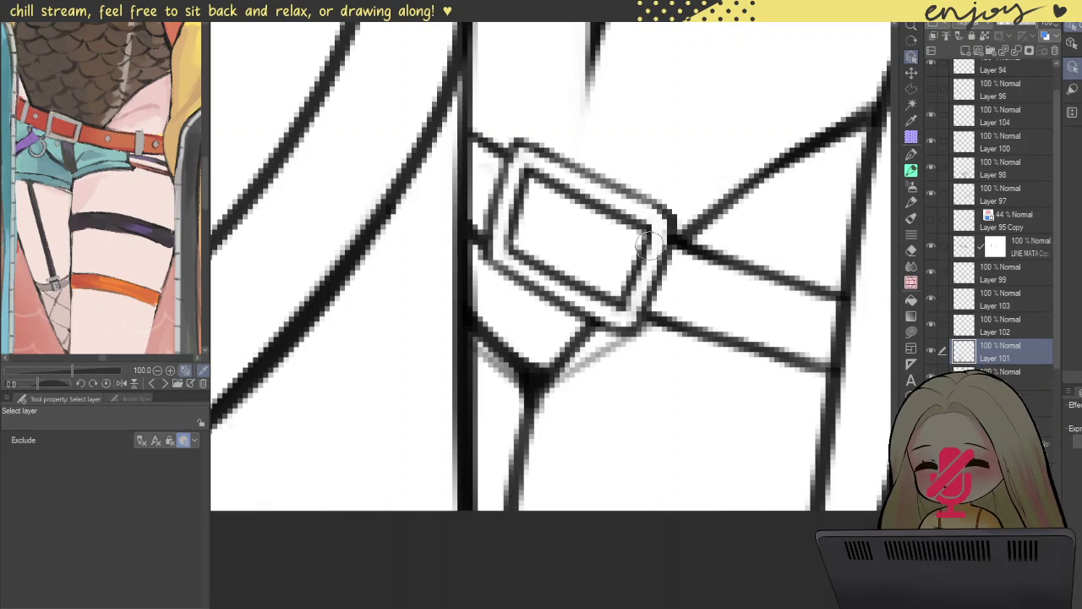
scroll(642, 244, "down", 2)
scroll(643, 244, "down", 2)
scroll(592, 183, "down", 1)
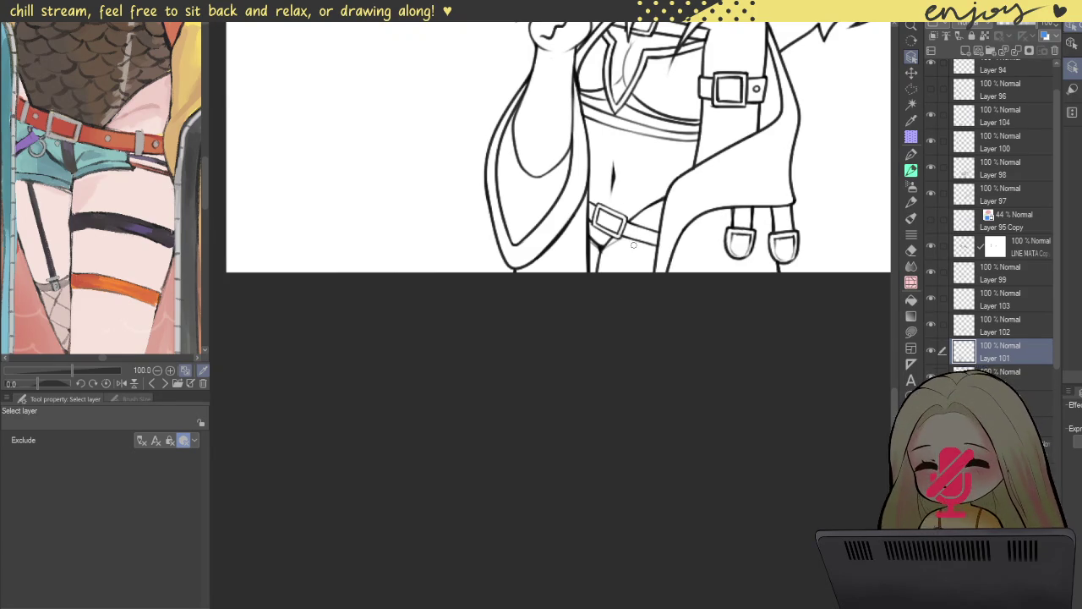
scroll(644, 259, "up", 3)
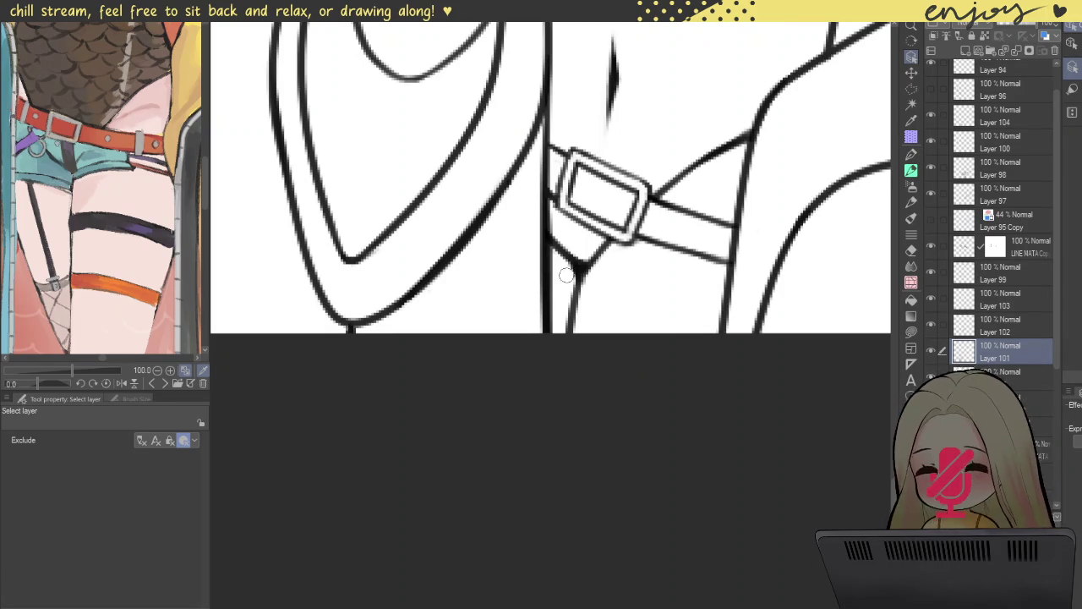
scroll(605, 259, "down", 3)
scroll(605, 260, "down", 2)
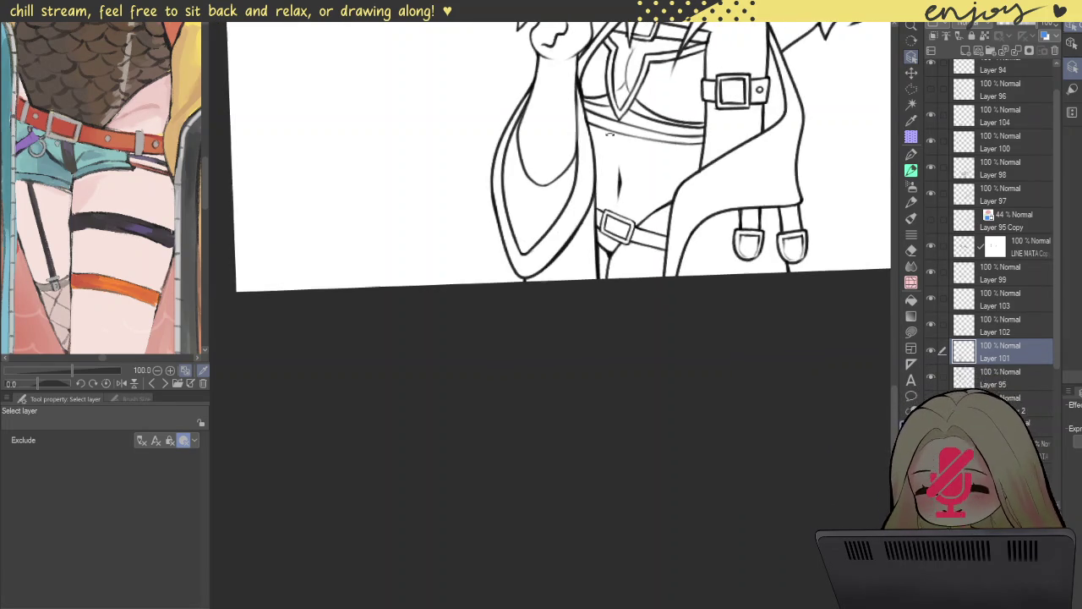
left_click(912, 171)
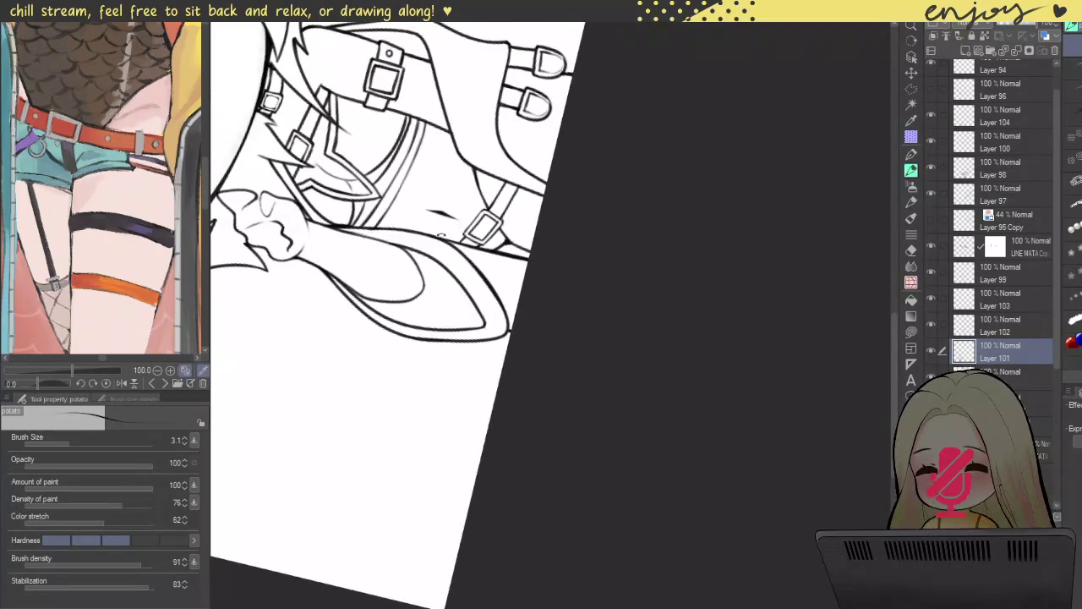
- Ink a short edge and a long strap line below the waist buckle
scroll(527, 228, "up", 1)
scroll(507, 269, "up", 3)
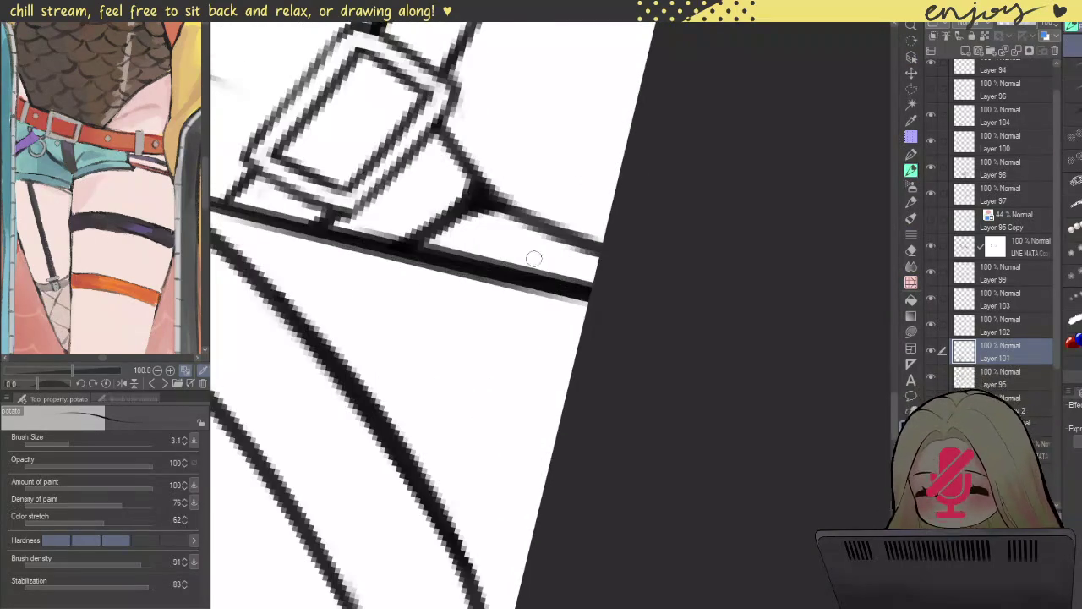
mouse_move(525, 227)
left_mouse_down()
mouse_move(517, 257)
mouse_move(538, 267)
left_mouse_up()
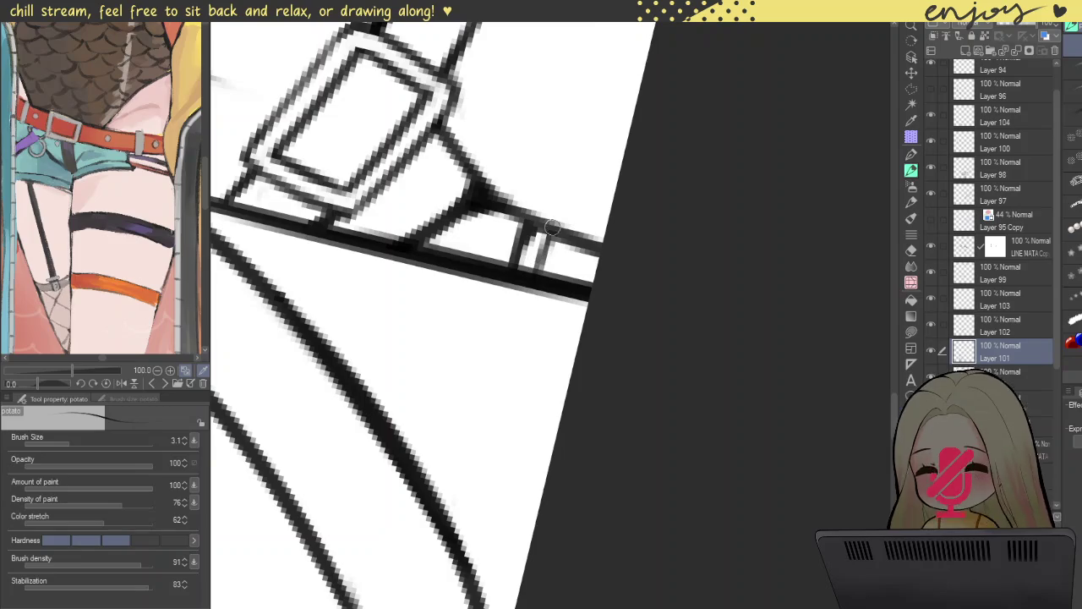
scroll(551, 227, "down", 5)
scroll(591, 211, "down", 2)
mouse_move(827, 205)
left_mouse_down()
mouse_move(889, 317)
mouse_move(864, 322)
left_mouse_up()
scroll(668, 285, "up", 3)
mouse_move(613, 309)
left_mouse_down()
mouse_move(773, 331)
mouse_move(826, 355)
mouse_move(649, 311)
mouse_move(659, 347)
mouse_move(659, 289)
mouse_move(628, 329)
mouse_move(621, 319)
left_mouse_up()
left_click_drag(469, 300, 550, 293)
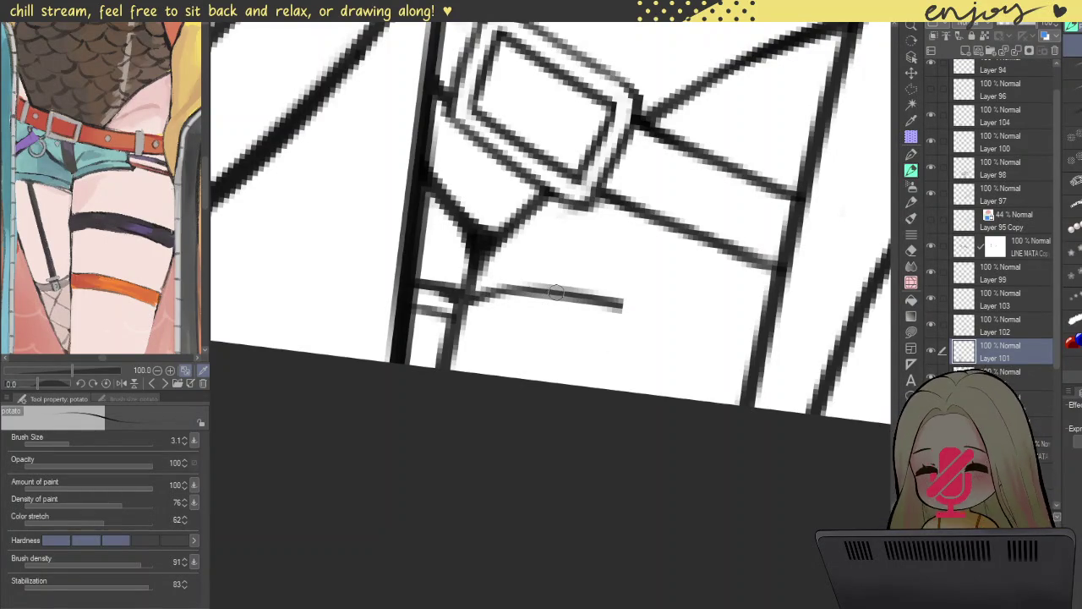
mouse_move(620, 292)
left_mouse_down()
mouse_move(634, 218)
mouse_move(623, 328)
left_mouse_up()
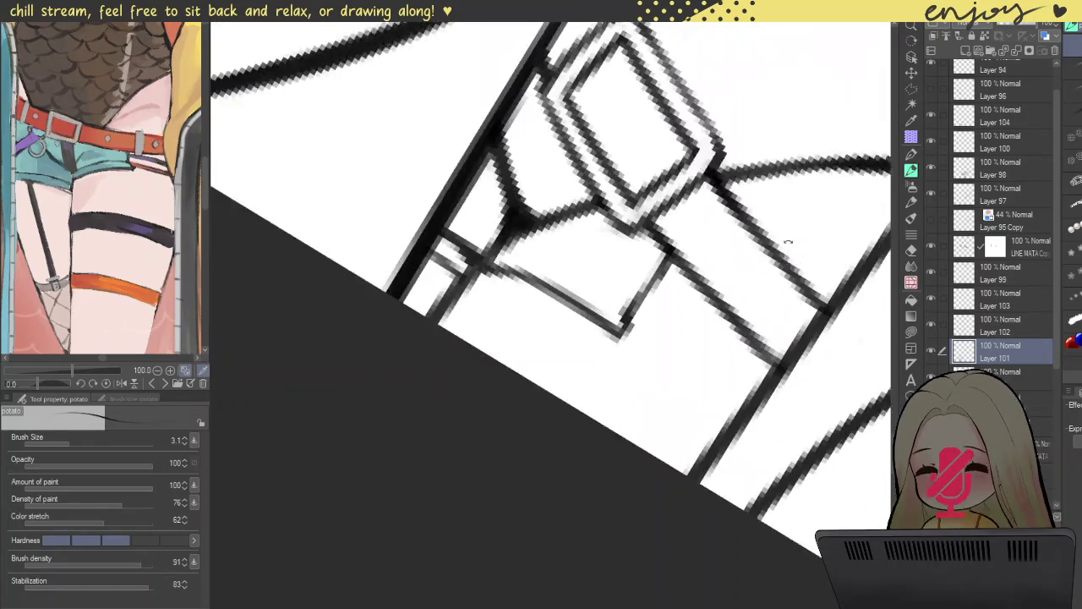
- Draw the two diagonal edges of the dangling strap running from the buckle
left_click_drag(522, 240, 630, 326)
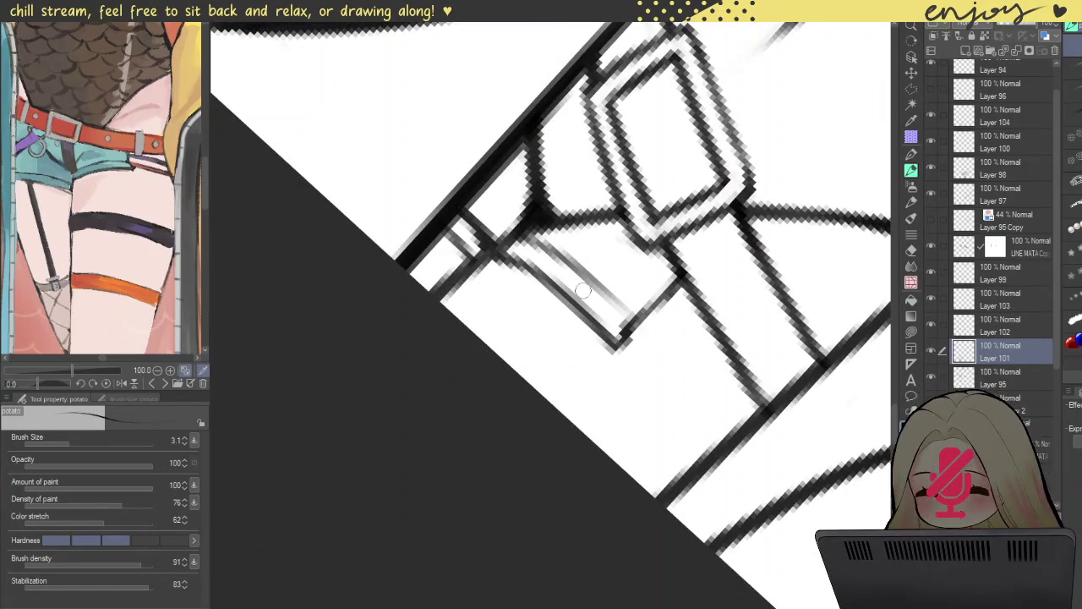
key("ctrl+z")
mouse_move(516, 239)
left_mouse_down()
mouse_move(625, 332)
mouse_move(743, 467)
left_mouse_up()
key("ctrl+z")
left_click_drag(648, 314, 732, 440)
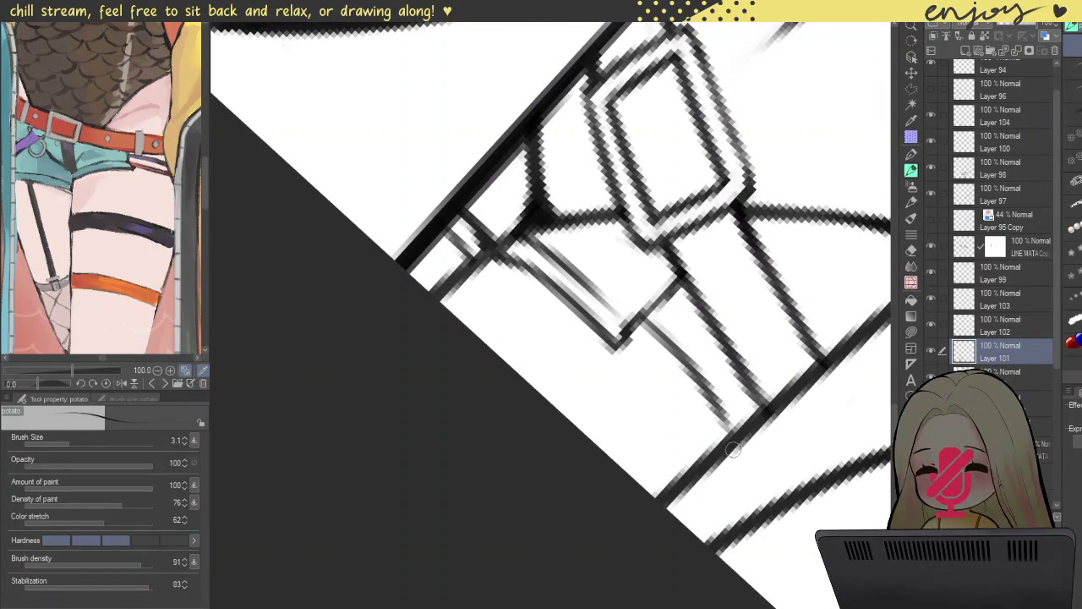
key("ctrl+z")
left_click_drag(636, 314, 710, 437)
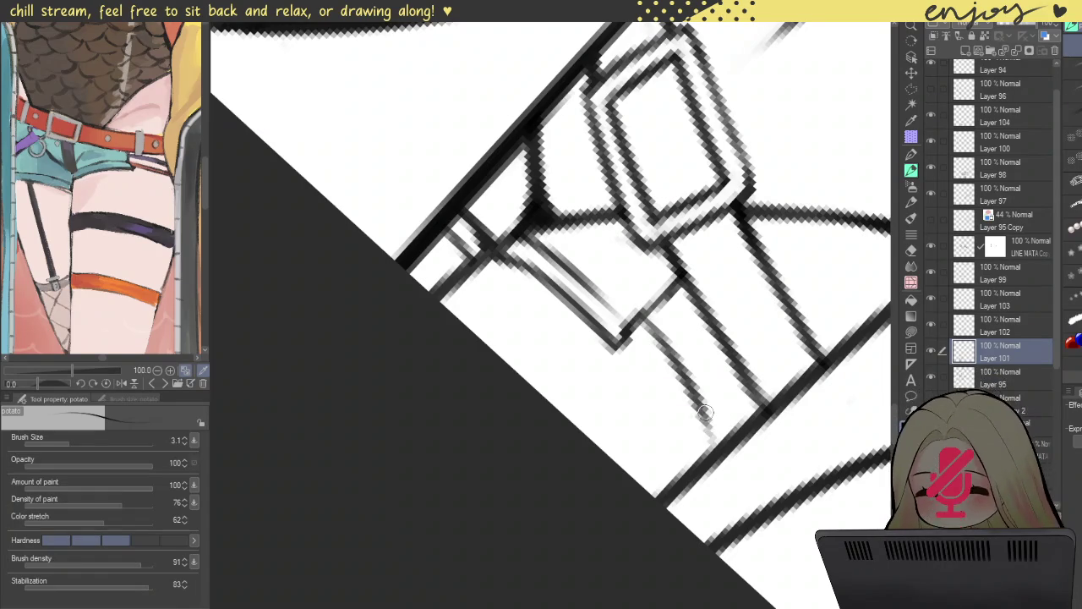
key("ctrl+z")
left_click_drag(641, 306, 720, 442)
key("ctrl+z")
left_click_drag(639, 303, 727, 439)
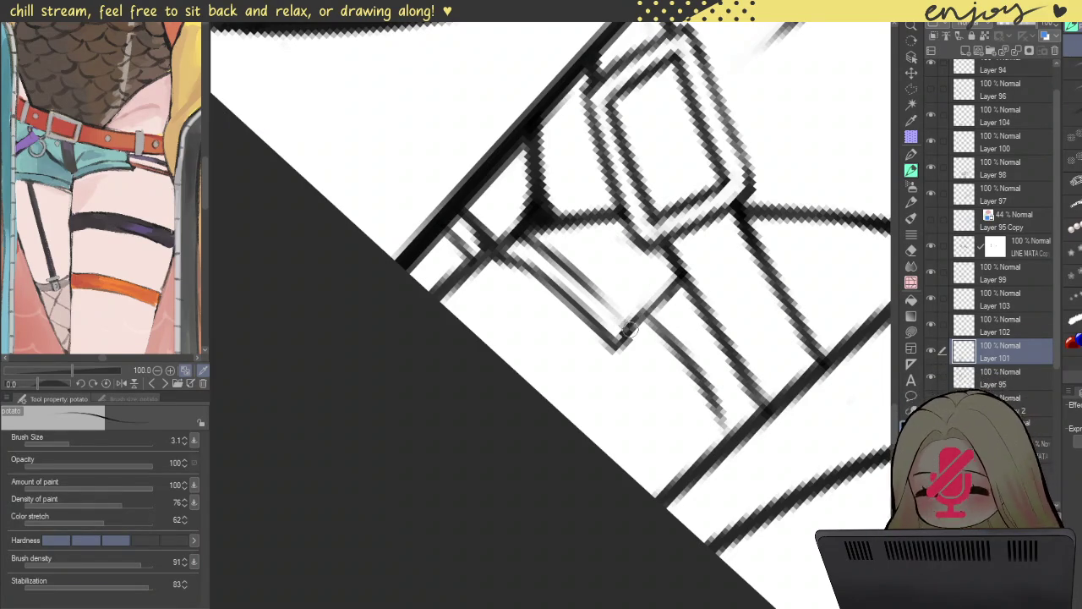
left_click_drag(628, 330, 585, 285)
left_click_drag(655, 317, 683, 348)
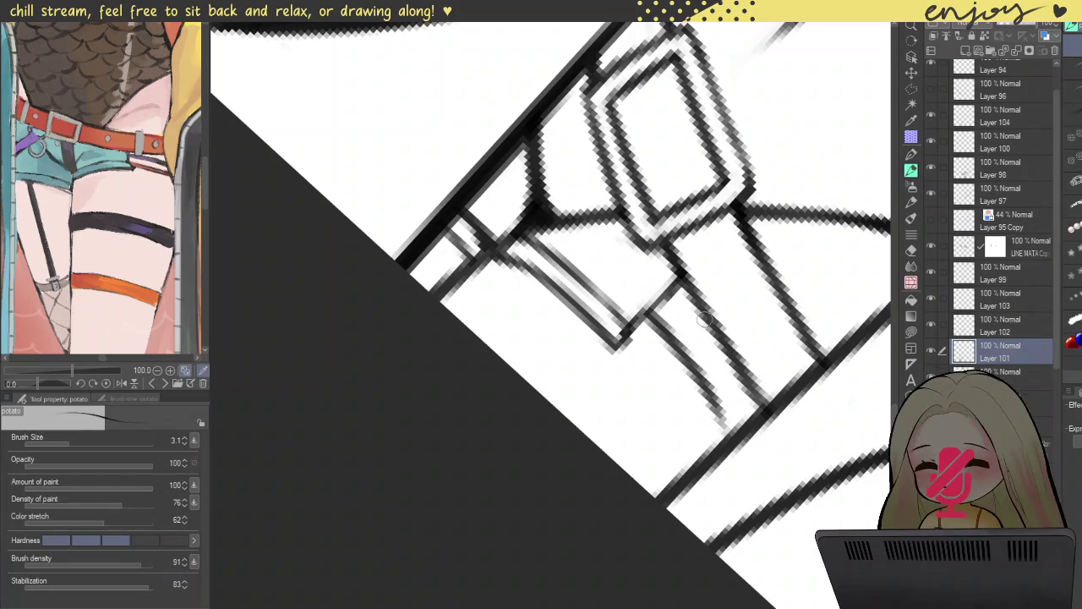
mouse_move(665, 300)
left_mouse_down()
mouse_move(718, 352)
mouse_move(738, 416)
mouse_move(720, 355)
left_mouse_up()
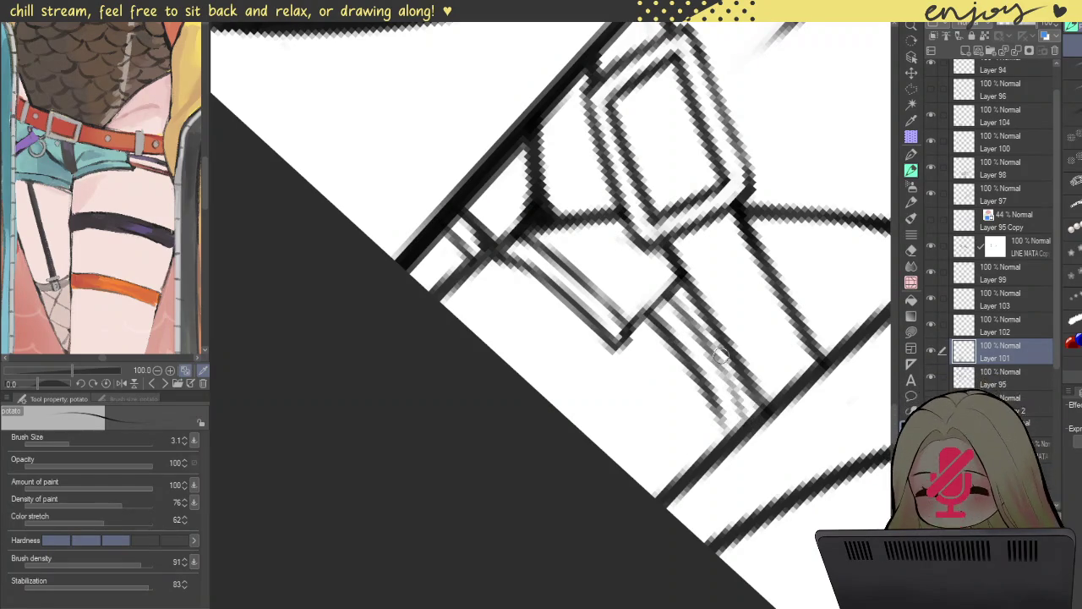
- Add thin parallel strap lines rising from the buckle up to the band
scroll(744, 406, "down", 3)
scroll(743, 406, "down", 2)
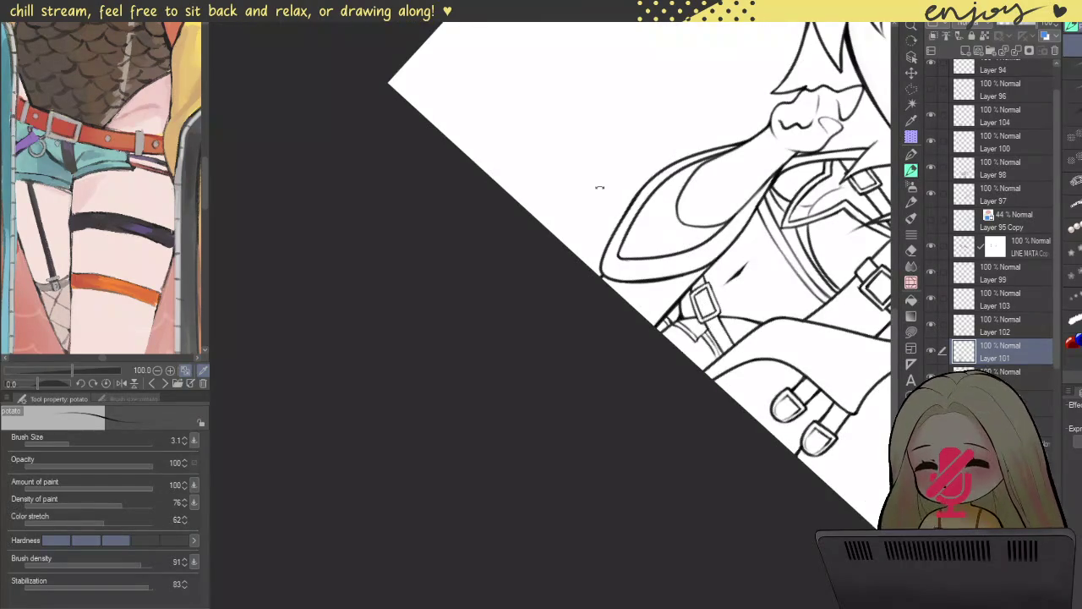
left_click_drag(617, 190, 672, 144)
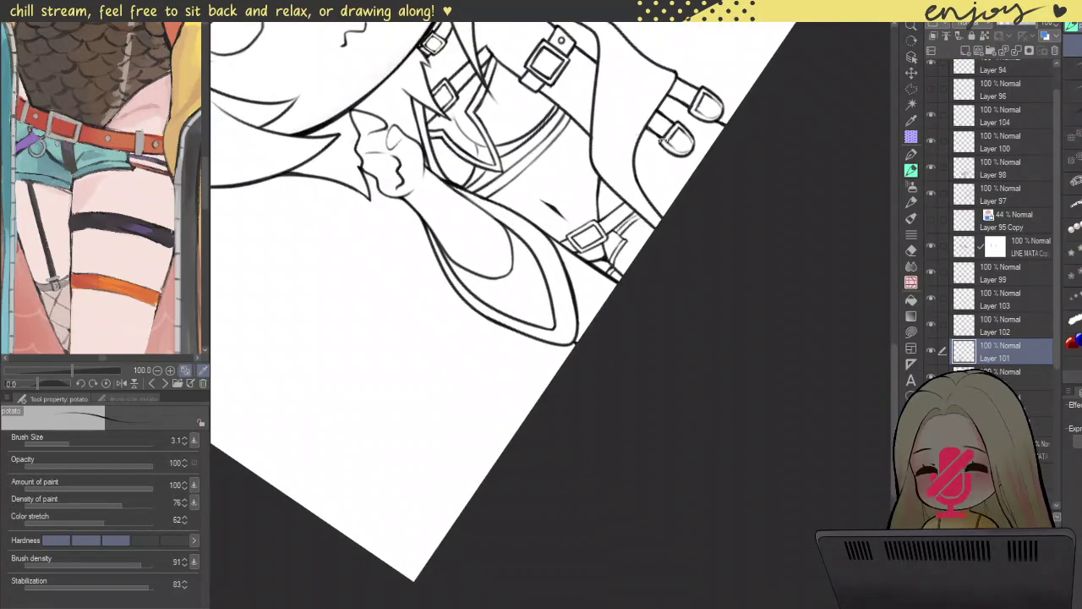
scroll(672, 144, "up", 3)
scroll(626, 164, "up", 2)
scroll(578, 187, "up", 2)
left_click_drag(560, 160, 548, 206)
mouse_move(589, 165)
left_mouse_down()
mouse_move(564, 251)
mouse_move(562, 242)
left_mouse_up()
left_click_drag(585, 158, 559, 240)
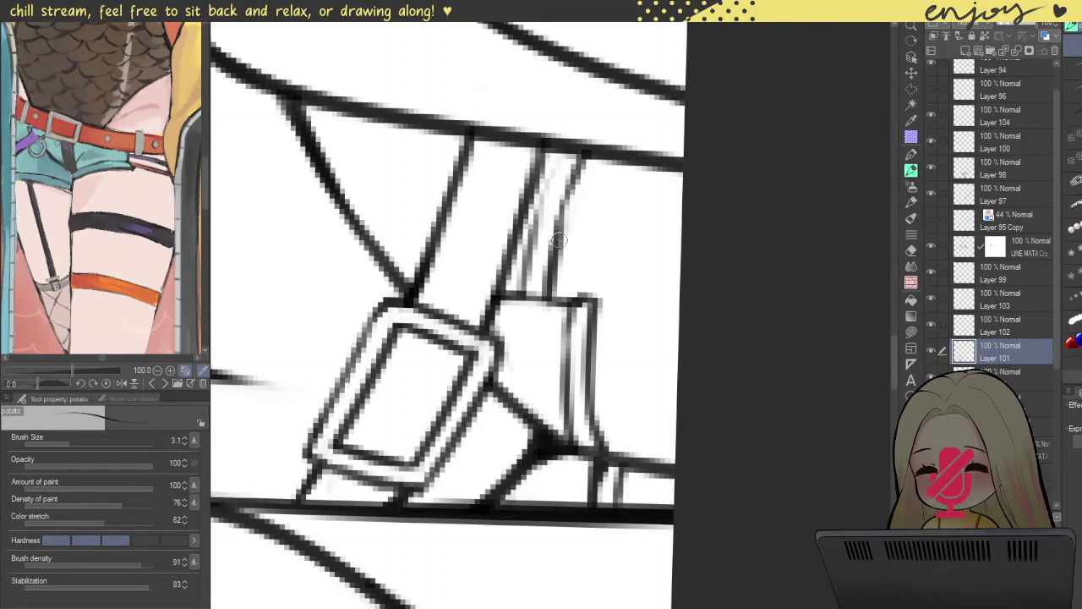
left_click_drag(565, 166, 522, 239)
left_click_drag(562, 152, 525, 274)
left_click_drag(553, 174, 524, 289)
left_click_drag(573, 184, 551, 247)
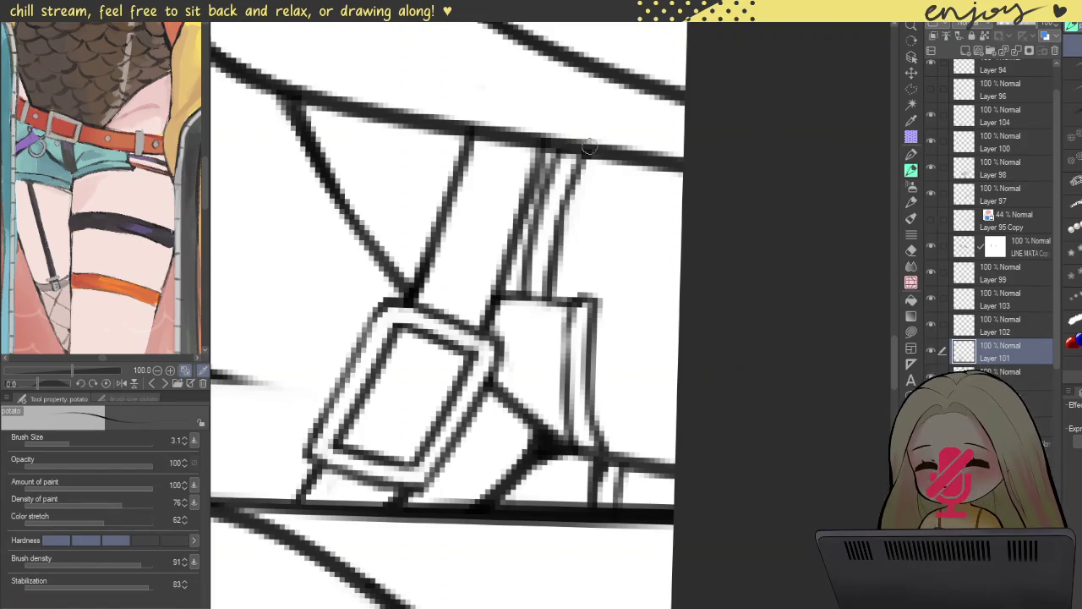
scroll(580, 181, "down", 3)
scroll(580, 180, "down", 3)
mouse_move(642, 212)
left_mouse_down()
mouse_move(819, 255)
mouse_move(816, 350)
left_mouse_up()
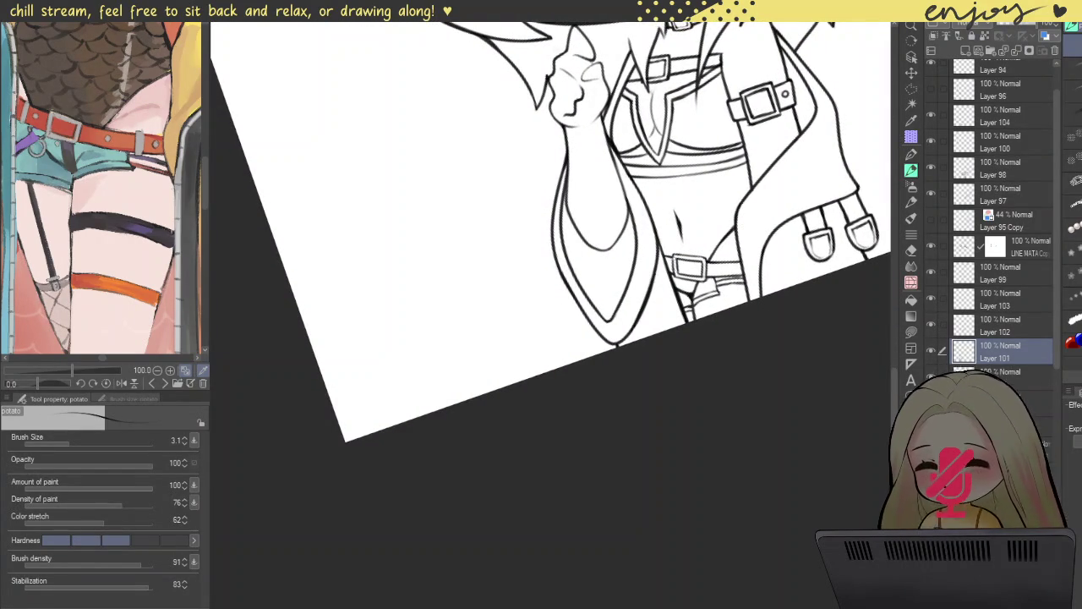
- Zoom out and rotate the canvas back upright to see the whole drawing
scroll(736, 270, "down", 2)
scroll(749, 249, "down", 3)
scroll(761, 230, "down", 1)
scroll(743, 185, "down", 1)
mouse_move(879, 279)
left_mouse_down()
mouse_move(882, 197)
mouse_move(902, 216)
mouse_move(779, 296)
mouse_move(654, 262)
left_mouse_up()
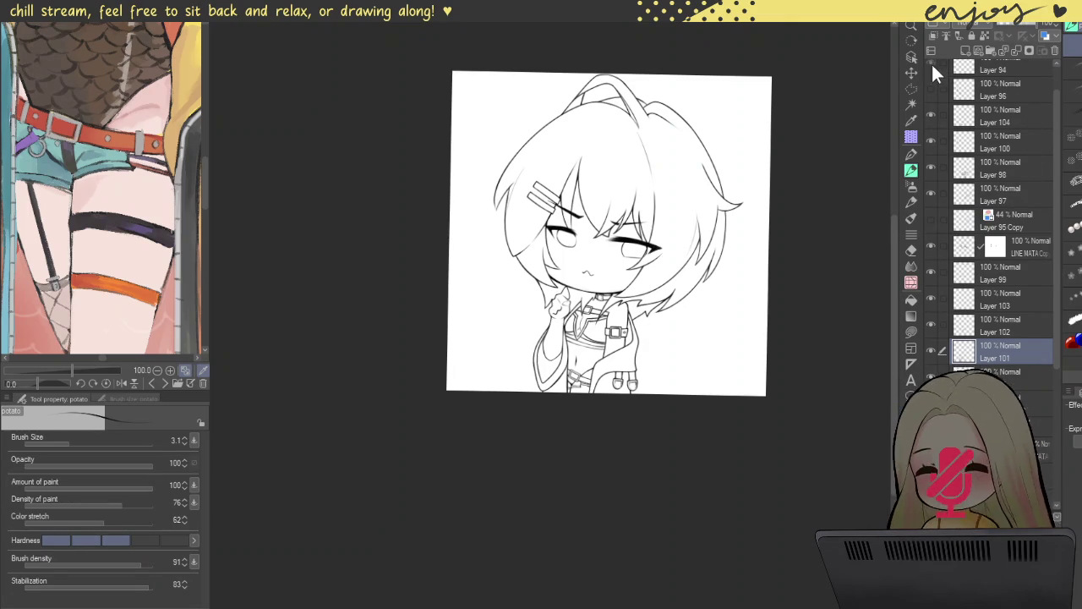
- Hide Layer 96, then select Layer 104 through Layer 95 and group them
left_click(991, 91)
left_click(931, 88)
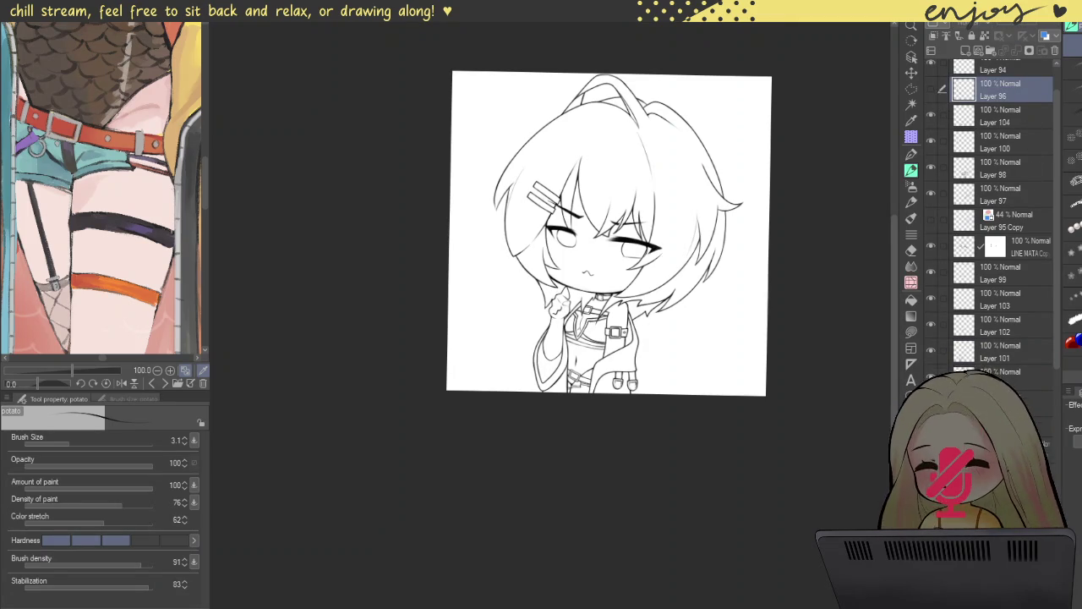
left_click_drag(943, 116, 956, 311)
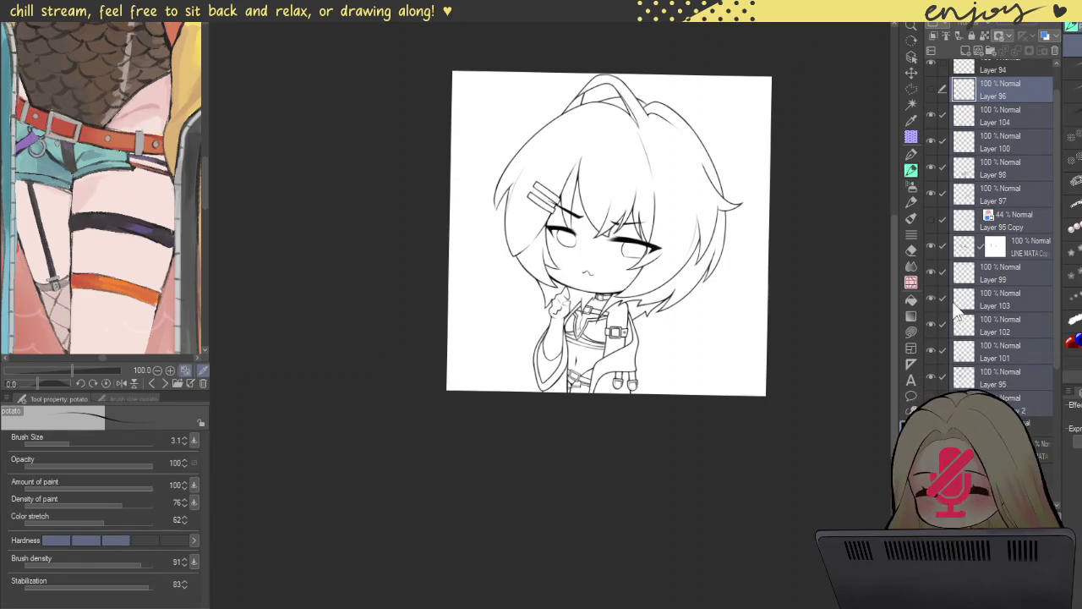
key("ctrl+g")
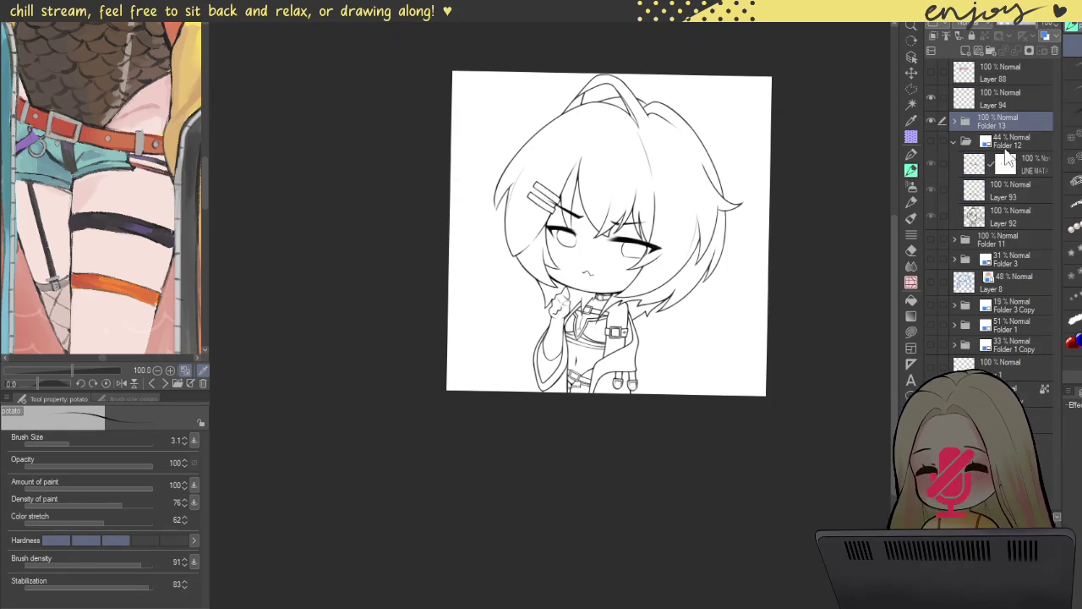
- Create Layer 105 above the collapsed Folder 12 sketch folder for a base fill
left_click(1015, 140)
left_click(968, 50)
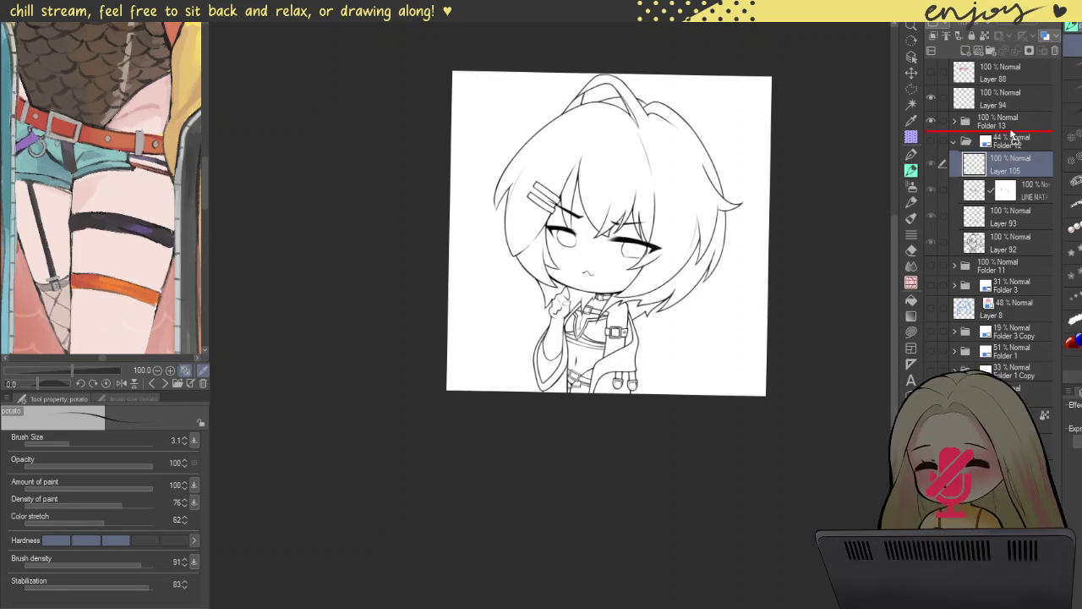
left_click_drag(1004, 169, 959, 149)
left_click(954, 166)
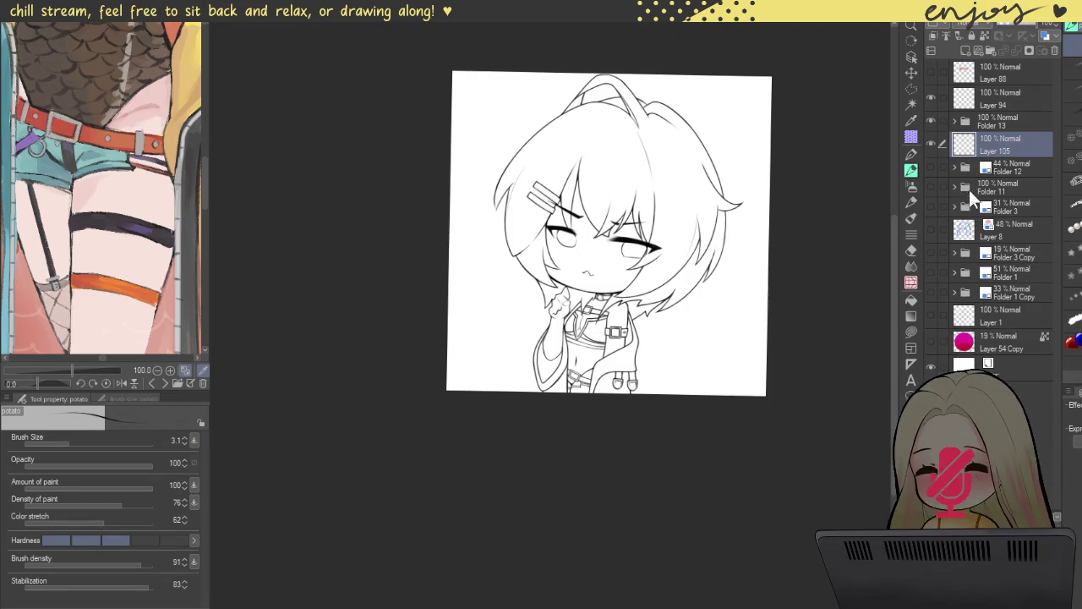
left_click(911, 299)
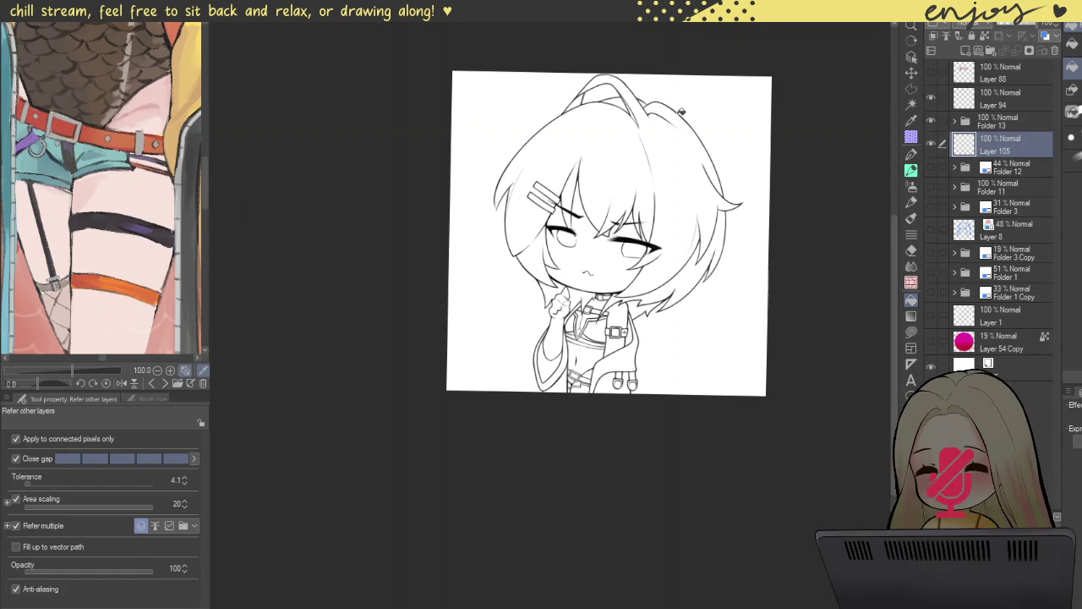
scroll(76, 112, "down", 2)
scroll(76, 113, "down", 2)
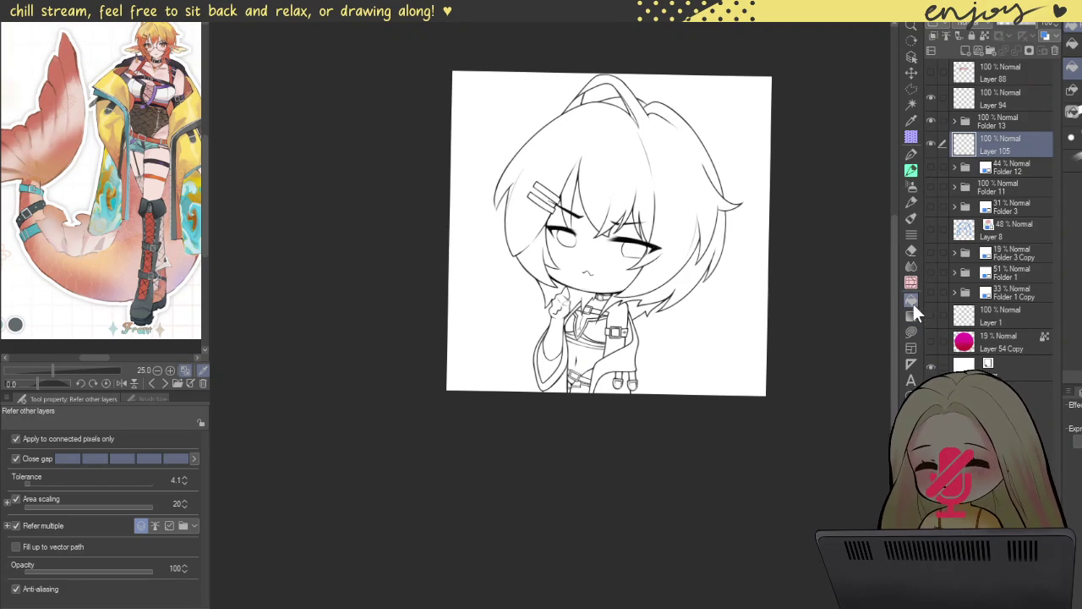
- Enclose-fill a dark grey chibi silhouette on Layer 105, then hide it and show Folder 12
key("g")
mouse_move(519, 319)
left_mouse_down()
mouse_move(446, 408)
mouse_move(448, 338)
left_mouse_up()
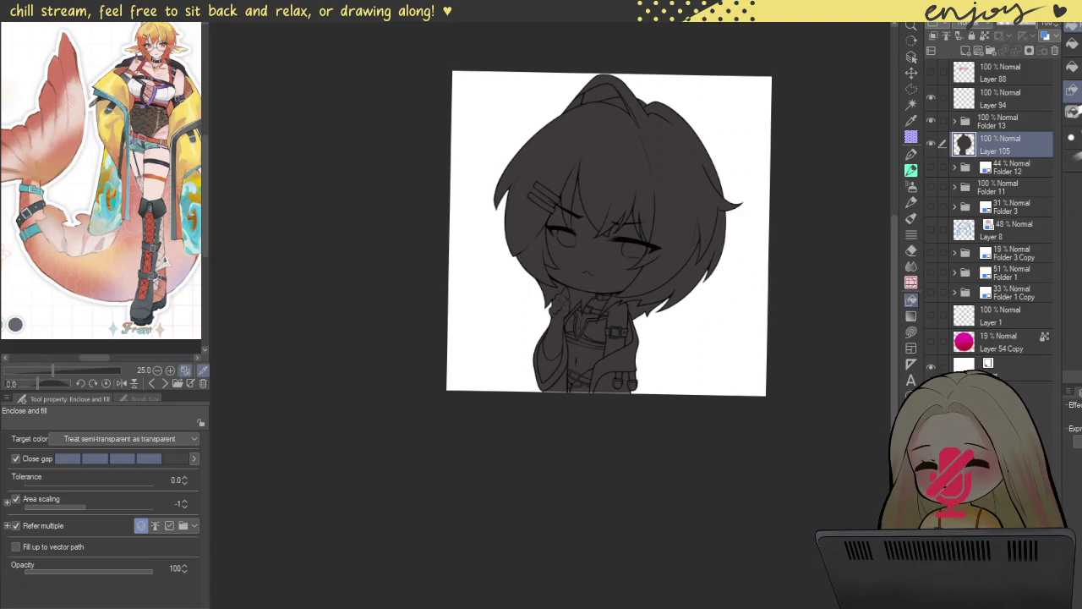
left_click(930, 143)
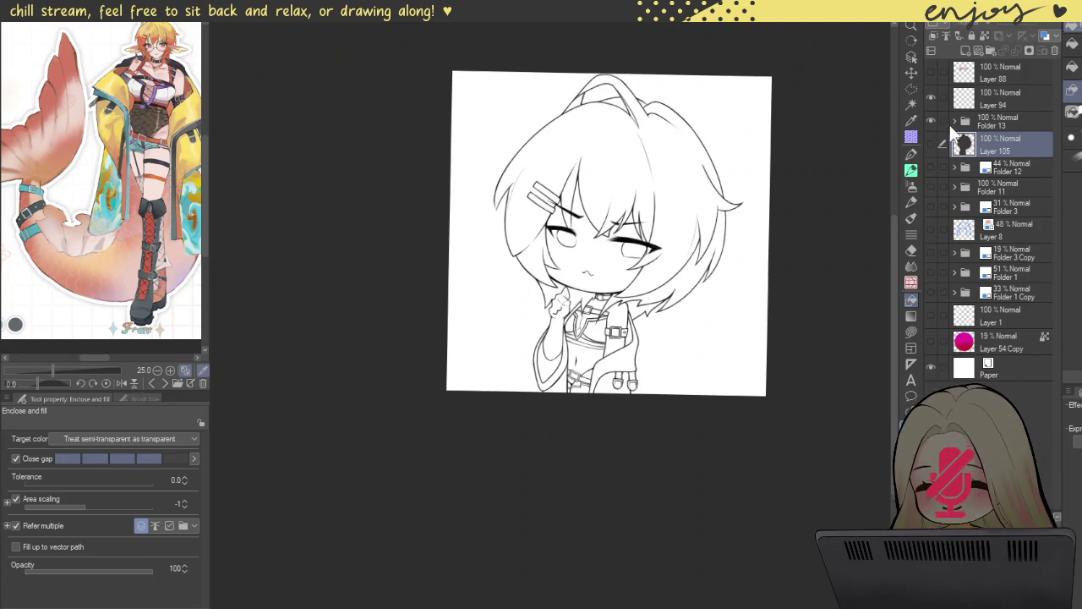
left_click(930, 167)
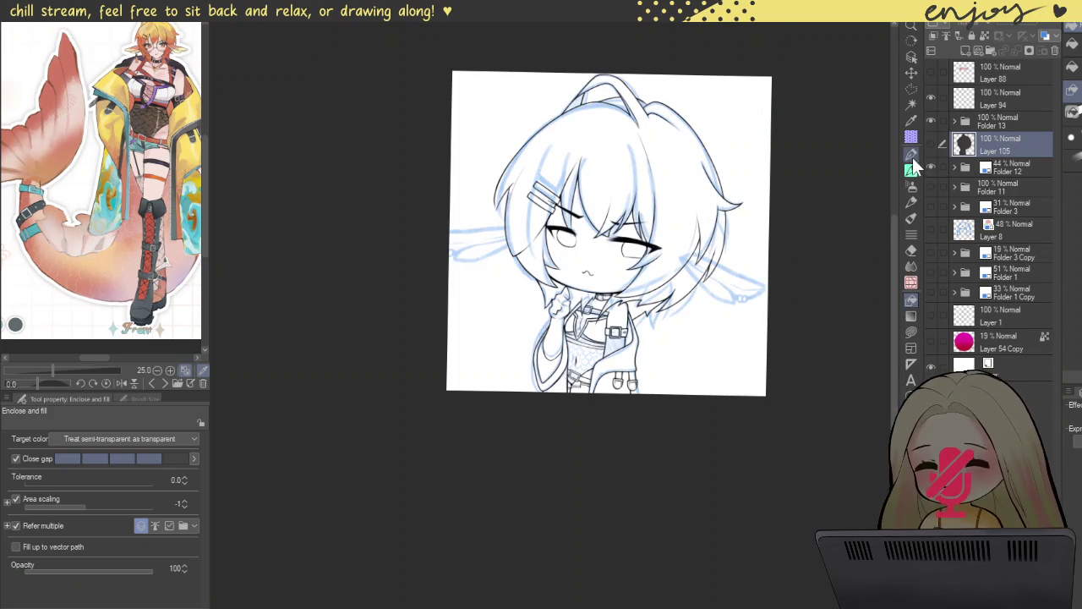
- Zoom onto the feather hair ornament sketch near the ear with the potato brush ready
left_click(912, 156)
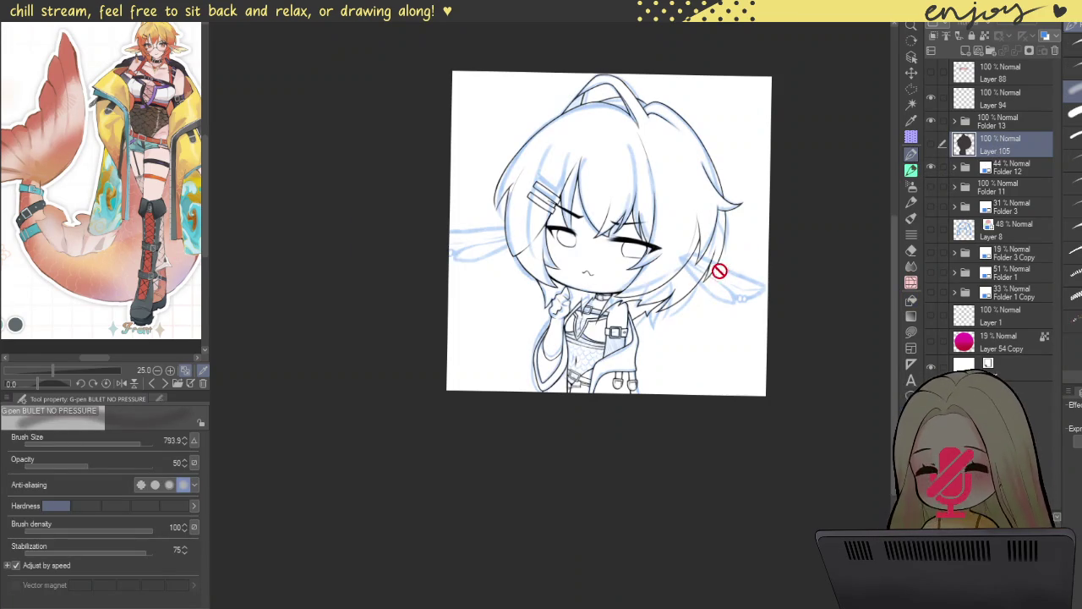
scroll(717, 269, "up", 3)
scroll(751, 282, "up", 2)
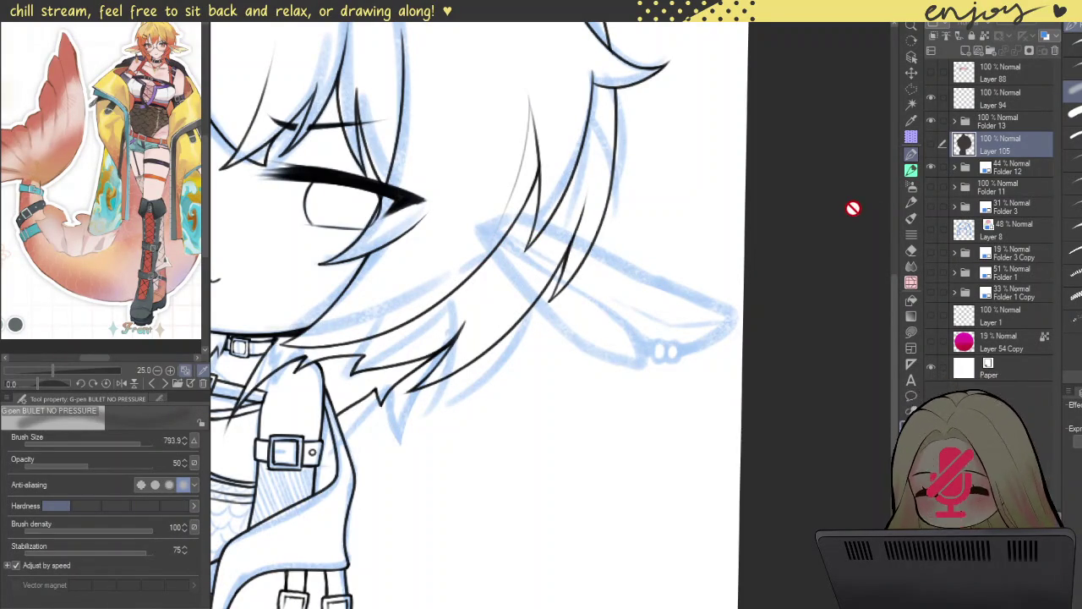
left_click(910, 169)
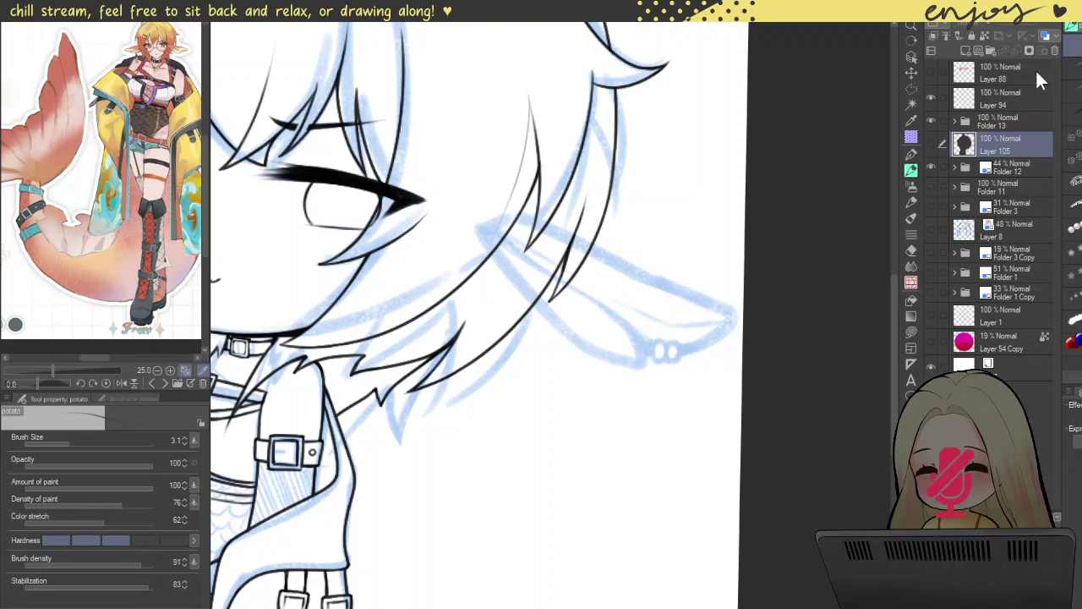
- Add a new Layer 106 and zoom in on the feather ornament sketch
left_click(965, 52)
scroll(479, 229, "up", 1)
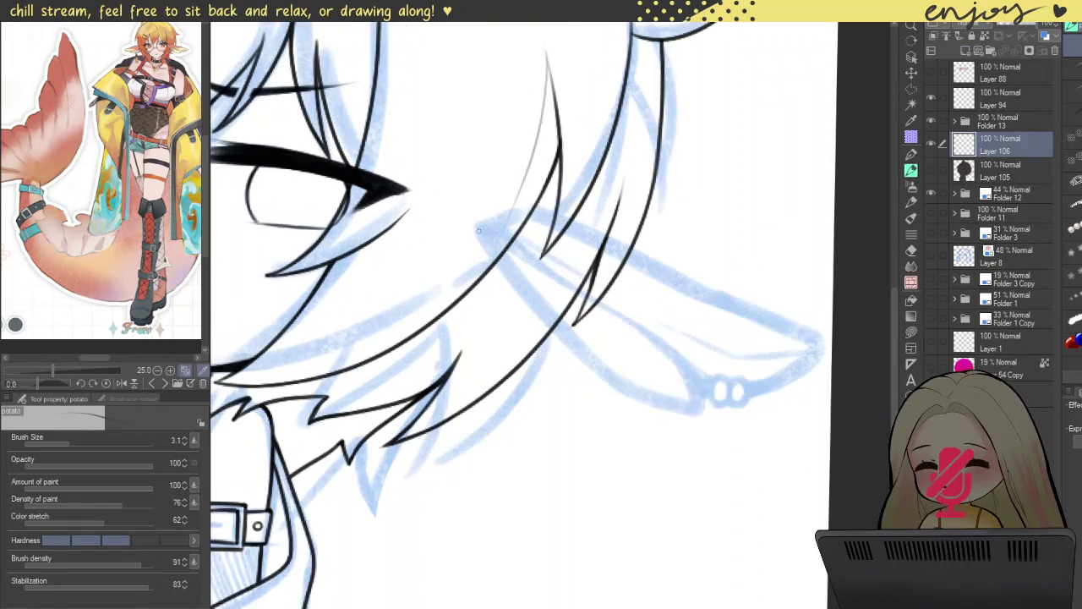
left_click_drag(532, 243, 469, 192)
scroll(472, 189, "up", 1)
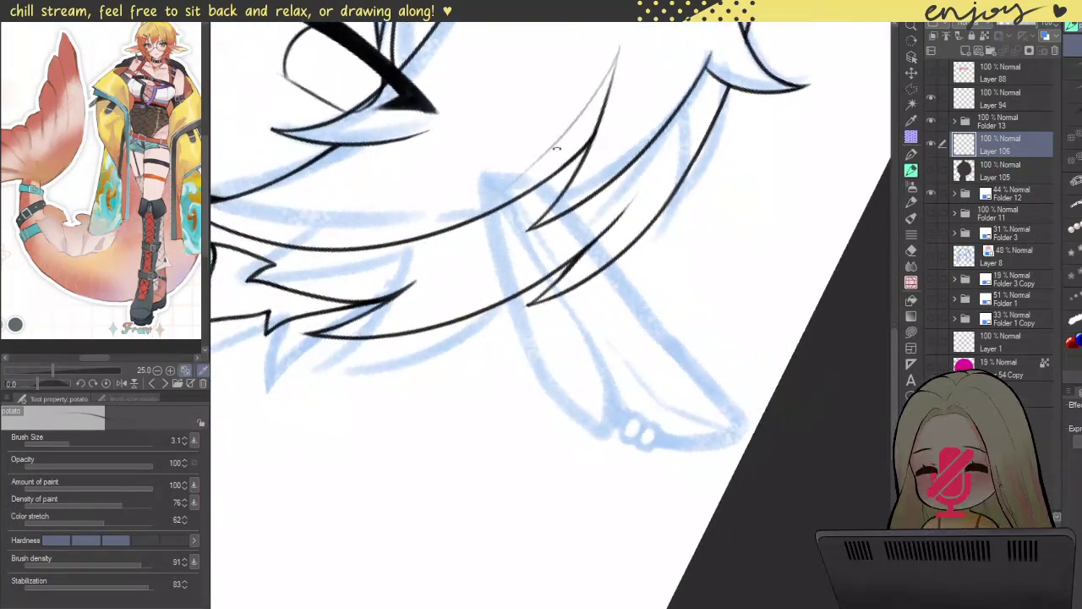
scroll(479, 176, "up", 1)
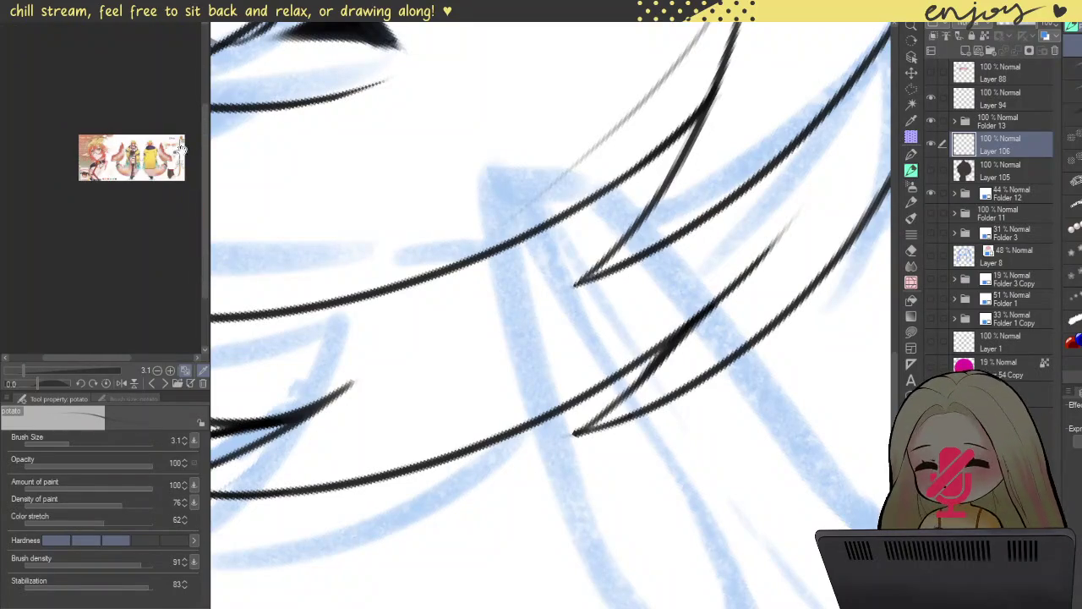
scroll(100, 202, "up", 3)
scroll(148, 152, "up", 3)
left_click_drag(152, 134, 106, 160)
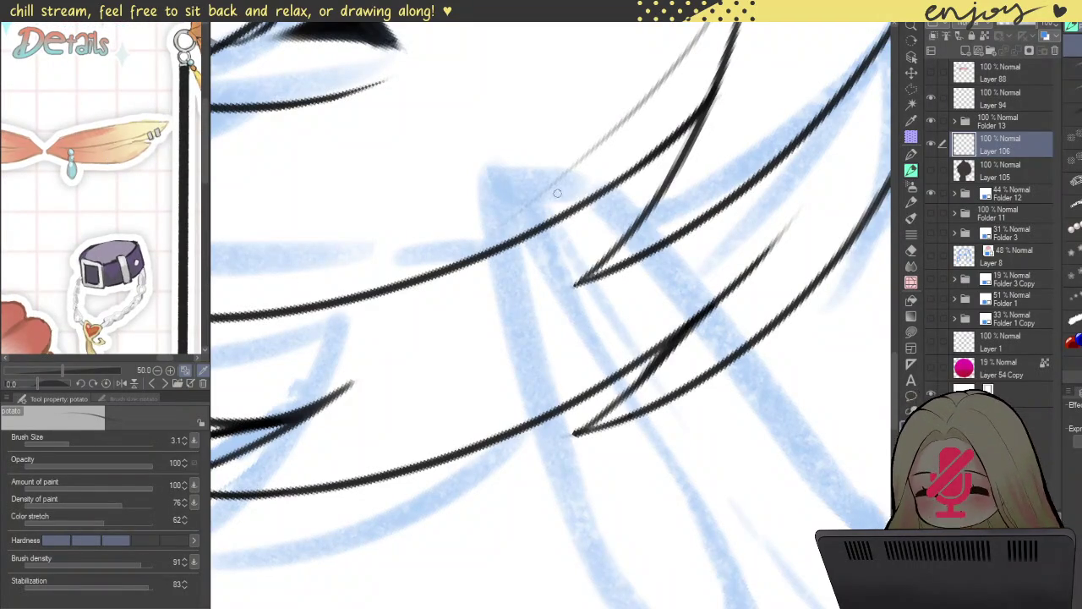
- Ink the feather ornament's top edge, enlarging the brush and retrying strokes
mouse_move(495, 166)
left_mouse_down()
mouse_move(591, 178)
mouse_move(736, 351)
left_mouse_up()
key("ctrl+z")
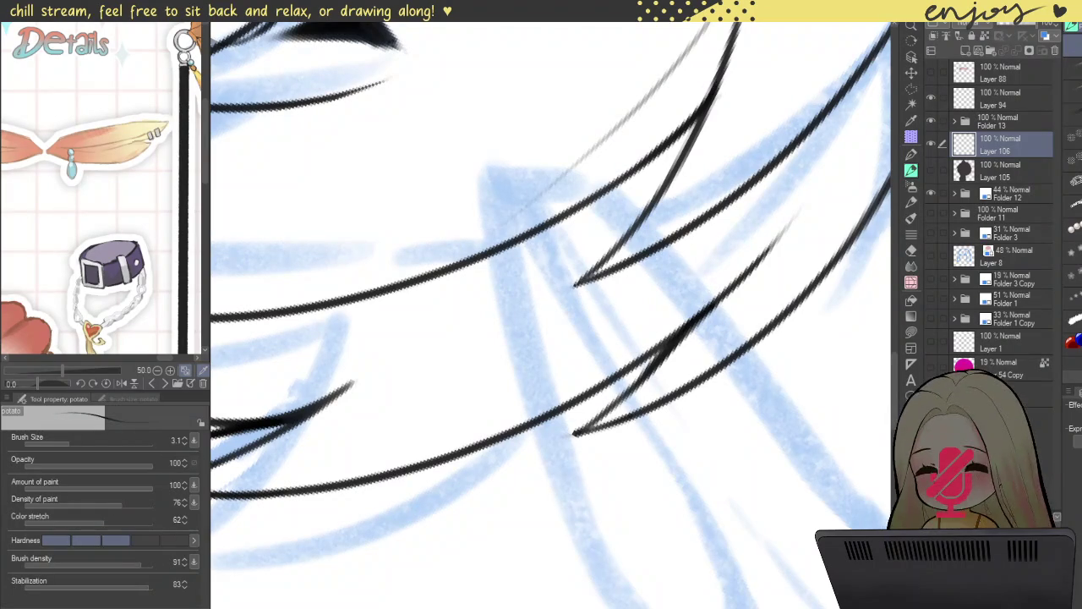
mouse_move(531, 171)
left_mouse_down()
mouse_move(613, 193)
mouse_move(841, 513)
left_mouse_up()
key("bracketright")
key("bracketright")
left_click_drag(475, 171, 756, 430)
scroll(571, 189, "down", 3)
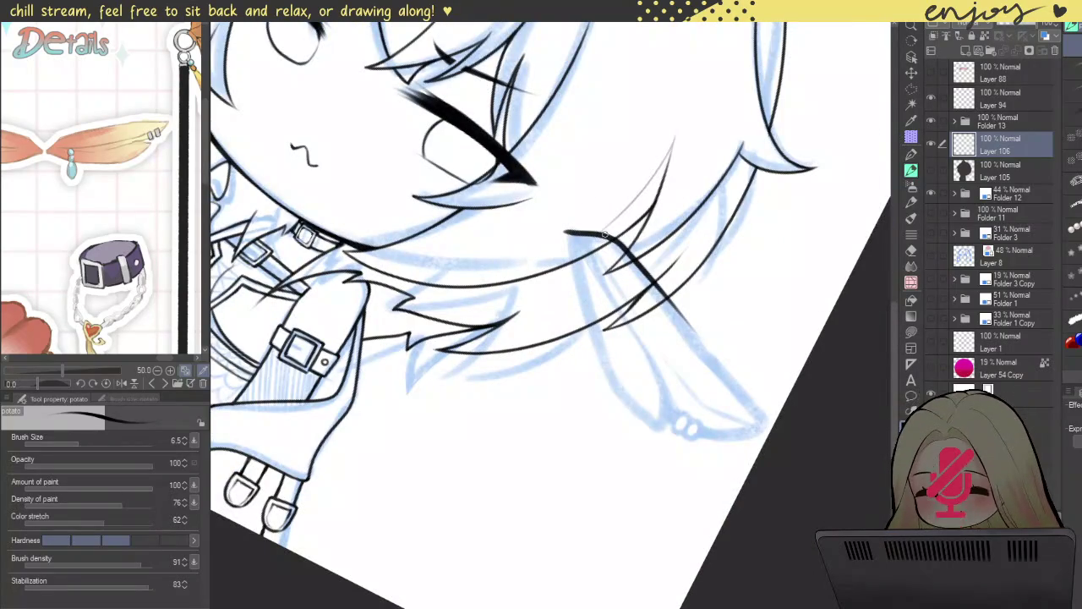
scroll(566, 186, "up", 1)
scroll(533, 173, "up", 1)
key("ctrl+z")
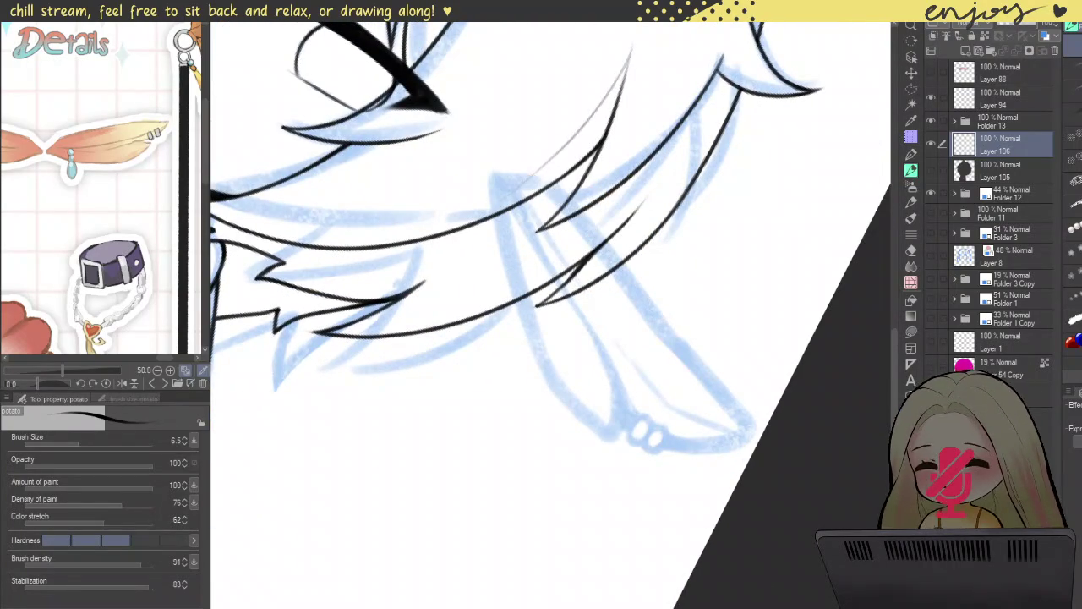
scroll(497, 171, "up", 2)
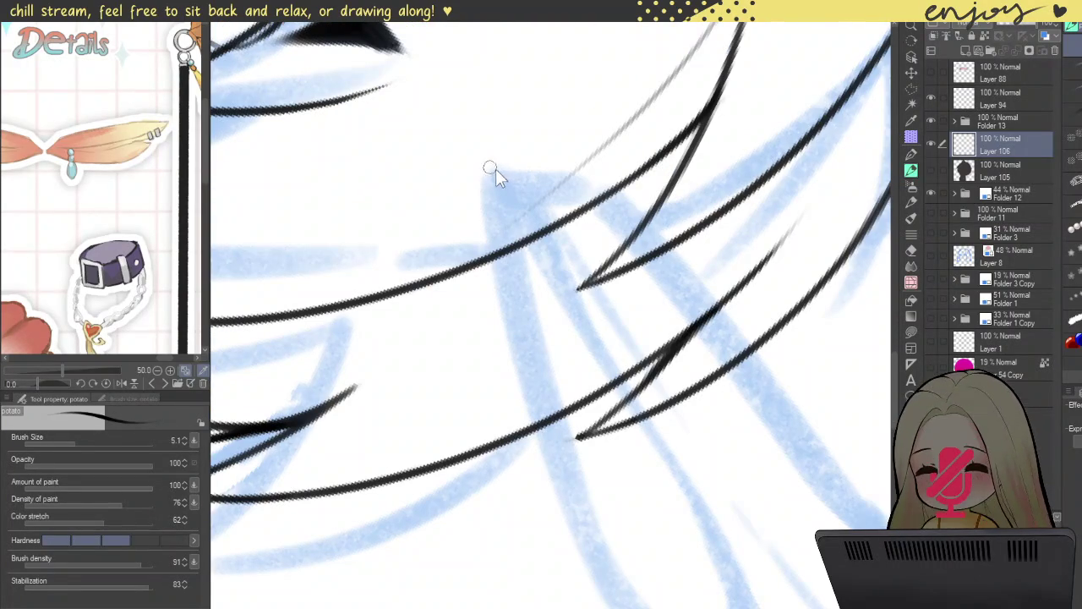
- Draw the feather's top edge and its left side outline
mouse_move(476, 173)
left_mouse_down()
mouse_move(549, 173)
mouse_move(794, 458)
left_mouse_up()
key("ctrl+z")
left_click_drag(524, 180, 854, 516)
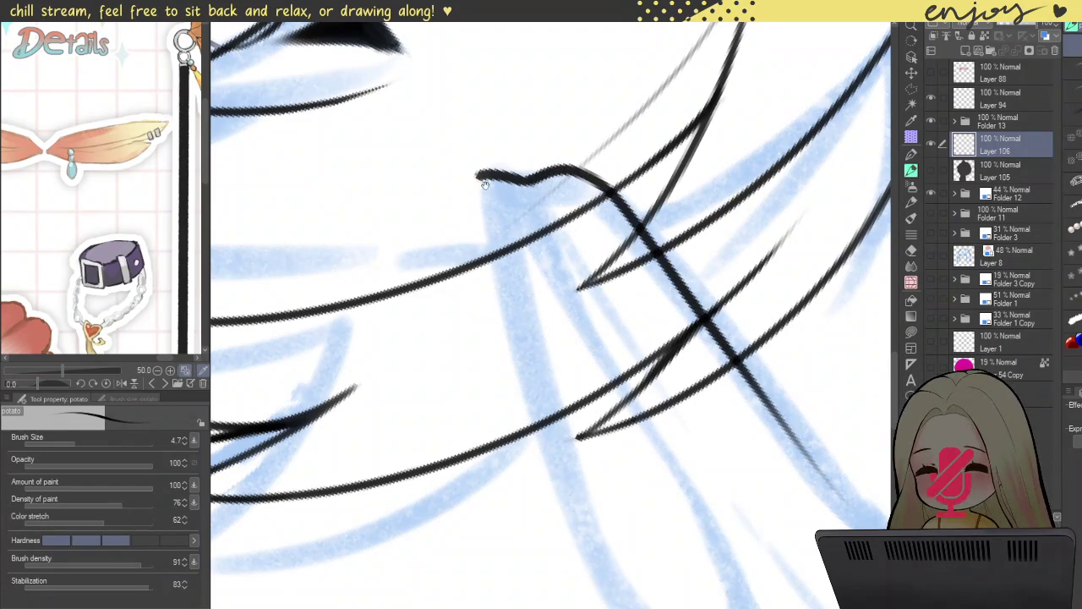
left_click_drag(729, 418, 771, 322)
left_click_drag(519, 77, 626, 410)
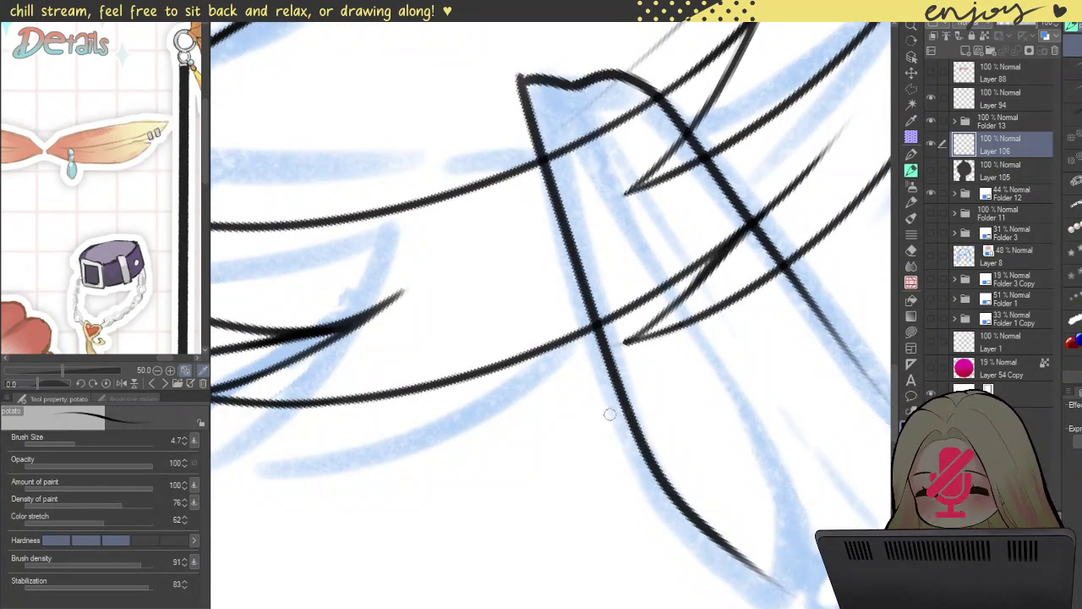
key("ctrl+z")
mouse_move(520, 77)
left_mouse_down()
mouse_move(617, 461)
mouse_move(765, 592)
left_mouse_up()
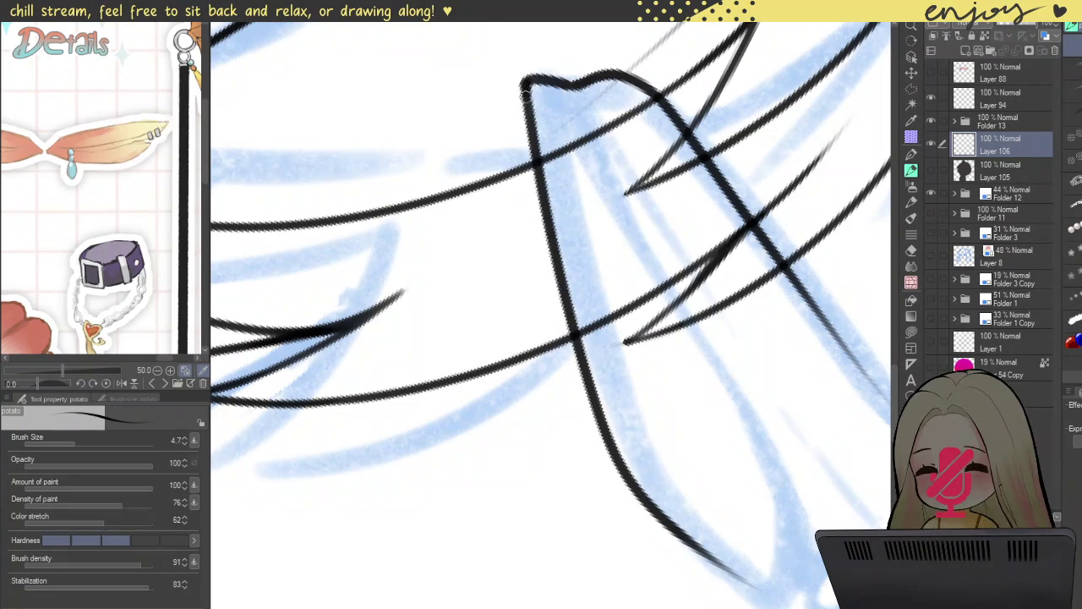
- Ink the feather's pointed end and its return edge
scroll(524, 84, "down", 3)
scroll(625, 305, "up", 2)
mouse_move(531, 322)
left_mouse_down()
mouse_move(606, 372)
mouse_move(629, 311)
mouse_move(550, 89)
left_mouse_up()
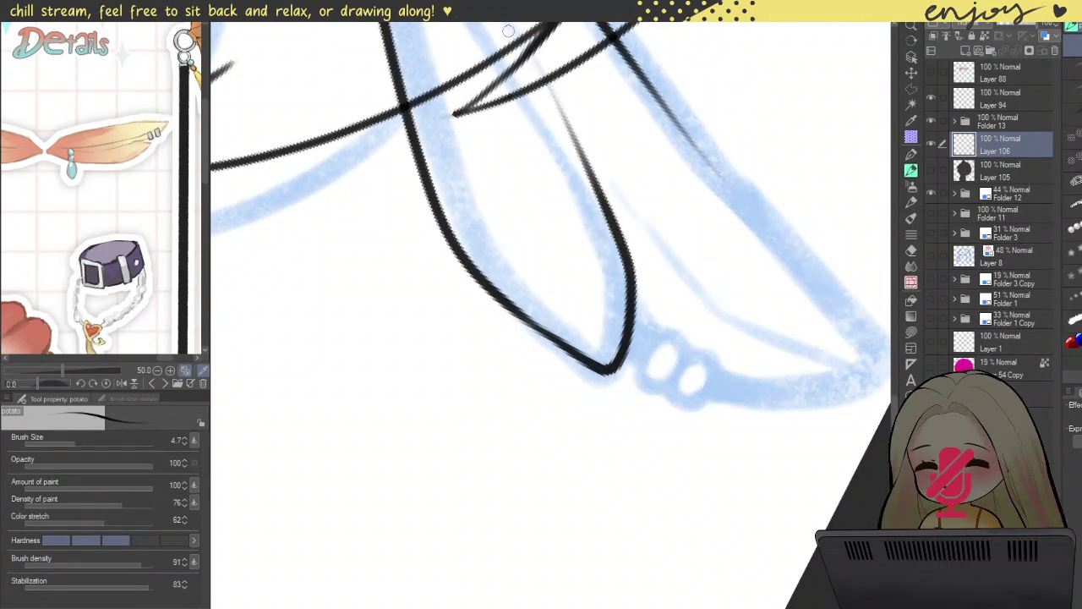
scroll(592, 254, "up", 2)
key("ctrl+z")
key("ctrl+z")
mouse_move(565, 431)
left_mouse_down()
mouse_move(628, 471)
mouse_move(633, 357)
mouse_move(513, 134)
left_mouse_up()
key("ctrl+z")
mouse_move(564, 421)
left_mouse_down()
mouse_move(627, 467)
mouse_move(635, 359)
mouse_move(493, 173)
left_mouse_up()
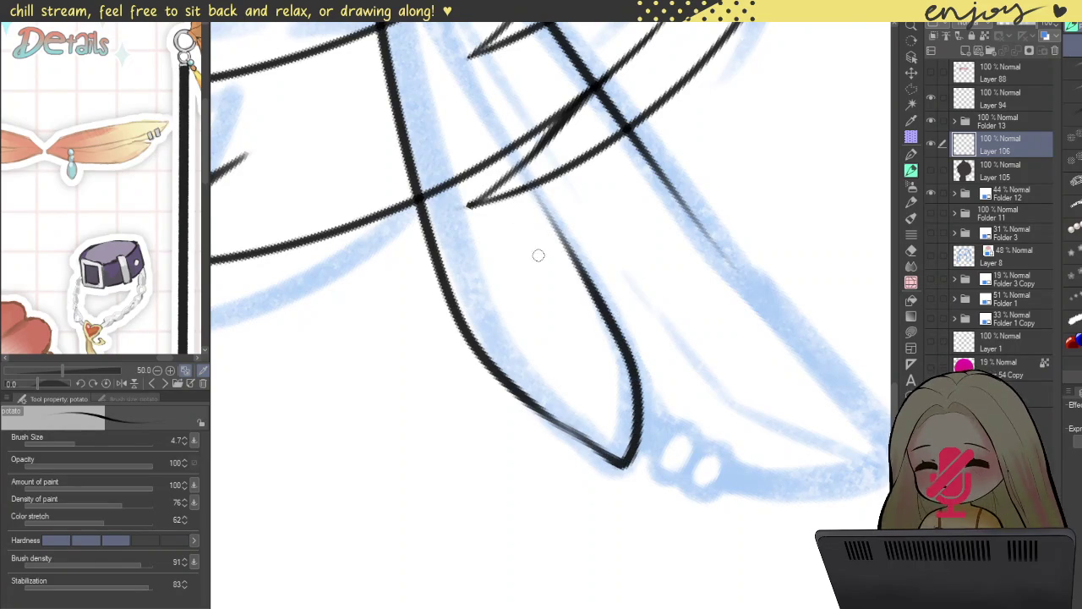
scroll(536, 253, "down", 5)
scroll(509, 468, "up", 3)
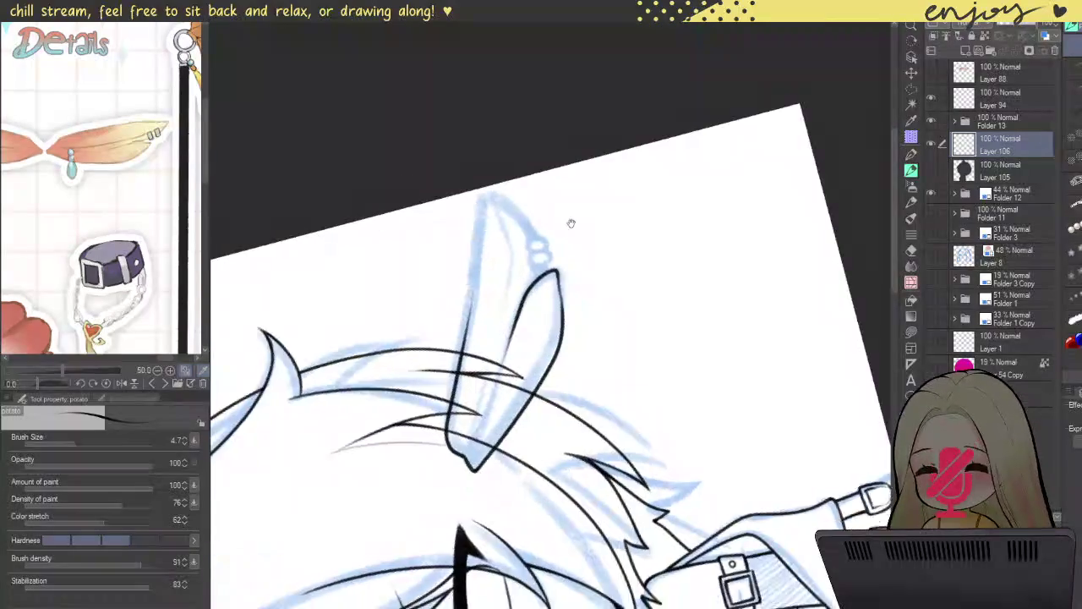
- Redraw the strap end's right edge with a thinner line
scroll(541, 254, "up", 3)
scroll(557, 202, "up", 3)
scroll(579, 154, "up", 2)
mouse_move(579, 154)
left_mouse_down()
mouse_move(621, 355)
mouse_move(630, 477)
left_mouse_up()
key("ctrl+z")
left_click_drag(578, 152, 620, 441)
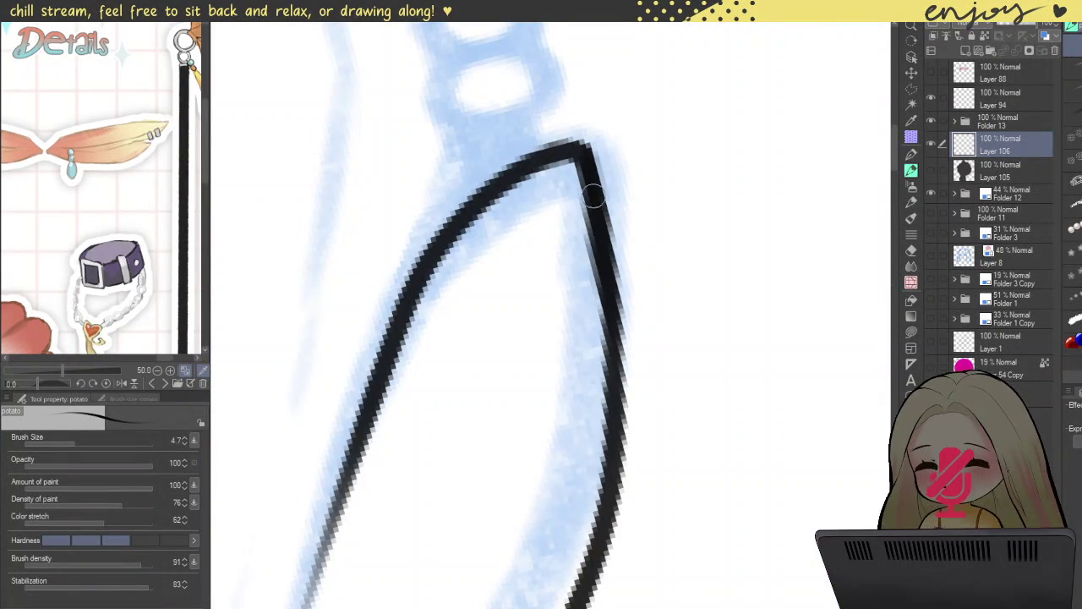
scroll(595, 212, "down", 5)
scroll(594, 212, "down", 2)
scroll(648, 157, "up", 1)
scroll(648, 157, "down", 3)
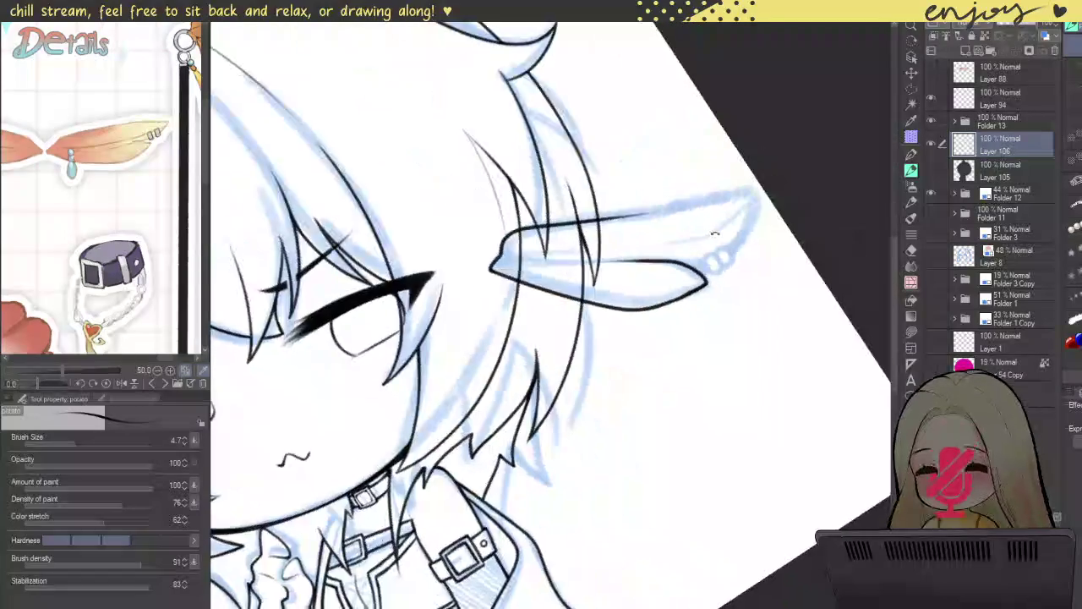
left_click_drag(648, 157, 601, 420)
scroll(601, 420, "up", 4)
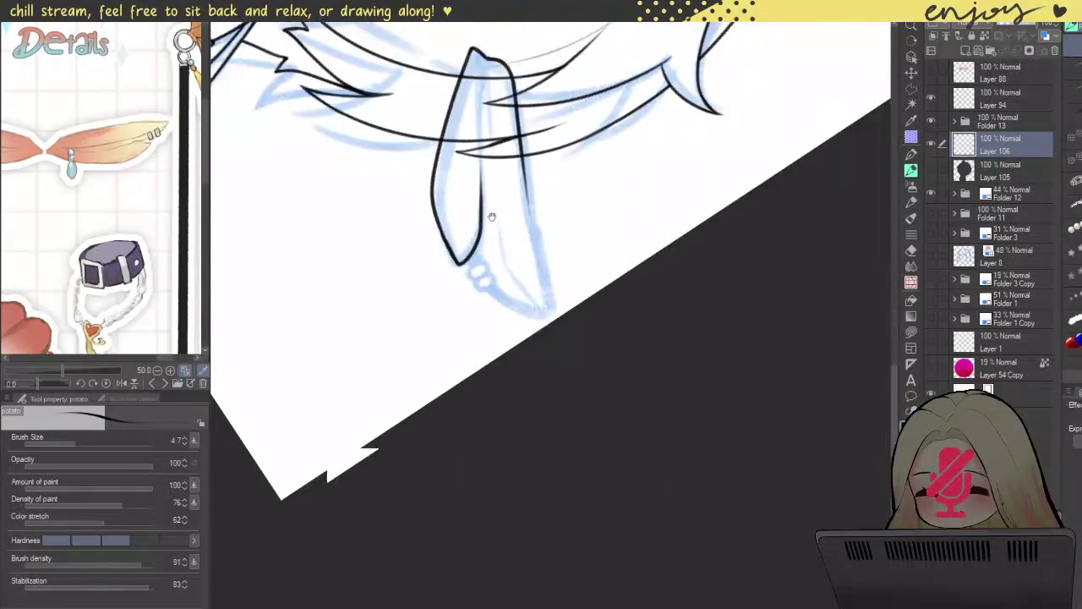
scroll(451, 271, "up", 3)
scroll(413, 261, "up", 2)
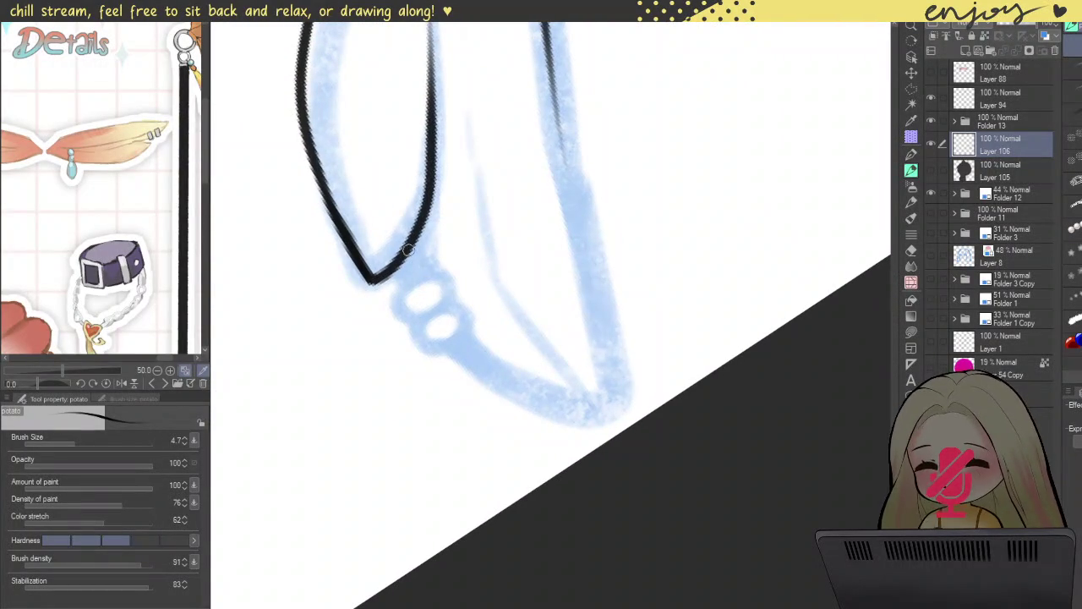
scroll(412, 264, "up", 3)
- Ink two small linked rectangular loops beneath the strap tip
mouse_move(401, 287)
left_mouse_down()
mouse_move(388, 299)
mouse_move(488, 239)
left_mouse_up()
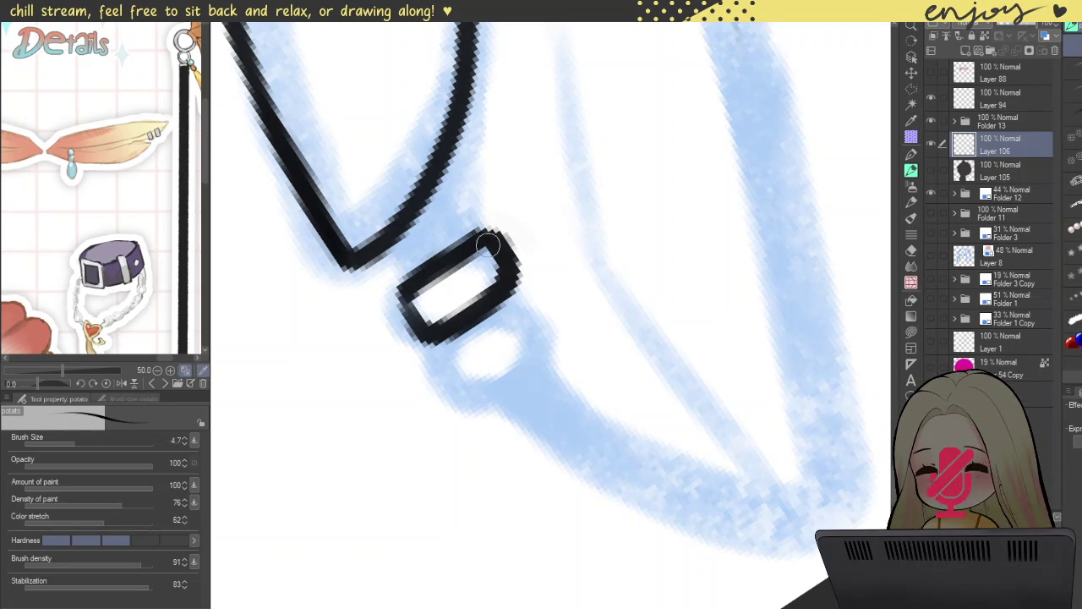
mouse_move(499, 222)
left_mouse_down()
mouse_move(410, 290)
mouse_move(463, 415)
mouse_move(519, 338)
left_mouse_up()
key("ctrl+z")
left_click_drag(439, 353, 508, 372)
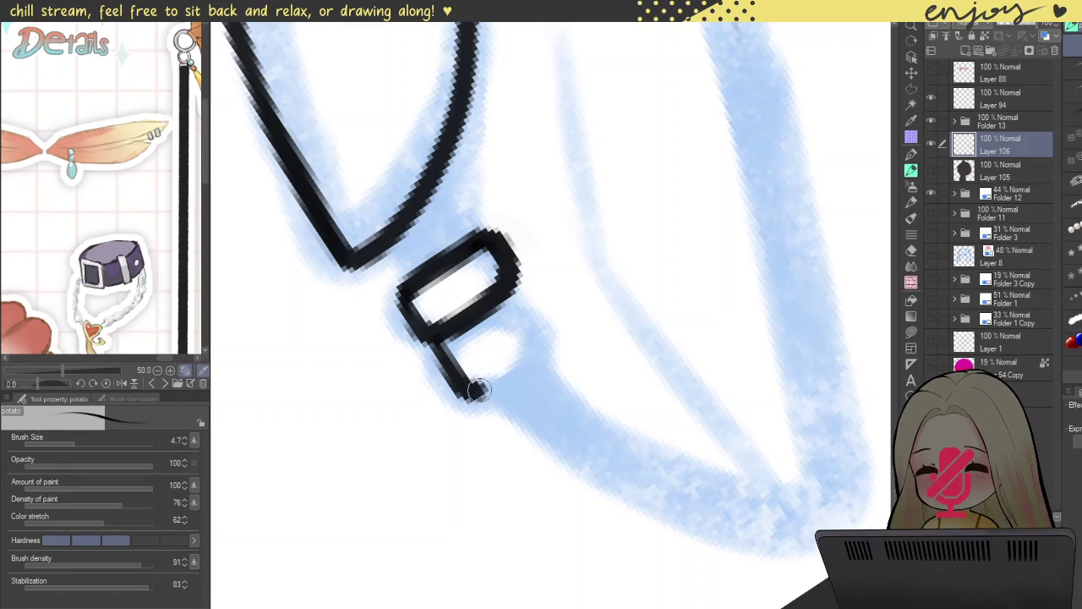
key("ctrl+z")
mouse_move(433, 340)
left_mouse_down()
mouse_move(464, 393)
mouse_move(534, 348)
left_mouse_up()
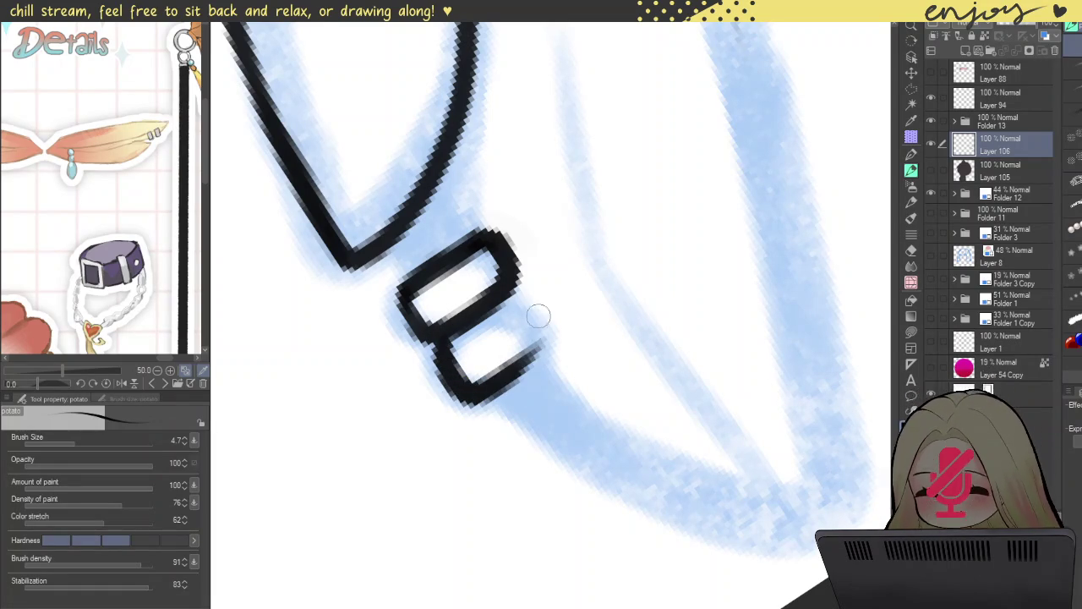
mouse_move(500, 279)
left_mouse_down()
mouse_move(519, 290)
mouse_move(540, 343)
mouse_move(527, 363)
left_mouse_up()
left_click_drag(556, 321, 525, 366)
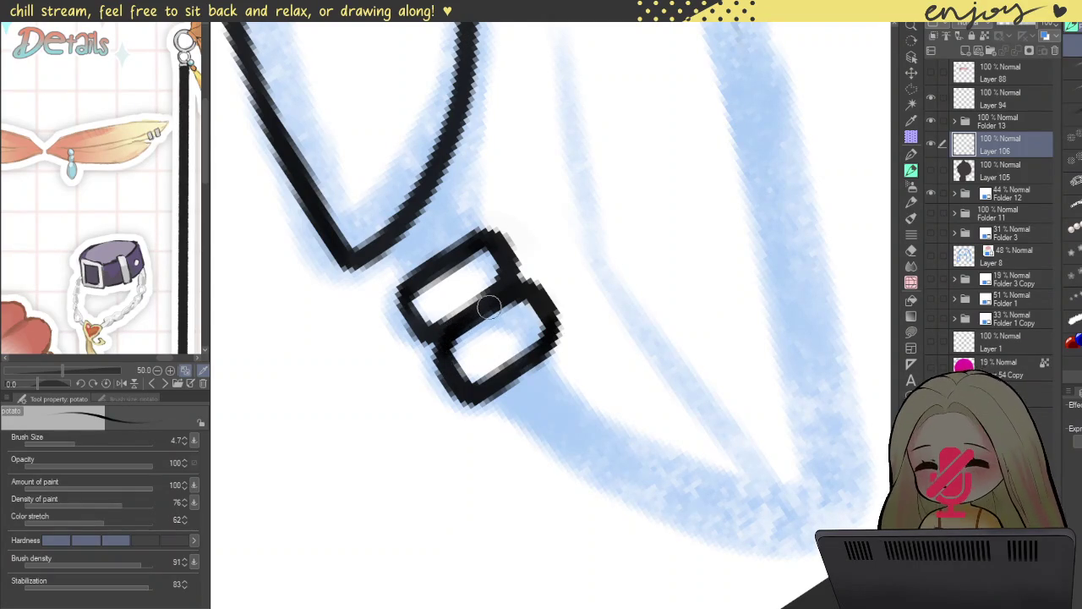
mouse_move(501, 250)
left_mouse_down()
mouse_move(413, 310)
mouse_move(455, 270)
left_mouse_up()
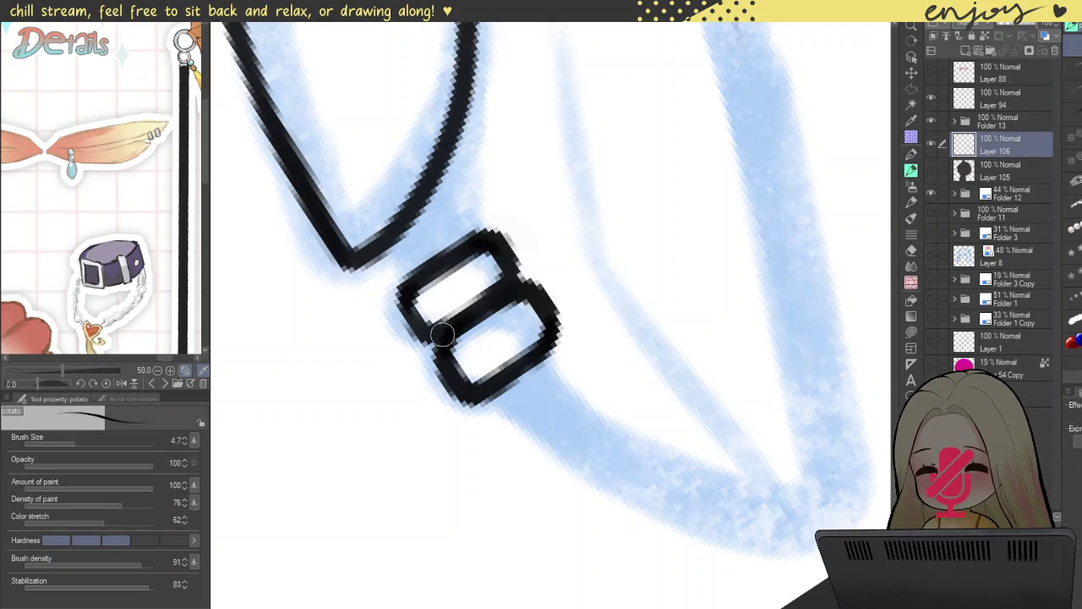
scroll(508, 292, "down", 1)
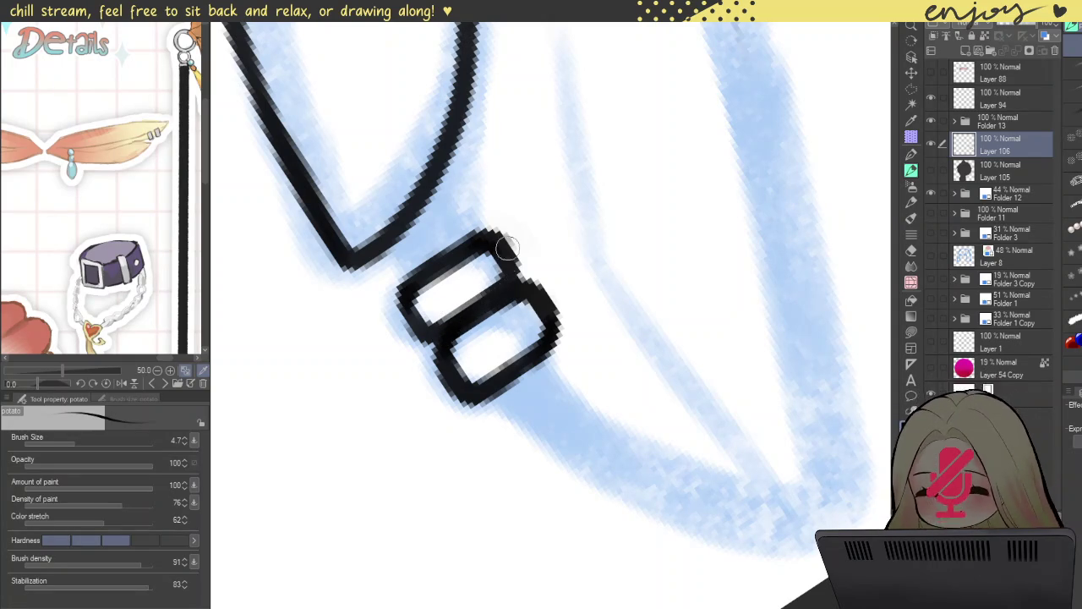
scroll(507, 212, "down", 3)
scroll(592, 178, "down", 3)
scroll(647, 180, "up", 1)
left_click_drag(641, 269, 644, 289)
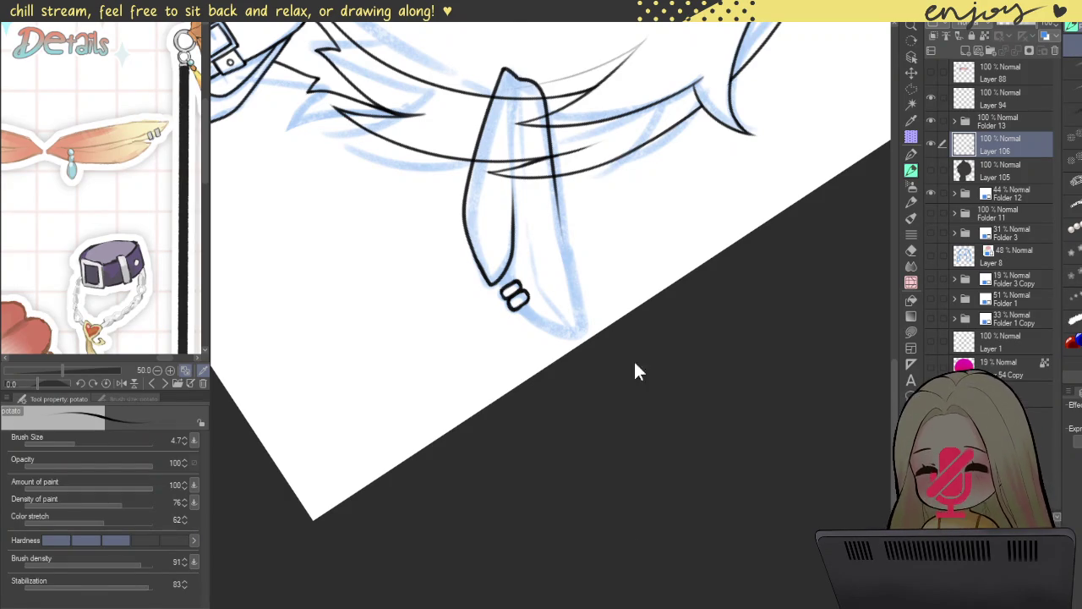
- Ink the strap end's long right edge, redrawing it as a straighter line
scroll(634, 405, "down", 3)
left_click_drag(657, 240, 657, 289)
scroll(591, 312, "up", 2)
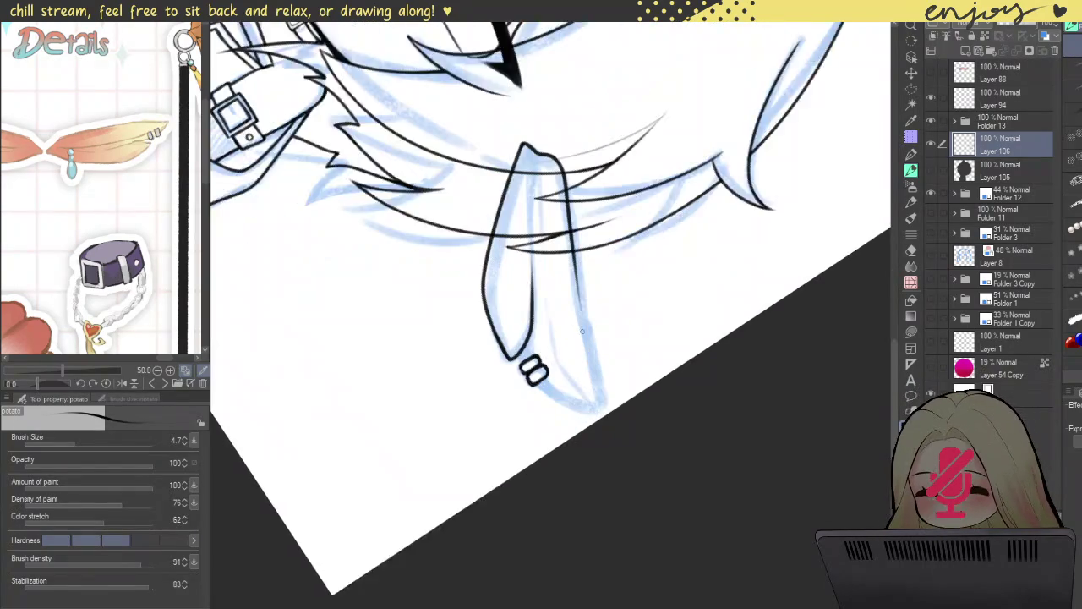
scroll(592, 313, "up", 2)
scroll(584, 304, "up", 1)
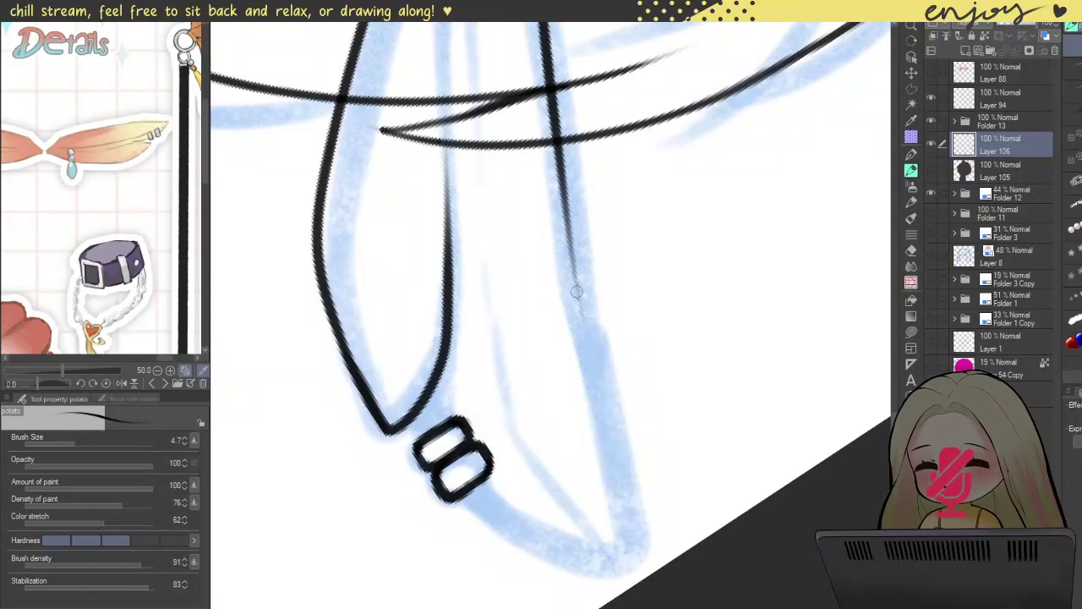
mouse_move(568, 252)
left_mouse_down()
mouse_move(635, 550)
mouse_move(554, 562)
mouse_move(482, 500)
left_mouse_up()
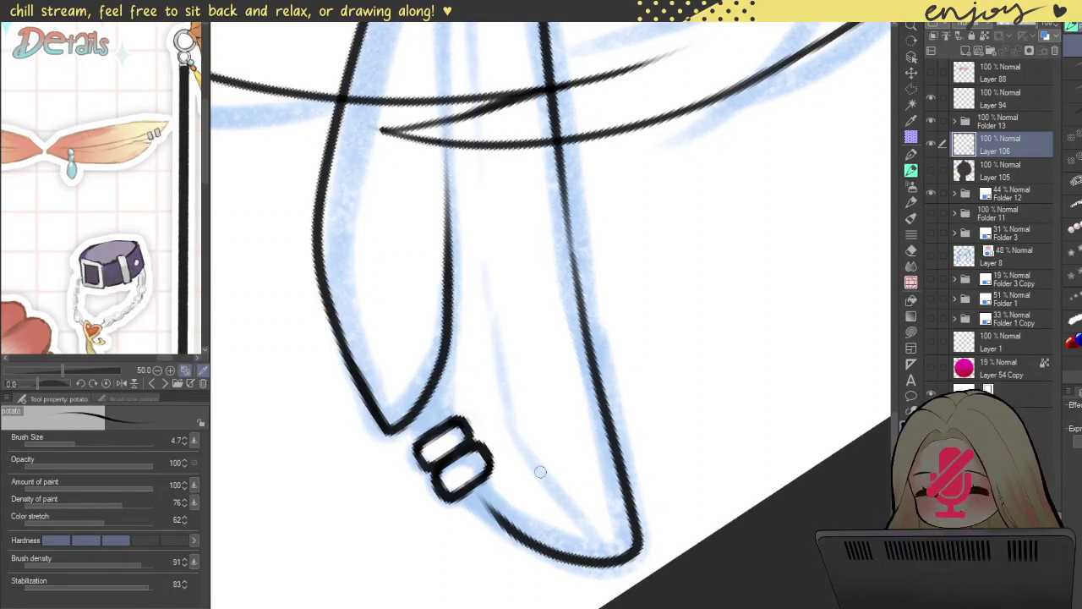
key("ctrl+z")
left_click_drag(575, 260, 633, 572)
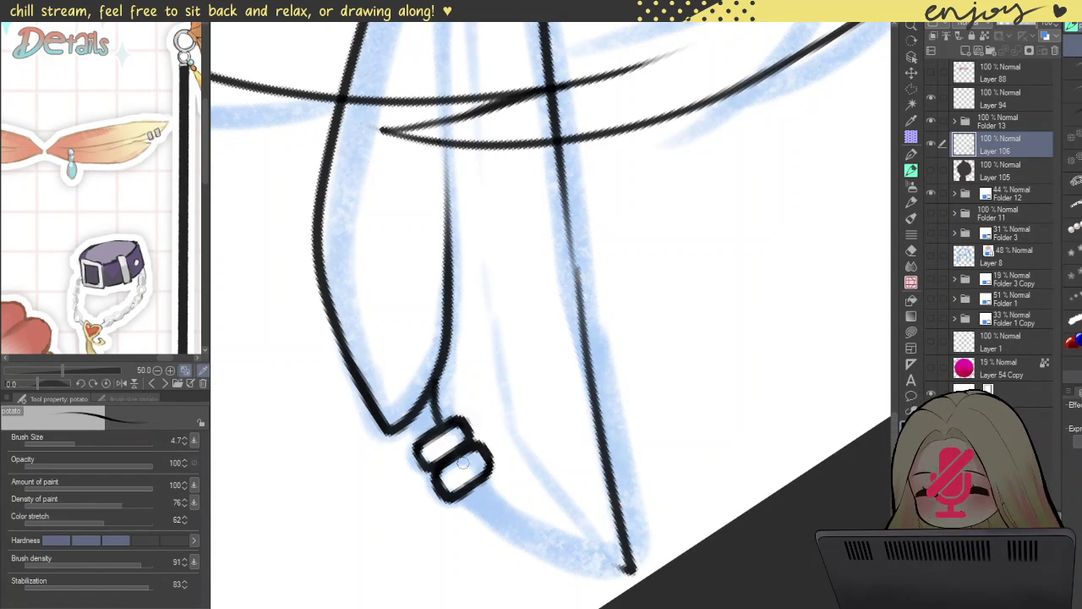
- Ink the strap's lower edge from the buckle to the tip, then its right side back up
mouse_move(470, 490)
left_mouse_down()
mouse_move(537, 555)
mouse_move(630, 573)
left_mouse_up()
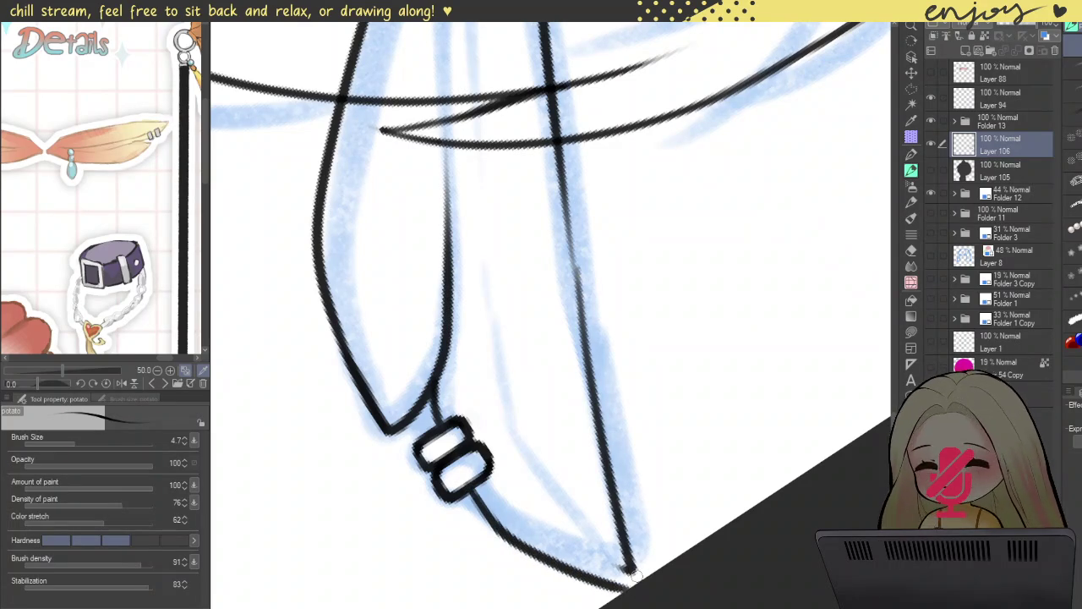
key("ctrl+z")
mouse_move(470, 489)
left_mouse_down()
mouse_move(580, 563)
mouse_move(629, 568)
left_mouse_up()
mouse_move(626, 568)
left_mouse_down()
mouse_move(531, 448)
mouse_move(468, 254)
left_mouse_up()
- Draw a thin fold line up from the strap tip and darken it along its length
key("ctrl+minus")
key("ctrl+minus")
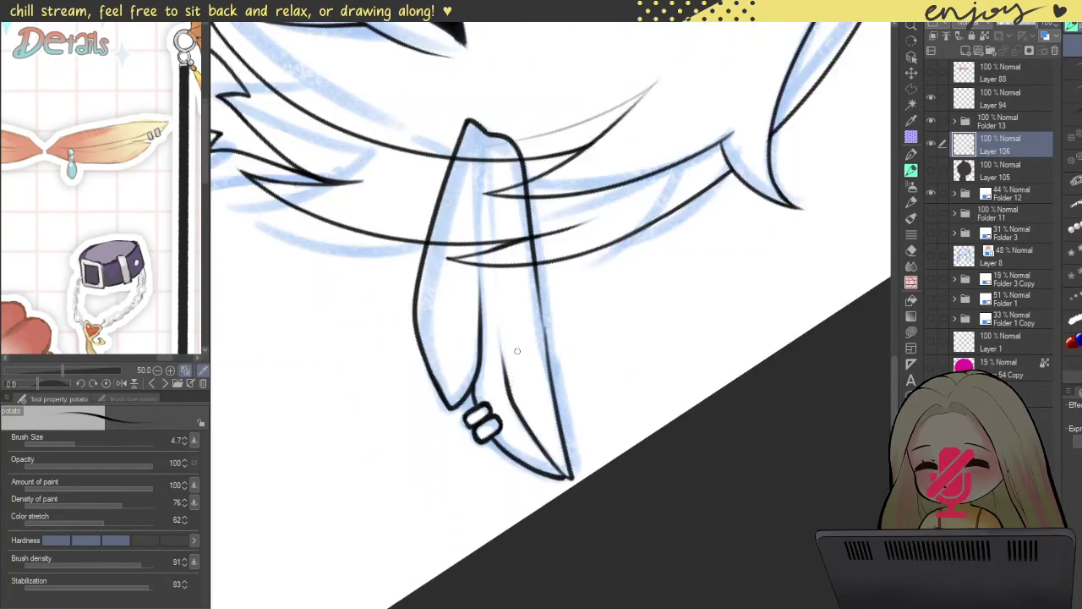
key("ctrl+minus")
key("ctrl+minus")
key("ctrl+plus")
key("ctrl+plus")
key("ctrl+plus")
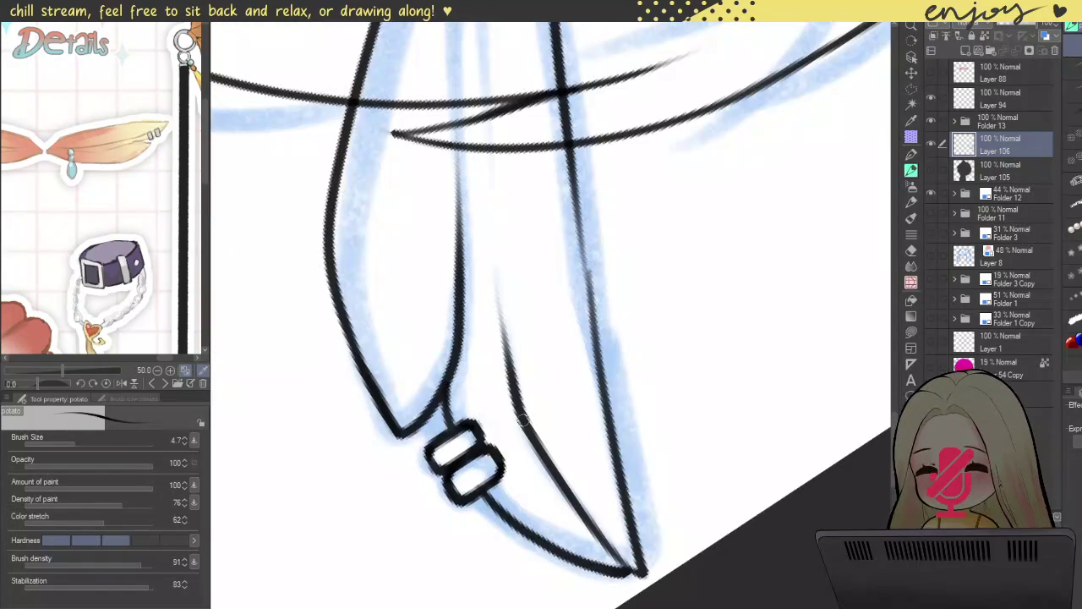
mouse_move(608, 550)
left_mouse_down()
mouse_move(520, 419)
mouse_move(488, 156)
left_mouse_up()
left_click_drag(511, 391, 559, 488)
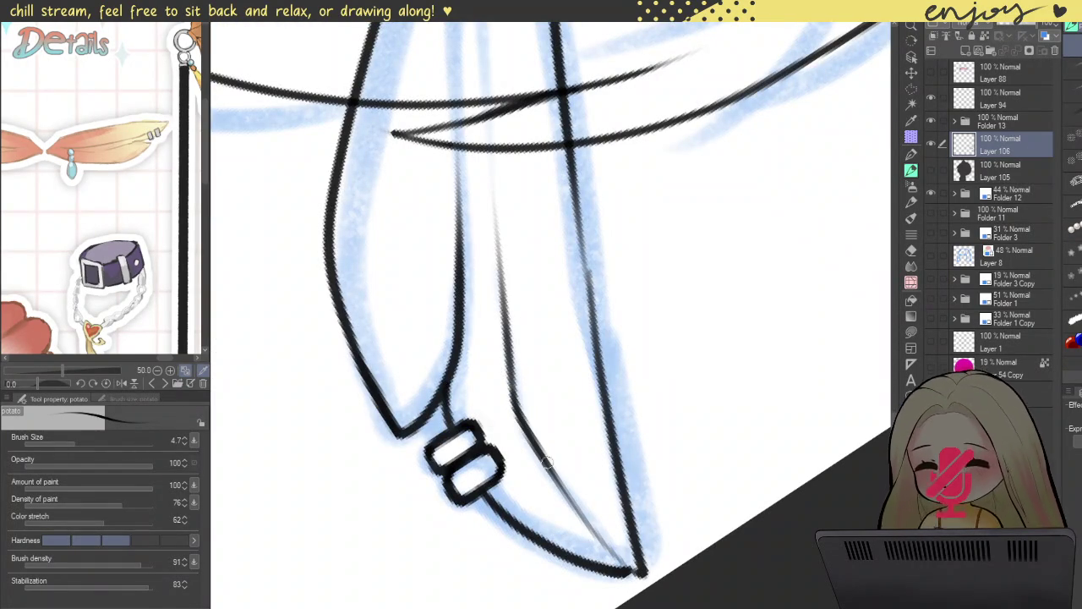
left_click_drag(499, 342, 517, 404)
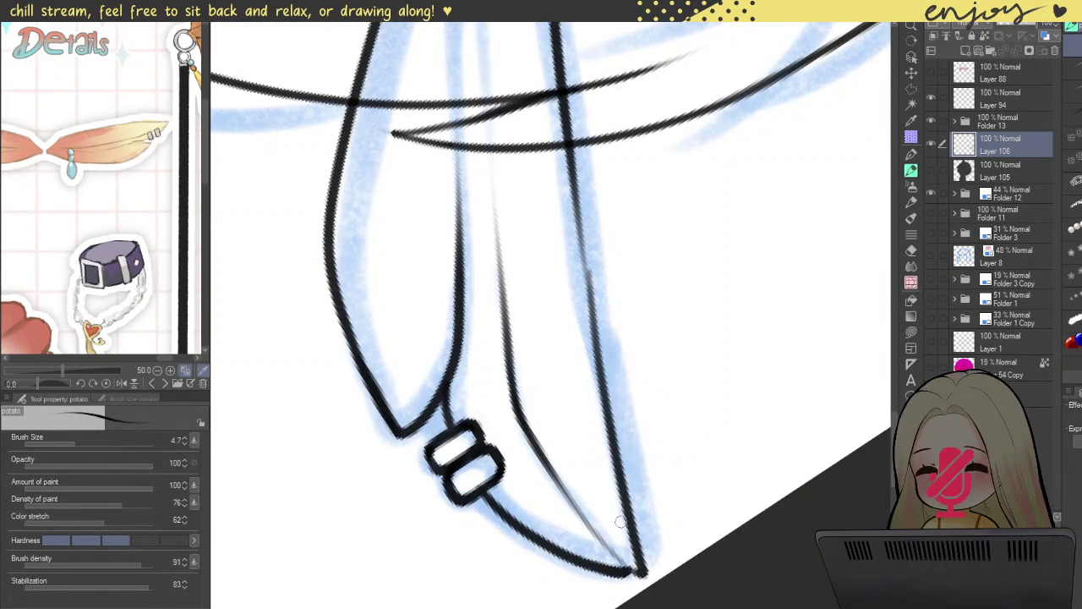
scroll(632, 575, "up", 2)
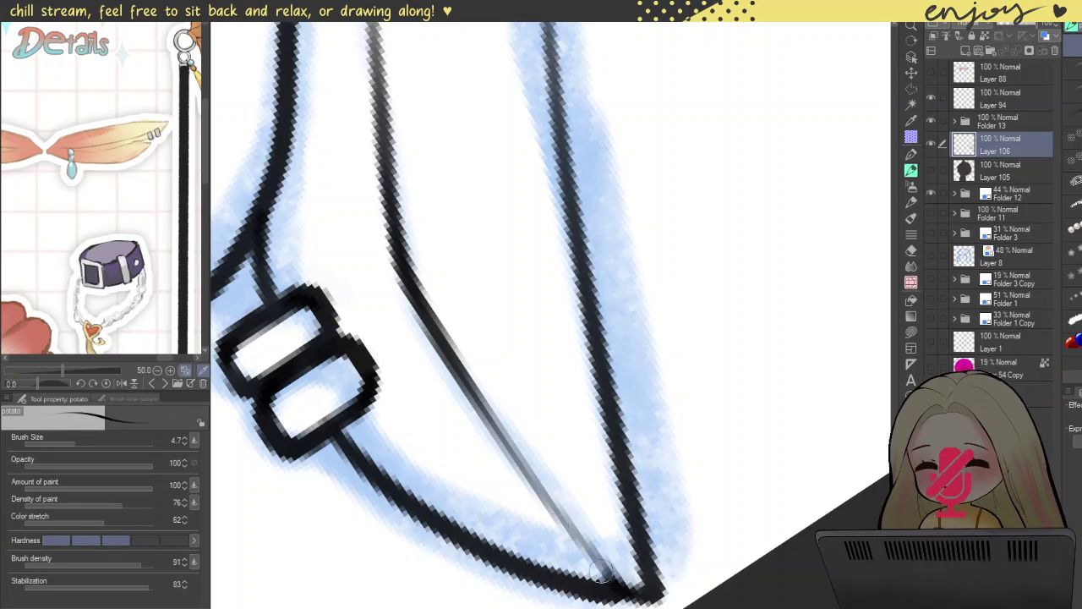
left_click_drag(617, 587, 536, 500)
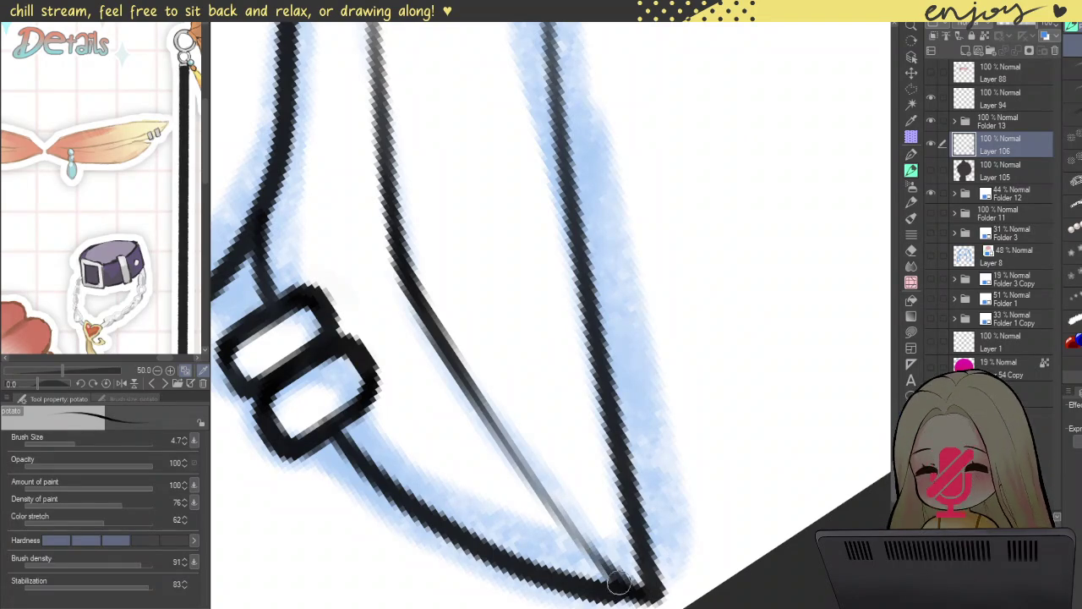